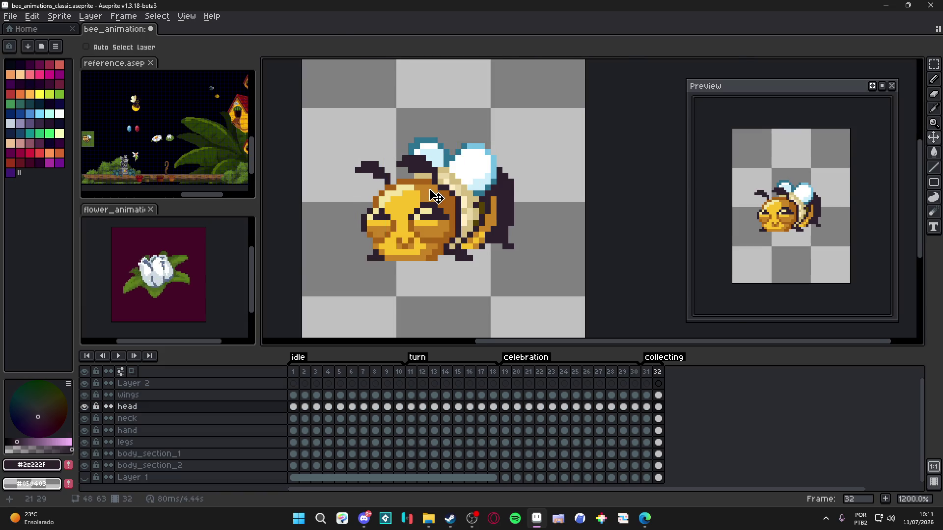
- Rotate the bee's head in frame 32 by about -3° and nudge it one pixel right and down
{"action": "left_click", "coordinate": [442, 181]}
{"action": "left_click_drag", "start_coordinate": [503, 111], "coordinate": [508, 118]}
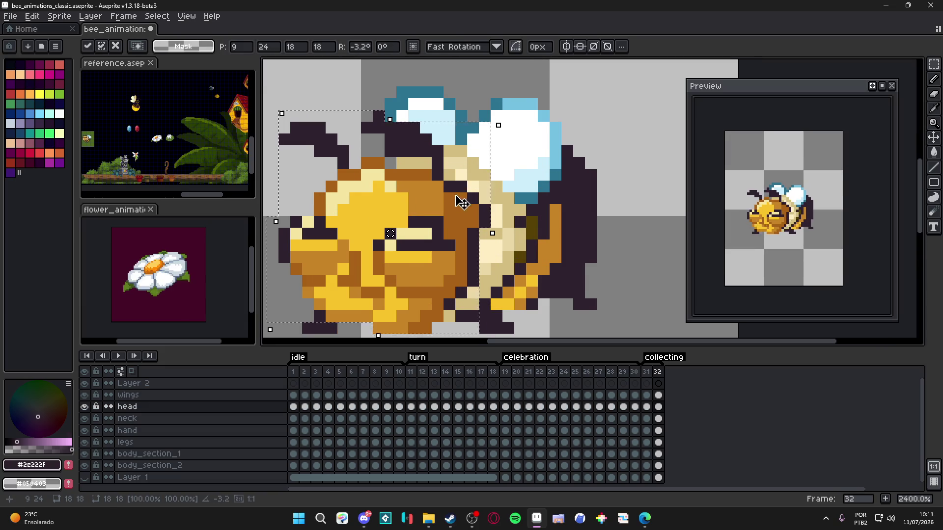
{"action": "scroll", "coordinate": [486, 125], "scroll_direction": "down", "scroll_amount": 3}
{"action": "key", "text": "v"}
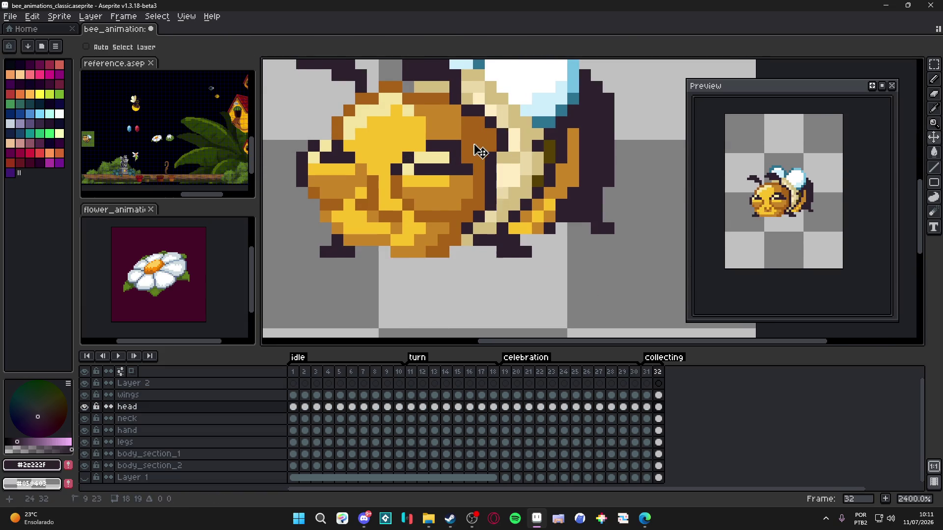
{"action": "key", "text": "Right"}
{"action": "key", "text": "Down"}
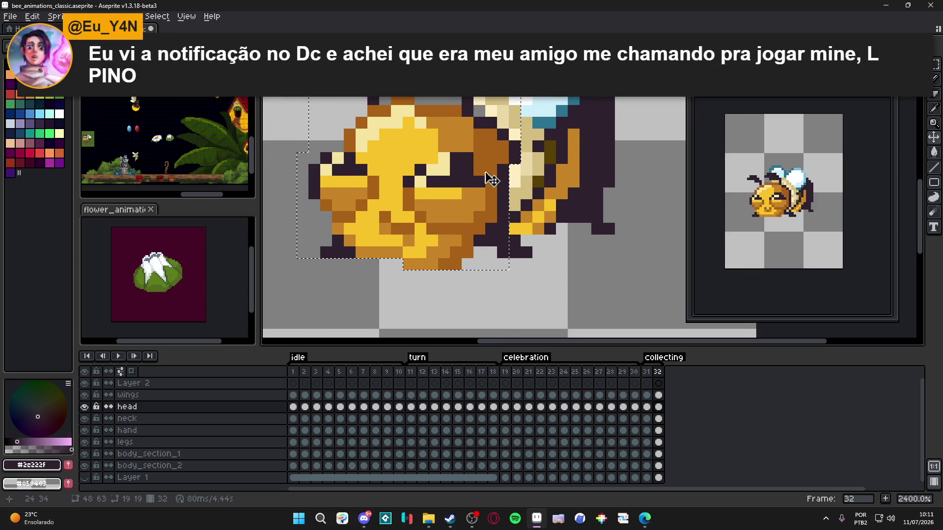
{"action": "scroll", "coordinate": [486, 172], "scroll_direction": "down", "scroll_amount": 2}
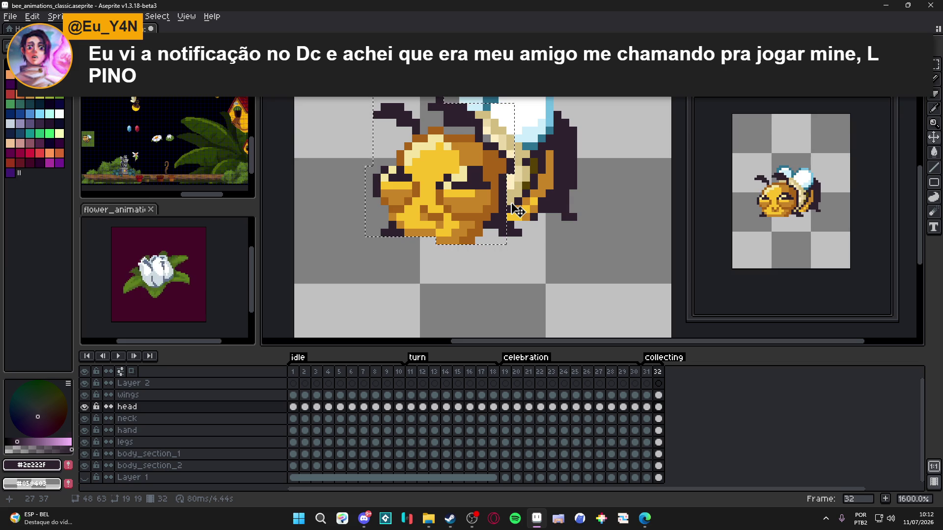
{"action": "scroll", "coordinate": [491, 231], "scroll_direction": "up", "scroll_amount": 2}
{"action": "key", "text": "ctrl+d"}
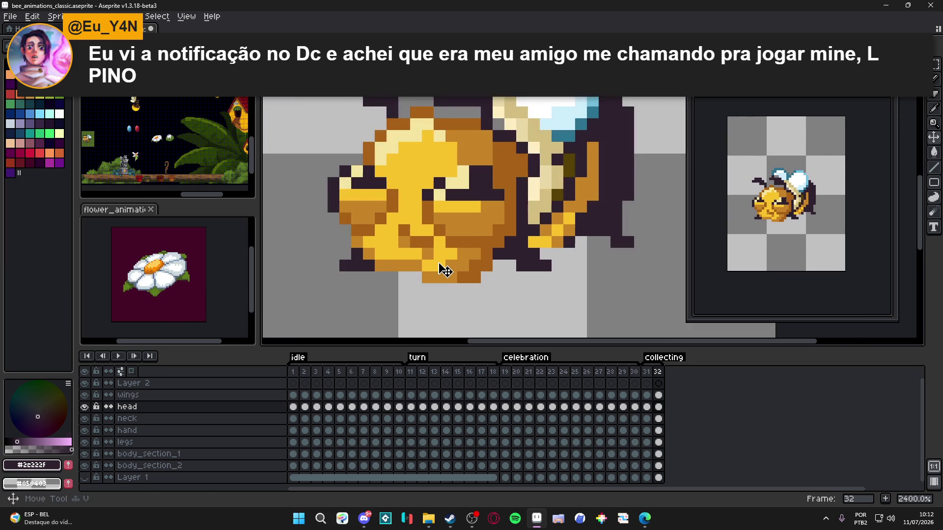
- Touch up the head pixels with orange, yellow and dark outline colours sampled from the bee
{"action": "left_click", "coordinate": [424, 267], "text": "alt"}
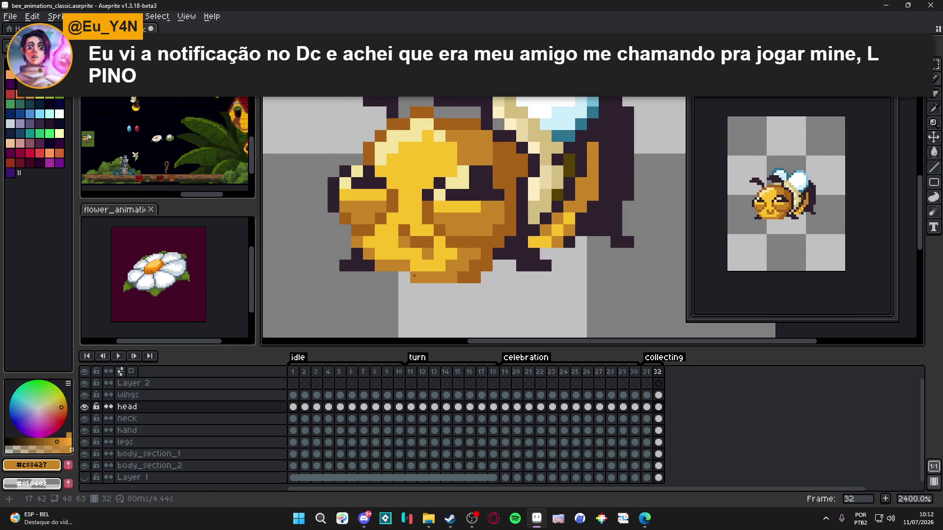
{"action": "left_click", "coordinate": [414, 261], "text": "alt"}
{"action": "scroll", "coordinate": [414, 260], "scroll_direction": "down", "scroll_amount": 2}
{"action": "scroll", "coordinate": [415, 268], "scroll_direction": "up", "scroll_amount": 2}
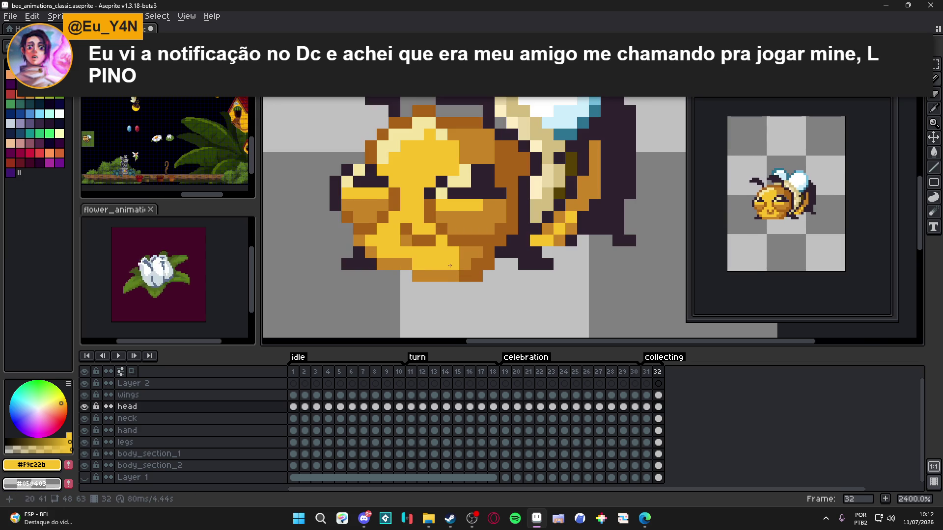
{"action": "scroll", "coordinate": [449, 266], "scroll_direction": "down", "scroll_amount": 2}
{"action": "scroll", "coordinate": [466, 211], "scroll_direction": "up", "scroll_amount": 2}
{"action": "left_click", "coordinate": [469, 208], "text": "alt"}
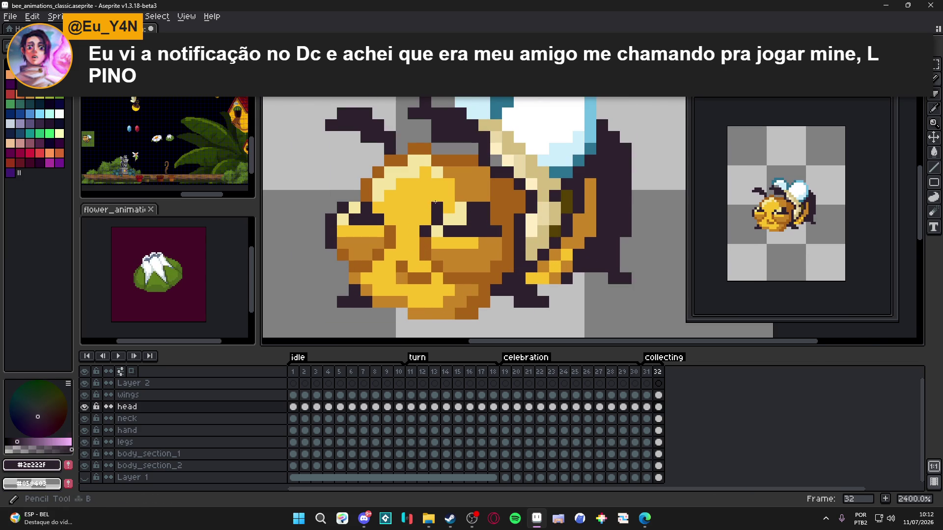
{"action": "key", "text": "Up"}
- Try a dark line across the eyes in frame 31, undo it, and make the head layer active
{"action": "key", "text": "e"}
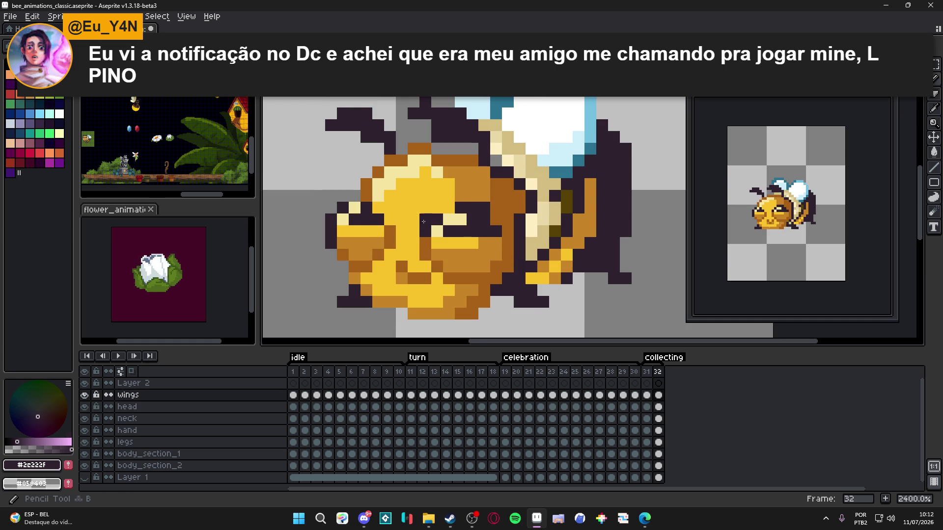
{"action": "scroll", "coordinate": [387, 221], "scroll_direction": "down", "scroll_amount": 3}
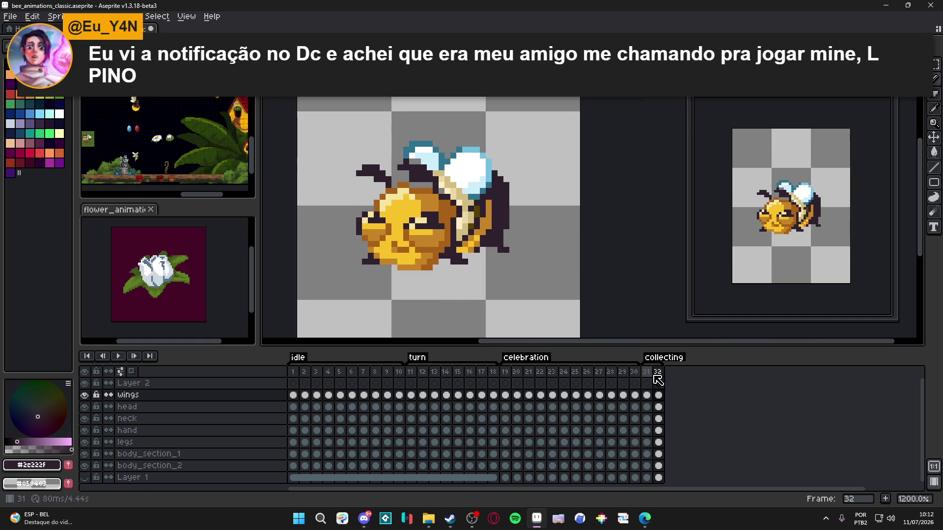
{"action": "key", "text": "Left"}
{"action": "key", "text": "e"}
{"action": "left_click_drag", "start_coordinate": [423, 215], "coordinate": [377, 214]}
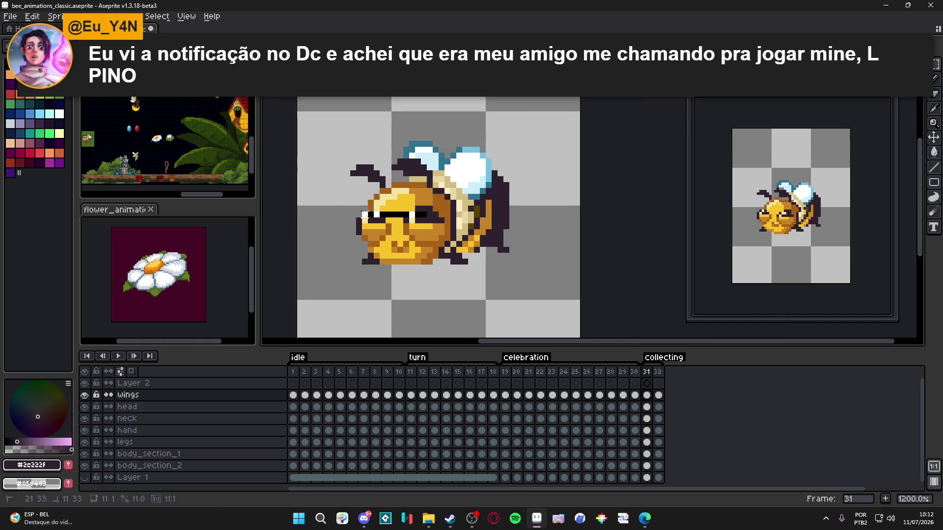
{"action": "key", "text": "ctrl+z"}
{"action": "key", "text": "v"}
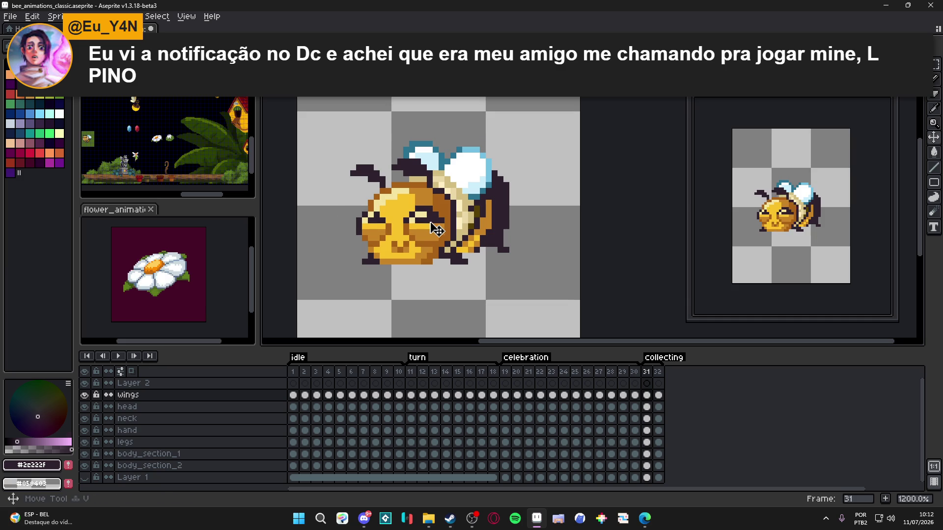
{"action": "left_click", "coordinate": [434, 229], "text": "ctrl"}
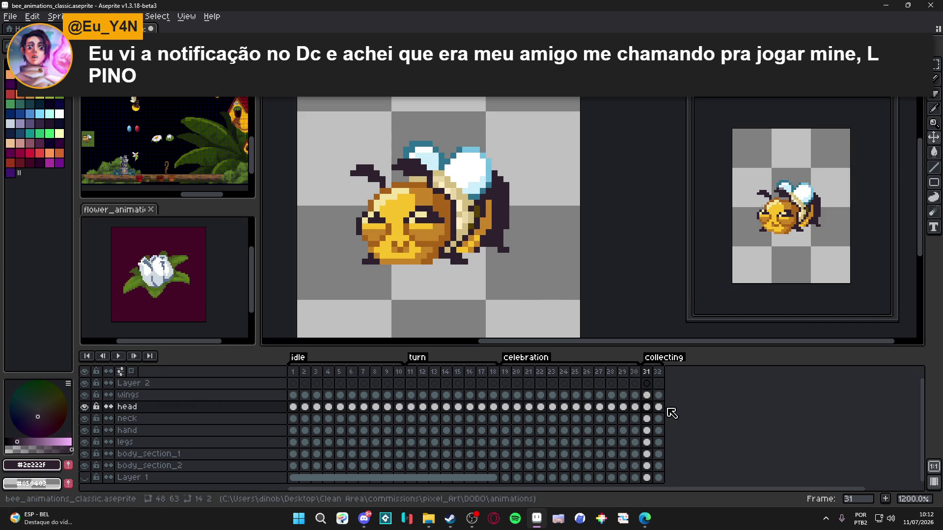
- Repaint frame 32's head pixels in brown and yellow to smooth the tilt
{"action": "left_click", "coordinate": [657, 372]}
{"action": "key", "text": "b"}
{"action": "scroll", "coordinate": [407, 207], "scroll_direction": "up", "scroll_amount": 3}
{"action": "left_click", "coordinate": [414, 181], "text": "alt"}
{"action": "left_click", "coordinate": [421, 180]}
{"action": "left_click", "coordinate": [399, 192], "text": "alt"}
{"action": "left_click", "coordinate": [411, 191]}
{"action": "left_click", "coordinate": [411, 205], "text": "alt"}
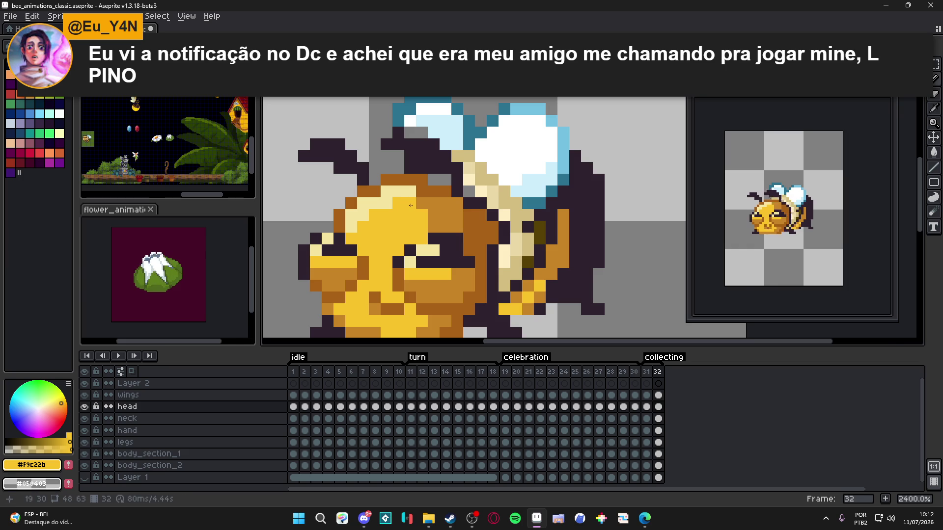
{"action": "scroll", "coordinate": [410, 206], "scroll_direction": "down", "scroll_amount": 5}
- Compare frames 31 and 32, then save bee_animations_classic.aseprite
{"action": "left_click", "coordinate": [652, 372]}
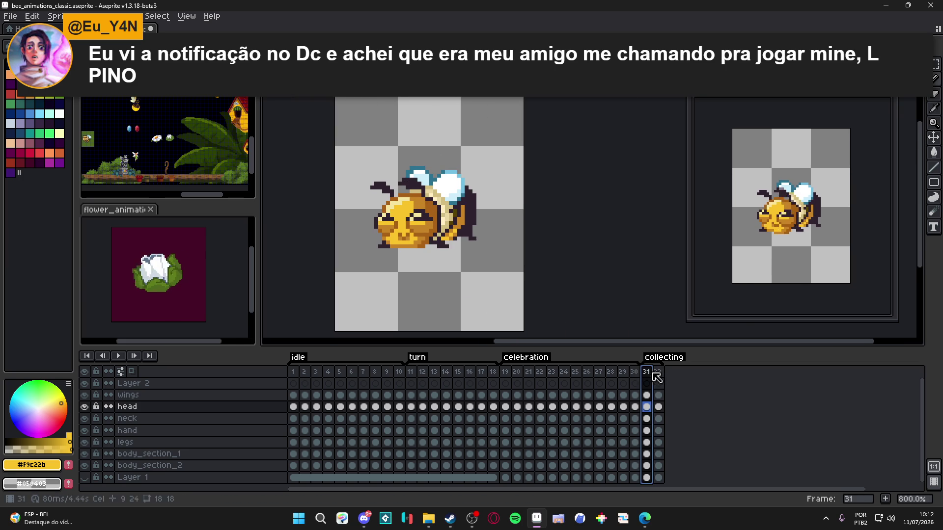
{"action": "left_click", "coordinate": [659, 372]}
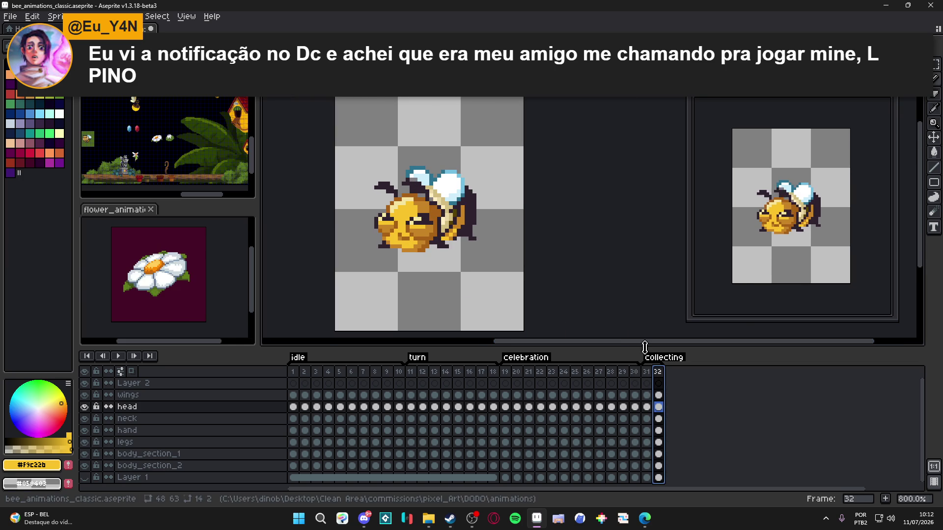
{"action": "left_click", "coordinate": [647, 375]}
{"action": "left_click", "coordinate": [659, 372]}
{"action": "key", "text": "ctrl+s"}
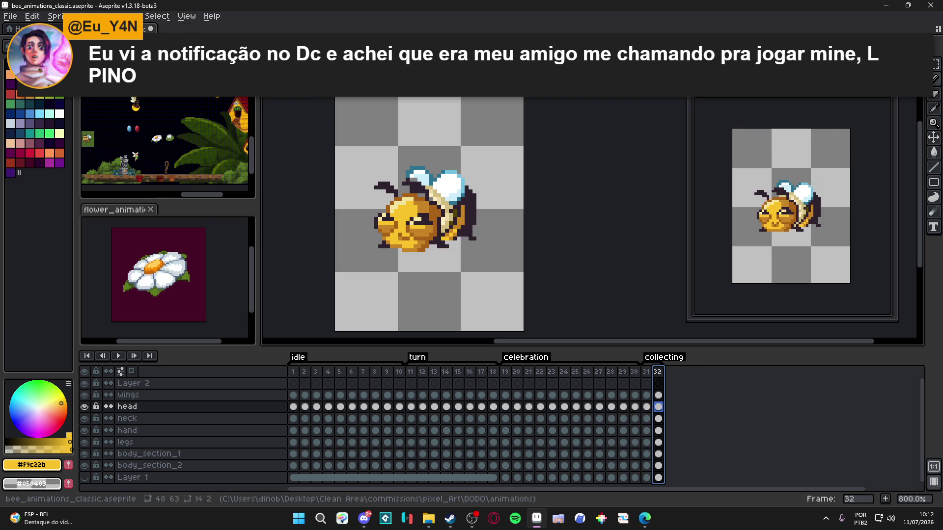
{"action": "left_click", "coordinate": [186, 16]}
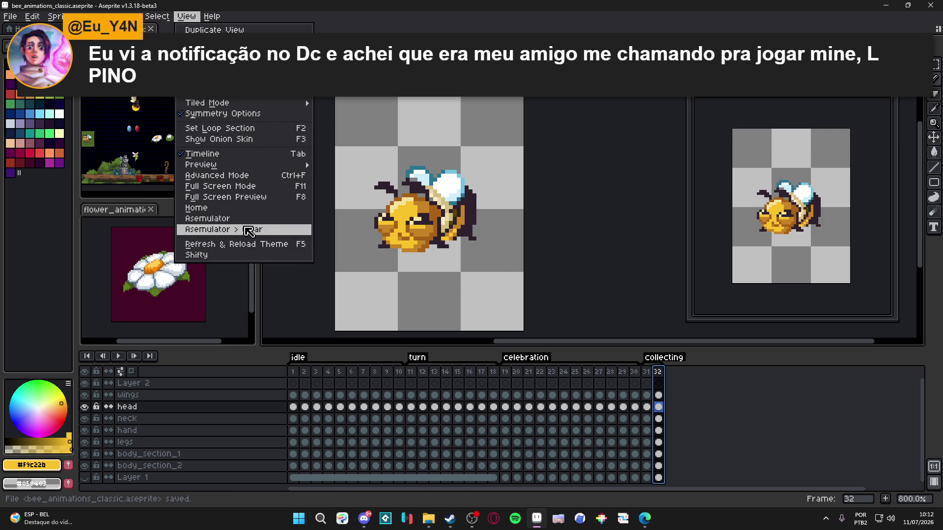
- Set every frame's duration to 100 ms in Frame Properties
{"action": "left_click", "coordinate": [131, 19]}
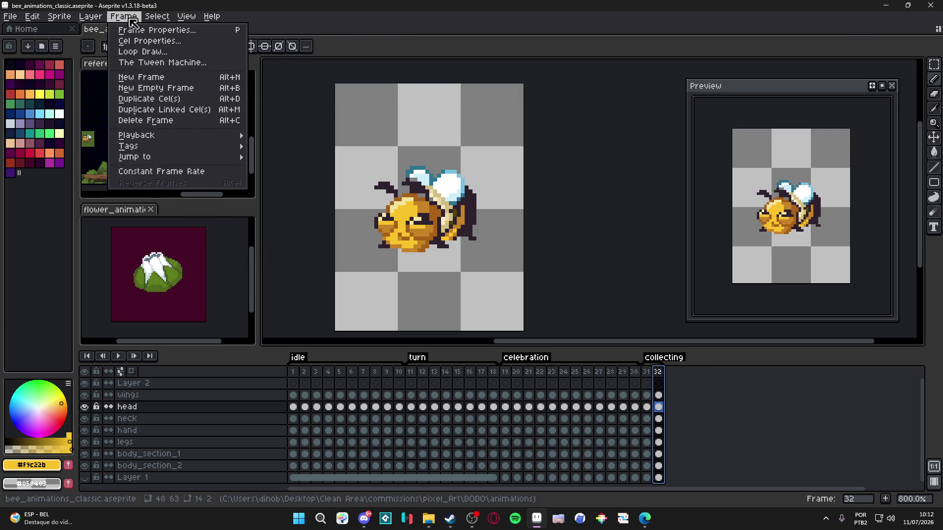
{"action": "left_click", "coordinate": [201, 172]}
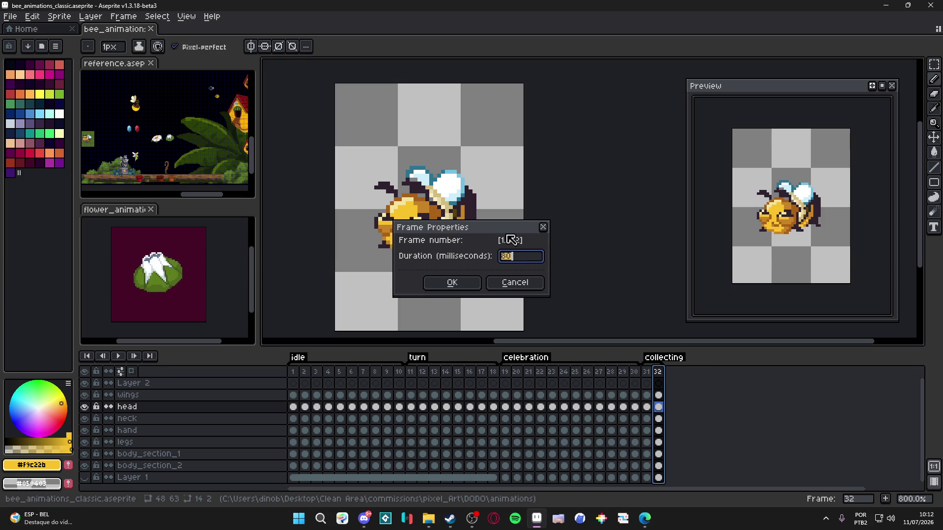
{"action": "key", "text": "Return"}
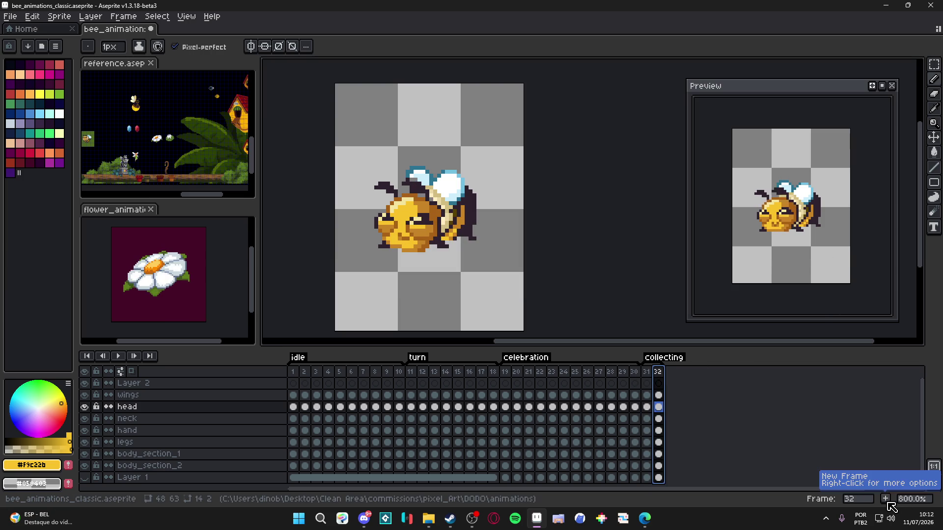
- Add a new frame 33 after frame 32 and go to the bee's head in it
{"action": "key", "text": "alt+n"}
{"action": "left_click", "coordinate": [646, 372]}
{"action": "key", "text": "v"}
{"action": "left_click", "coordinate": [410, 226]}
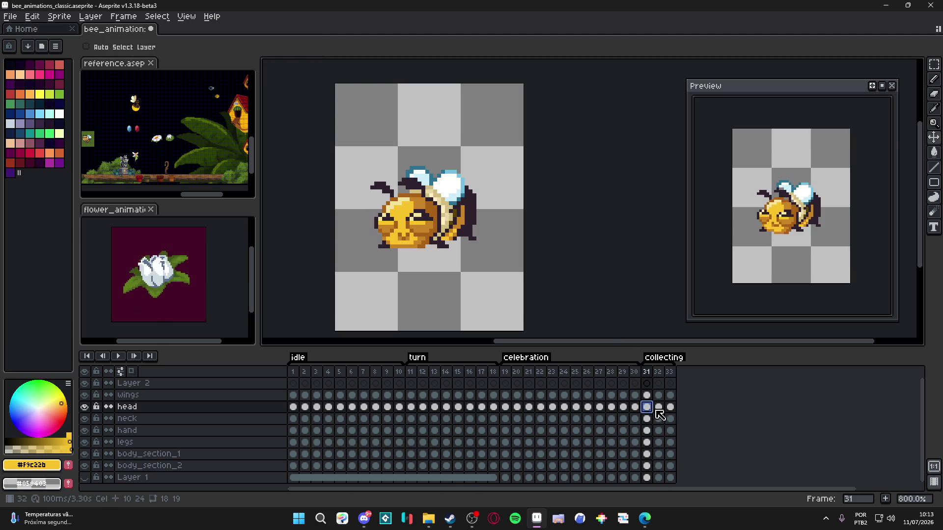
{"action": "left_click", "coordinate": [670, 407]}
- Rotate frame 33's head down by 45° and shift it 2 pixels right
{"action": "key", "text": "ctrl"}
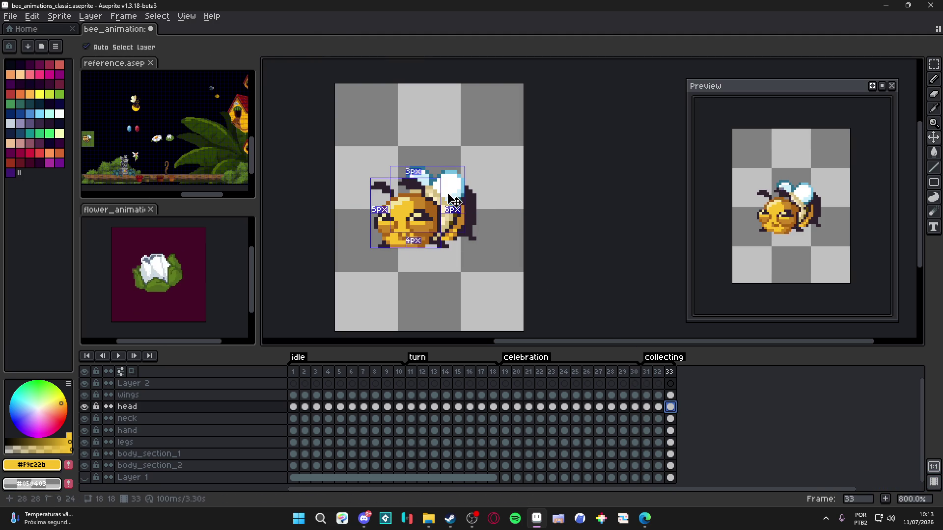
{"action": "key", "text": "ctrl+t"}
{"action": "mouse_move", "coordinate": [452, 168]}
{"action": "left_mouse_down"}
{"action": "mouse_move", "coordinate": [491, 231]}
{"action": "mouse_move", "coordinate": [469, 217]}
{"action": "left_mouse_up"}
{"action": "left_click_drag", "start_coordinate": [426, 248], "coordinate": [435, 248]}
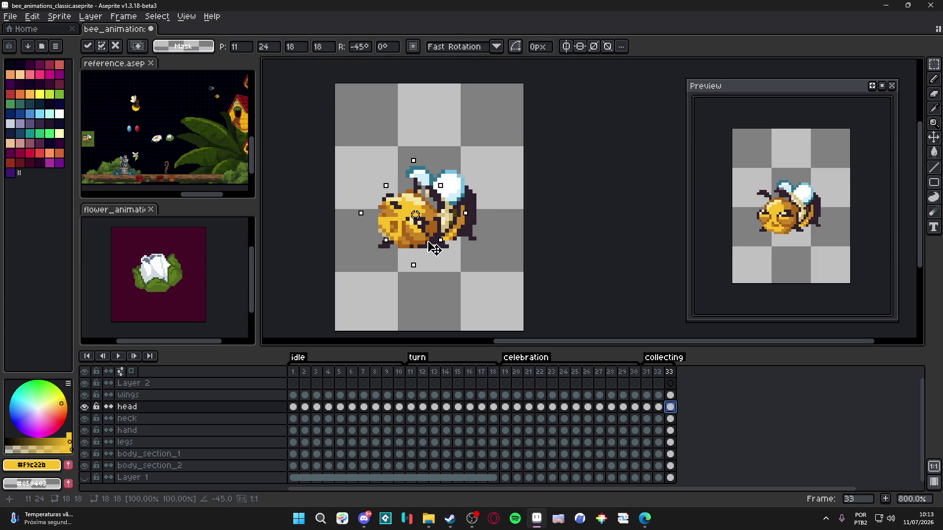
{"action": "key", "text": "Return"}
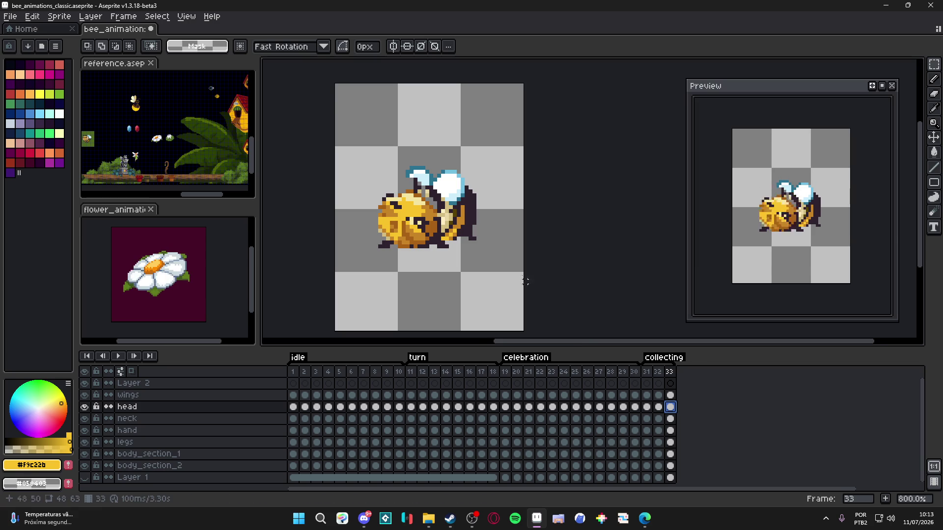
- Compare against frames 31 and 32, then nudge frame 33's rotated head slightly down
{"action": "left_click", "coordinate": [657, 373]}
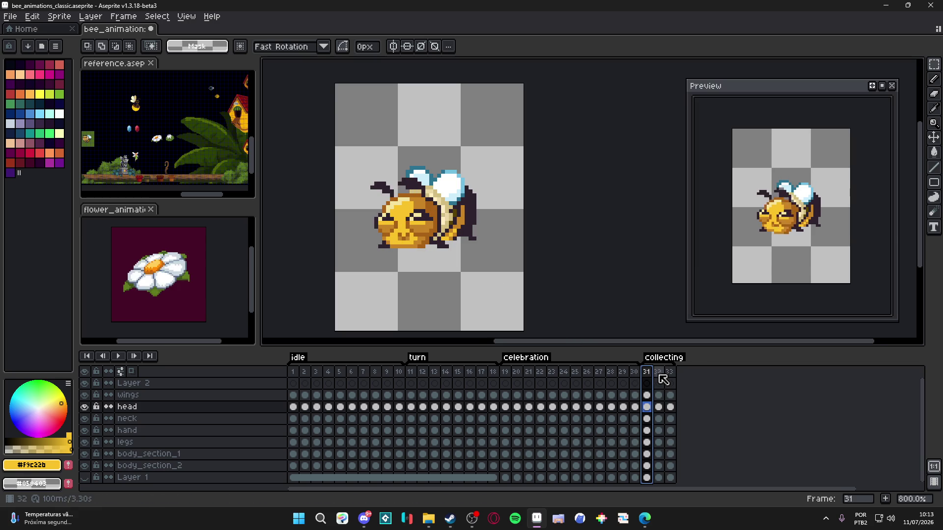
{"action": "left_click", "coordinate": [671, 375]}
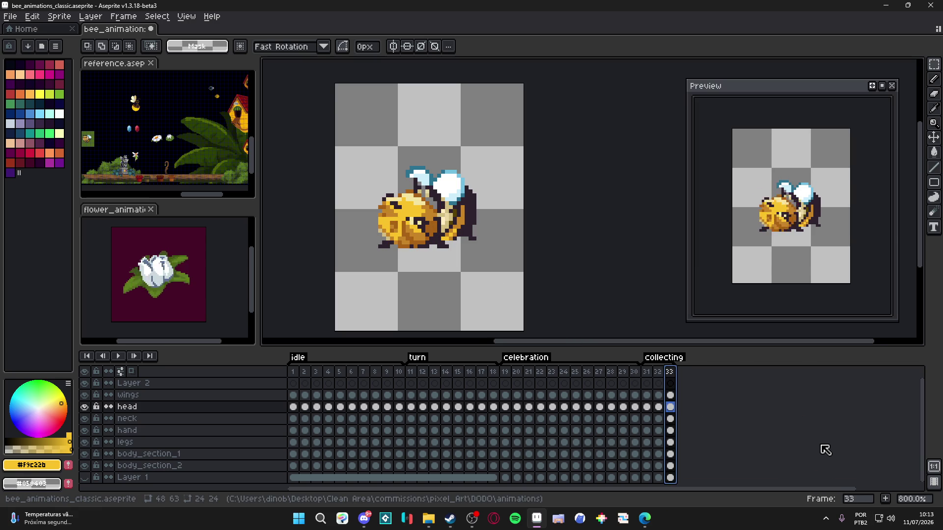
{"action": "left_click", "coordinate": [647, 374]}
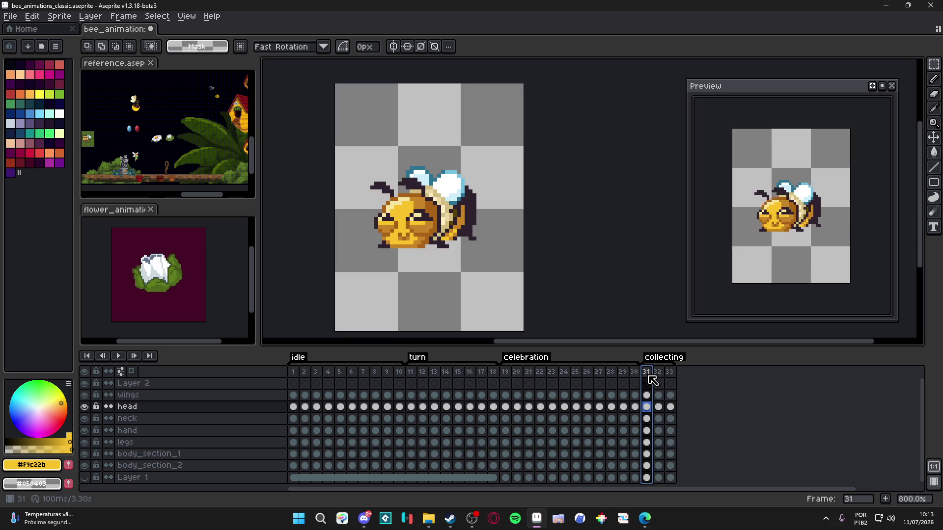
{"action": "left_click", "coordinate": [659, 373]}
{"action": "left_click", "coordinate": [670, 372]}
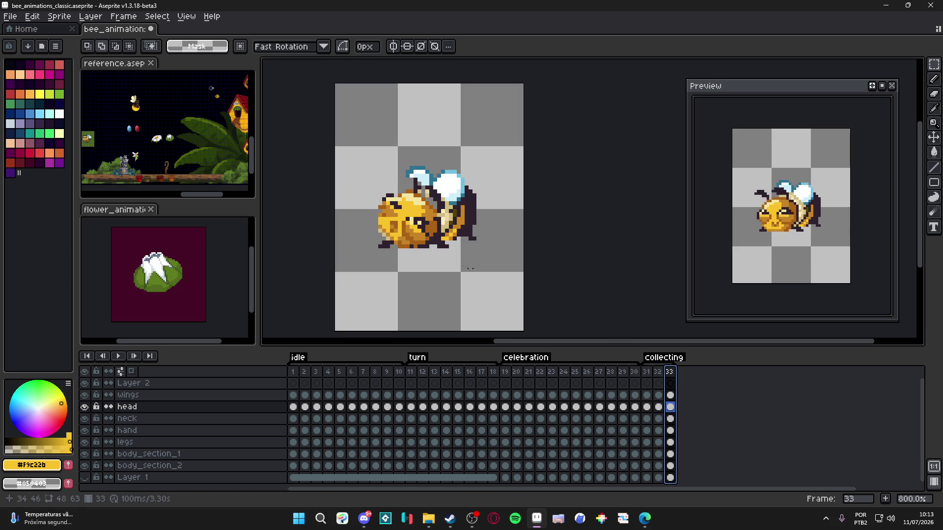
{"action": "key", "text": "v"}
{"action": "left_click_drag", "start_coordinate": [411, 234], "coordinate": [414, 239]}
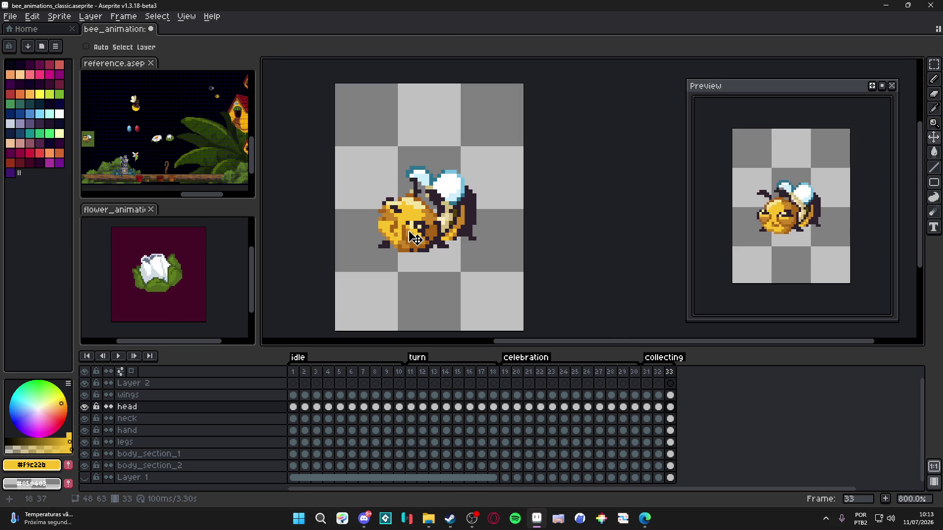
- Flip between frames 31, 32 and 33 to compare the head poses
{"action": "left_click", "coordinate": [659, 373]}
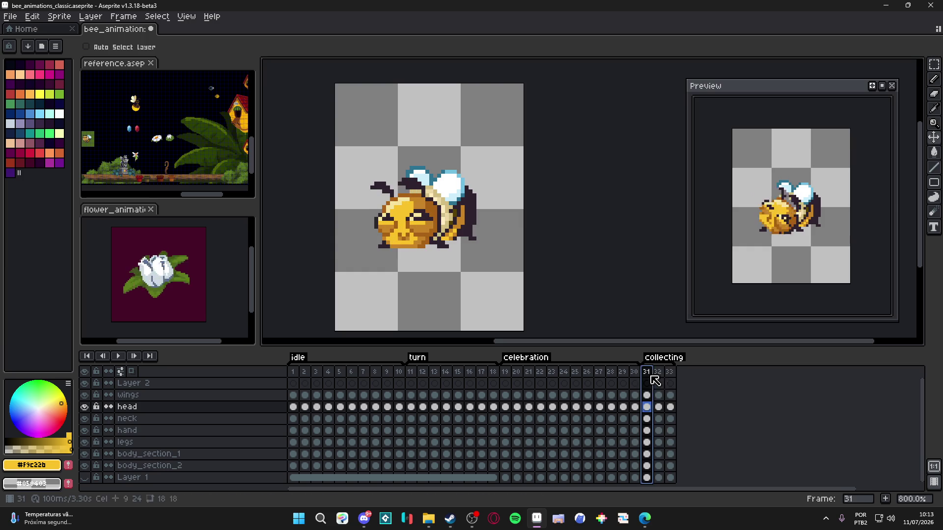
{"action": "left_click", "coordinate": [670, 373]}
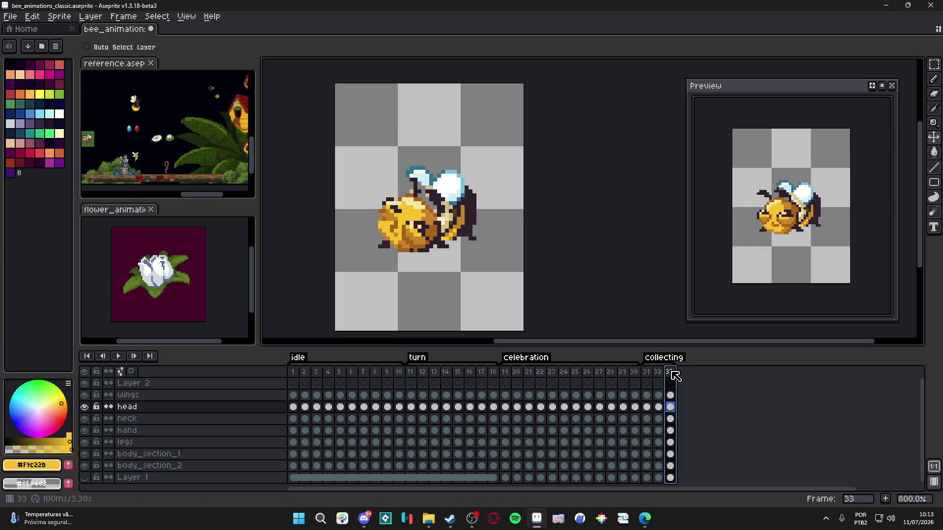
{"action": "left_click", "coordinate": [647, 376]}
{"action": "left_click", "coordinate": [658, 372]}
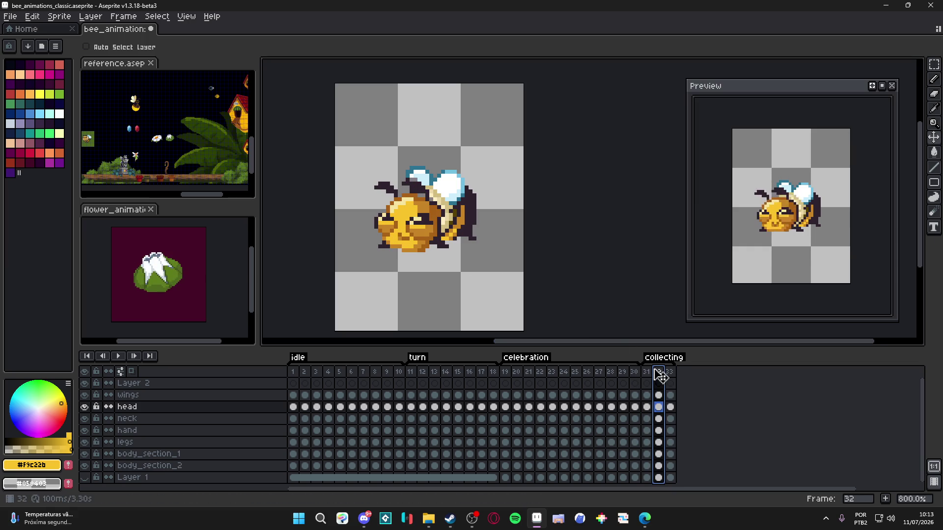
- Repaint the tilted head in frame 33 with orange shading sampled from the bee
{"action": "key", "text": "b"}
{"action": "scroll", "coordinate": [417, 235], "scroll_direction": "up", "scroll_amount": 3}
{"action": "left_click", "coordinate": [417, 235], "text": "alt"}
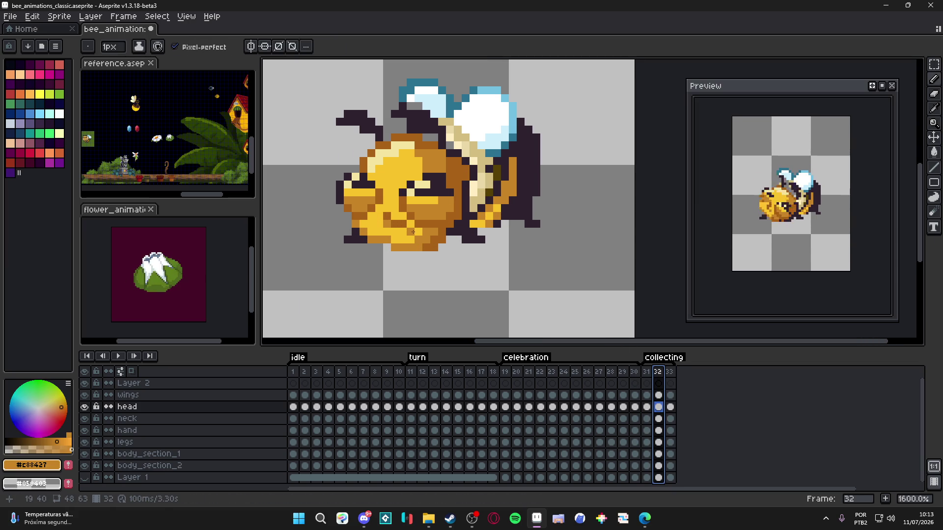
{"action": "left_click", "coordinate": [419, 230], "text": "alt"}
{"action": "left_click", "coordinate": [403, 234], "text": "alt"}
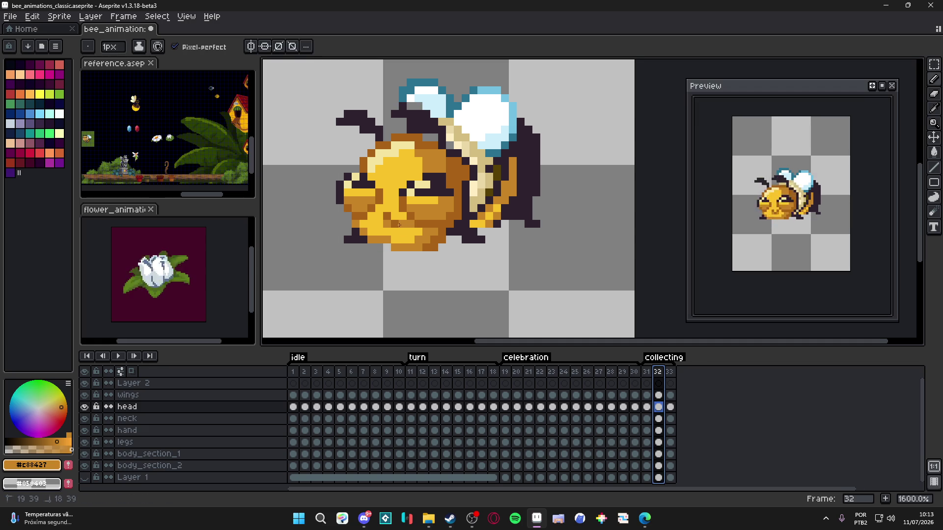
{"action": "left_click", "coordinate": [675, 371]}
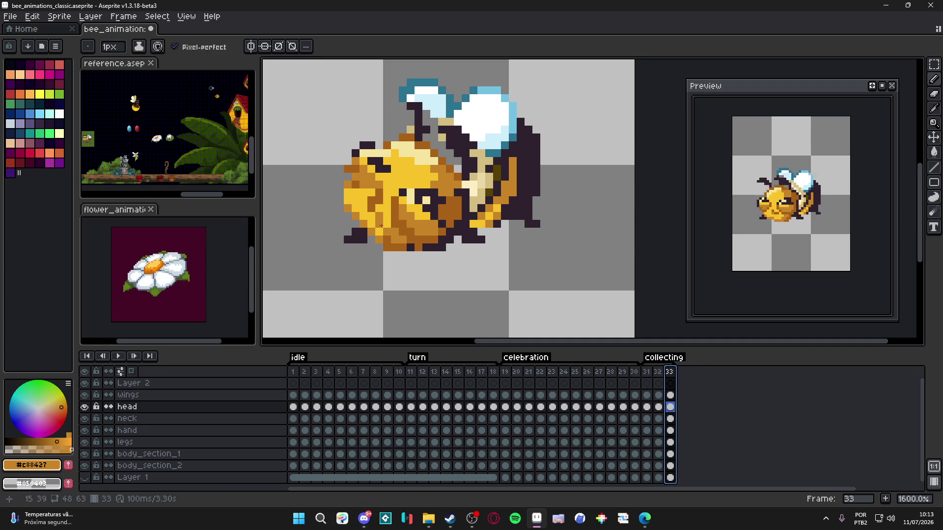
{"action": "left_click", "coordinate": [375, 195], "text": "alt"}
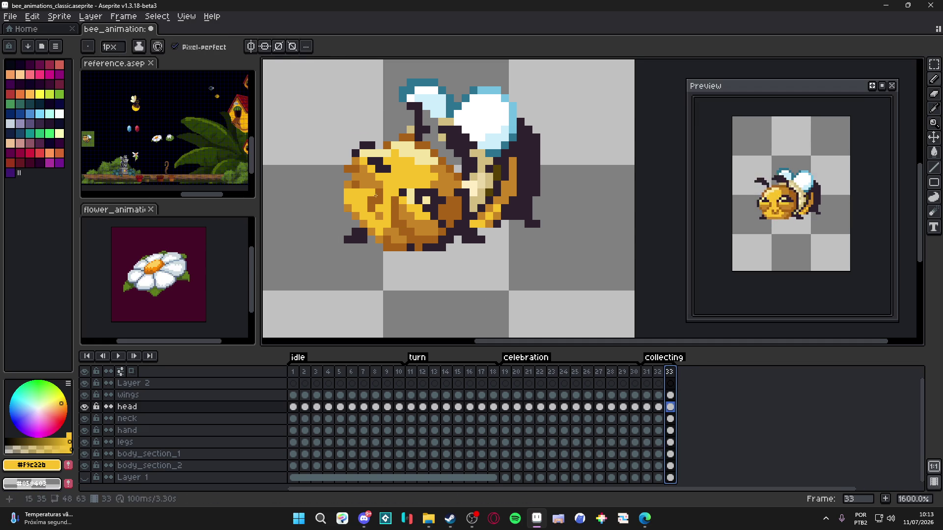
{"action": "key", "text": "Up"}
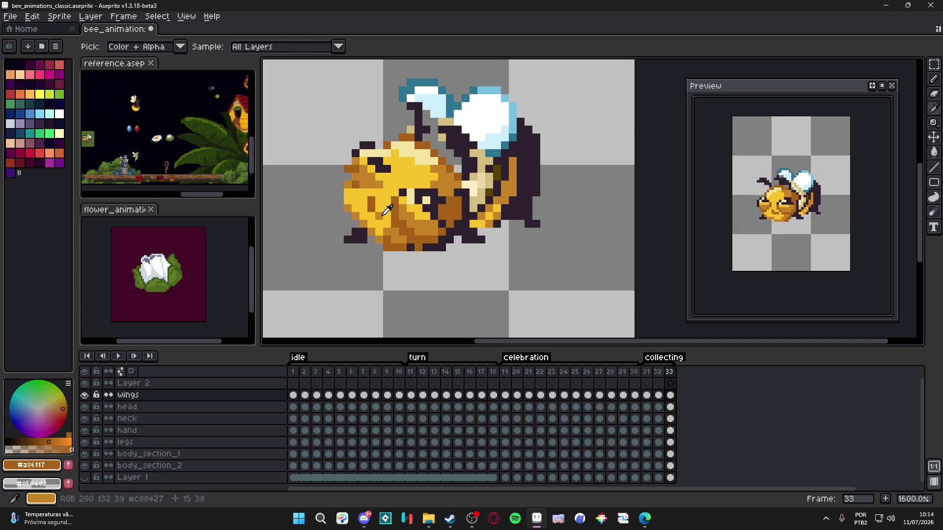
{"action": "left_click", "coordinate": [368, 200], "text": "alt"}
{"action": "left_click_drag", "start_coordinate": [377, 198], "coordinate": [372, 217]}
- Sample brown, orange, yellow and dark outline colours and touch up the eye pixels
{"action": "left_click", "coordinate": [393, 219], "text": "alt"}
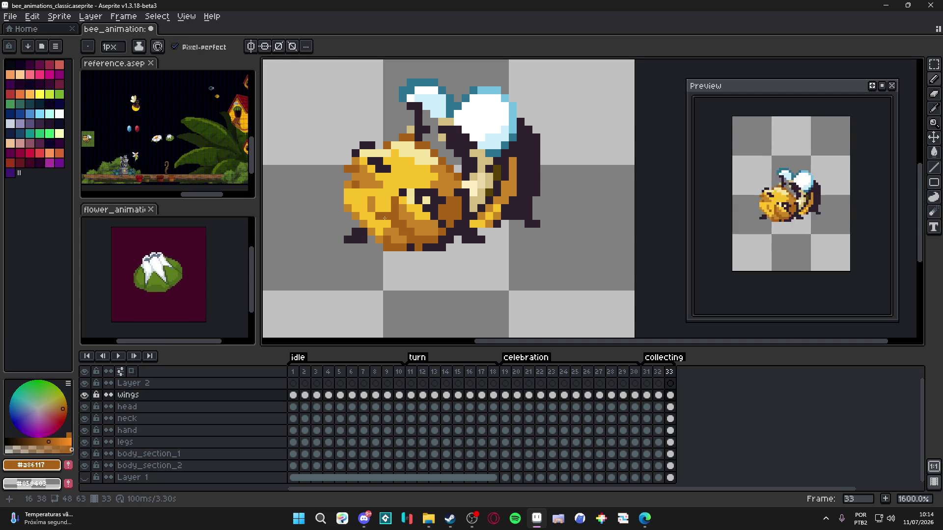
{"action": "scroll", "coordinate": [373, 262], "scroll_direction": "down", "scroll_amount": 3}
{"action": "scroll", "coordinate": [370, 226], "scroll_direction": "up", "scroll_amount": 3}
{"action": "left_click", "coordinate": [389, 221], "text": "alt"}
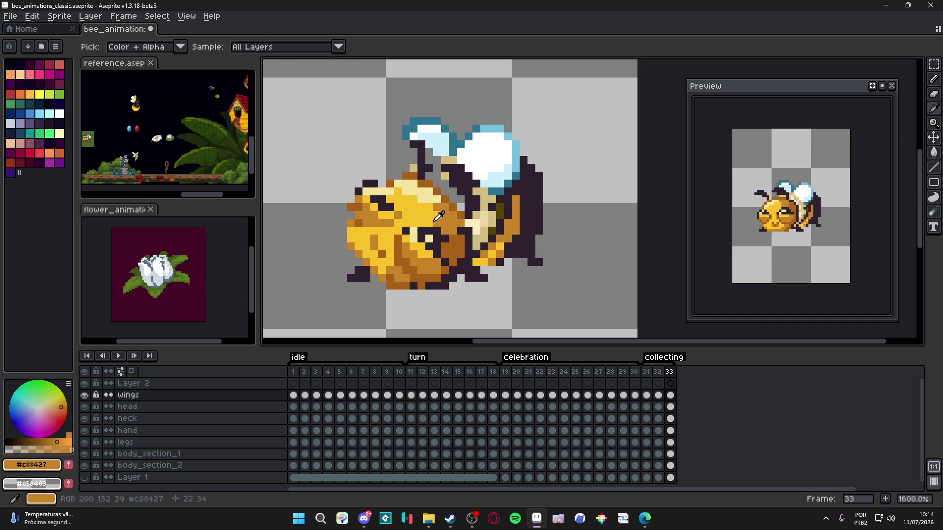
{"action": "left_click", "coordinate": [435, 213], "text": "alt"}
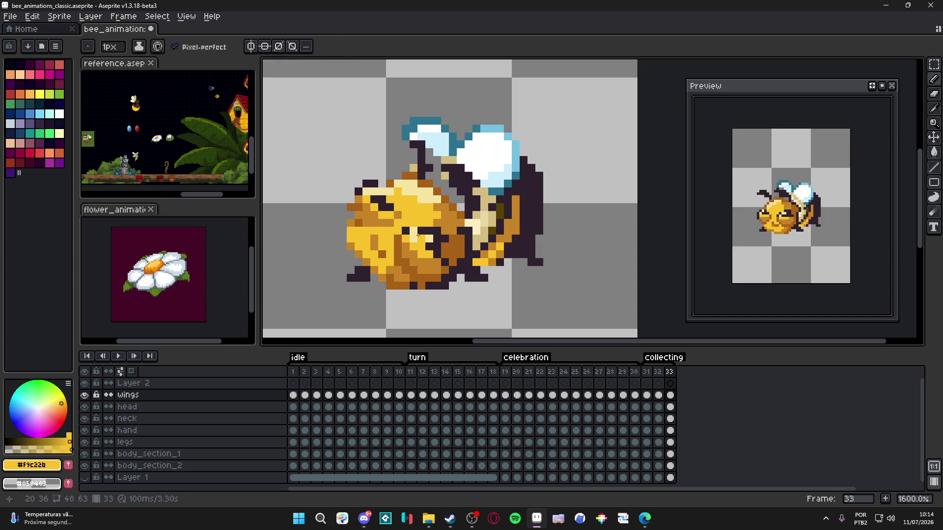
{"action": "left_click", "coordinate": [418, 239], "text": "alt"}
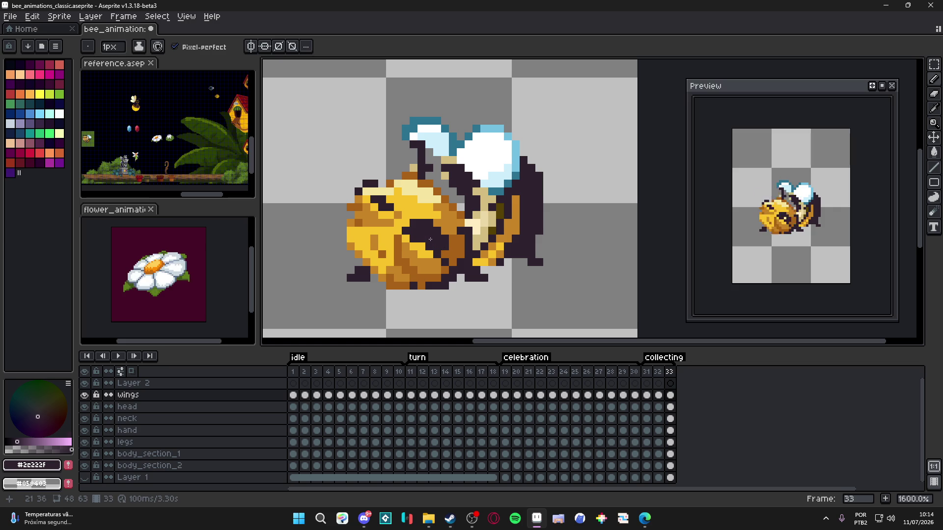
{"action": "left_click", "coordinate": [433, 241], "text": "alt"}
{"action": "left_click", "coordinate": [421, 229]}
{"action": "left_click", "coordinate": [427, 230], "text": "alt"}
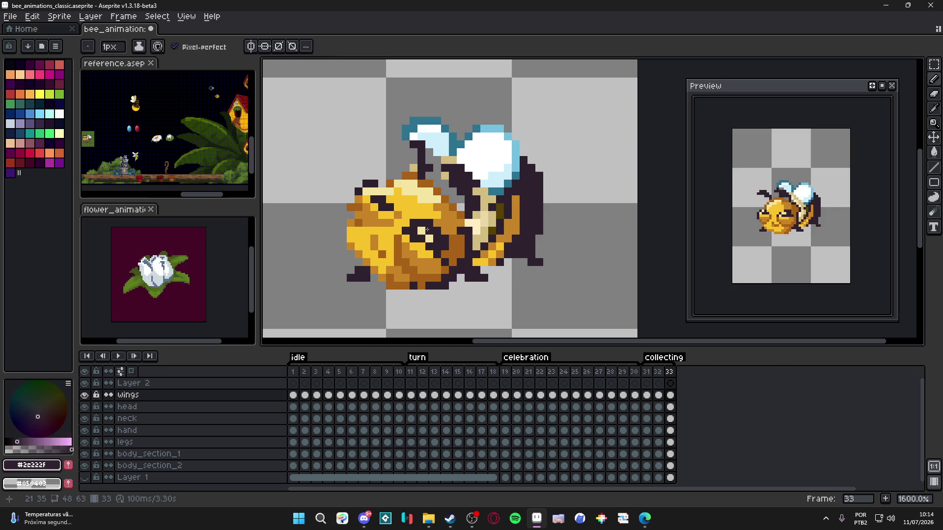
{"action": "scroll", "coordinate": [393, 254], "scroll_direction": "down", "scroll_amount": 2}
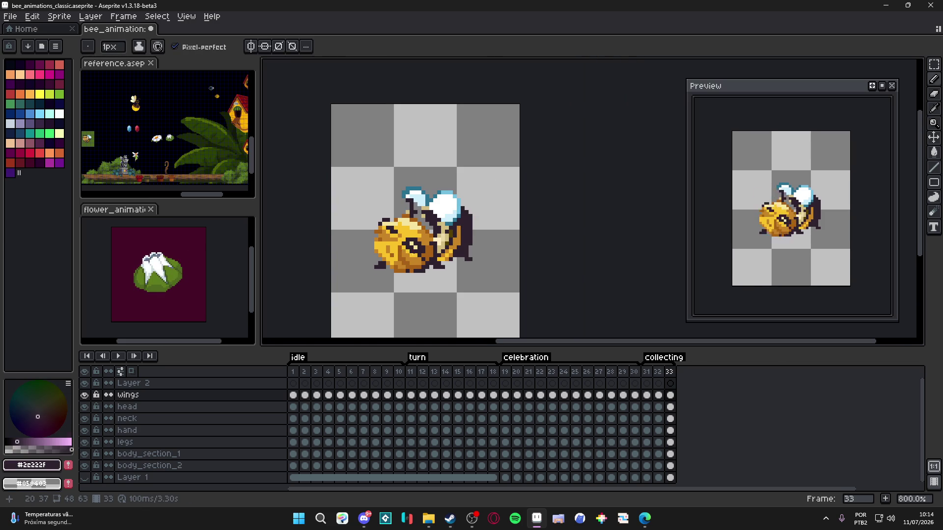
{"action": "scroll", "coordinate": [408, 250], "scroll_direction": "up", "scroll_amount": 2}
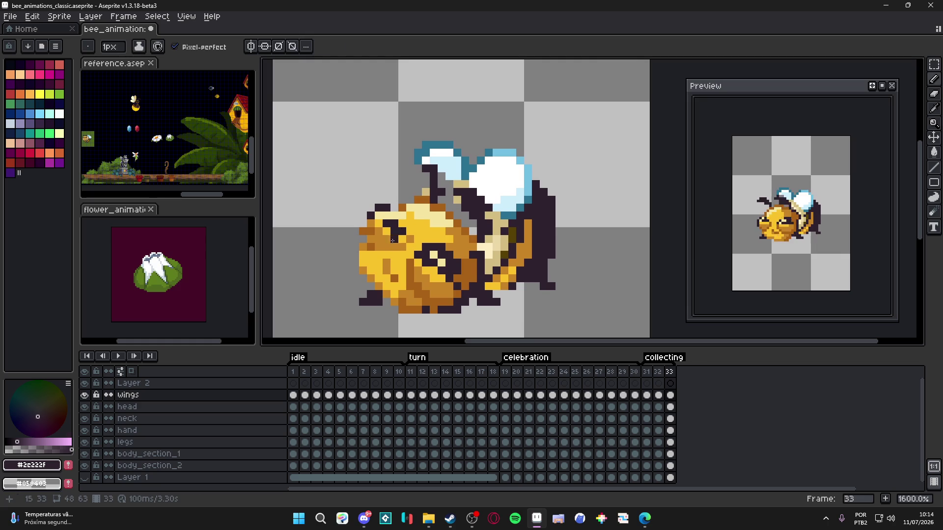
- Rework the eye's dark and cream pixels, adding a cream highlight
{"action": "key", "text": "alt"}
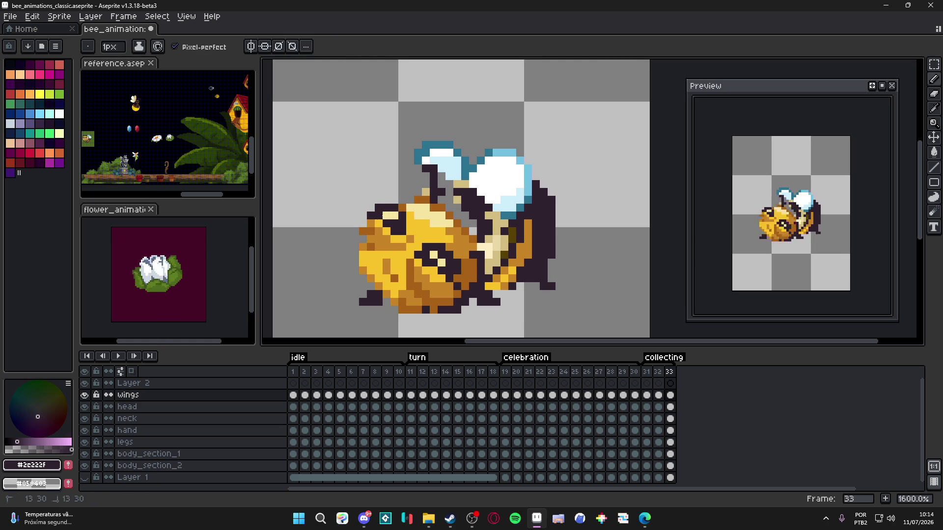
{"action": "left_click", "coordinate": [387, 215], "text": "alt"}
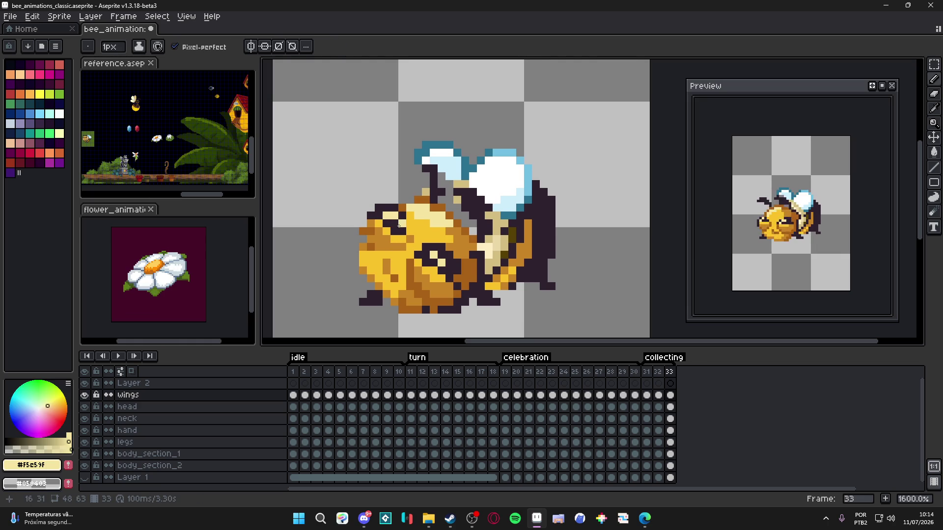
{"action": "left_click", "coordinate": [393, 223], "text": "alt"}
{"action": "left_click", "coordinate": [386, 215]}
{"action": "left_click", "coordinate": [398, 215], "text": "alt"}
{"action": "left_click", "coordinate": [395, 223]}
{"action": "left_click", "coordinate": [386, 208]}
- Redraw the pupil with dark outline and cream highlight pixels
{"action": "left_click", "coordinate": [394, 217], "text": "alt"}
{"action": "left_click", "coordinate": [411, 224], "text": "alt"}
{"action": "left_click", "coordinate": [434, 248]}
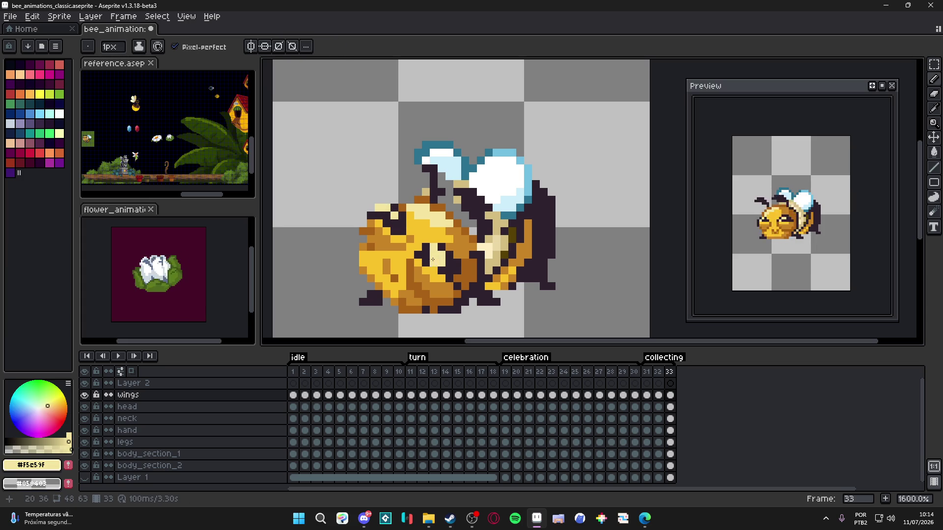
{"action": "left_click", "coordinate": [430, 260], "text": "alt"}
{"action": "left_click", "coordinate": [440, 260]}
{"action": "left_click", "coordinate": [432, 248], "text": "alt"}
{"action": "left_click", "coordinate": [450, 252]}
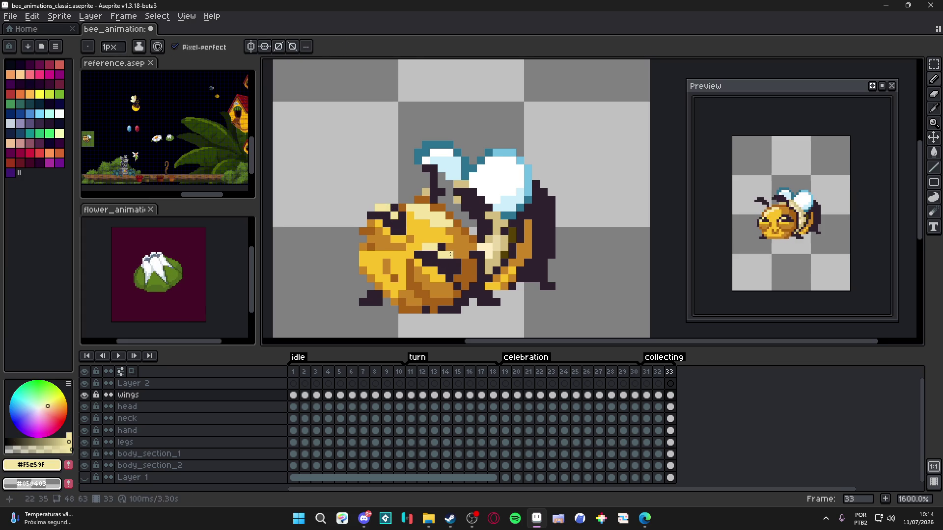
{"action": "scroll", "coordinate": [450, 252], "scroll_direction": "down", "scroll_amount": 3}
{"action": "scroll", "coordinate": [464, 278], "scroll_direction": "up", "scroll_amount": 3}
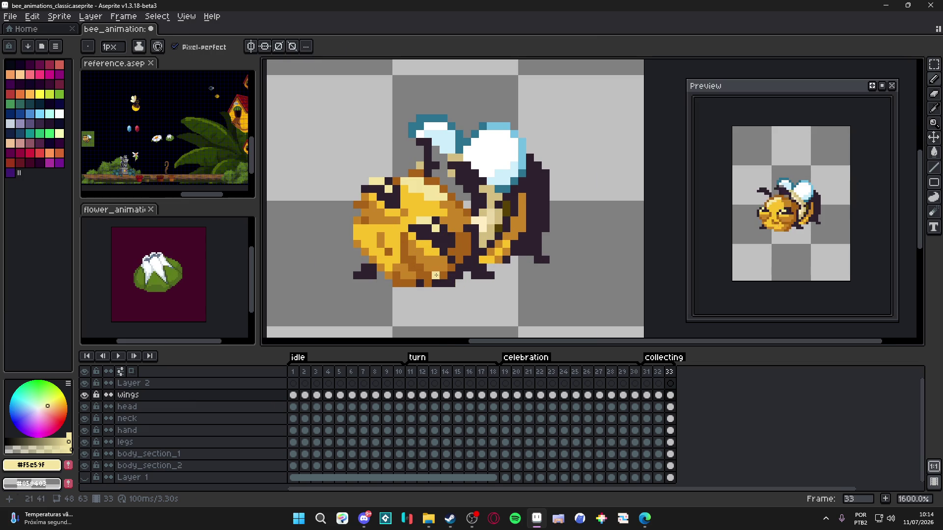
- Darken the outline pixels along the bee's lower edge using brown and dark colours
{"action": "left_click", "coordinate": [446, 273], "text": "alt"}
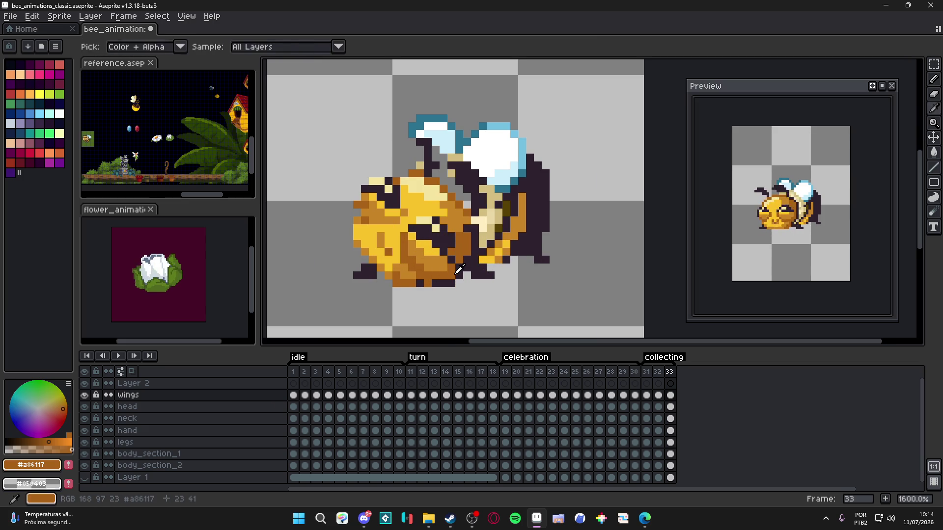
{"action": "left_click", "coordinate": [457, 271], "text": "alt"}
{"action": "left_click", "coordinate": [460, 278], "text": "alt"}
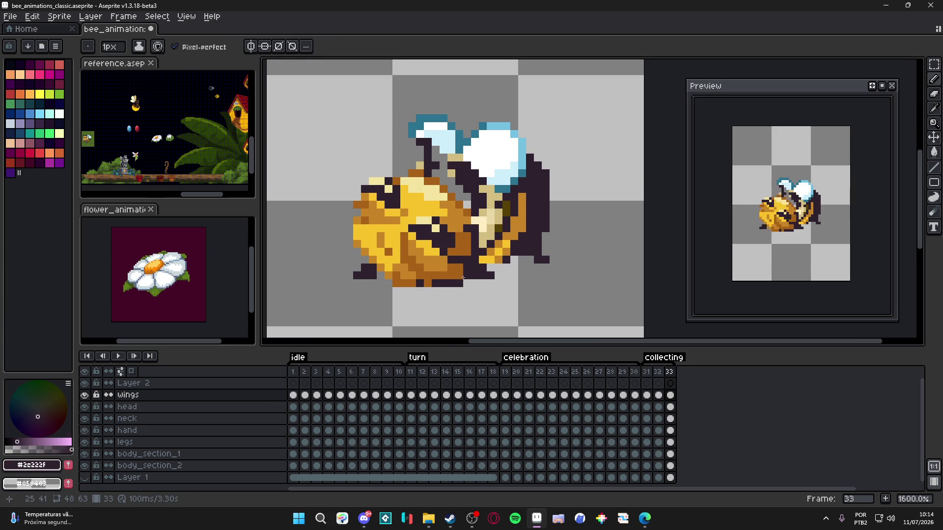
{"action": "left_click", "coordinate": [428, 283]}
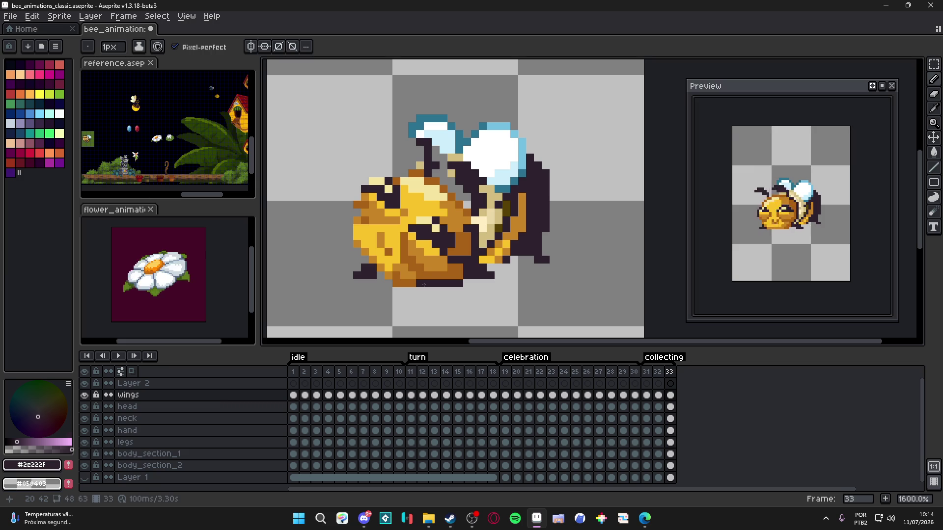
{"action": "left_click", "coordinate": [454, 281], "text": "alt"}
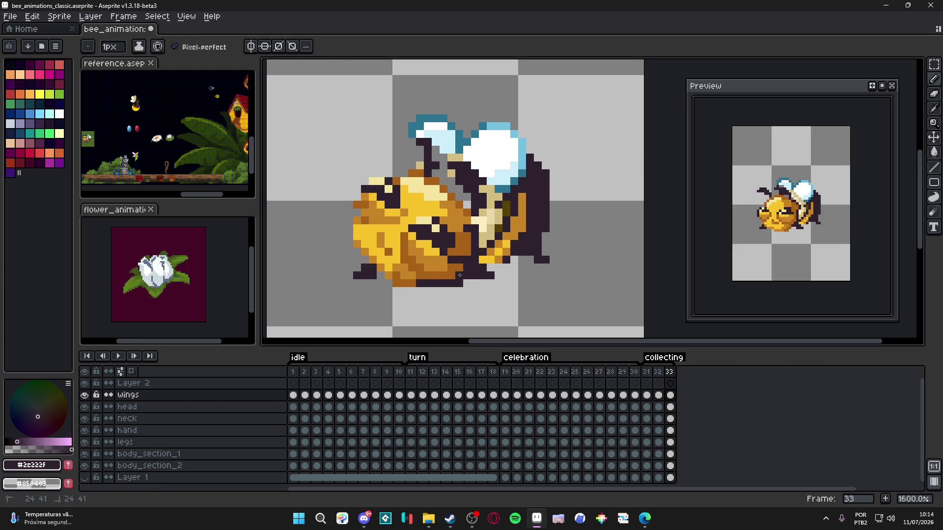
{"action": "scroll", "coordinate": [402, 288], "scroll_direction": "up", "scroll_amount": 2}
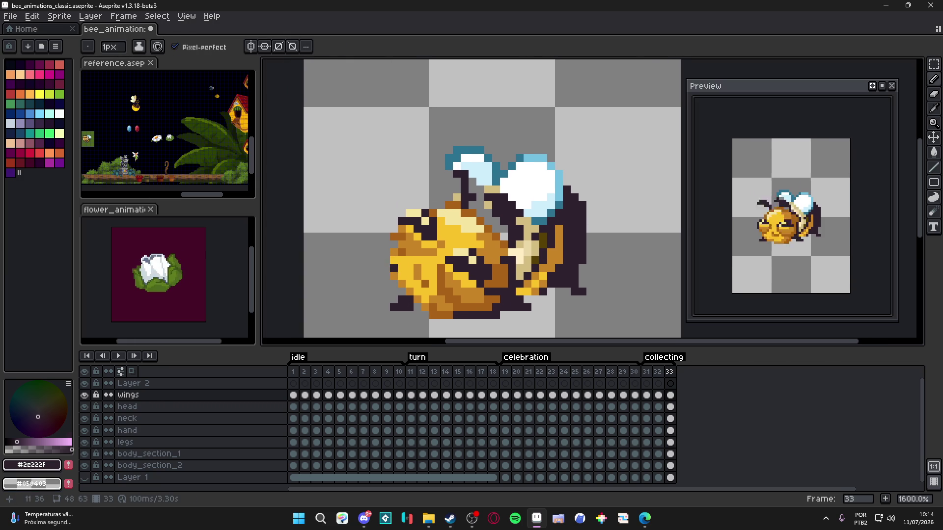
{"action": "left_click_drag", "start_coordinate": [397, 269], "coordinate": [397, 260]}
{"action": "scroll", "coordinate": [401, 260], "scroll_direction": "down", "scroll_amount": 3}
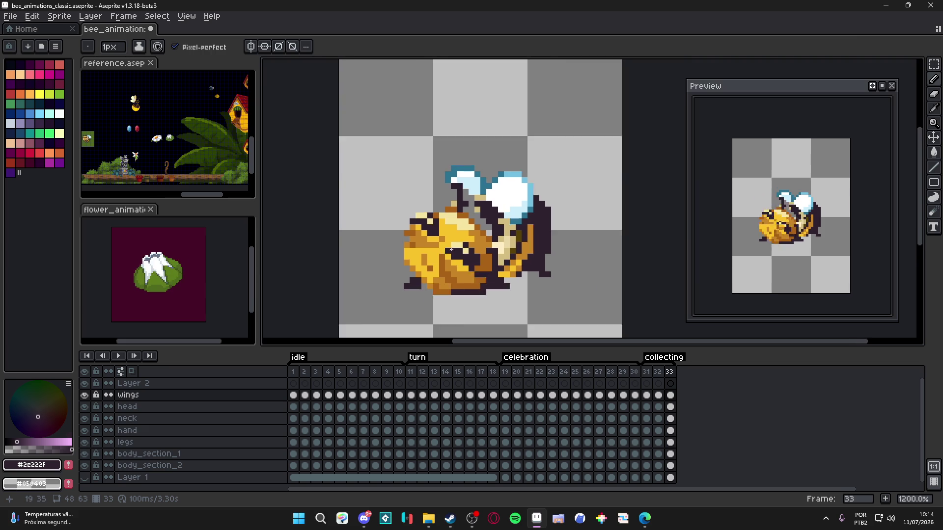
- Flip between frames 31, 32 and 33 to compare the head poses
{"action": "left_click", "coordinate": [646, 371]}
{"action": "left_click", "coordinate": [658, 372]}
{"action": "left_click", "coordinate": [671, 372]}
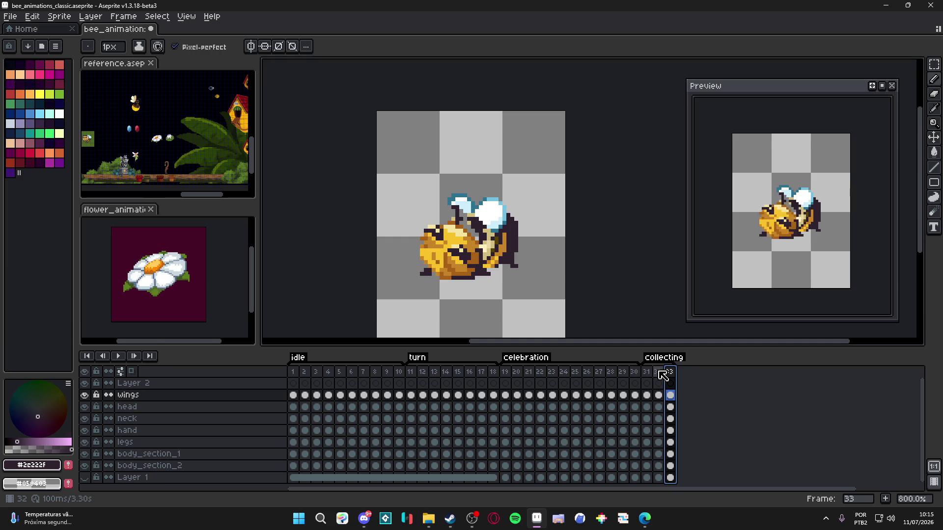
{"action": "left_click", "coordinate": [658, 375]}
{"action": "left_click", "coordinate": [669, 373]}
{"action": "left_click", "coordinate": [655, 371]}
{"action": "left_click", "coordinate": [673, 376]}
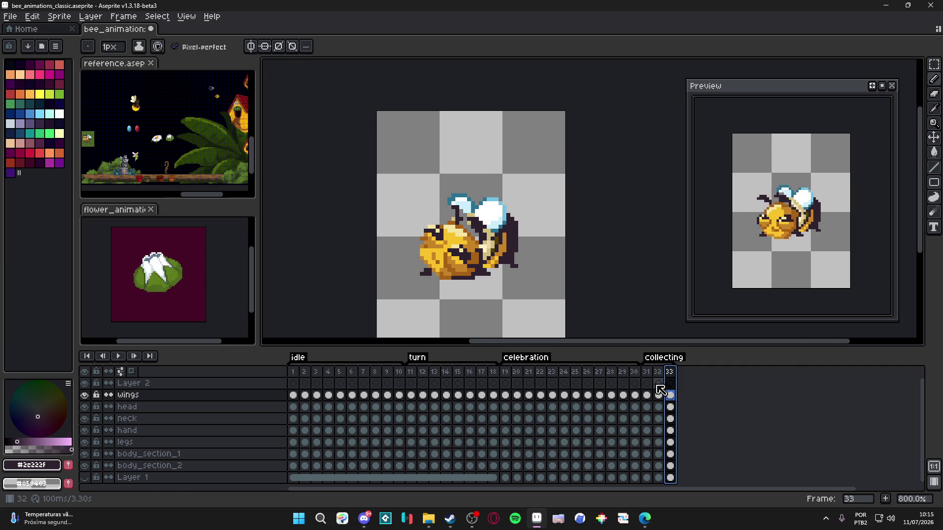
{"action": "left_click", "coordinate": [647, 378]}
{"action": "left_click", "coordinate": [659, 376]}
- Add a new frame 34 copied from frame 33
{"action": "left_click", "coordinate": [671, 376]}
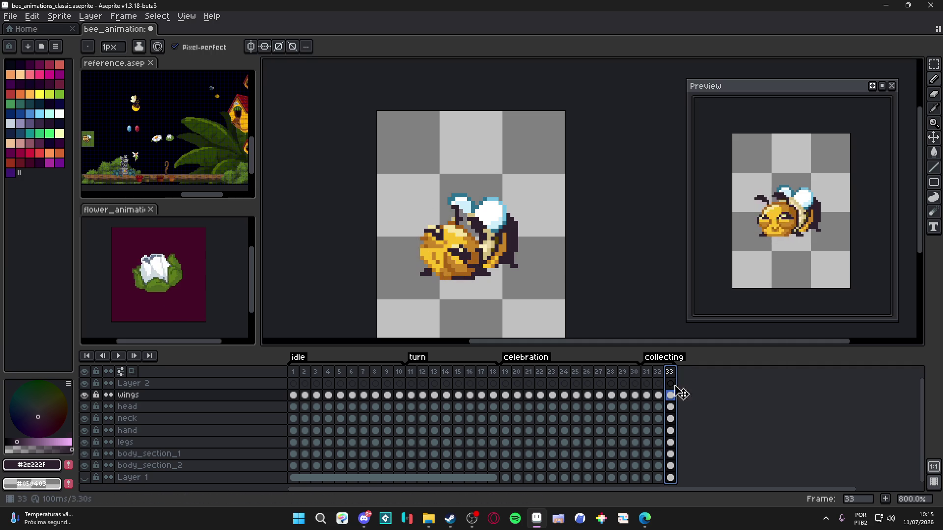
{"action": "key", "text": "alt+n"}
{"action": "scroll", "coordinate": [464, 239], "scroll_direction": "up", "scroll_amount": 2}
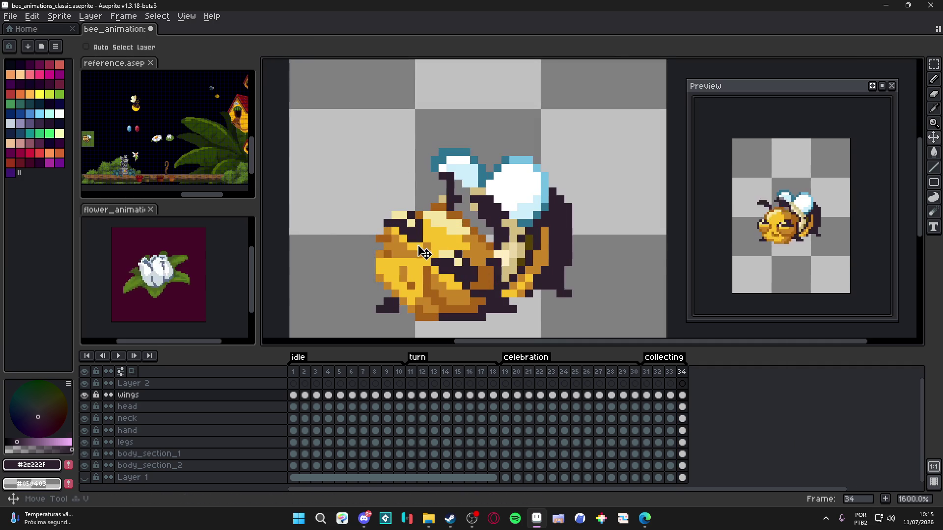
{"action": "left_click", "coordinate": [421, 230], "text": "ctrl"}
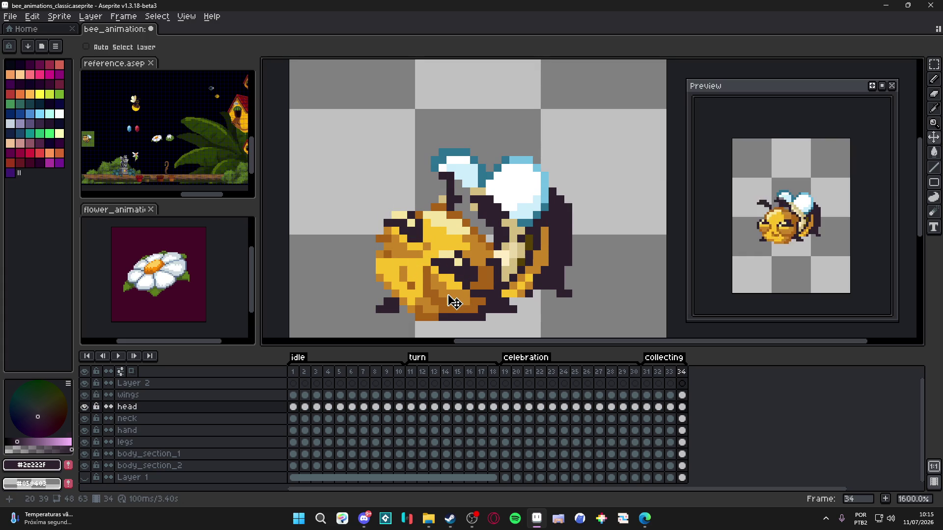
{"action": "key", "text": "m"}
{"action": "mouse_move", "coordinate": [374, 324]}
{"action": "left_mouse_down"}
{"action": "mouse_move", "coordinate": [511, 161]}
{"action": "mouse_move", "coordinate": [529, 168]}
{"action": "left_mouse_up"}
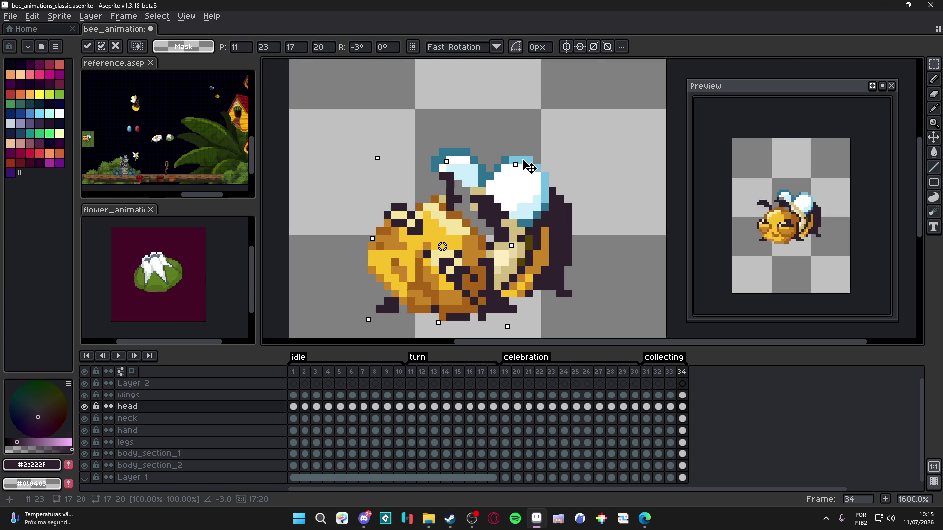
{"action": "key", "text": "Return"}
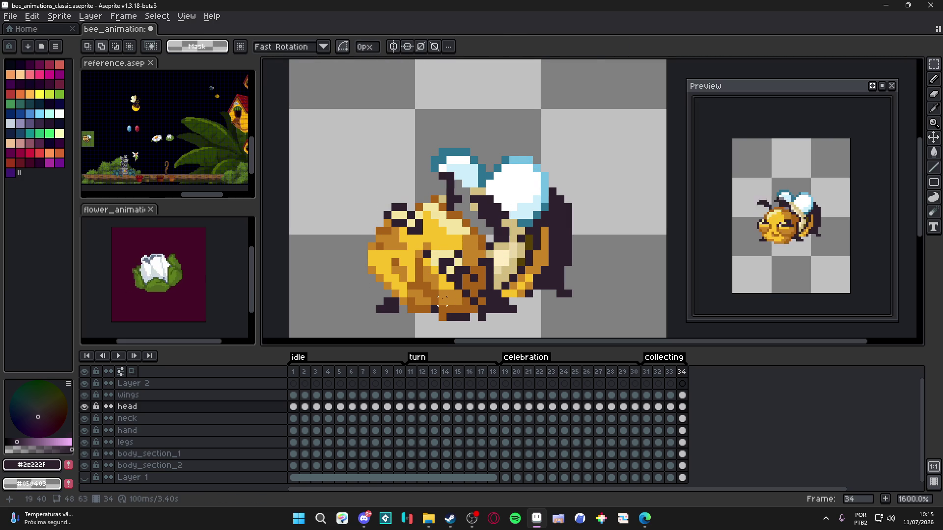
{"action": "key", "text": "b"}
{"action": "left_click", "coordinate": [434, 314], "text": "alt"}
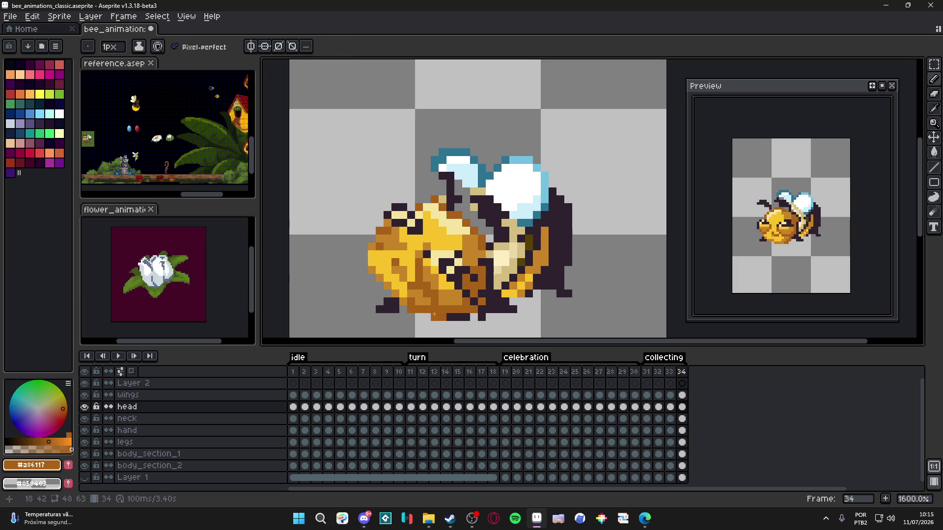
{"action": "left_click", "coordinate": [473, 309], "text": "alt"}
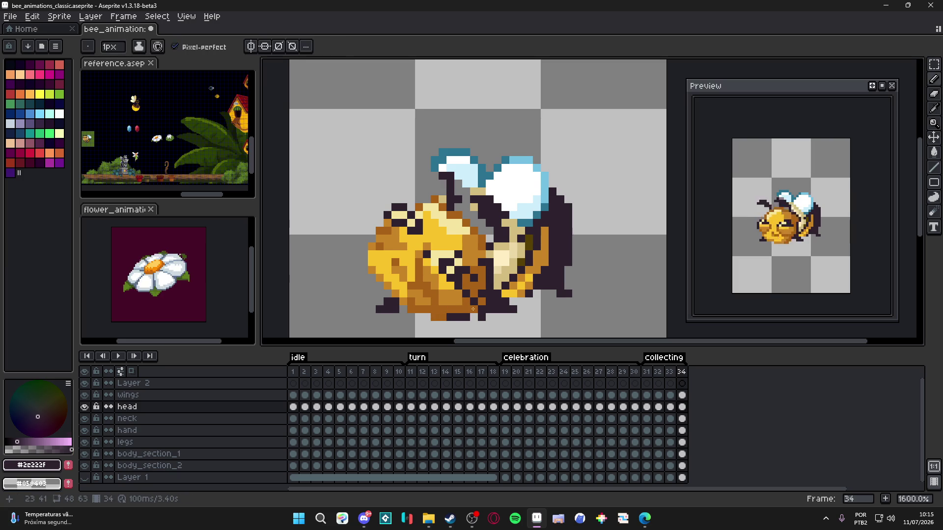
{"action": "key", "text": "v"}
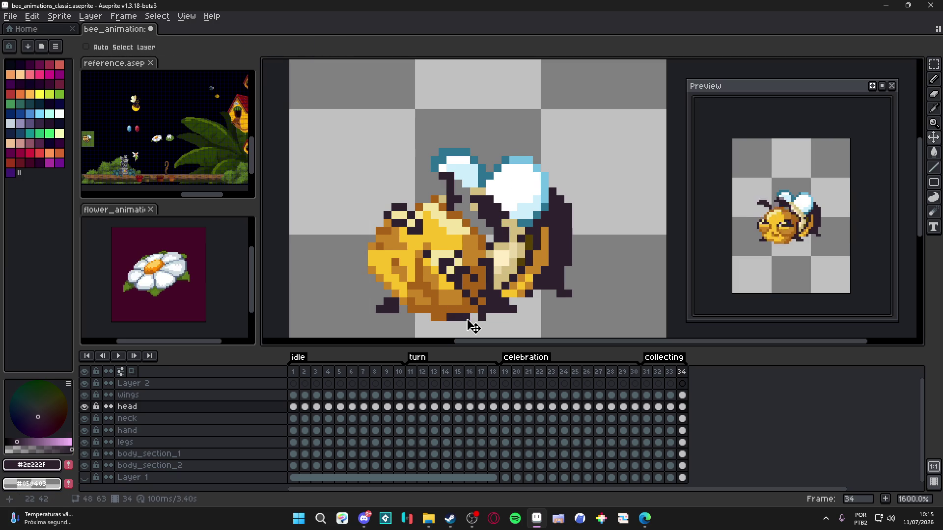
{"action": "key", "text": "b"}
{"action": "key", "text": "Up"}
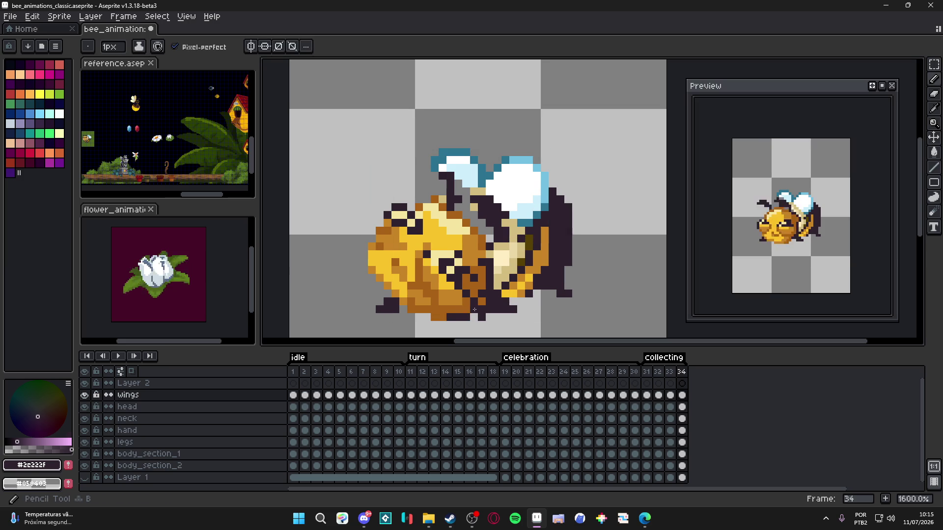
{"action": "key", "text": "v"}
{"action": "key", "text": "Down"}
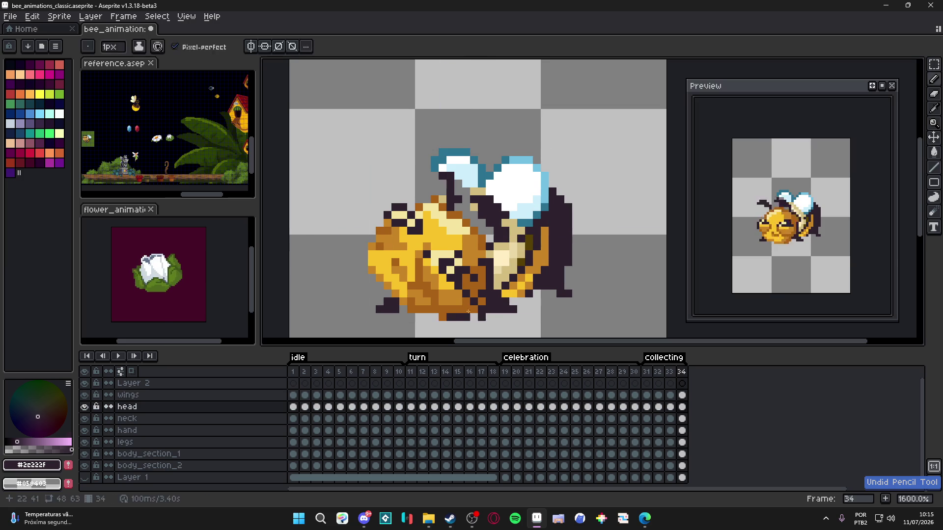
{"action": "mouse_move", "coordinate": [472, 307]}
{"action": "left_mouse_down"}
{"action": "mouse_move", "coordinate": [473, 246]}
{"action": "mouse_move", "coordinate": [507, 212]}
{"action": "left_mouse_up"}
{"action": "key", "text": "ctrl+z"}
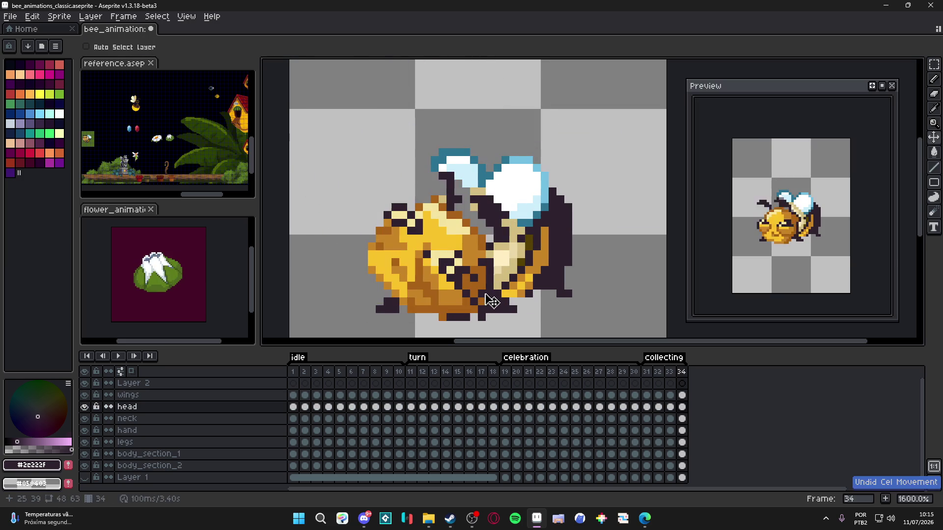
{"action": "key", "text": "Up"}
{"action": "key", "text": "m"}
{"action": "left_click_drag", "start_coordinate": [511, 337], "coordinate": [365, 224]}
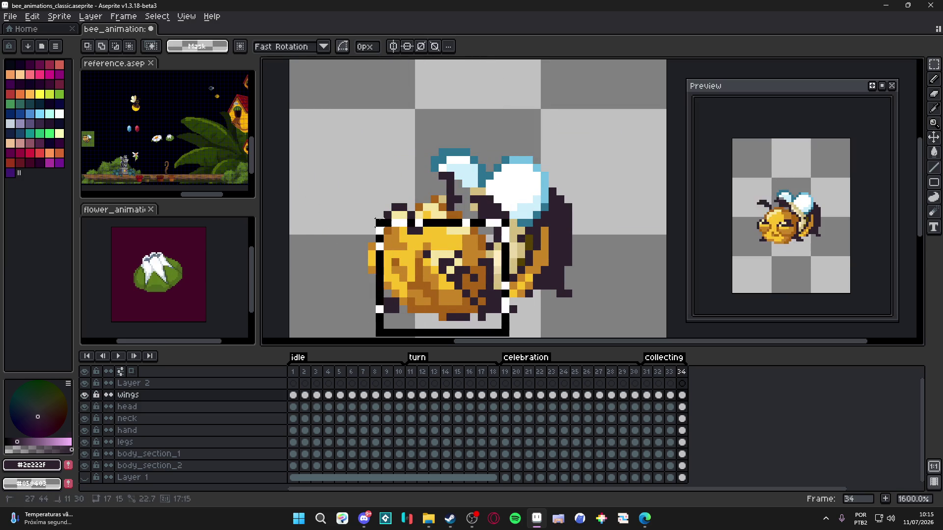
{"action": "mouse_move", "coordinate": [355, 191]}
{"action": "left_mouse_down"}
{"action": "mouse_move", "coordinate": [427, 274]}
{"action": "mouse_move", "coordinate": [509, 338]}
{"action": "left_mouse_up"}
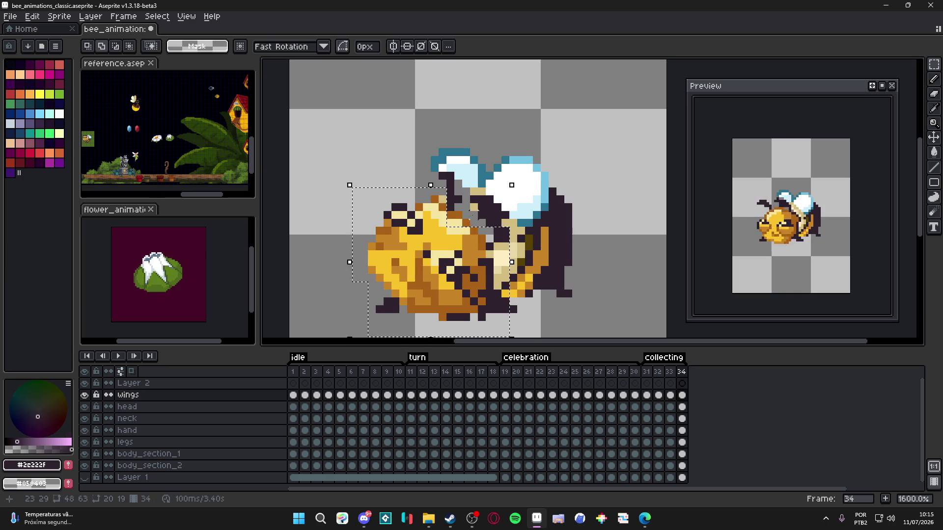
{"action": "key", "text": "ctrl+d"}
{"action": "key", "text": "v"}
{"action": "key", "text": "Down"}
{"action": "key", "text": "m"}
{"action": "left_click_drag", "start_coordinate": [369, 158], "coordinate": [537, 305]}
{"action": "key", "text": "ctrl+d"}
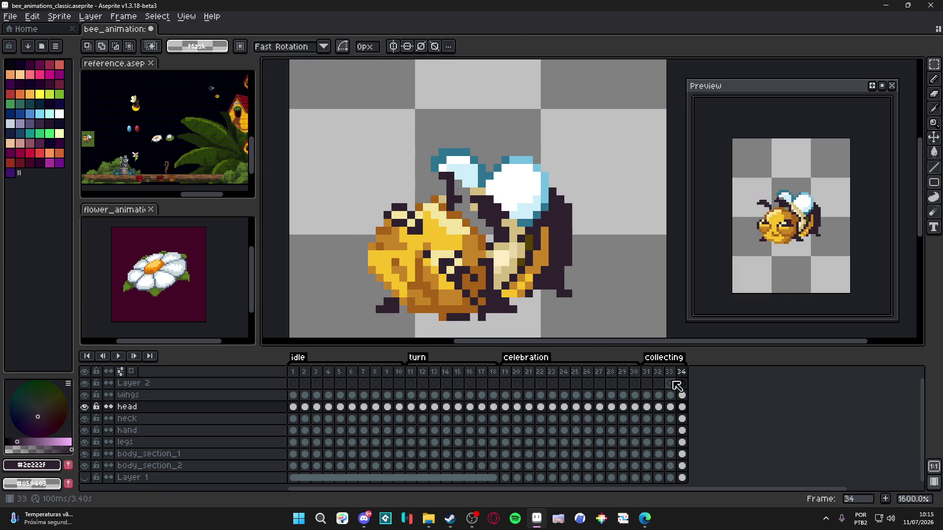
{"action": "left_click", "coordinate": [670, 372]}
{"action": "scroll", "coordinate": [442, 241], "scroll_direction": "up", "scroll_amount": 2}
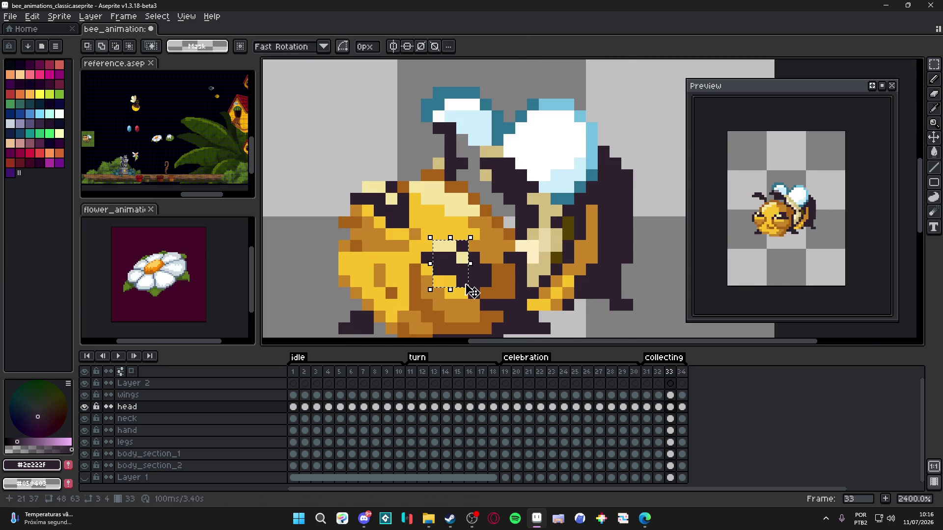
{"action": "scroll", "coordinate": [465, 290], "scroll_direction": "up", "scroll_amount": 1}
{"action": "left_click_drag", "start_coordinate": [416, 229], "coordinate": [469, 297]}
{"action": "scroll", "coordinate": [475, 255], "scroll_direction": "up", "scroll_amount": 1}
{"action": "left_click_drag", "start_coordinate": [471, 207], "coordinate": [521, 206]}
{"action": "left_click_drag", "start_coordinate": [397, 207], "coordinate": [374, 207]}
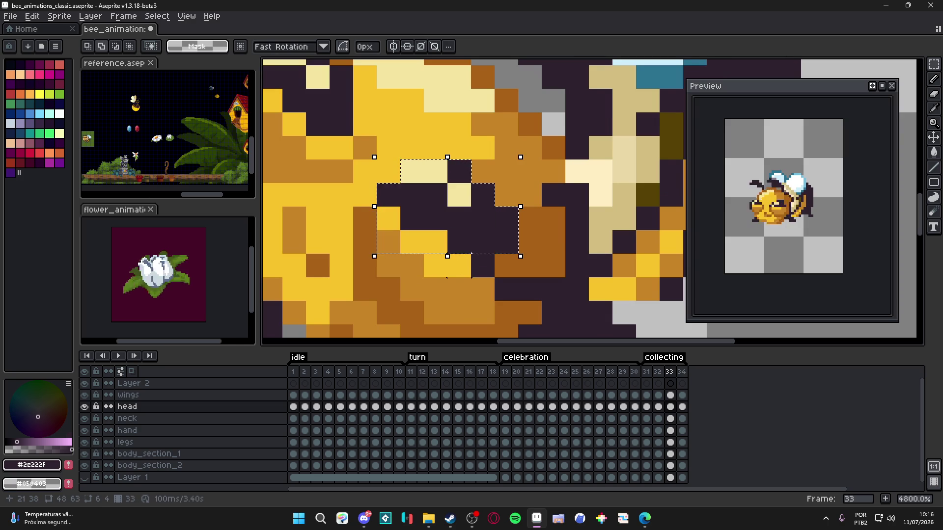
{"action": "scroll", "coordinate": [479, 265], "scroll_direction": "down", "scroll_amount": 3}
{"action": "left_click_drag", "start_coordinate": [467, 266], "coordinate": [467, 281]}
{"action": "scroll", "coordinate": [452, 270], "scroll_direction": "up", "scroll_amount": 2}
{"action": "scroll", "coordinate": [466, 287], "scroll_direction": "down", "scroll_amount": 2}
{"action": "scroll", "coordinate": [468, 288], "scroll_direction": "up", "scroll_amount": 1}
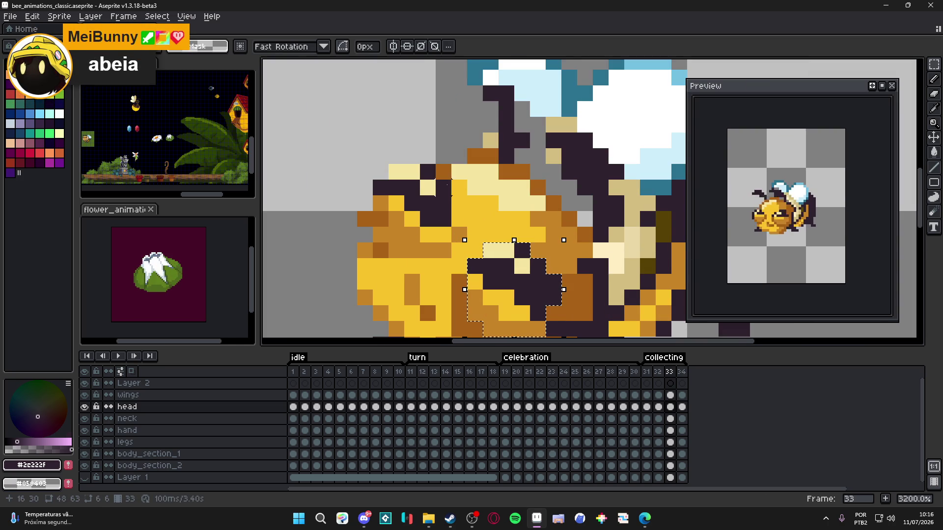
{"action": "left_click_drag", "start_coordinate": [388, 164], "coordinate": [436, 180]}
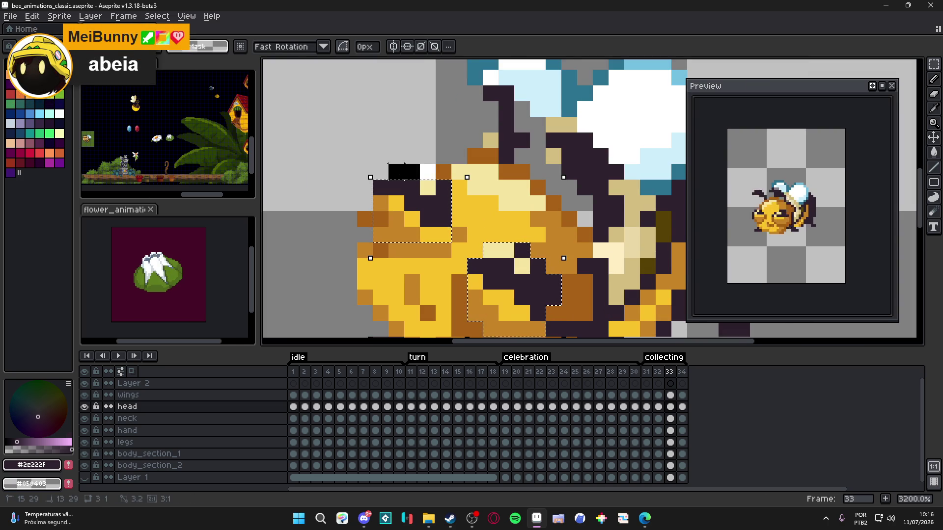
{"action": "left_click_drag", "start_coordinate": [373, 179], "coordinate": [432, 243]}
{"action": "key", "text": "ctrl+d"}
{"action": "scroll", "coordinate": [540, 295], "scroll_direction": "down", "scroll_amount": 1}
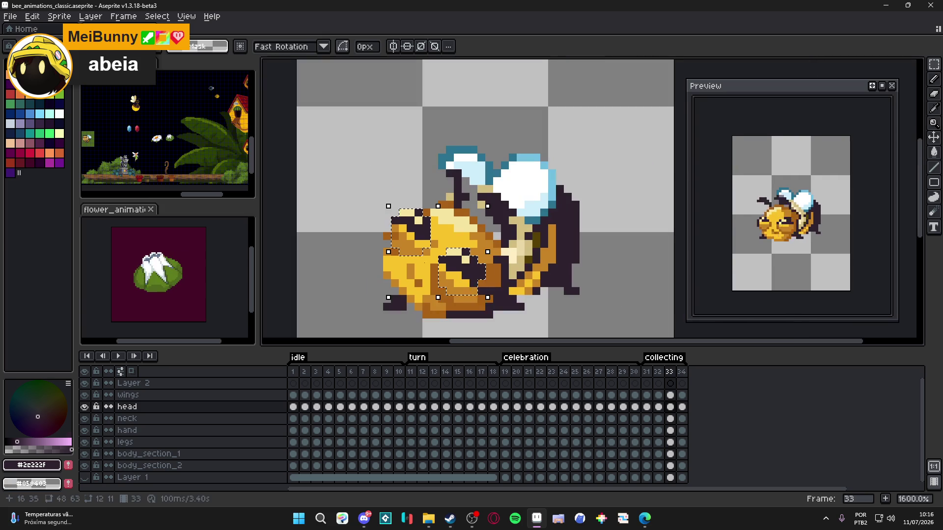
{"action": "left_click", "coordinate": [681, 373]}
{"action": "scroll", "coordinate": [471, 275], "scroll_direction": "up", "scroll_amount": 1}
{"action": "key", "text": "ctrl+shift+d"}
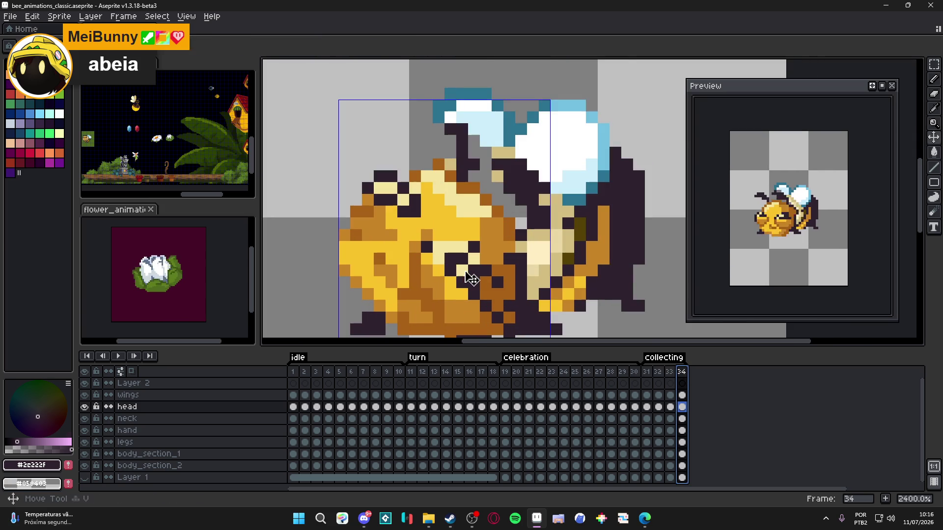
- Raise the bee's head one pixel on frame 34 and commit the move
{"action": "mouse_move", "coordinate": [466, 278]}
{"action": "left_mouse_down"}
{"action": "mouse_move", "coordinate": [466, 269]}
{"action": "mouse_move", "coordinate": [464, 285]}
{"action": "left_mouse_up"}
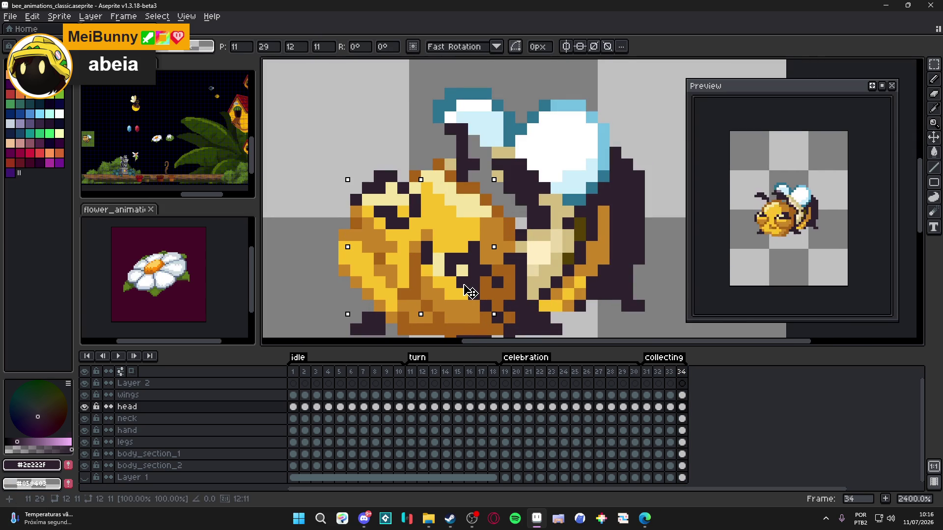
{"action": "key", "text": "Return"}
{"action": "scroll", "coordinate": [470, 292], "scroll_direction": "down", "scroll_amount": 1}
{"action": "scroll", "coordinate": [470, 292], "scroll_direction": "up", "scroll_amount": 1}
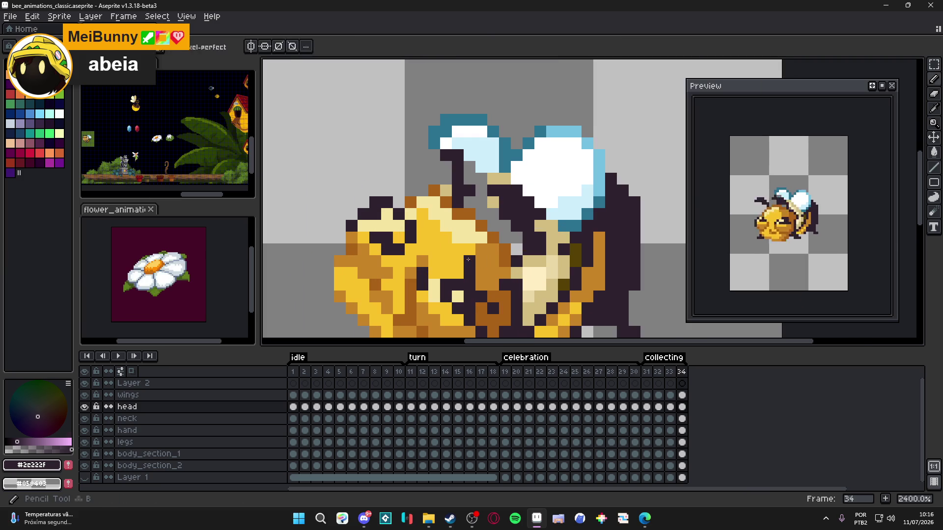
- Sample the head's yellow and dark outline colours from the bee
{"action": "left_click", "coordinate": [457, 231], "text": "alt"}
{"action": "left_click_drag", "start_coordinate": [481, 242], "coordinate": [485, 224]}
{"action": "scroll", "coordinate": [525, 225], "scroll_direction": "down", "scroll_amount": 2}
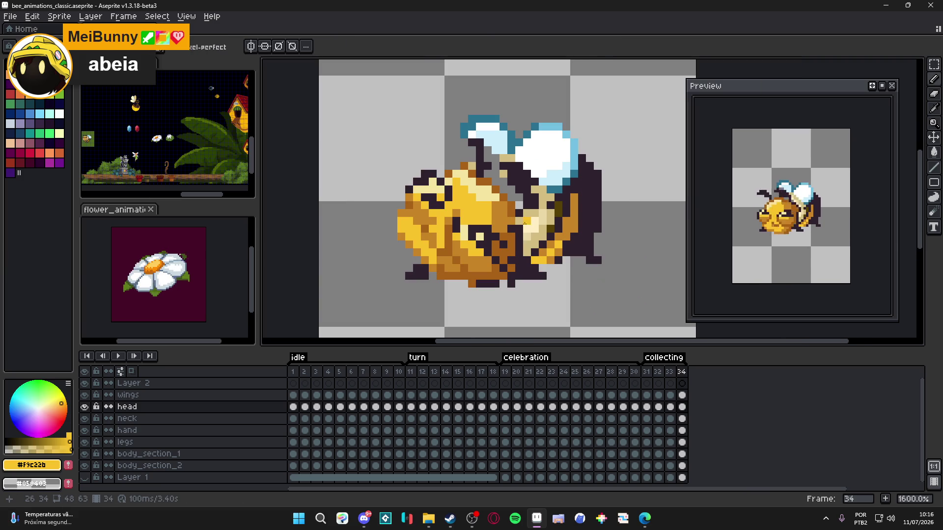
{"action": "scroll", "coordinate": [492, 224], "scroll_direction": "up", "scroll_amount": 2}
{"action": "left_click", "coordinate": [467, 231], "text": "alt"}
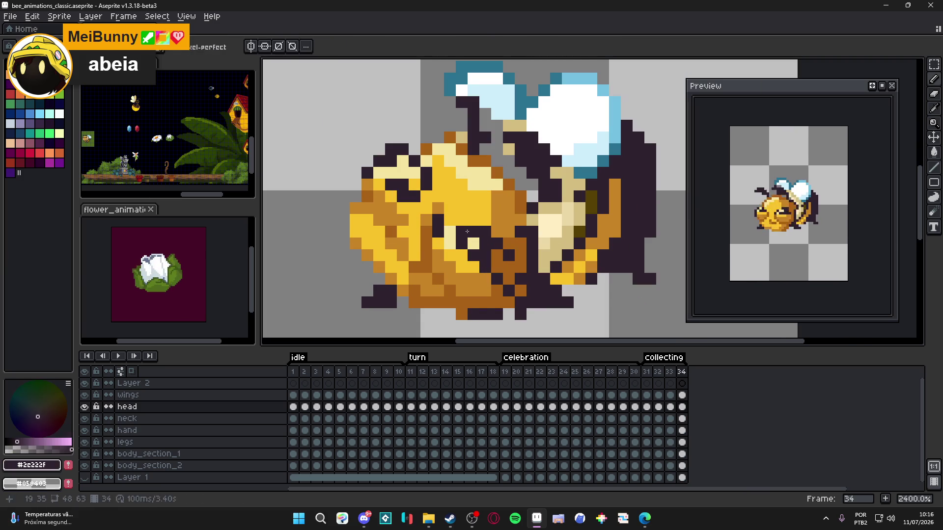
{"action": "scroll", "coordinate": [474, 251], "scroll_direction": "down", "scroll_amount": 5}
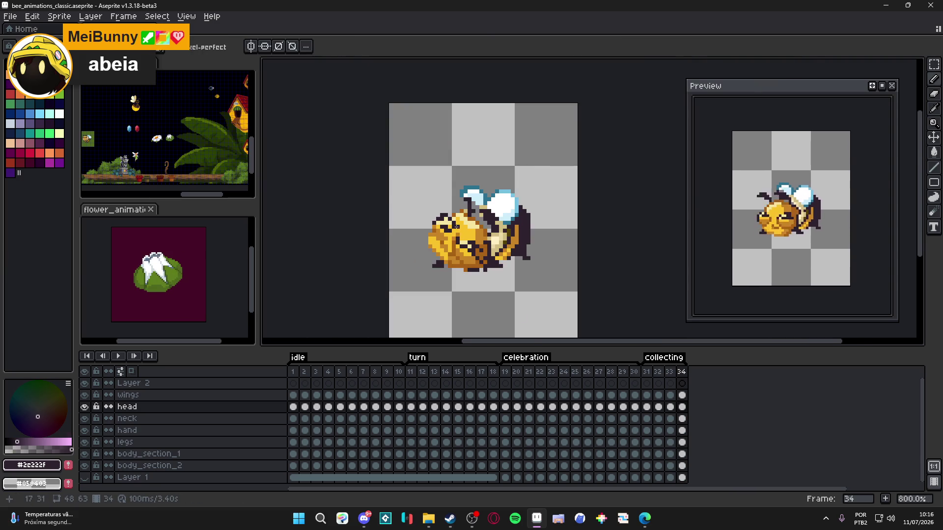
{"action": "scroll", "coordinate": [458, 231], "scroll_direction": "up", "scroll_amount": 6}
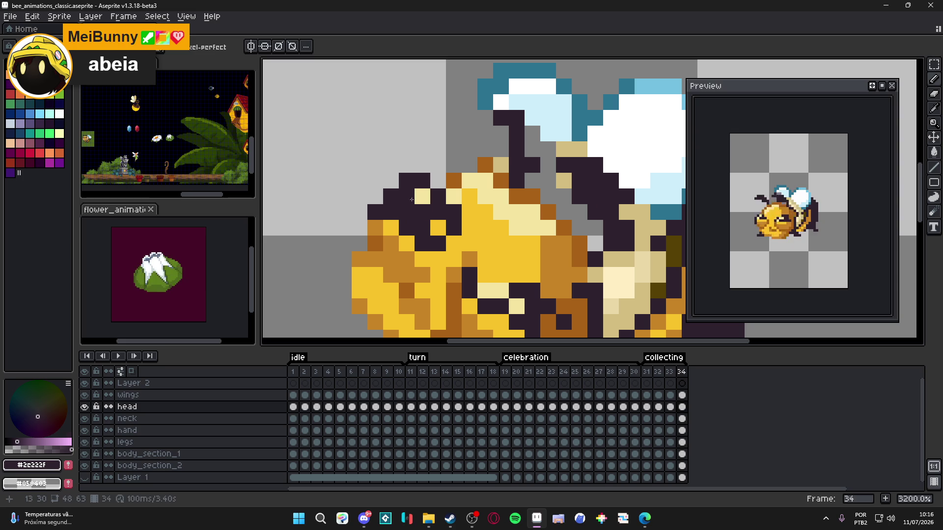
{"action": "left_click", "coordinate": [422, 197], "text": "alt"}
{"action": "left_click", "coordinate": [422, 227], "text": "alt"}
{"action": "scroll", "coordinate": [491, 282], "scroll_direction": "down", "scroll_amount": 3}
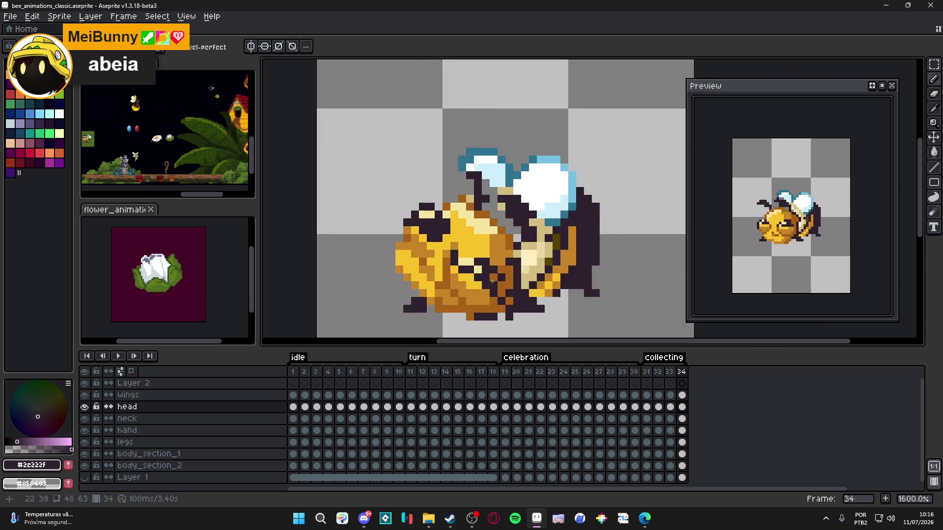
{"action": "scroll", "coordinate": [492, 282], "scroll_direction": "up", "scroll_amount": 3}
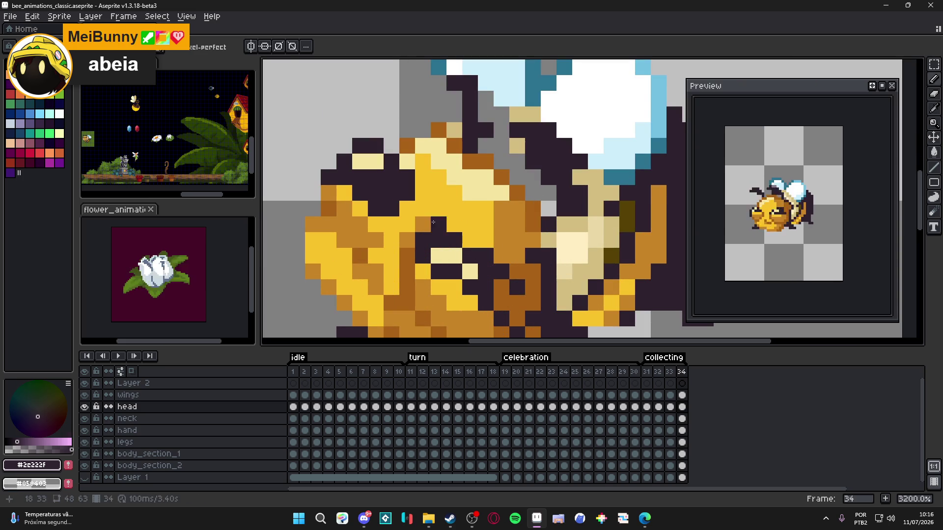
- Repaint face pixels in bright yellow #F9C22B and orange, comparing with frame 33
{"action": "left_click", "coordinate": [420, 219], "text": "alt"}
{"action": "left_click", "coordinate": [423, 240]}
{"action": "left_click", "coordinate": [406, 221], "text": "alt"}
{"action": "left_click", "coordinate": [439, 224]}
{"action": "left_click", "coordinate": [422, 222]}
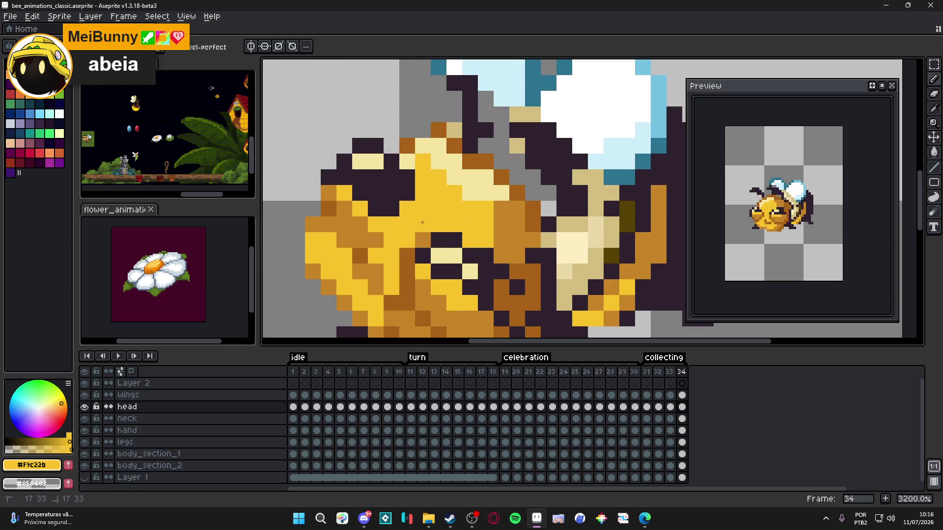
{"action": "scroll", "coordinate": [422, 222], "scroll_direction": "down", "scroll_amount": 3}
{"action": "key", "text": "Right"}
{"action": "key", "text": "Left"}
{"action": "key", "text": "Left"}
{"action": "key", "text": "Right"}
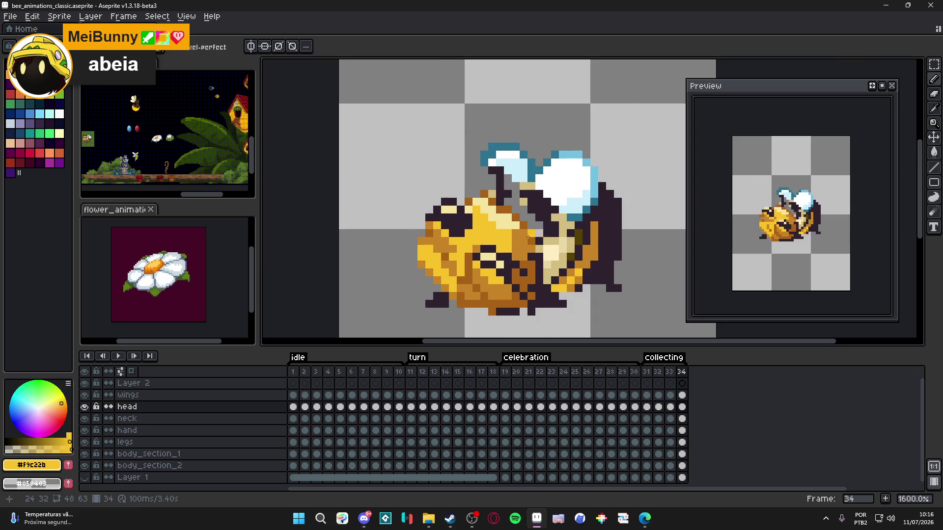
- Paint the closed eye in light tone #F5C59F, checking it against frame 33
{"action": "scroll", "coordinate": [511, 244], "scroll_direction": "up", "scroll_amount": 2}
{"action": "left_click", "coordinate": [489, 251], "text": "alt"}
{"action": "key", "text": "Left"}
{"action": "key", "text": "Right"}
{"action": "left_click", "coordinate": [476, 264], "text": "alt"}
{"action": "left_click", "coordinate": [482, 251]}
{"action": "left_click", "coordinate": [484, 274], "text": "alt"}
{"action": "left_click", "coordinate": [481, 252], "text": "alt"}
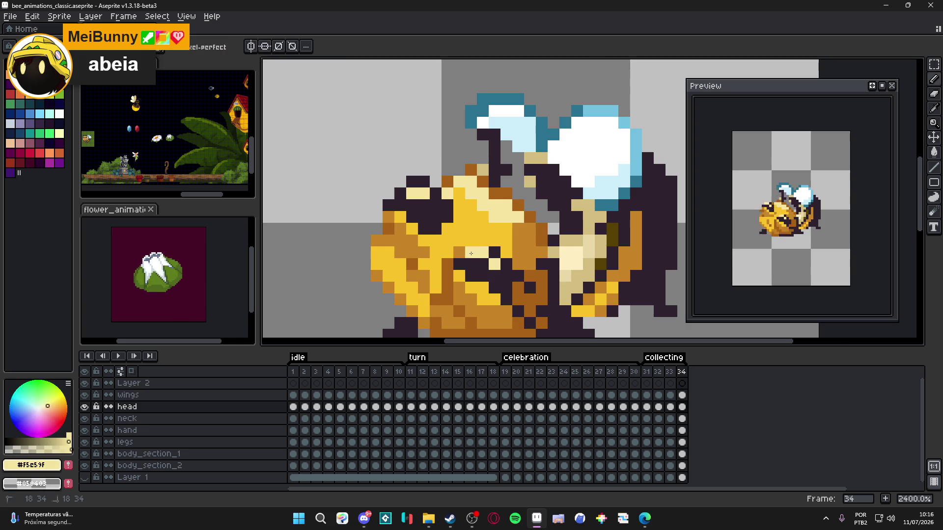
{"action": "scroll", "coordinate": [551, 279], "scroll_direction": "down", "scroll_amount": 3}
{"action": "key", "text": "Left"}
{"action": "key", "text": "Right"}
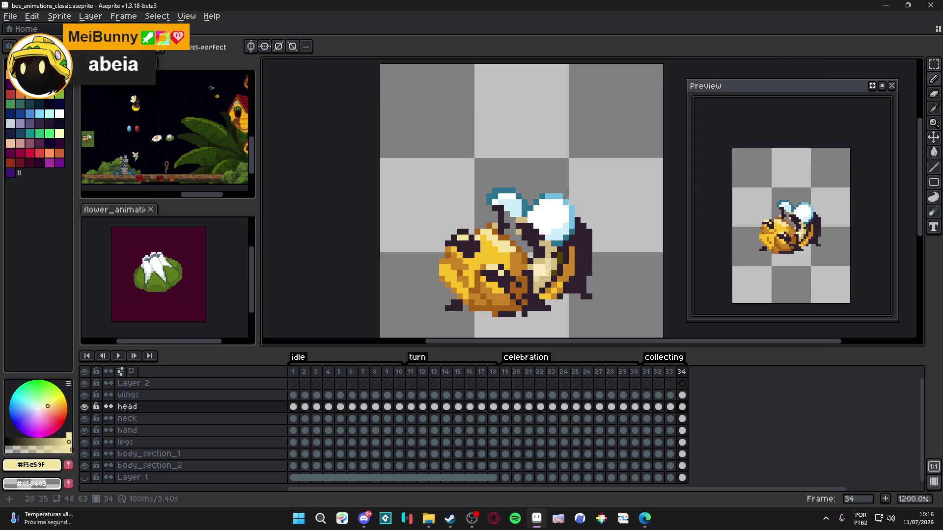
{"action": "key", "text": "Right"}
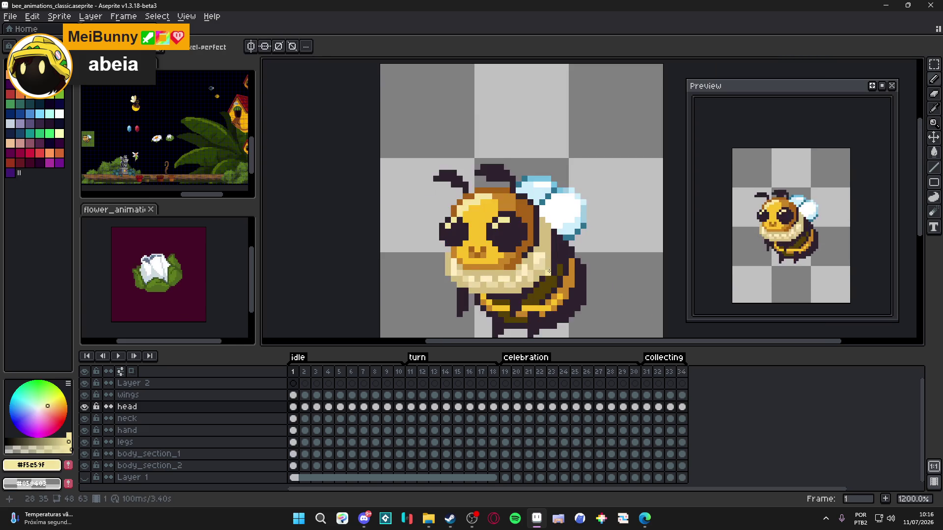
- Shift the head down one pixel on frame 34 and compare with frame 33
{"action": "key", "text": "Left"}
{"action": "key", "text": "Left"}
{"action": "key", "text": "Right"}
{"action": "key", "text": "Left"}
{"action": "key", "text": "Right"}
{"action": "scroll", "coordinate": [504, 275], "scroll_direction": "up", "scroll_amount": 1}
{"action": "key", "text": "v"}
{"action": "left_click_drag", "start_coordinate": [501, 290], "coordinate": [486, 262]}
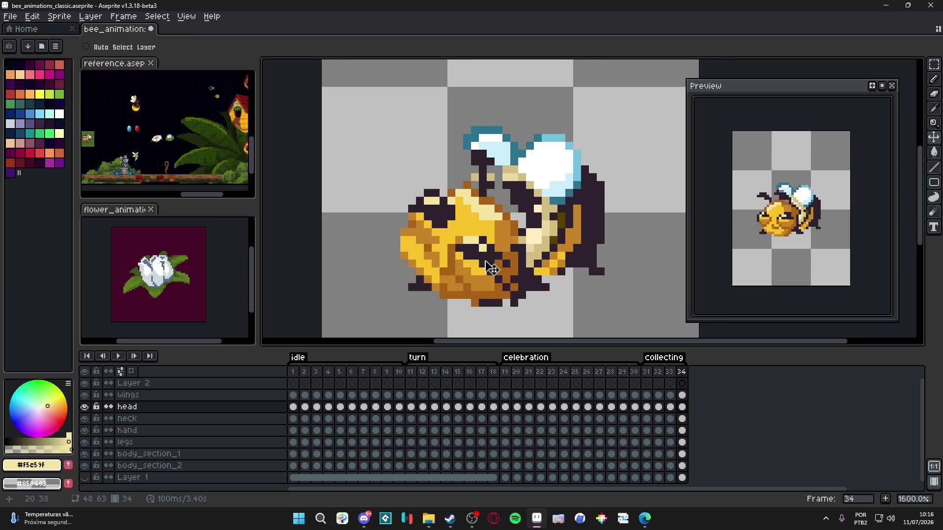
{"action": "scroll", "coordinate": [513, 249], "scroll_direction": "down", "scroll_amount": 1}
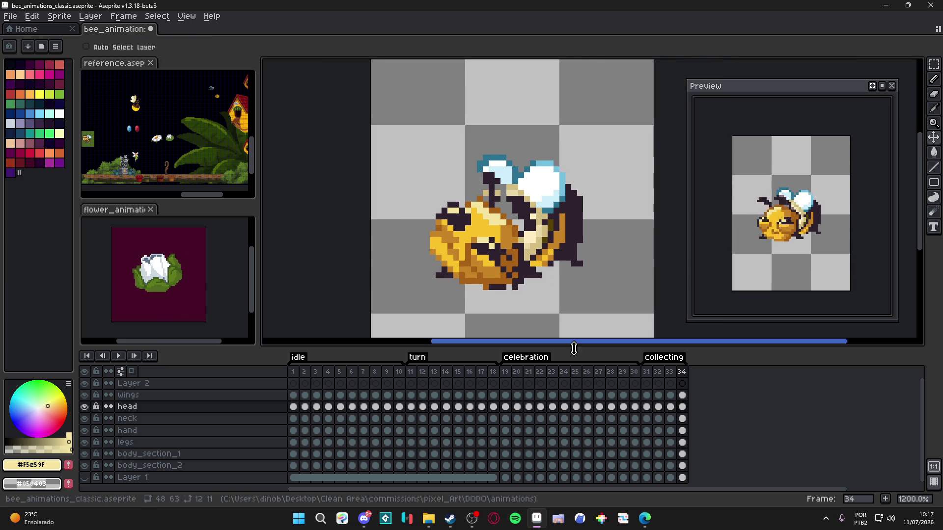
{"action": "left_click", "coordinate": [672, 374]}
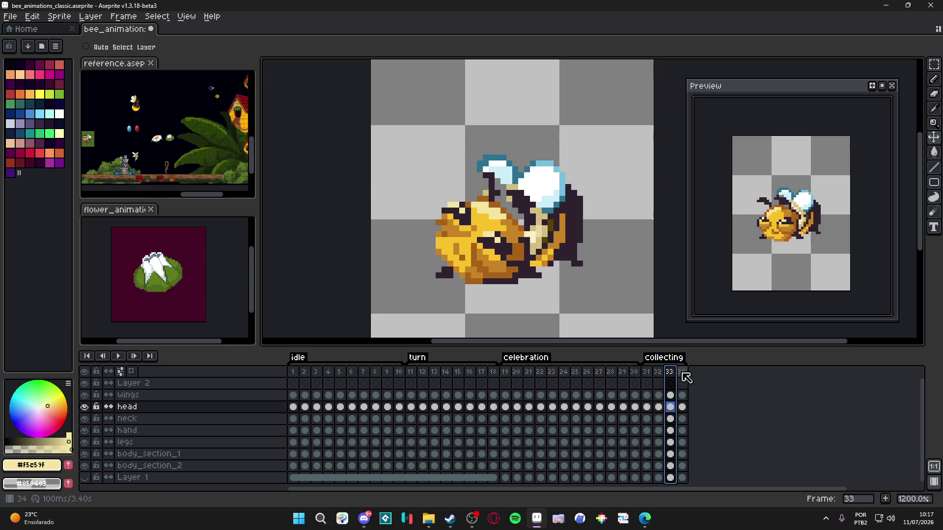
{"action": "left_click", "coordinate": [683, 373]}
{"action": "scroll", "coordinate": [513, 287], "scroll_direction": "up", "scroll_amount": 3}
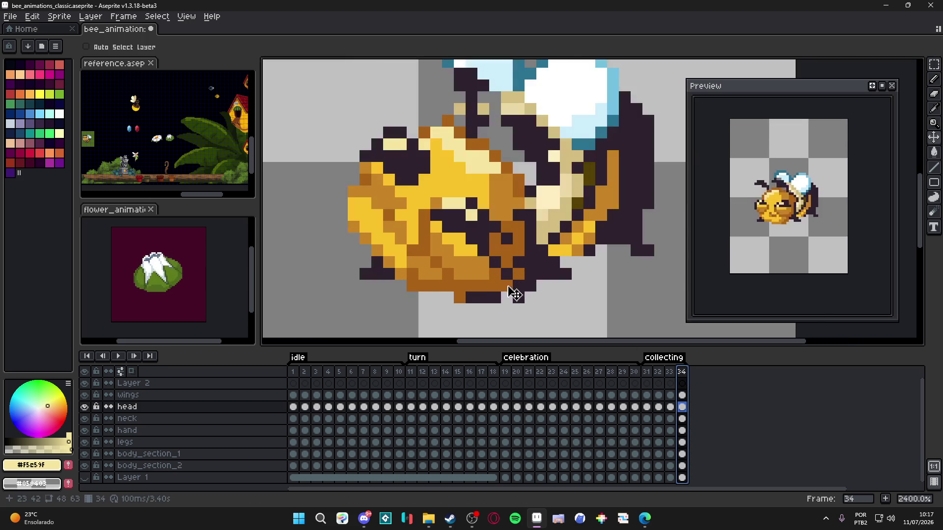
- Pencil dark outline pixels along the head's bottom, erase stray ones, undoing the last erase
{"action": "key", "text": "b"}
{"action": "left_click", "coordinate": [497, 297], "text": "alt"}
{"action": "left_click_drag", "start_coordinate": [495, 286], "coordinate": [459, 286]}
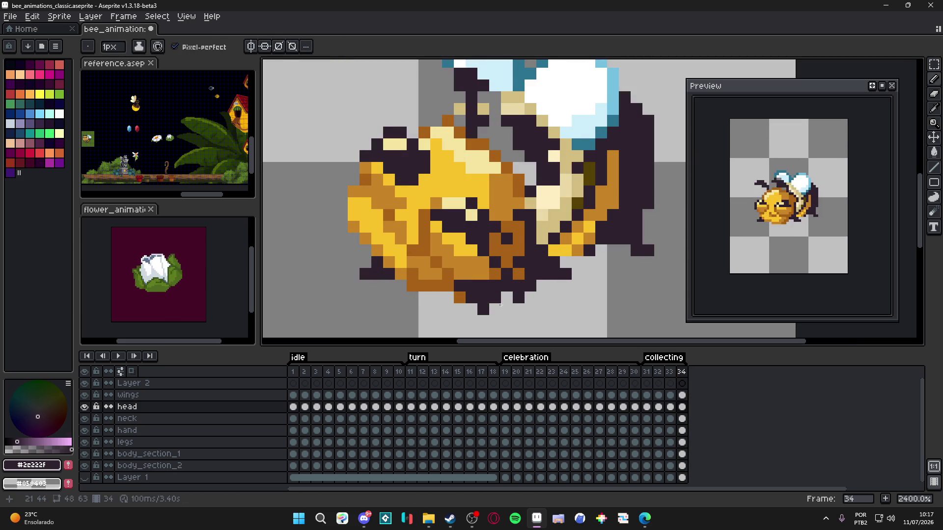
{"action": "key", "text": "e"}
{"action": "left_click_drag", "start_coordinate": [530, 298], "coordinate": [457, 298]}
{"action": "left_click_drag", "start_coordinate": [531, 286], "coordinate": [542, 286]}
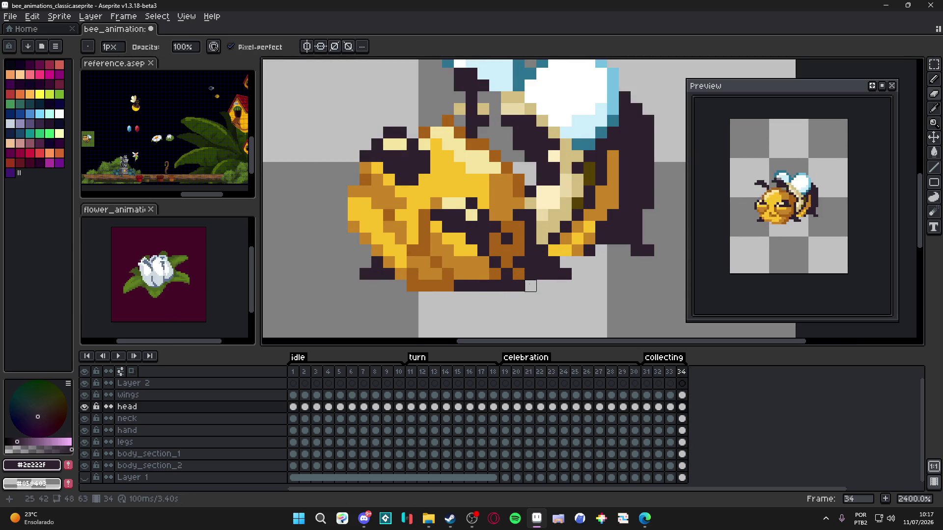
{"action": "scroll", "coordinate": [562, 300], "scroll_direction": "down", "scroll_amount": 3}
{"action": "scroll", "coordinate": [561, 300], "scroll_direction": "up", "scroll_amount": 1}
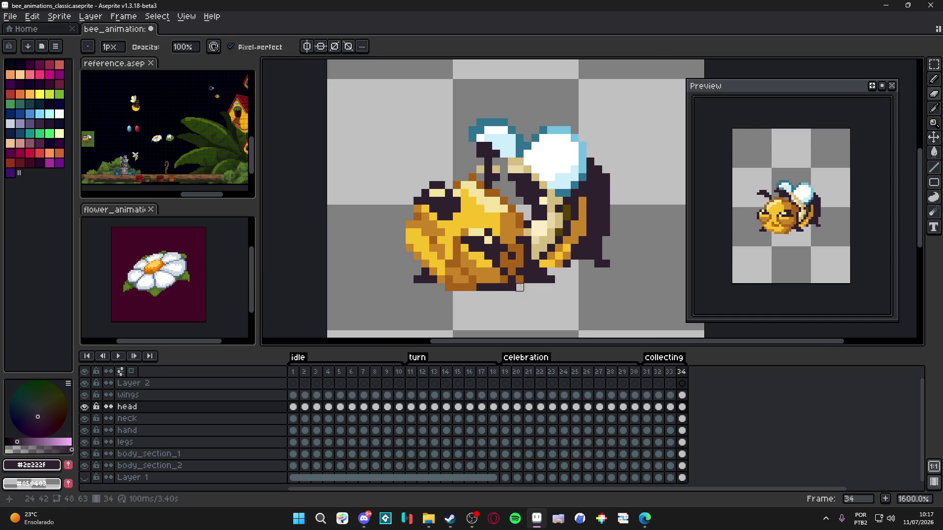
{"action": "key", "text": "ctrl+z"}
- Flip through frames 32–34 to compare the tilted head poses
{"action": "key", "text": "Left"}
{"action": "key", "text": "Right"}
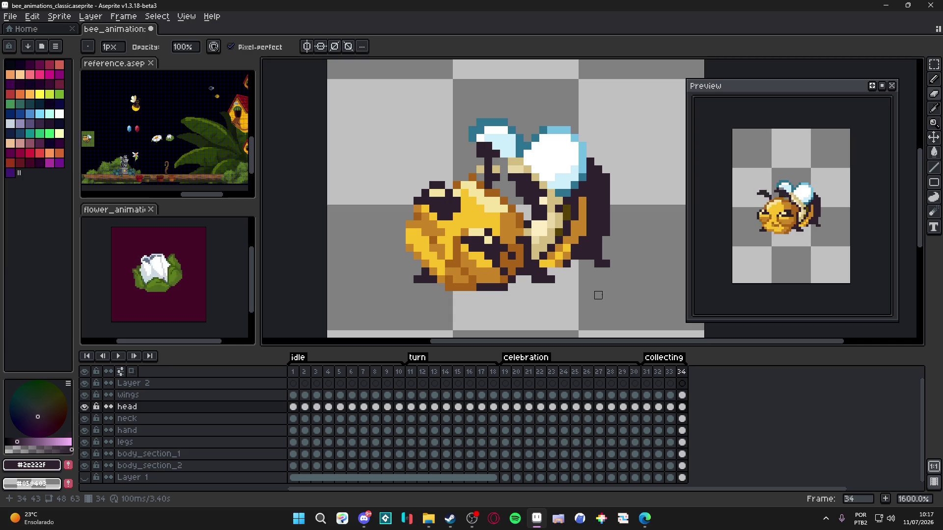
{"action": "key", "text": "Left"}
{"action": "key", "text": "Right"}
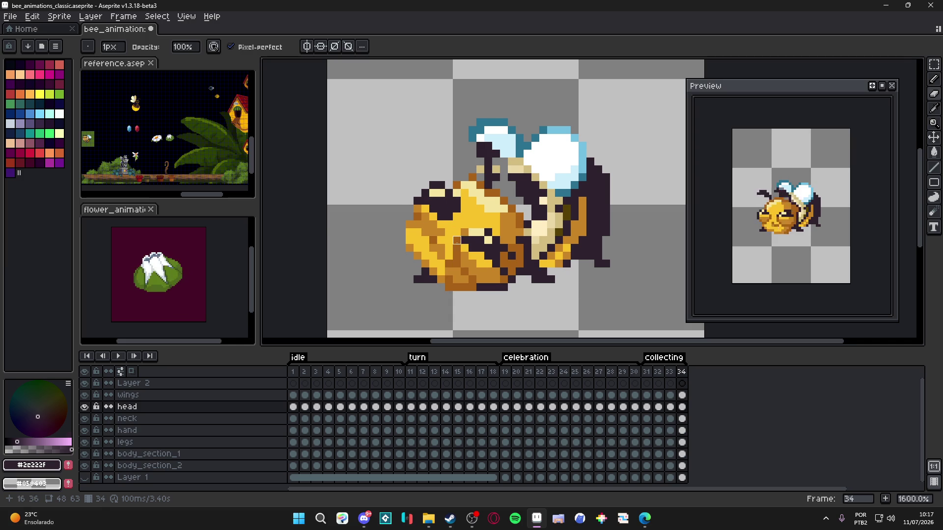
{"action": "scroll", "coordinate": [457, 240], "scroll_direction": "down", "scroll_amount": 1}
{"action": "scroll", "coordinate": [469, 222], "scroll_direction": "up", "scroll_amount": 3}
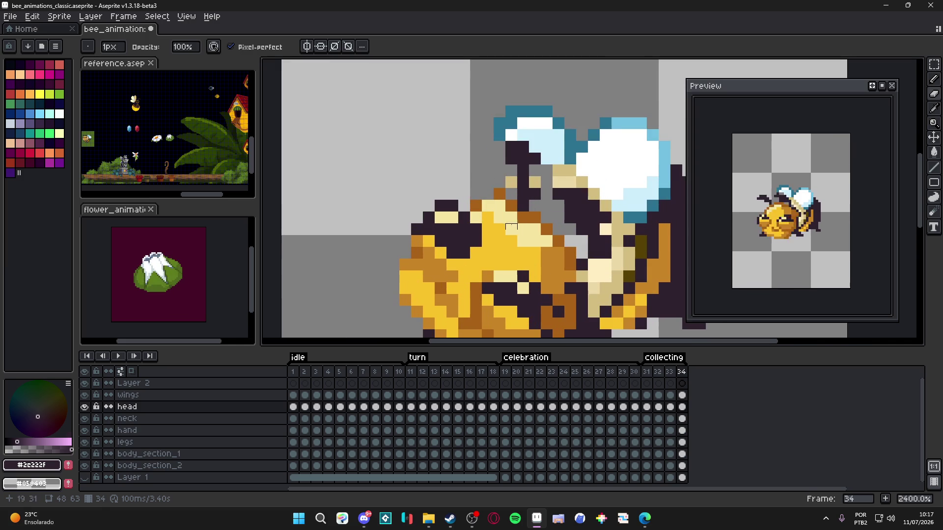
{"action": "left_click", "coordinate": [670, 372]}
{"action": "scroll", "coordinate": [499, 265], "scroll_direction": "down", "scroll_amount": 3}
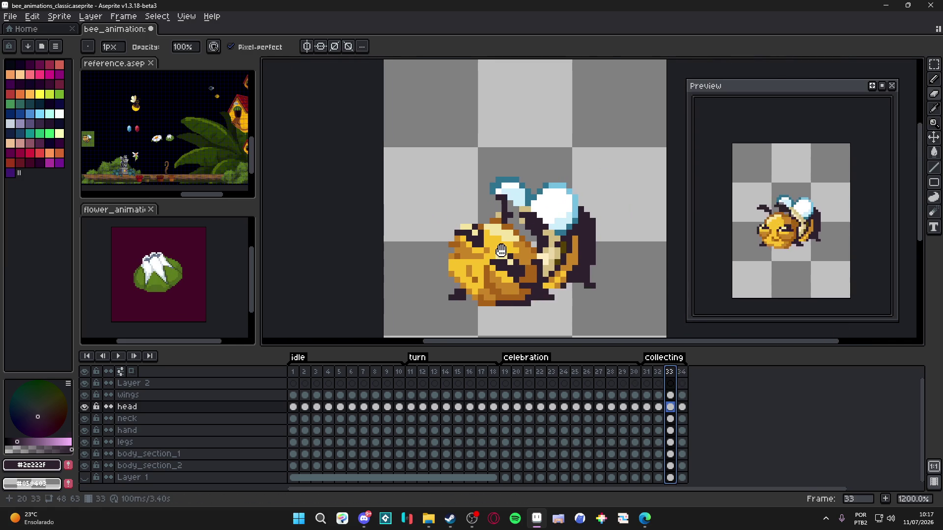
{"action": "left_click", "coordinate": [661, 372]}
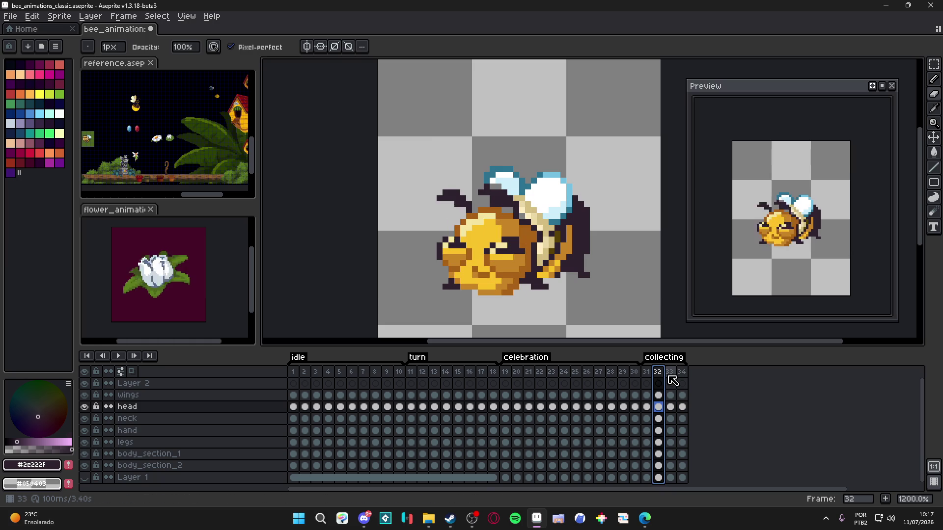
{"action": "left_click", "coordinate": [670, 372]}
{"action": "left_click", "coordinate": [682, 372]}
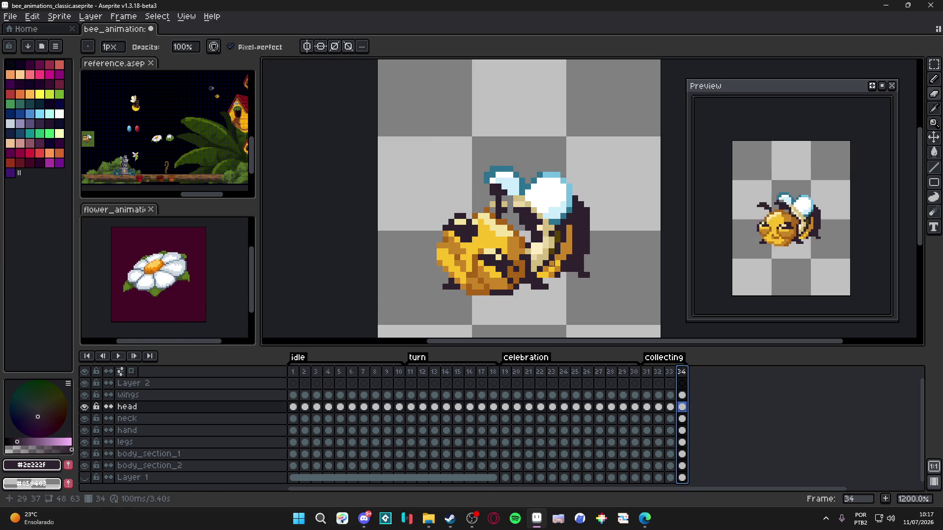
{"action": "left_click_drag", "start_coordinate": [623, 341], "coordinate": [617, 341]}
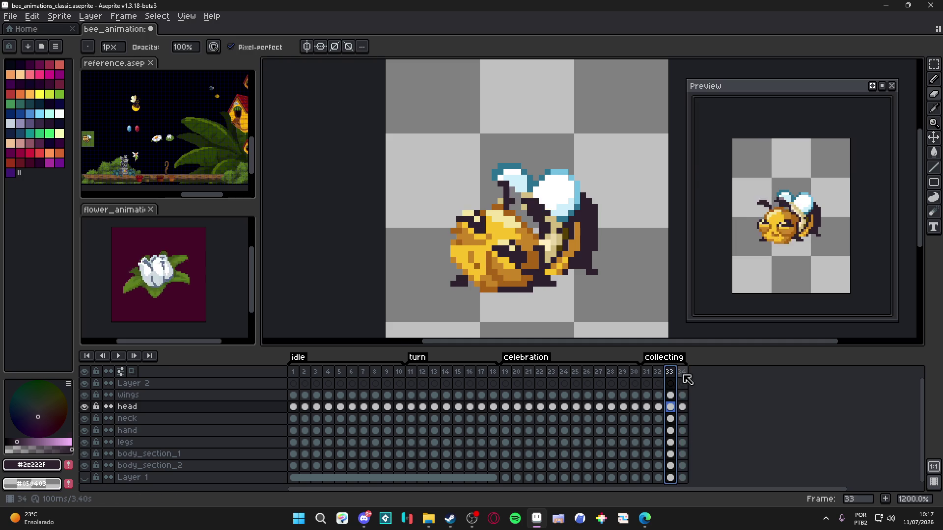
{"action": "scroll", "coordinate": [461, 267], "scroll_direction": "up", "scroll_amount": 3}
{"action": "left_click", "coordinate": [484, 255], "text": "alt"}
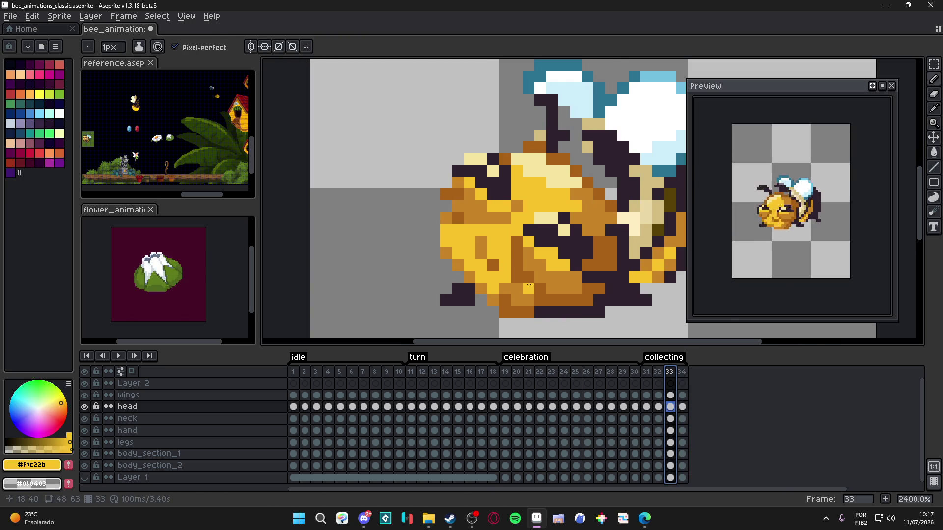
- Eyedrop the bee's brown and orange, then repaint head pixels in dark brown #A86117
{"action": "left_click", "coordinate": [497, 277], "text": "alt"}
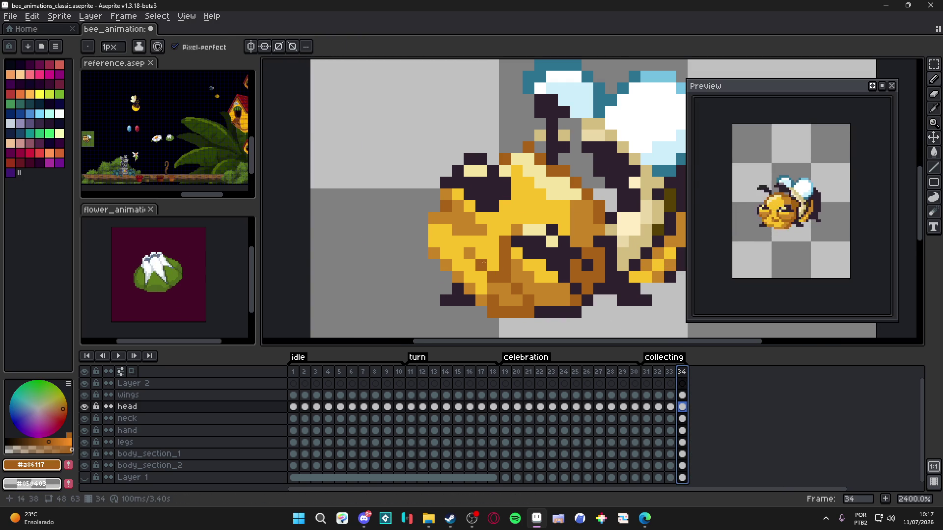
{"action": "left_click", "coordinate": [469, 243], "text": "alt"}
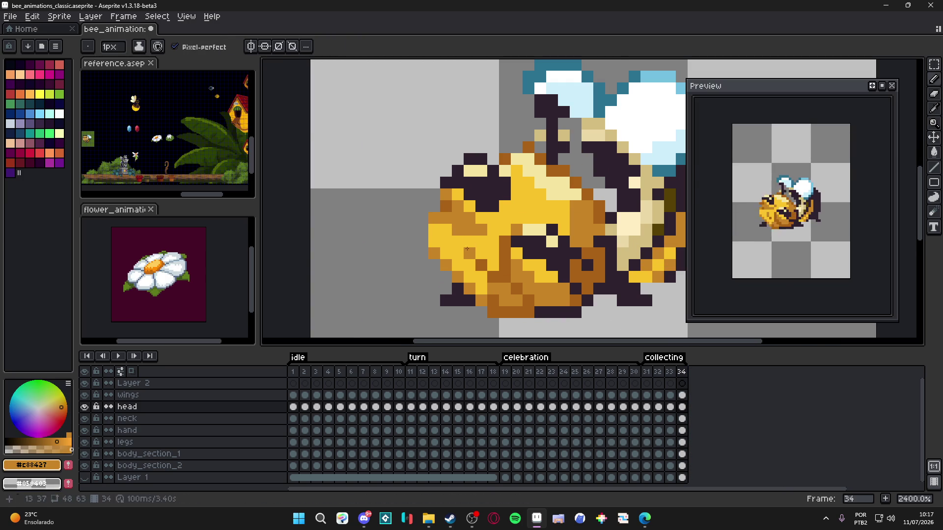
{"action": "left_click", "coordinate": [675, 373]}
{"action": "left_click", "coordinate": [452, 236], "text": "alt"}
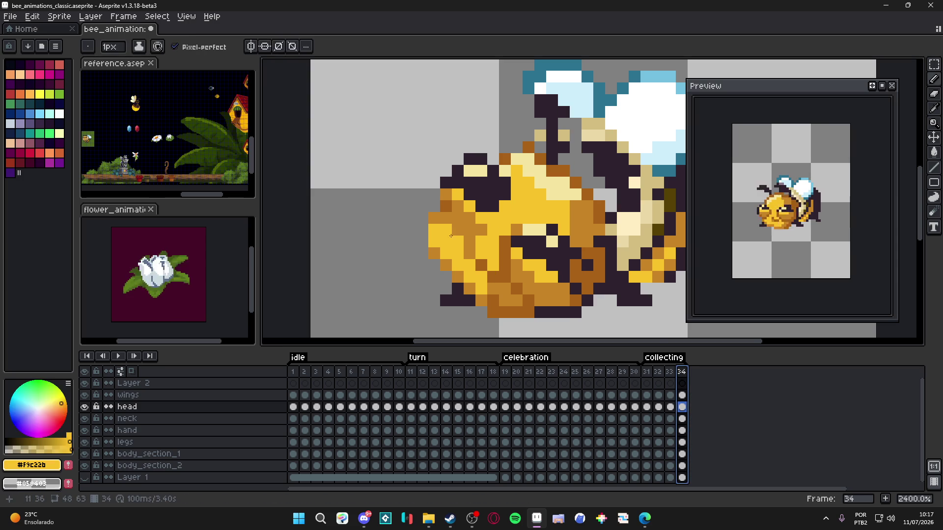
{"action": "left_click", "coordinate": [500, 224], "text": "alt"}
{"action": "key", "text": "Escape"}
{"action": "left_click", "coordinate": [460, 231], "text": "alt"}
{"action": "left_click_drag", "start_coordinate": [460, 230], "coordinate": [458, 218]}
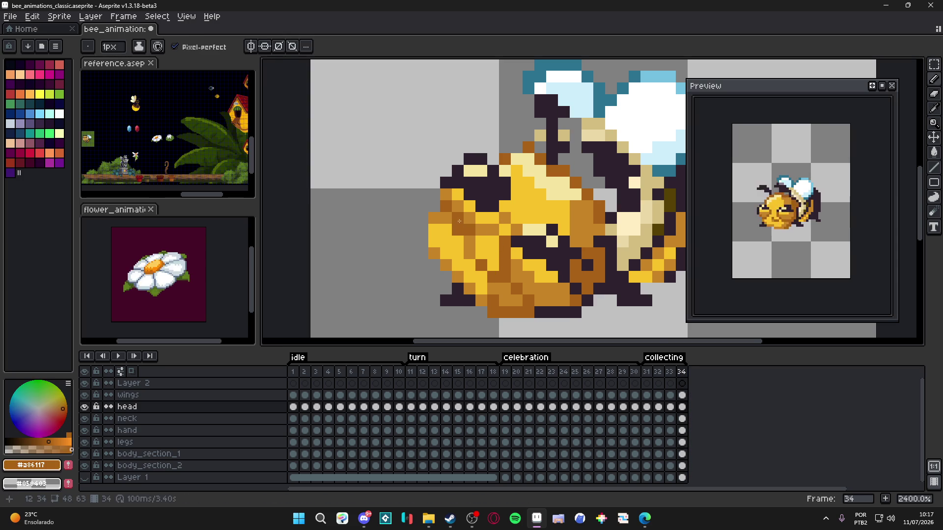
- Paint two head pixels in orange #C88427 and sample the dark brown again
{"action": "scroll", "coordinate": [459, 221], "scroll_direction": "down", "scroll_amount": 5}
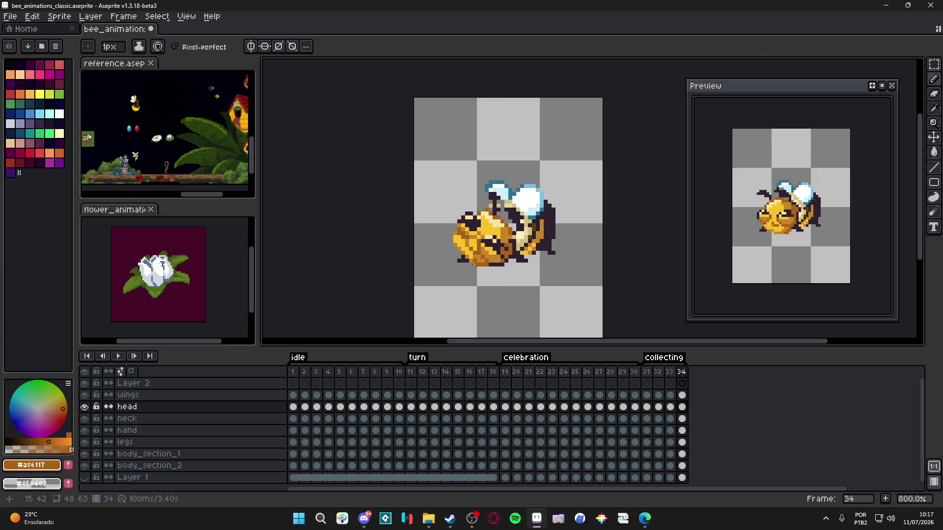
{"action": "scroll", "coordinate": [473, 264], "scroll_direction": "up", "scroll_amount": 2}
{"action": "left_click", "coordinate": [471, 245], "text": "alt"}
{"action": "scroll", "coordinate": [491, 265], "scroll_direction": "down", "scroll_amount": 2}
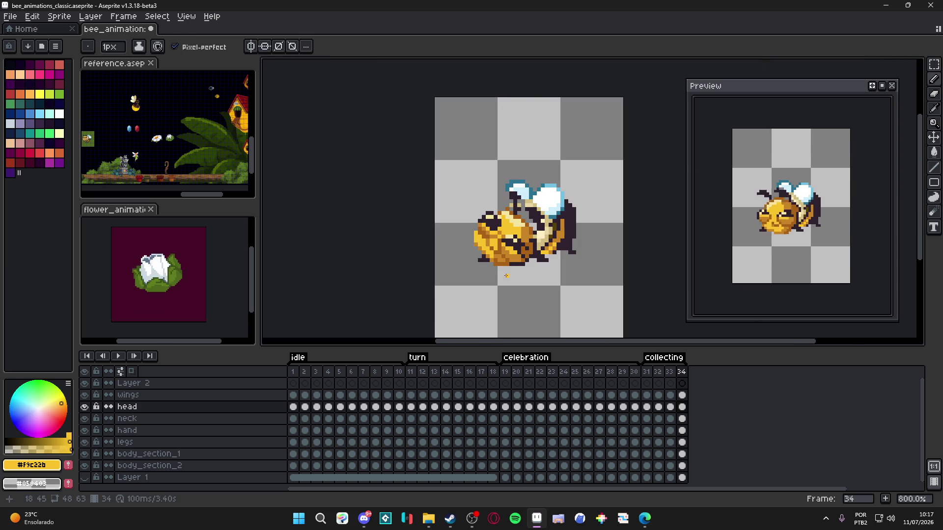
{"action": "scroll", "coordinate": [503, 269], "scroll_direction": "up", "scroll_amount": 5}
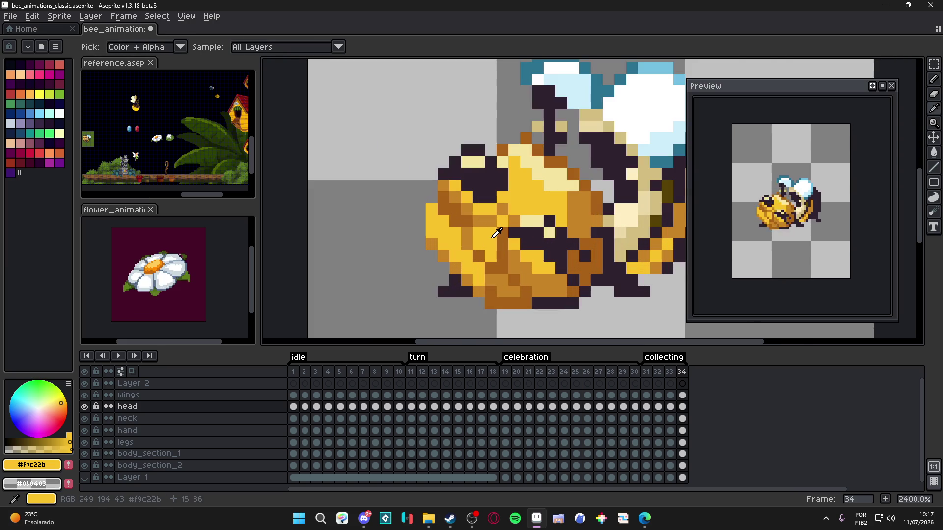
{"action": "left_click", "coordinate": [467, 245], "text": "alt"}
{"action": "left_click_drag", "start_coordinate": [469, 252], "coordinate": [475, 252]}
{"action": "left_click", "coordinate": [492, 281], "text": "alt"}
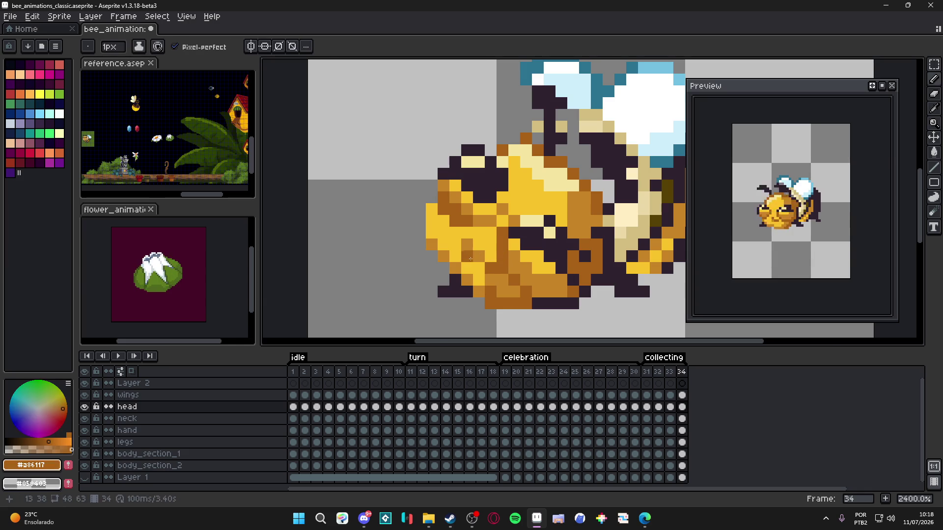
{"action": "scroll", "coordinate": [473, 256], "scroll_direction": "down", "scroll_amount": 3}
{"action": "left_click", "coordinate": [681, 372]}
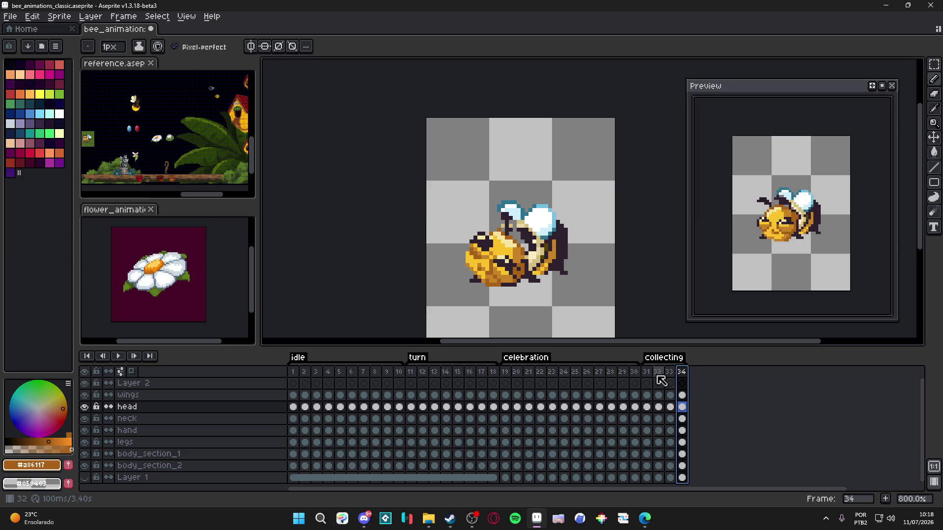
- Set frame 34's duration to 100 ms
{"action": "left_click", "coordinate": [659, 377]}
{"action": "left_click", "coordinate": [670, 376]}
{"action": "left_click", "coordinate": [681, 376]}
{"action": "double_click", "coordinate": [683, 376]}
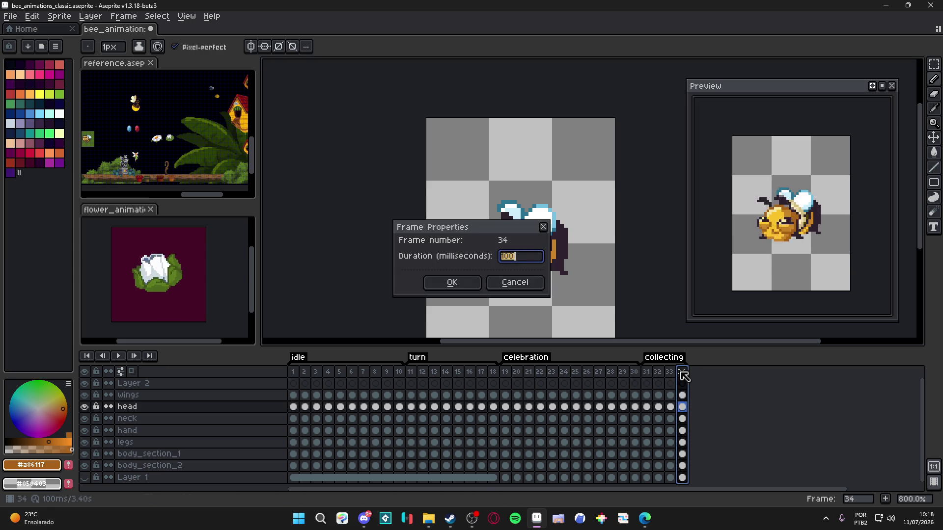
{"action": "type", "text": "100"}
{"action": "key", "text": "Return"}
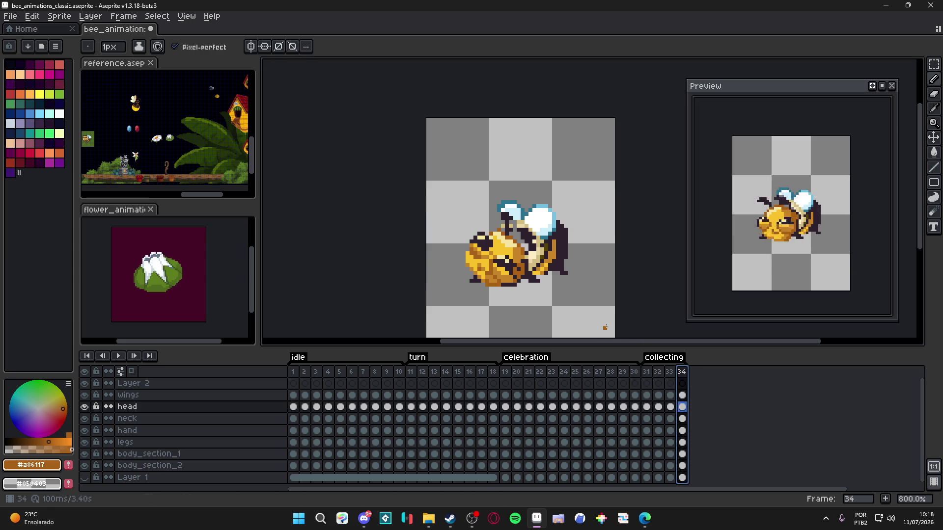
- Append copies of frames 33 and 32 as frames 35 and 36
{"action": "left_click", "coordinate": [670, 376]}
{"action": "left_click", "coordinate": [885, 500]}
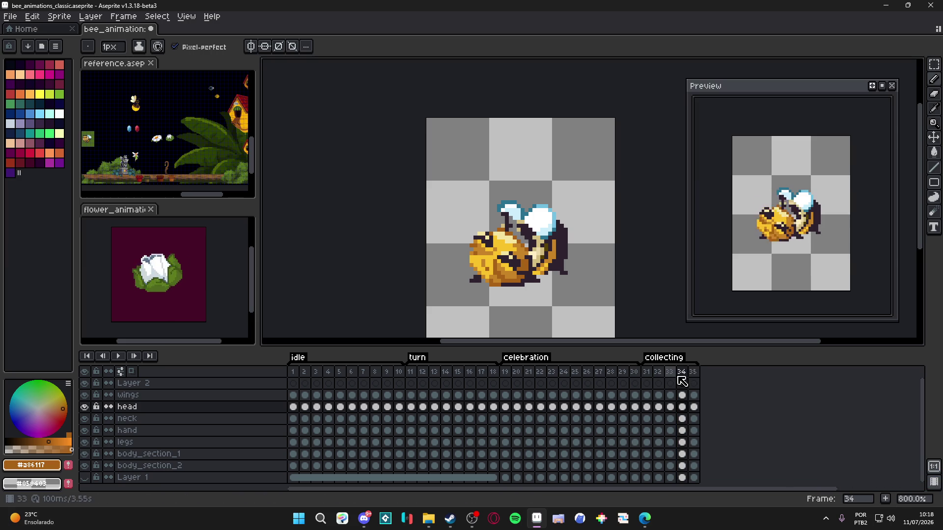
{"action": "left_click_drag", "start_coordinate": [703, 379], "coordinate": [701, 378]}
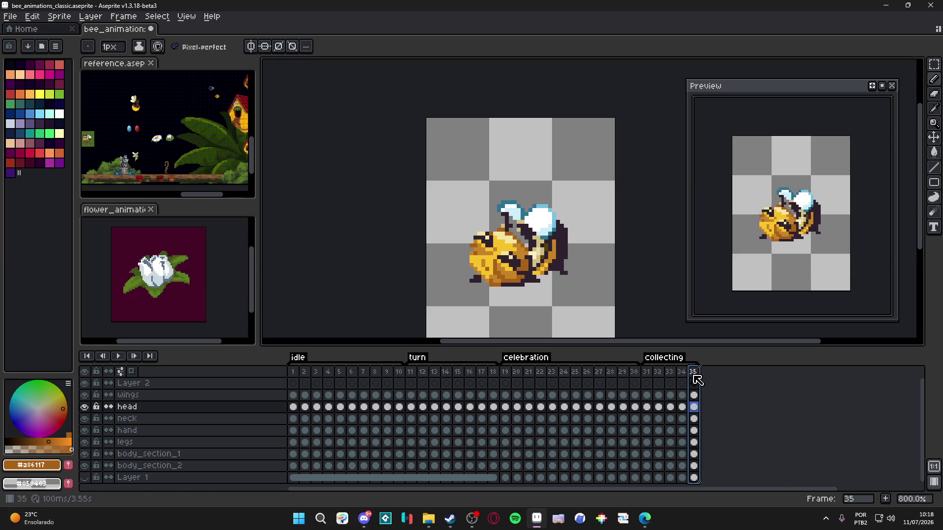
{"action": "left_click", "coordinate": [670, 372]}
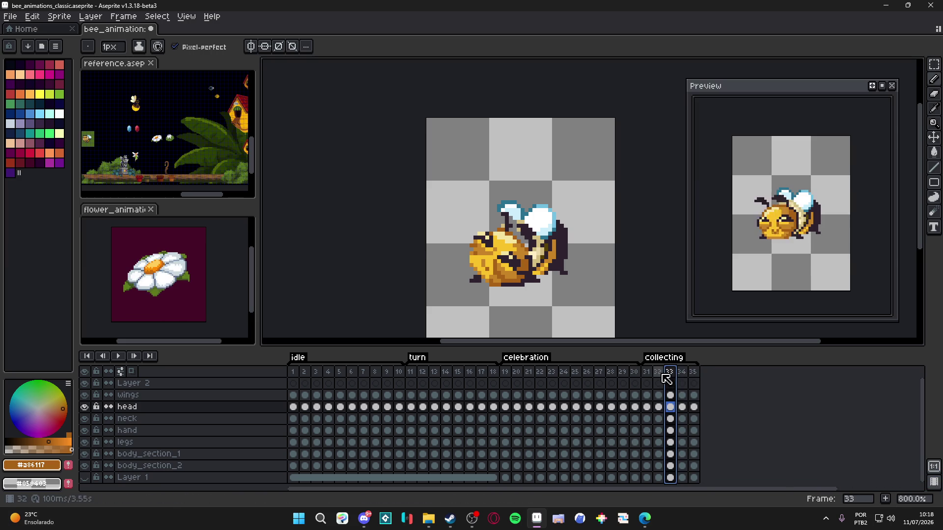
{"action": "left_click", "coordinate": [660, 375]}
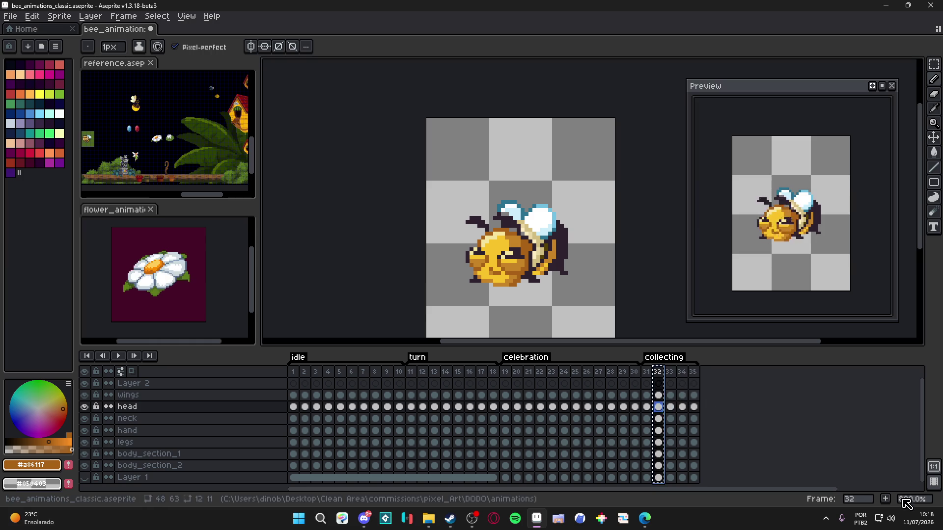
{"action": "left_click", "coordinate": [885, 499]}
{"action": "left_click_drag", "start_coordinate": [682, 381], "coordinate": [710, 383]}
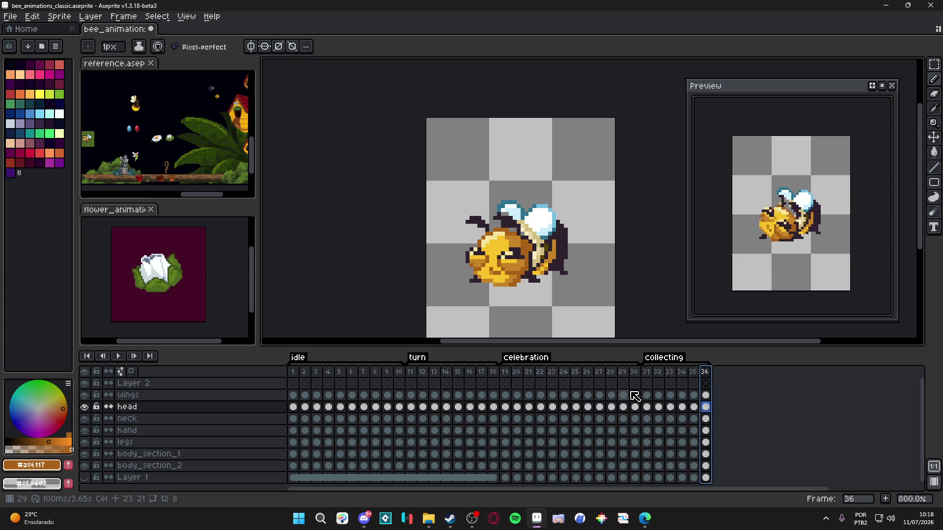
- Review frames 31–36 of the collecting animation and save the file
{"action": "left_click", "coordinate": [682, 371]}
{"action": "left_click", "coordinate": [670, 371]}
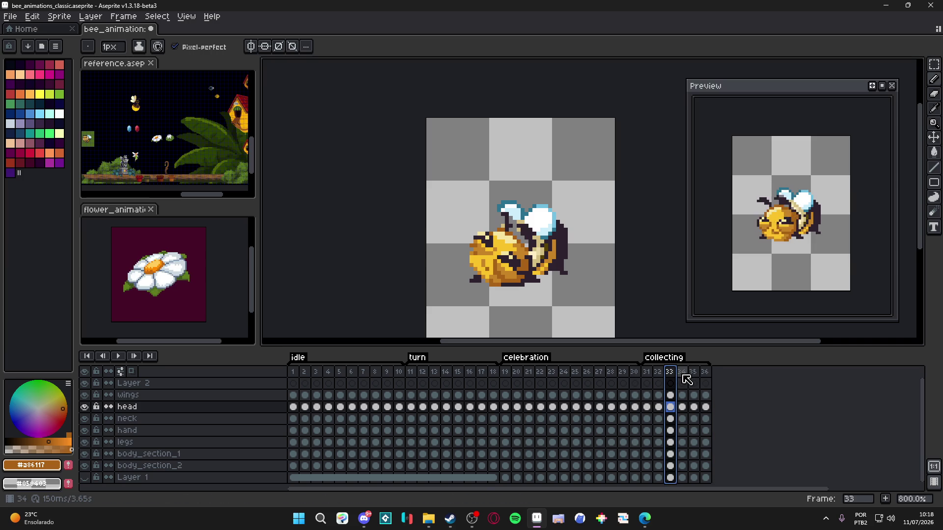
{"action": "left_click", "coordinate": [682, 373]}
{"action": "left_click", "coordinate": [694, 371]}
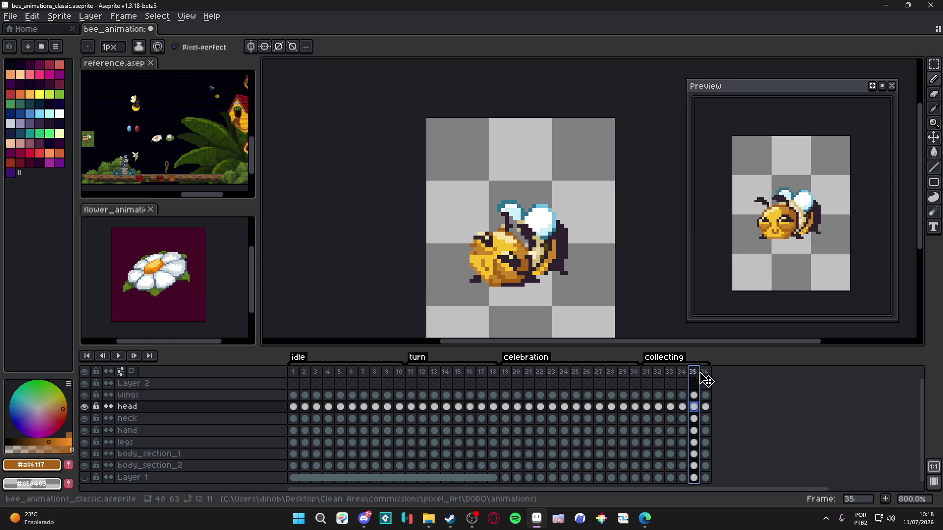
{"action": "left_click", "coordinate": [706, 373]}
{"action": "left_click", "coordinate": [656, 377]}
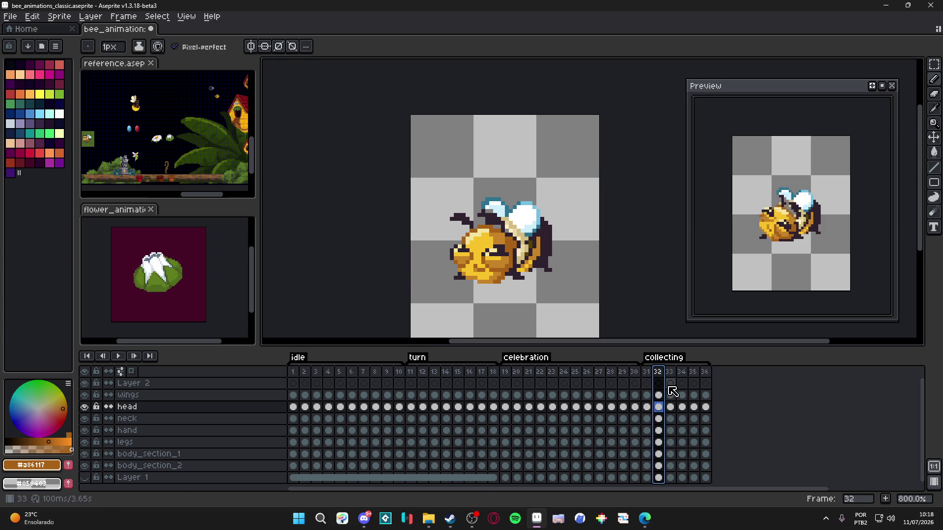
{"action": "left_click", "coordinate": [648, 371]}
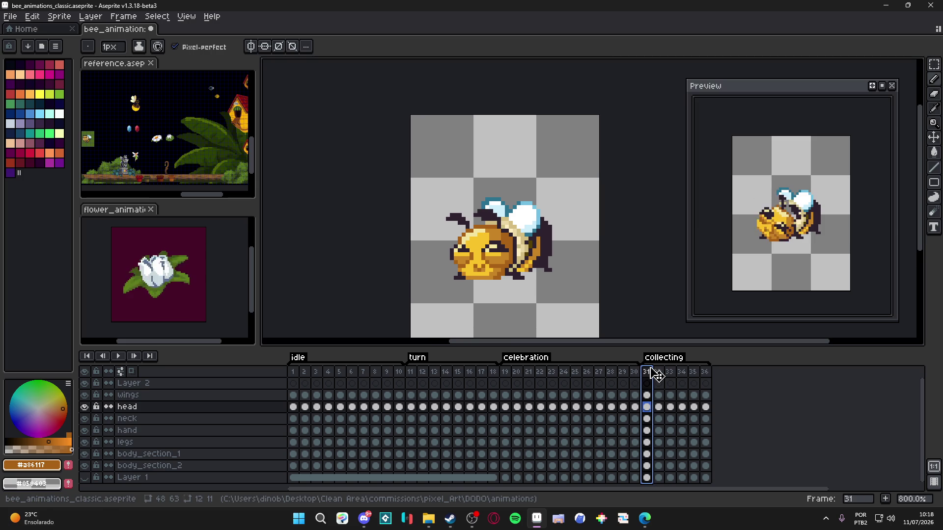
{"action": "key", "text": "ctrl+s"}
- Save bee_animations_classic.aseprite after a brief check in the web browser
{"action": "left_click_drag", "start_coordinate": [540, 238], "coordinate": [523, 242]}
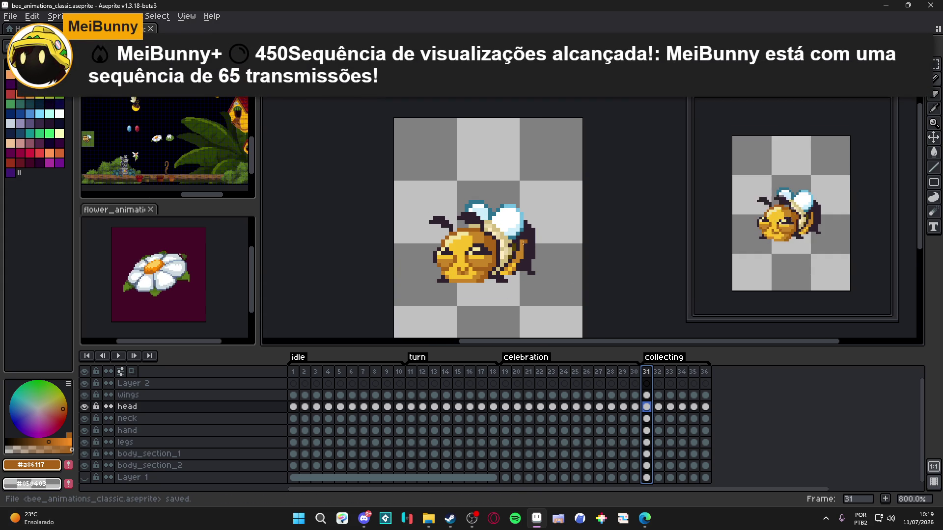
{"action": "key", "text": "alt+Tab"}
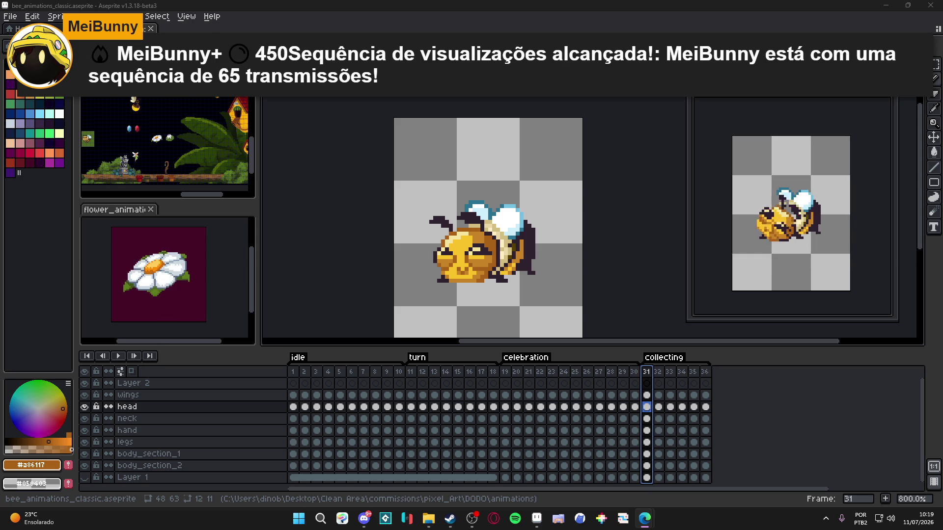
{"action": "key", "text": "ctrl+s"}
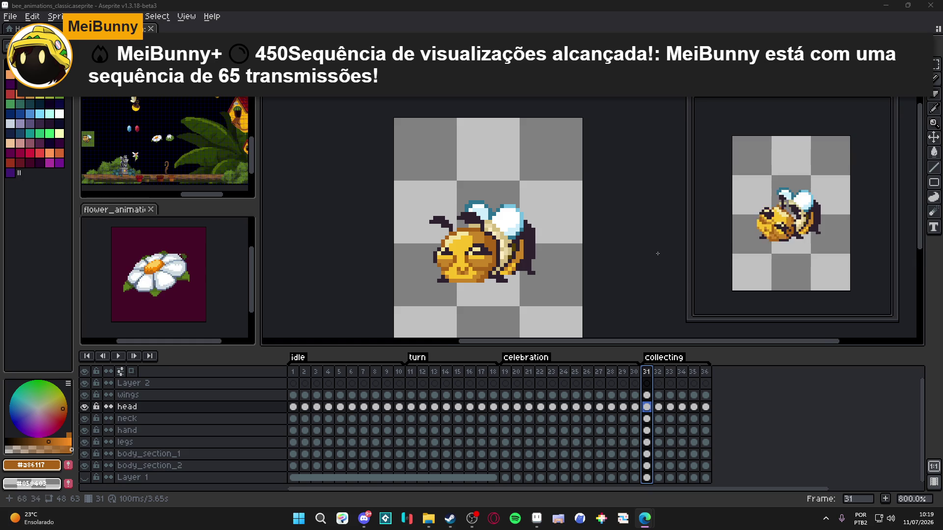
{"action": "left_click_drag", "start_coordinate": [550, 254], "coordinate": [547, 232]}
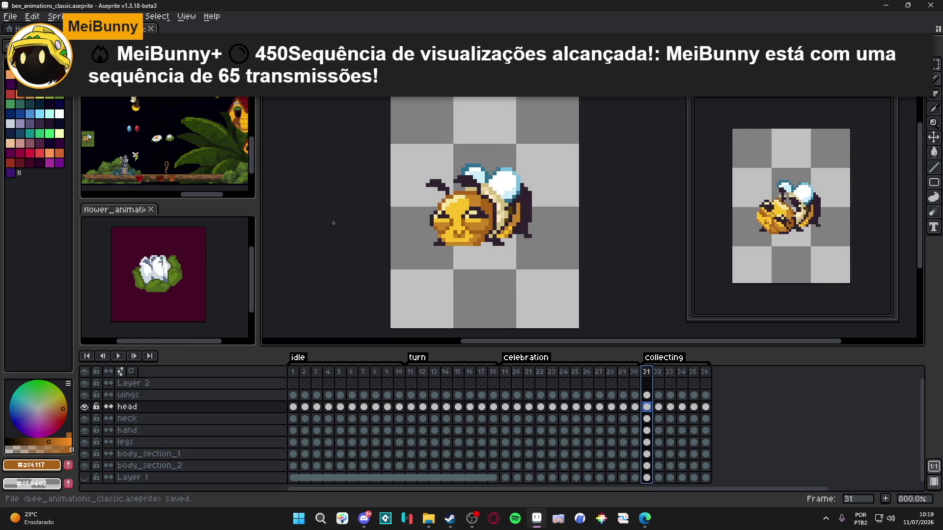
{"action": "scroll", "coordinate": [136, 114], "scroll_direction": "up", "scroll_amount": 1}
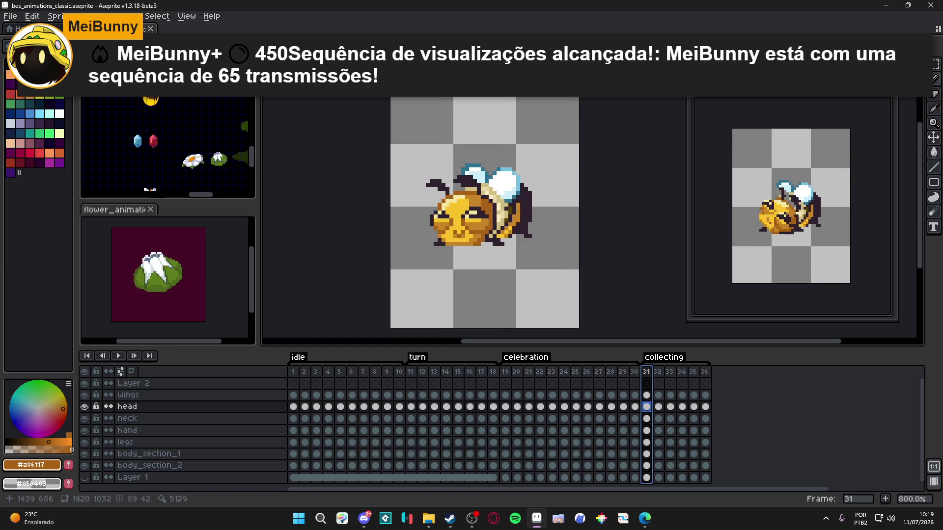
- Look over the bees in the reference level document, then return to the bee animations
{"action": "left_click", "coordinate": [167, 148]}
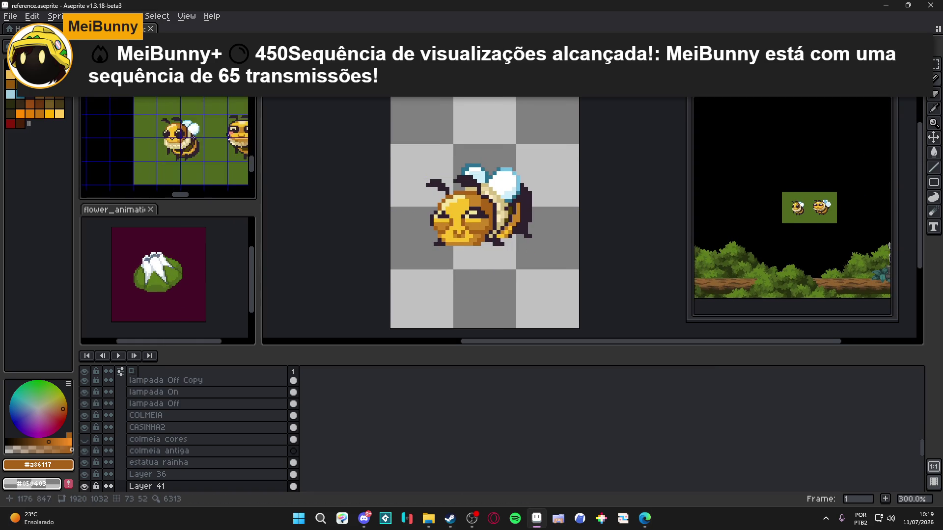
{"action": "left_click_drag", "start_coordinate": [233, 158], "coordinate": [186, 160]}
{"action": "scroll", "coordinate": [185, 160], "scroll_direction": "down", "scroll_amount": 5}
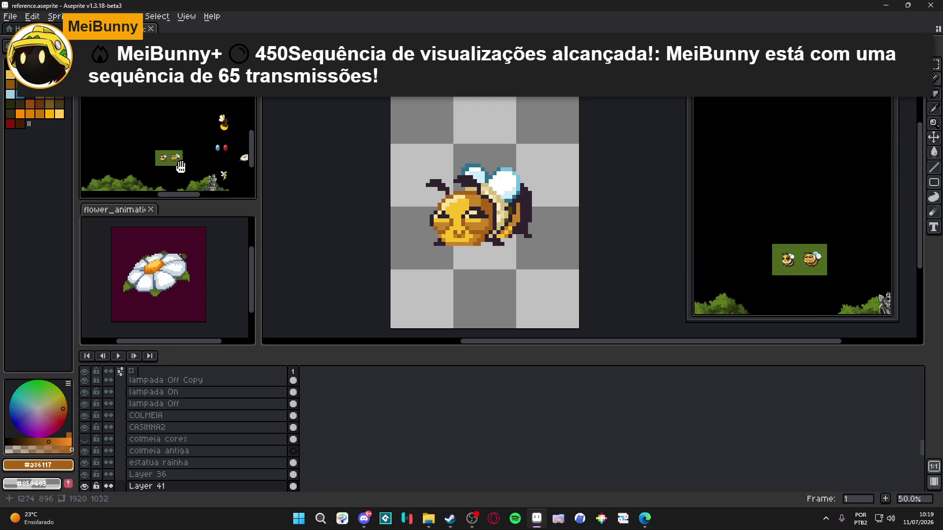
{"action": "left_click_drag", "start_coordinate": [189, 169], "coordinate": [148, 119]}
{"action": "left_click", "coordinate": [445, 241]}
{"action": "scroll", "coordinate": [444, 241], "scroll_direction": "up", "scroll_amount": 2}
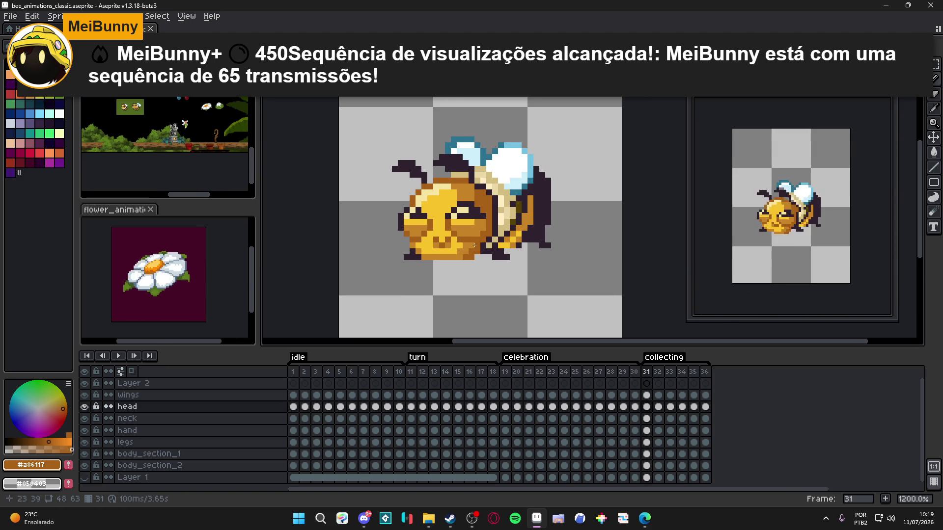
- Review collecting frames 32 through 36, then return to frame 31
{"action": "left_click", "coordinate": [658, 372]}
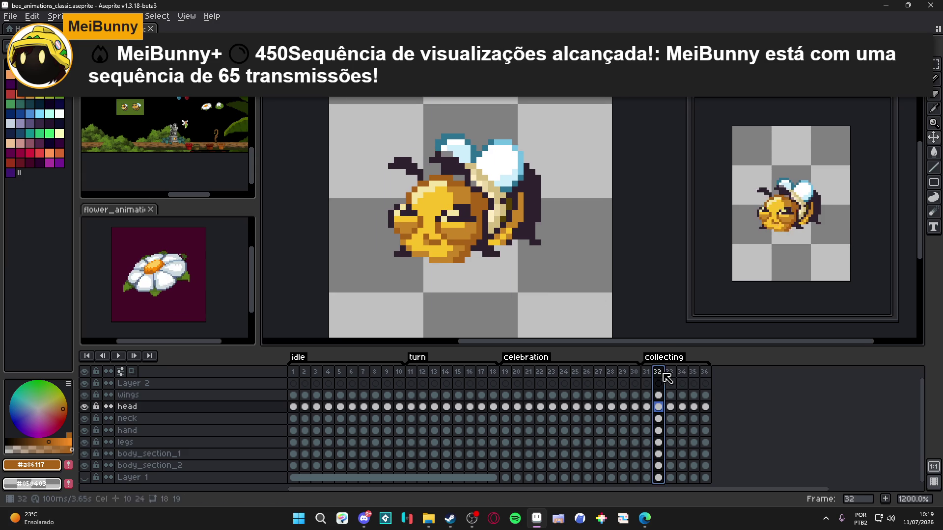
{"action": "left_click", "coordinate": [670, 374]}
{"action": "left_click", "coordinate": [682, 374]}
{"action": "left_click", "coordinate": [693, 373]}
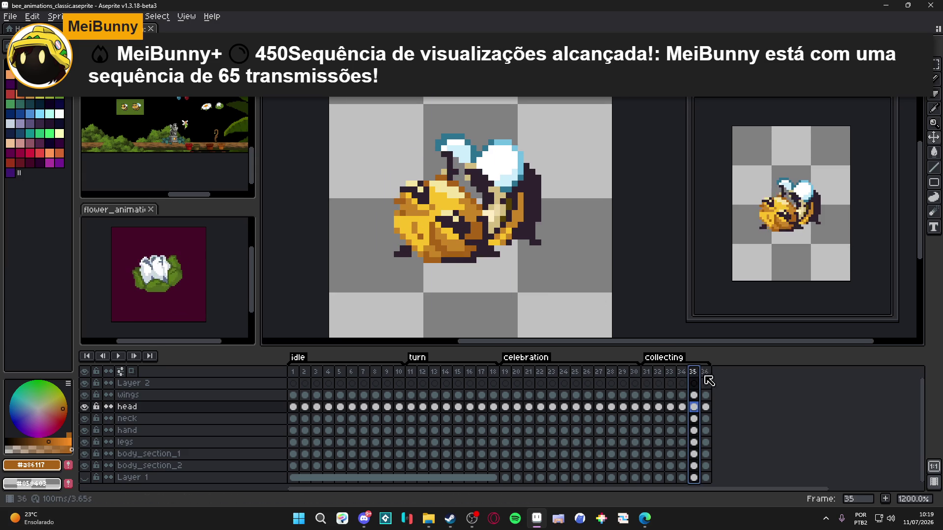
{"action": "left_click", "coordinate": [705, 374]}
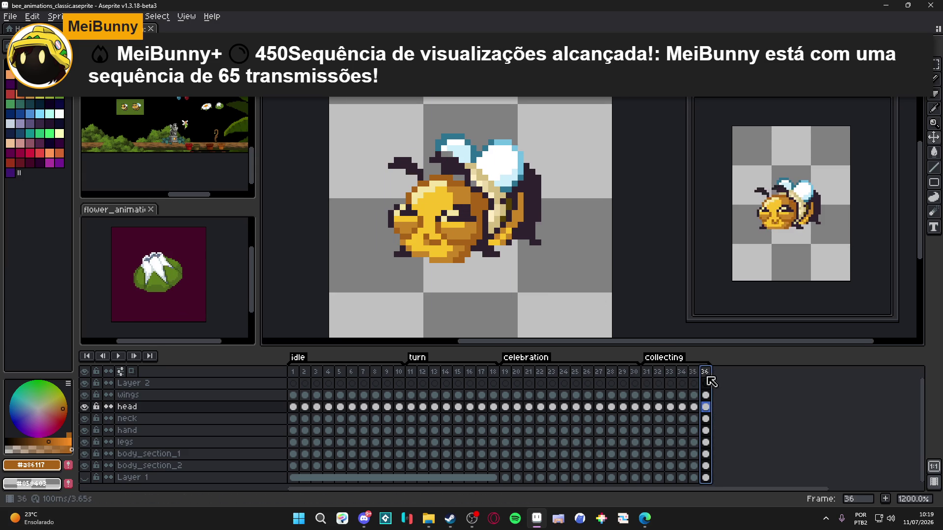
{"action": "left_click", "coordinate": [647, 372]}
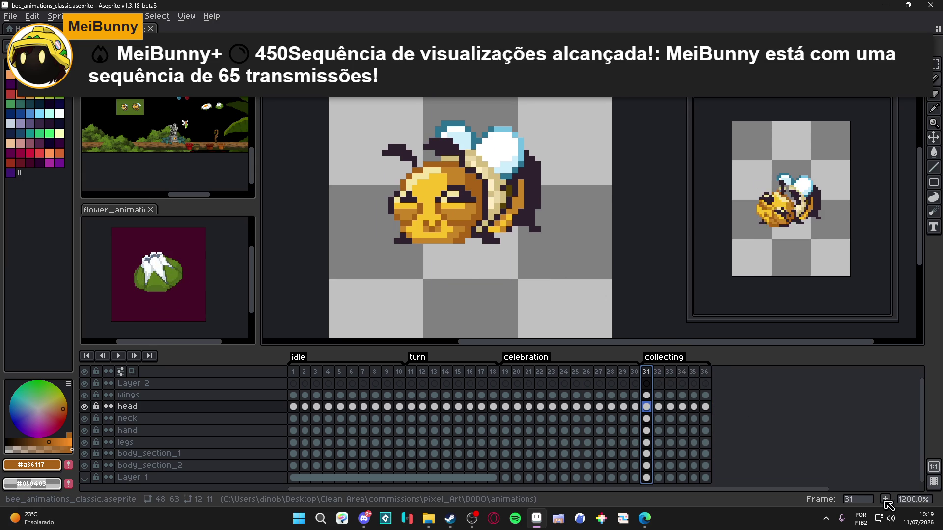
- Insert a new frame after 31, move it to the end of collecting, and rotate the head slightly clockwise
{"action": "key", "text": "alt+n"}
{"action": "left_click", "coordinate": [657, 373]}
{"action": "left_click_drag", "start_coordinate": [664, 381], "coordinate": [723, 393]}
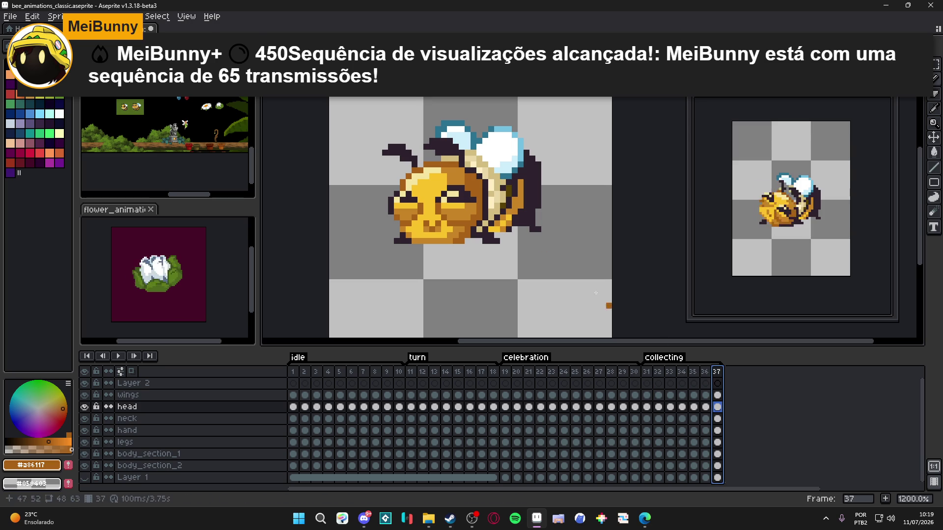
{"action": "key", "text": "ctrl+t"}
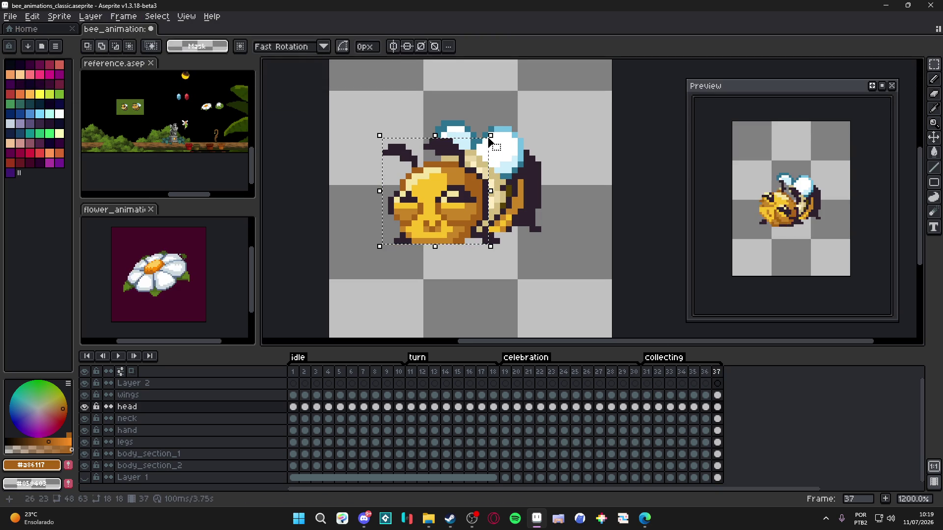
{"action": "left_click_drag", "start_coordinate": [496, 129], "coordinate": [500, 130]}
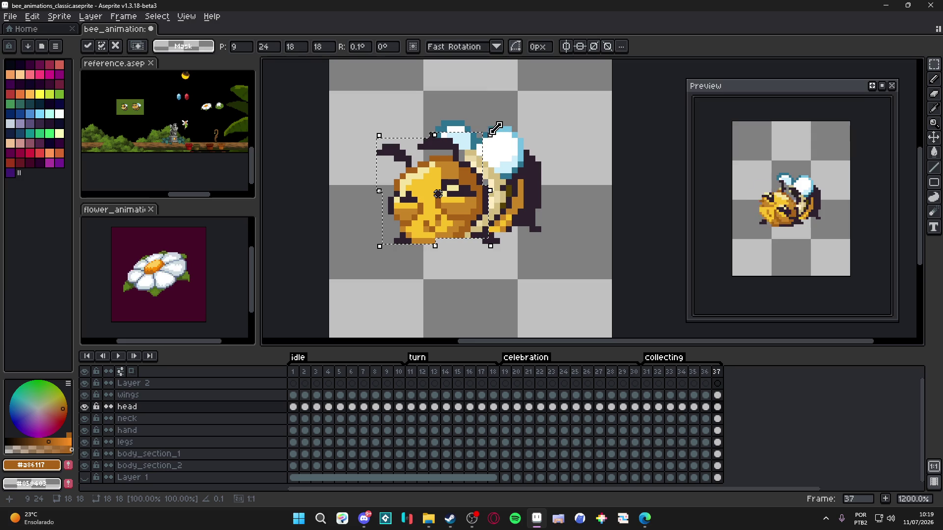
{"action": "key", "text": "Return"}
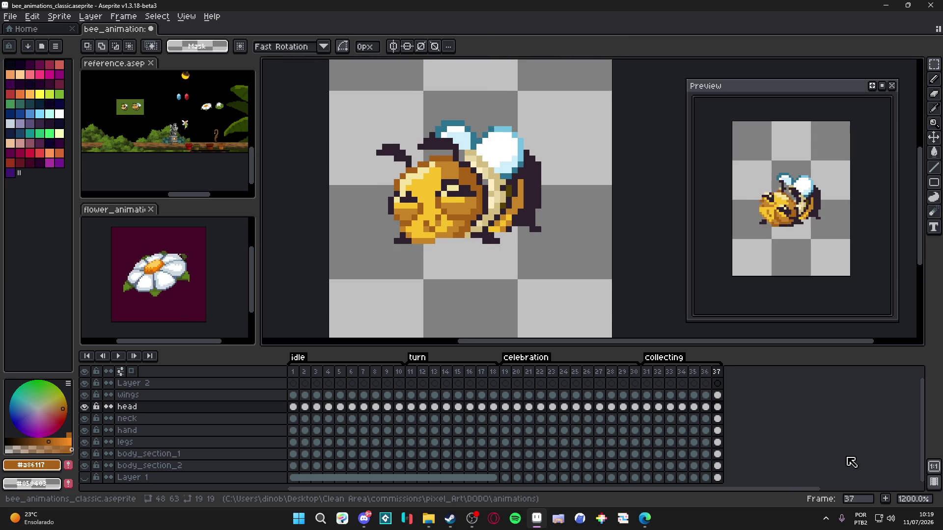
- Sample the yellow and orange colours from the bee's head
{"action": "scroll", "coordinate": [469, 258], "scroll_direction": "up", "scroll_amount": 1}
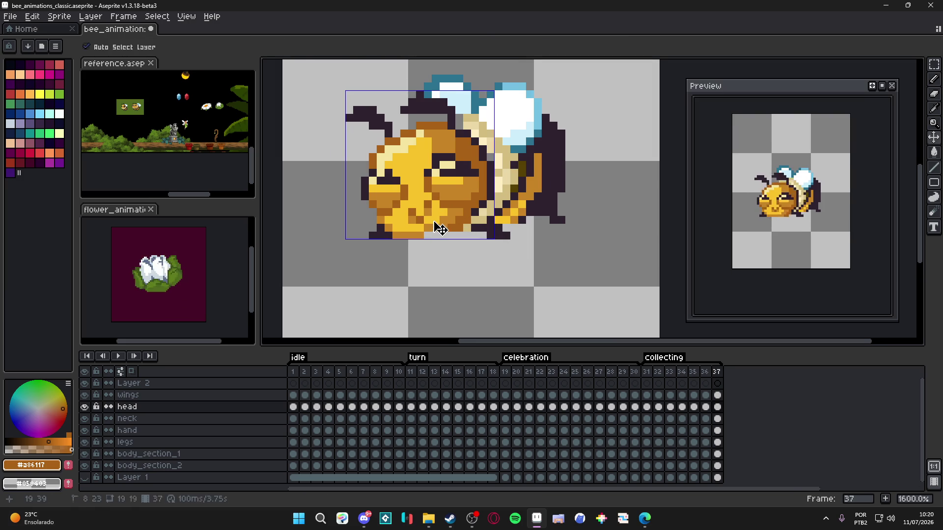
{"action": "left_click", "coordinate": [439, 216]}
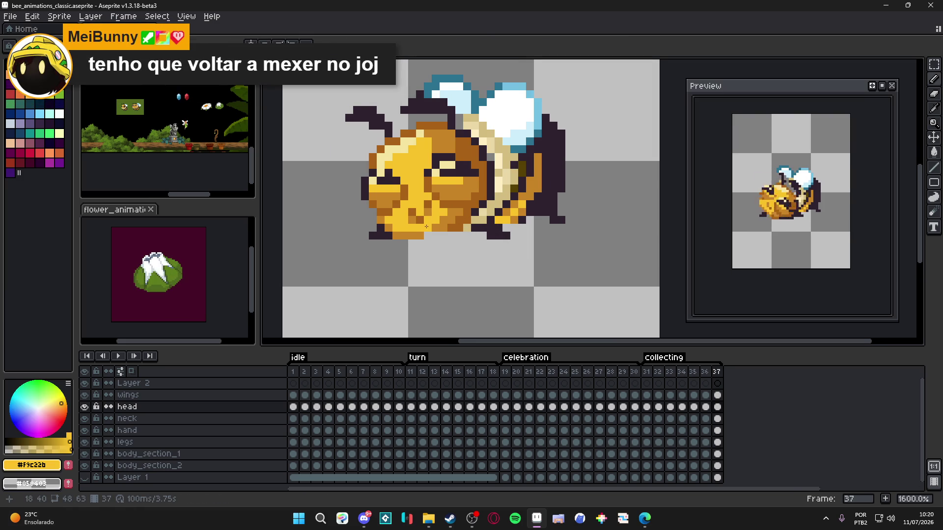
{"action": "left_click", "coordinate": [442, 227]}
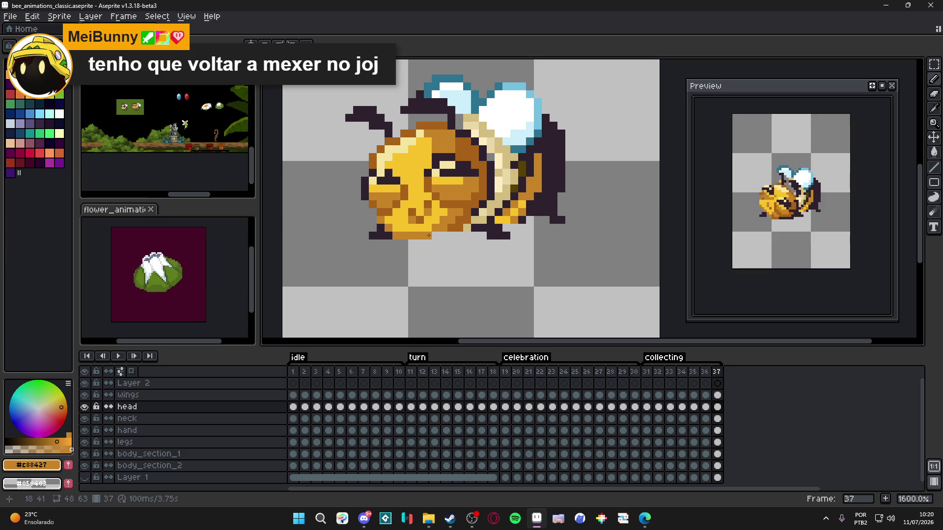
{"action": "left_click", "coordinate": [427, 202]}
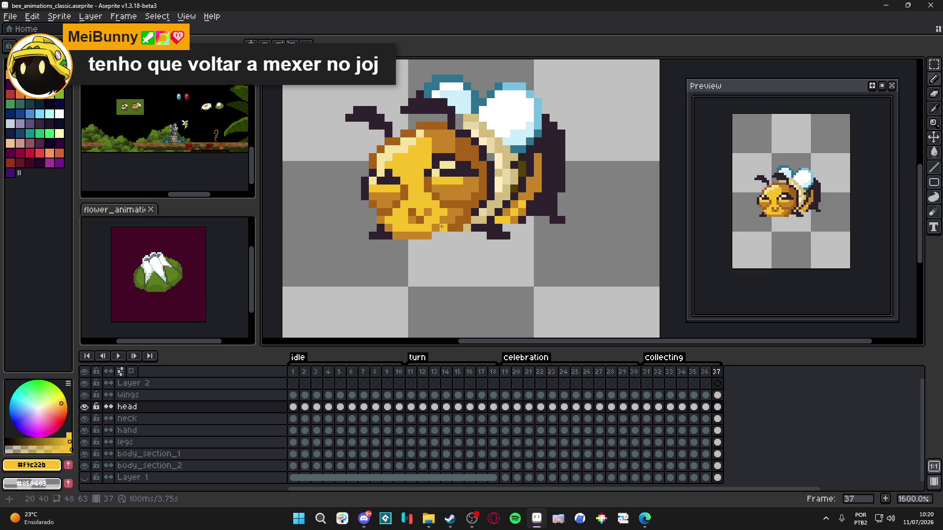
{"action": "scroll", "coordinate": [443, 228], "scroll_direction": "up", "scroll_amount": 2}
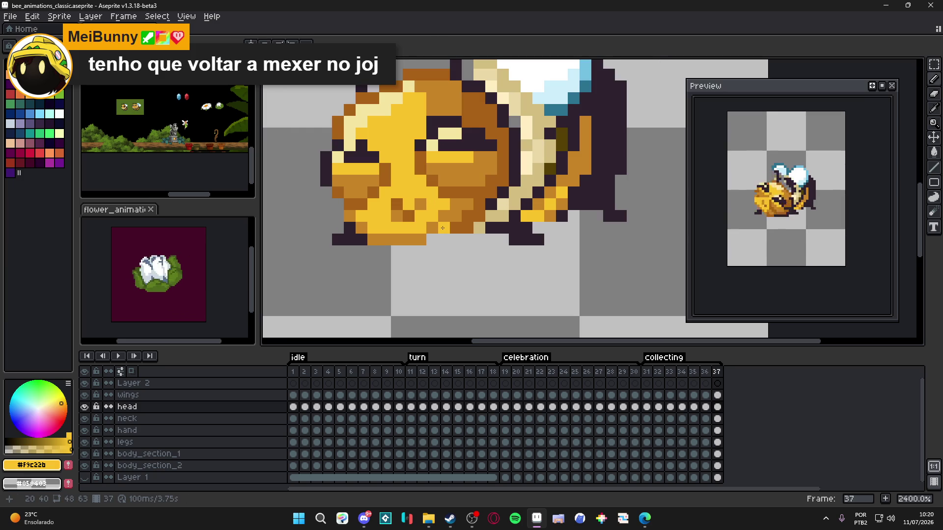
{"action": "scroll", "coordinate": [443, 228], "scroll_direction": "down", "scroll_amount": 2}
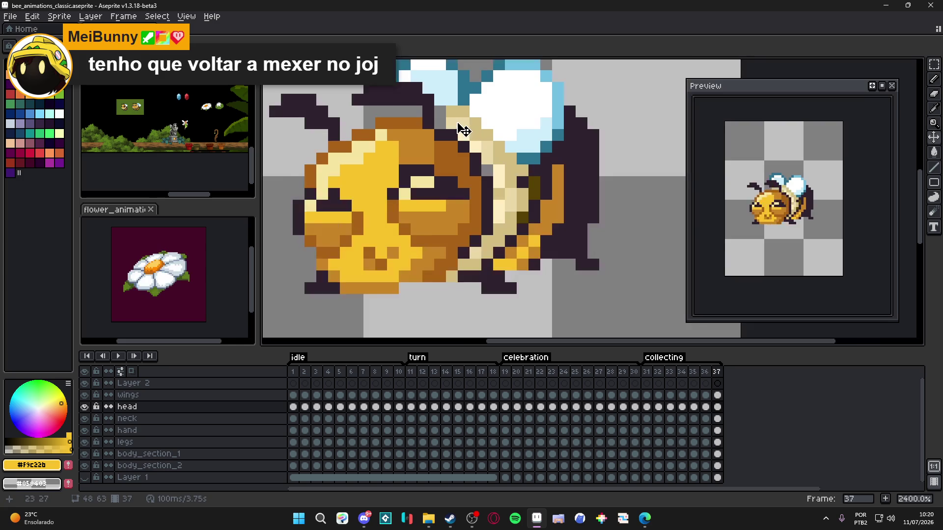
{"action": "scroll", "coordinate": [461, 131], "scroll_direction": "up", "scroll_amount": 2}
- On the neck layer, paint a tan pixel, then undo the stray pixel
{"action": "left_click", "coordinate": [450, 113], "text": "ctrl"}
{"action": "left_click", "coordinate": [449, 112], "text": "alt"}
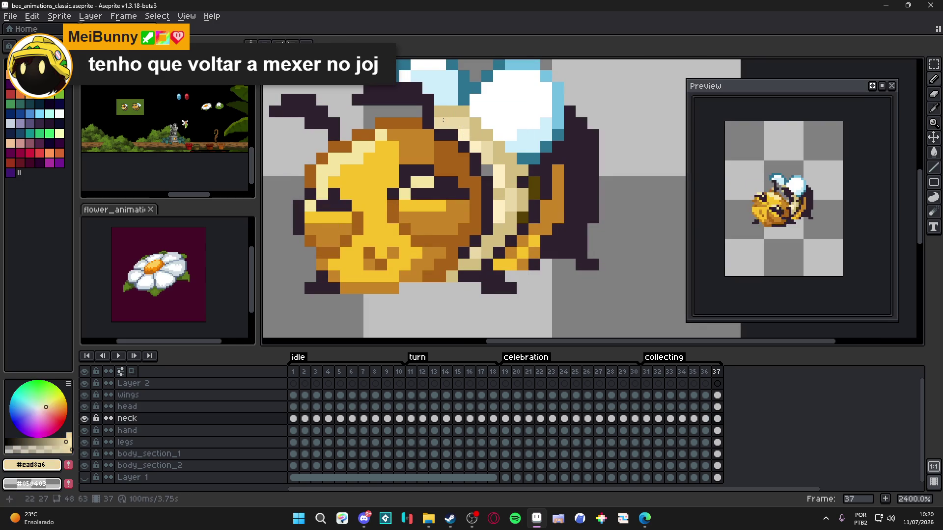
{"action": "left_click", "coordinate": [404, 111]}
{"action": "scroll", "coordinate": [422, 124], "scroll_direction": "down", "scroll_amount": 5}
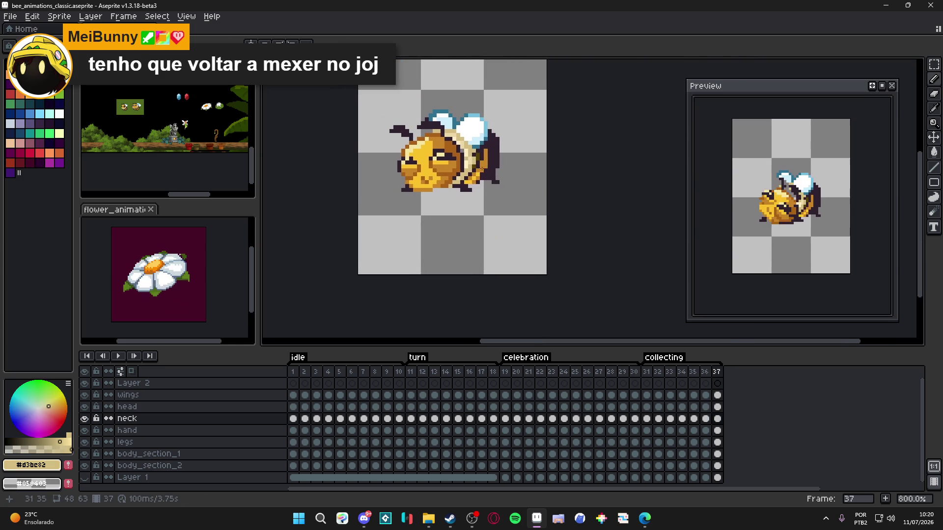
{"action": "key", "text": "ctrl+z"}
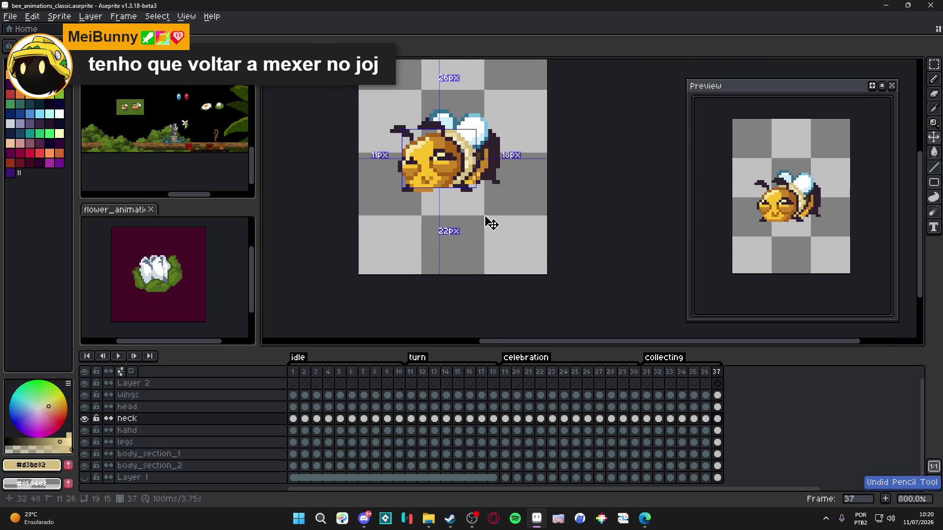
- Add another frame after frame 37 and compare the poses on frames 35–37
{"action": "left_click", "coordinate": [715, 372]}
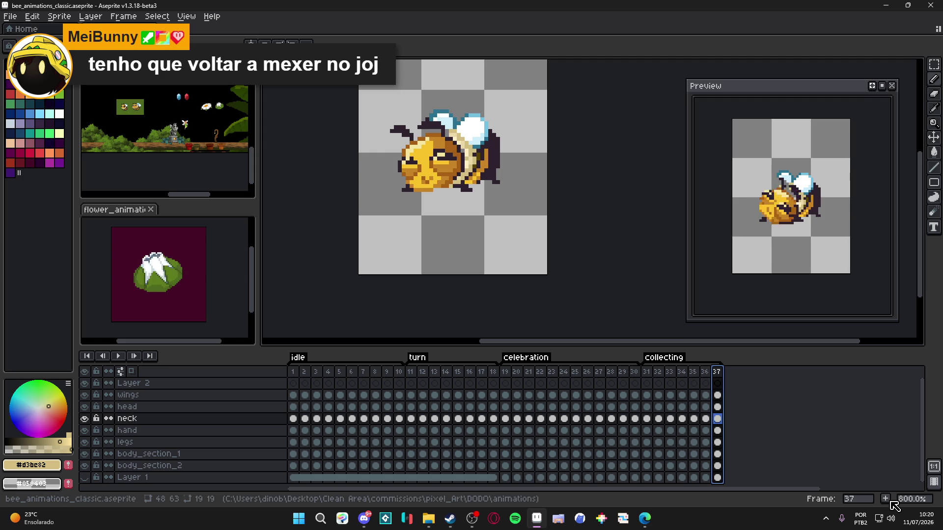
{"action": "left_click", "coordinate": [886, 499]}
{"action": "left_click", "coordinate": [693, 372]}
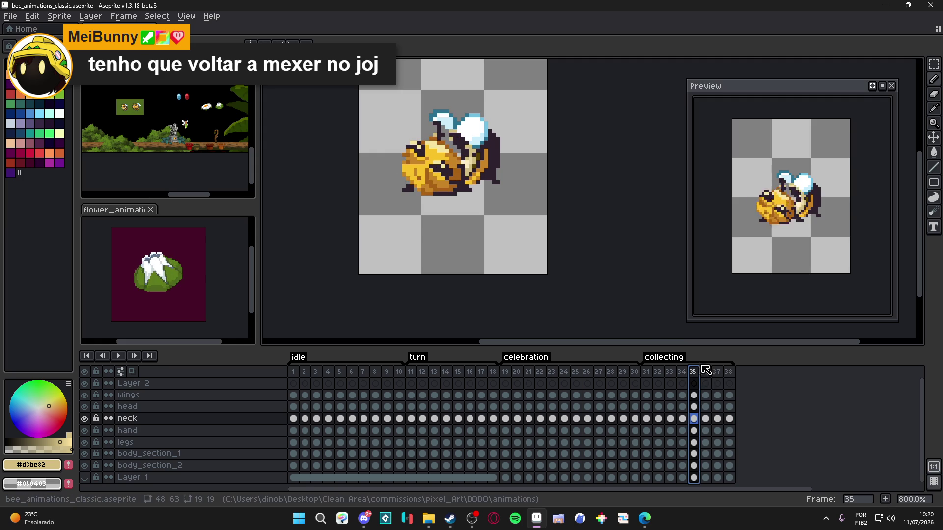
{"action": "left_click", "coordinate": [705, 373]}
{"action": "left_click", "coordinate": [717, 371]}
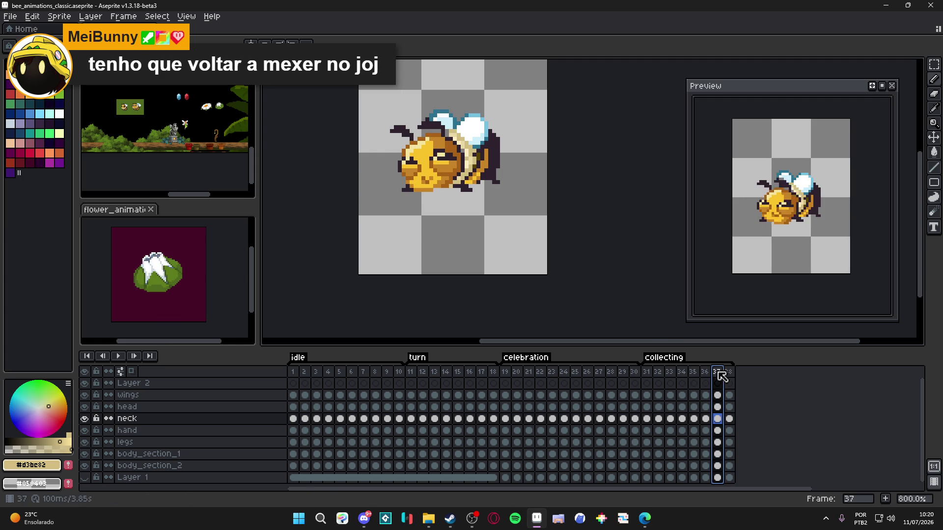
{"action": "left_click", "coordinate": [693, 373]}
{"action": "left_click", "coordinate": [682, 372]}
{"action": "left_click", "coordinate": [694, 372]}
{"action": "left_click", "coordinate": [705, 374]}
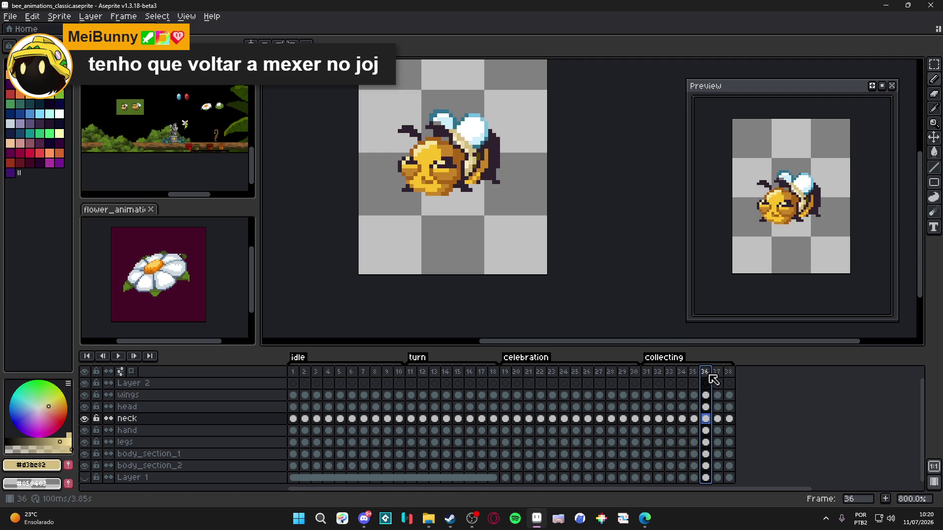
{"action": "left_click", "coordinate": [717, 374]}
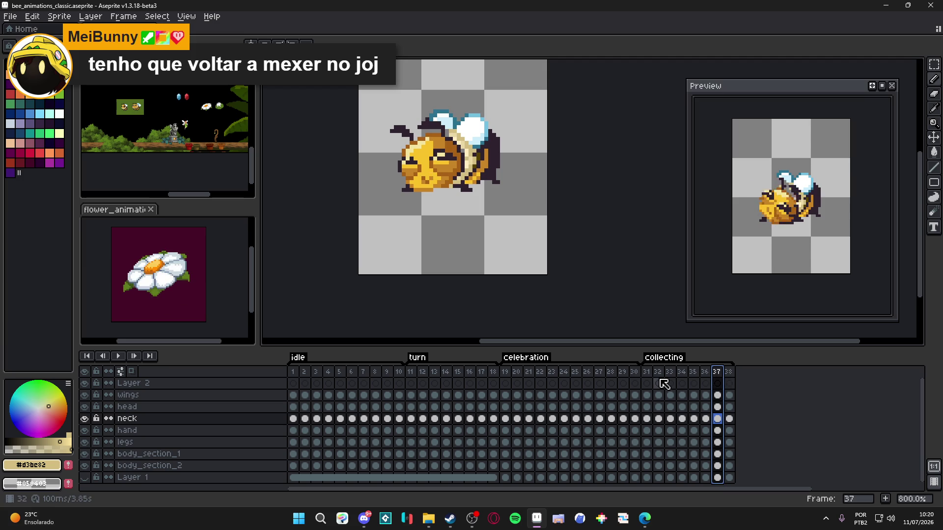
- Insert a new frame after 31 and move frame 36 to sit after frame 37
{"action": "left_click", "coordinate": [646, 373]}
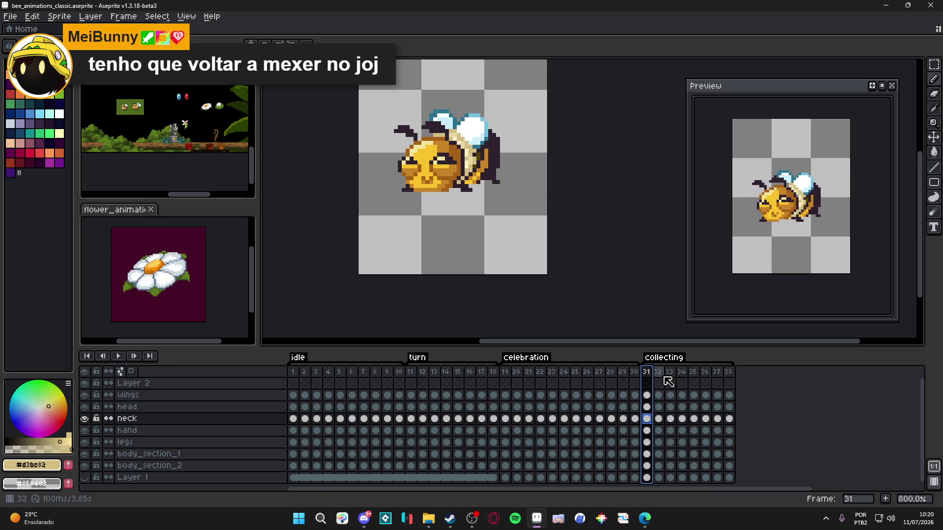
{"action": "key", "text": "alt+n"}
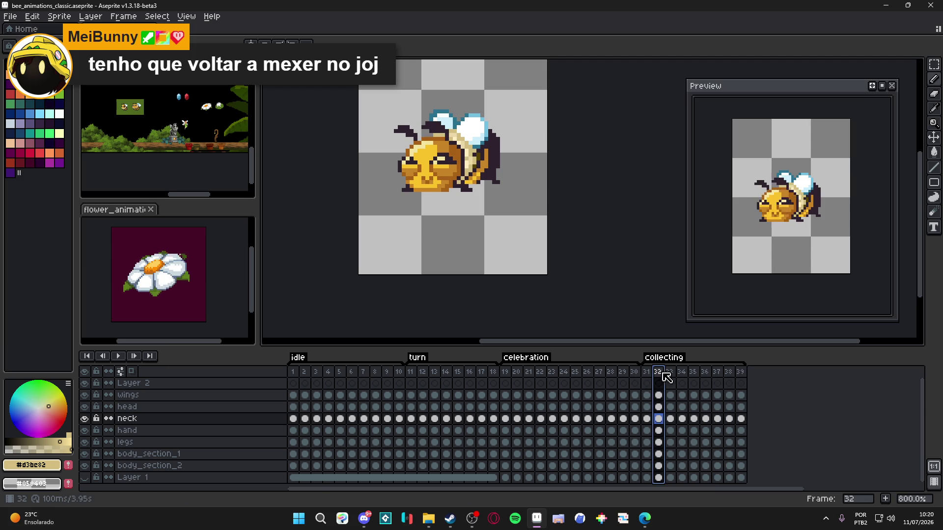
{"action": "left_click", "coordinate": [706, 373]}
{"action": "left_click", "coordinate": [695, 373]}
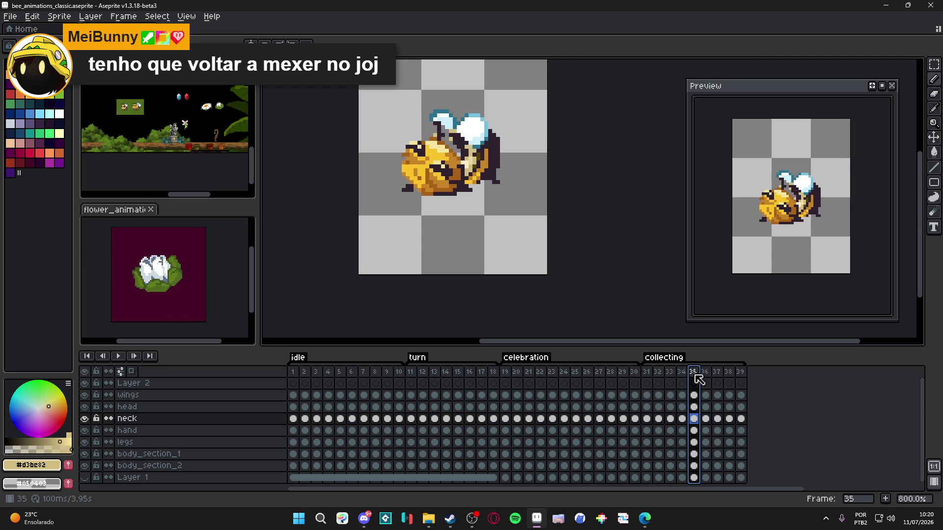
{"action": "left_click", "coordinate": [706, 374]}
{"action": "mouse_move", "coordinate": [713, 379]}
{"action": "left_mouse_down"}
{"action": "mouse_move", "coordinate": [729, 381]}
{"action": "mouse_move", "coordinate": [718, 379]}
{"action": "left_mouse_up"}
{"action": "left_click", "coordinate": [707, 374]}
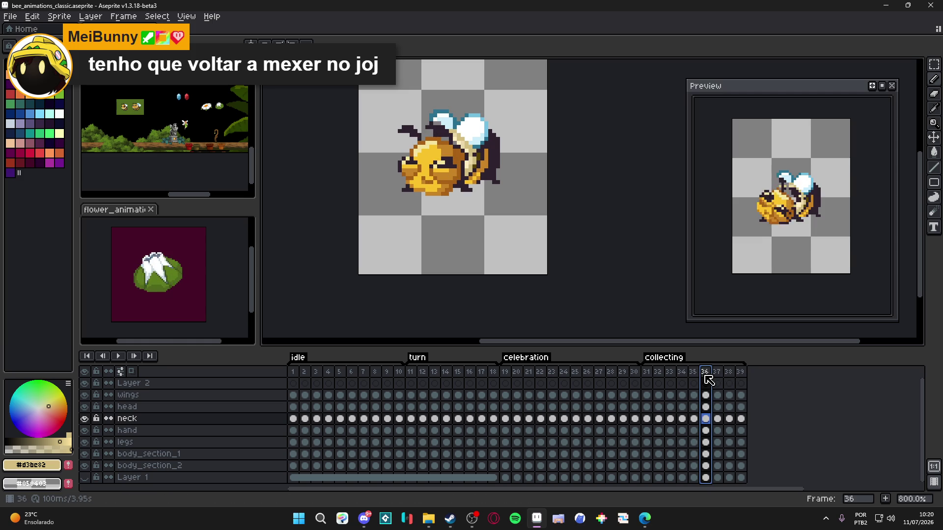
- Review the head poses on frames 37–39 and select the head cel on frame 39
{"action": "left_click", "coordinate": [718, 374]}
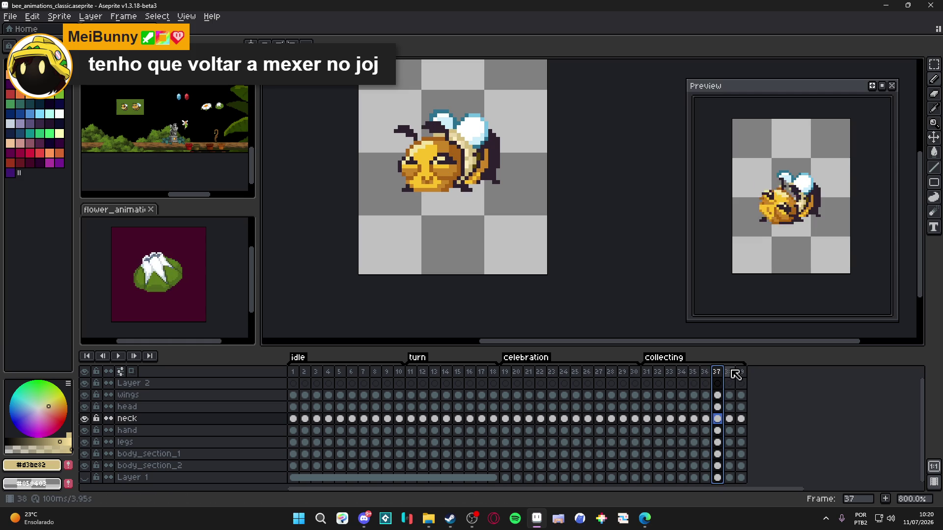
{"action": "left_click", "coordinate": [730, 372]}
{"action": "left_click", "coordinate": [741, 372]}
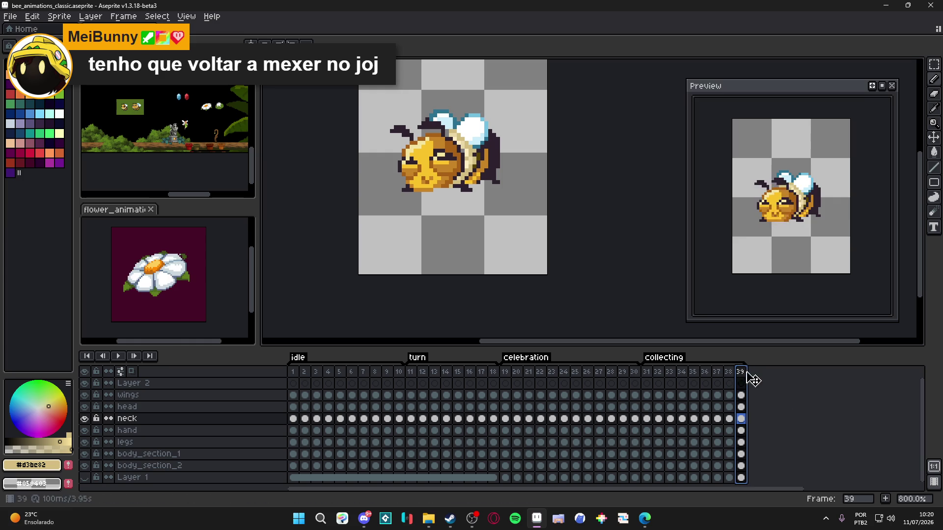
{"action": "left_click", "coordinate": [734, 376]}
{"action": "left_click", "coordinate": [717, 371]}
{"action": "key", "text": "Up"}
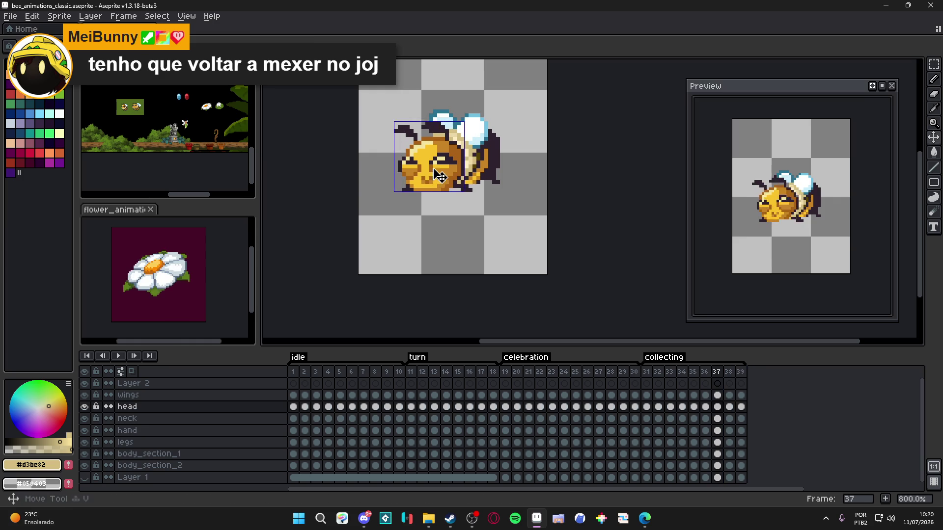
{"action": "left_click", "coordinate": [741, 407]}
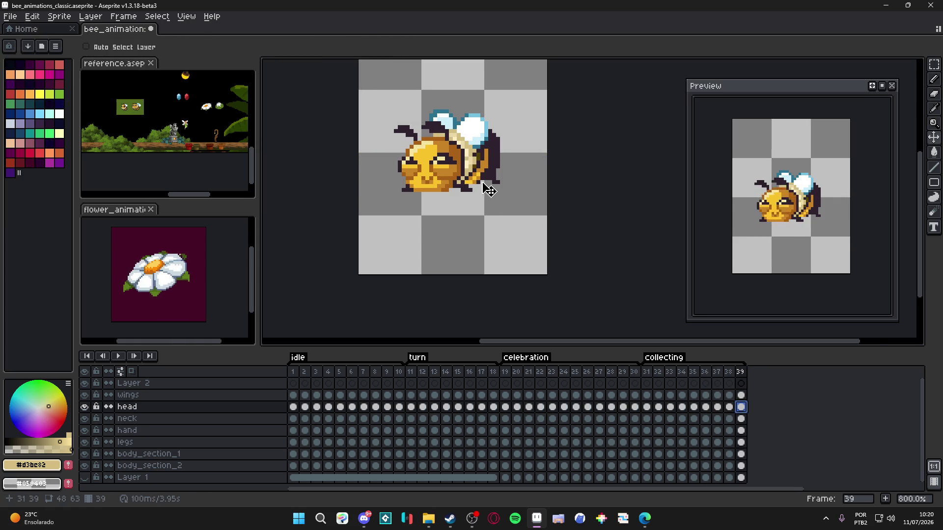
- Rotate frame 39's head to tilt downward and compare it against frame 37
{"action": "scroll", "coordinate": [442, 143], "scroll_direction": "up", "scroll_amount": 3}
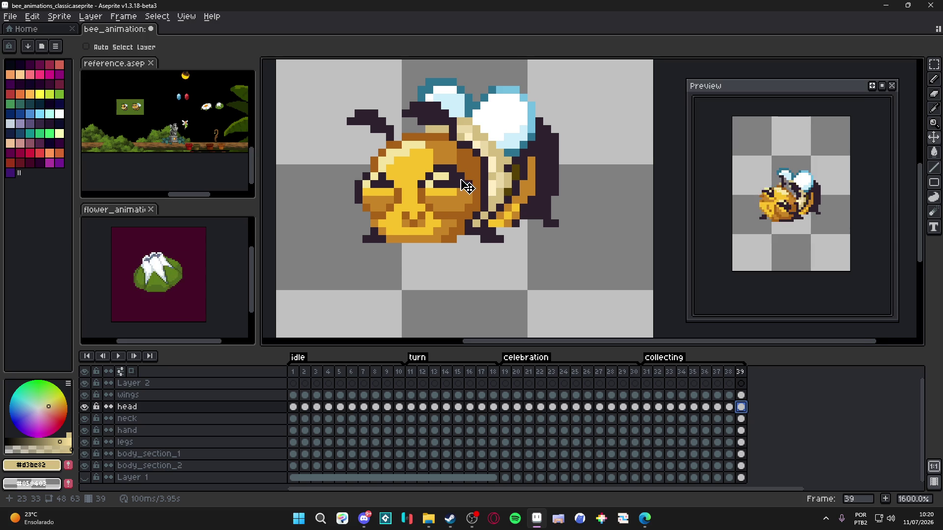
{"action": "scroll", "coordinate": [458, 201], "scroll_direction": "down", "scroll_amount": 1}
{"action": "key", "text": "ctrl+t"}
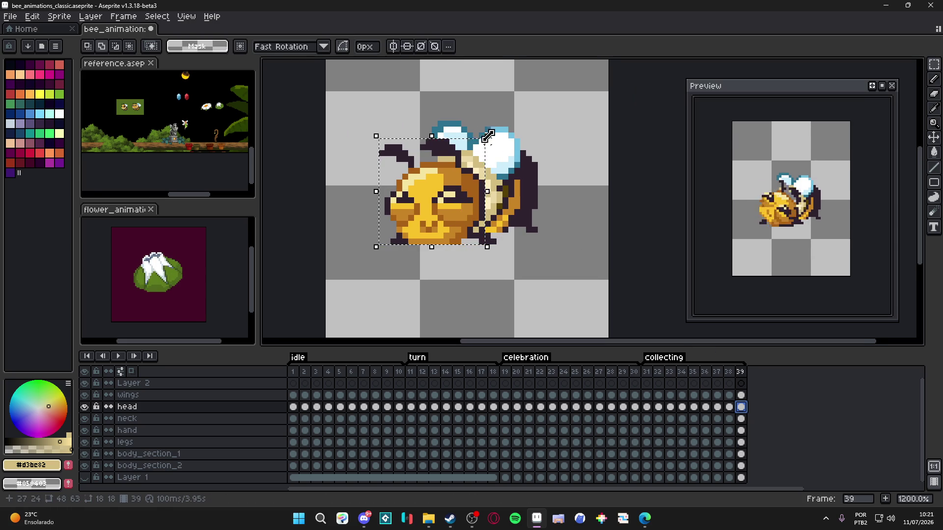
{"action": "left_click_drag", "start_coordinate": [498, 123], "coordinate": [473, 107]}
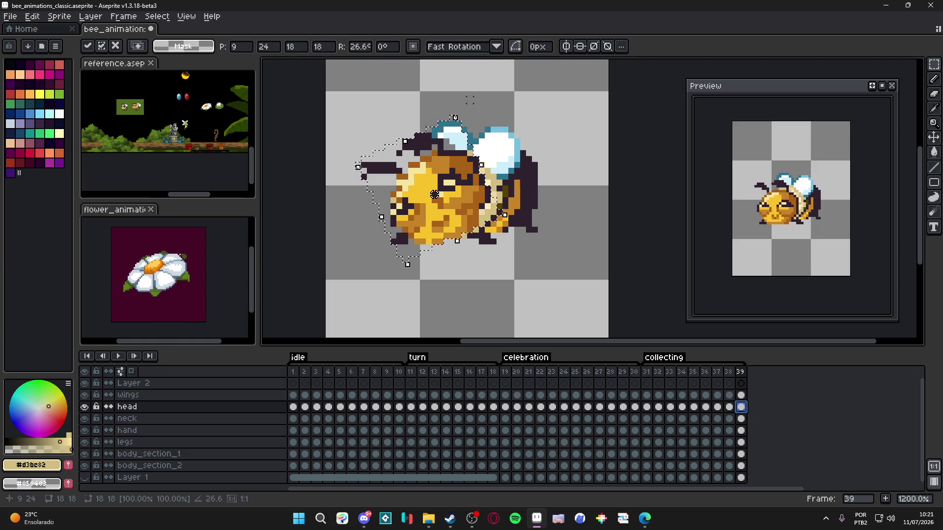
{"action": "left_click", "coordinate": [717, 406]}
{"action": "left_click", "coordinate": [728, 373]}
{"action": "left_click", "coordinate": [741, 374]}
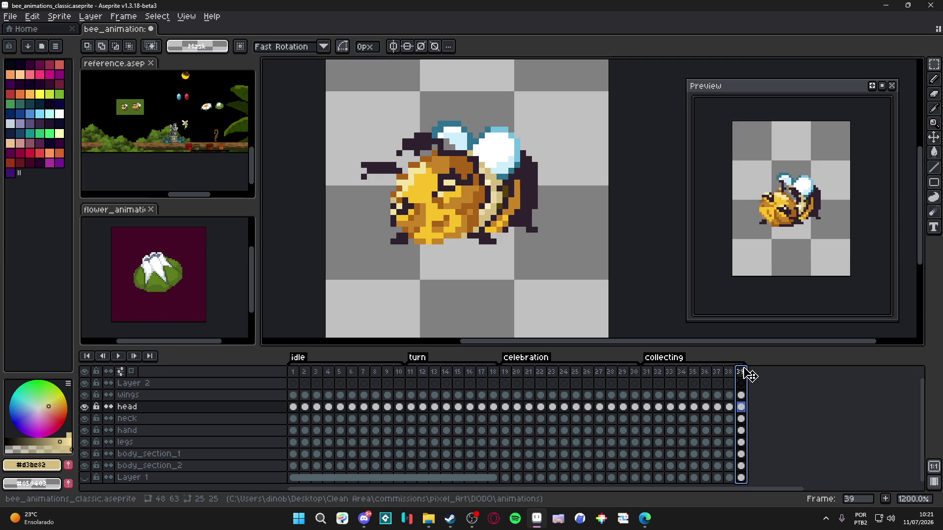
- Nudge the head one pixel right on frame 38 and one pixel down on frame 39
{"action": "left_click_drag", "start_coordinate": [446, 252], "coordinate": [488, 263]}
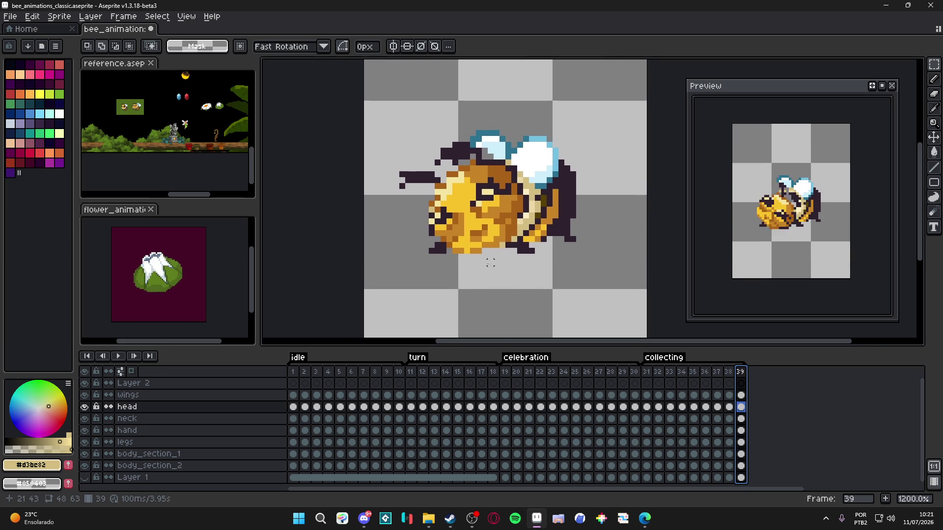
{"action": "key", "text": "v"}
{"action": "left_click", "coordinate": [729, 371]}
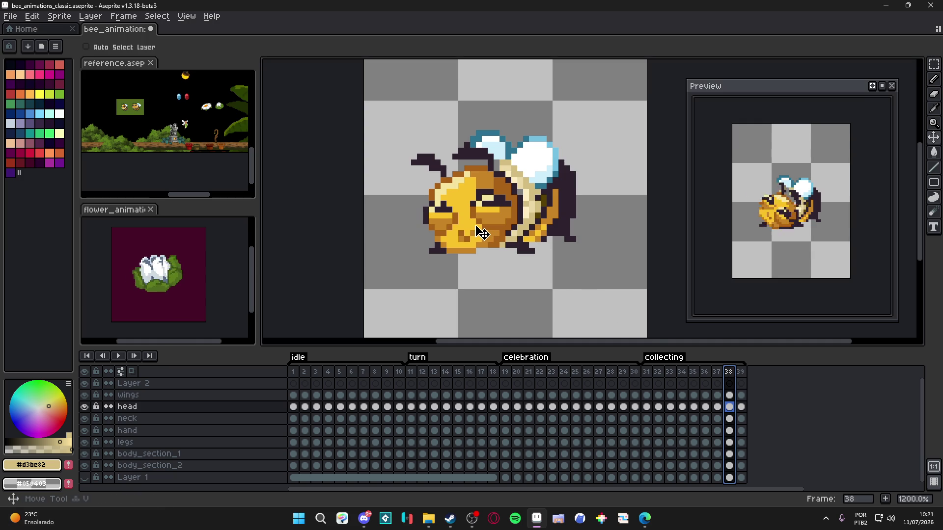
{"action": "left_click_drag", "start_coordinate": [477, 227], "coordinate": [484, 228]}
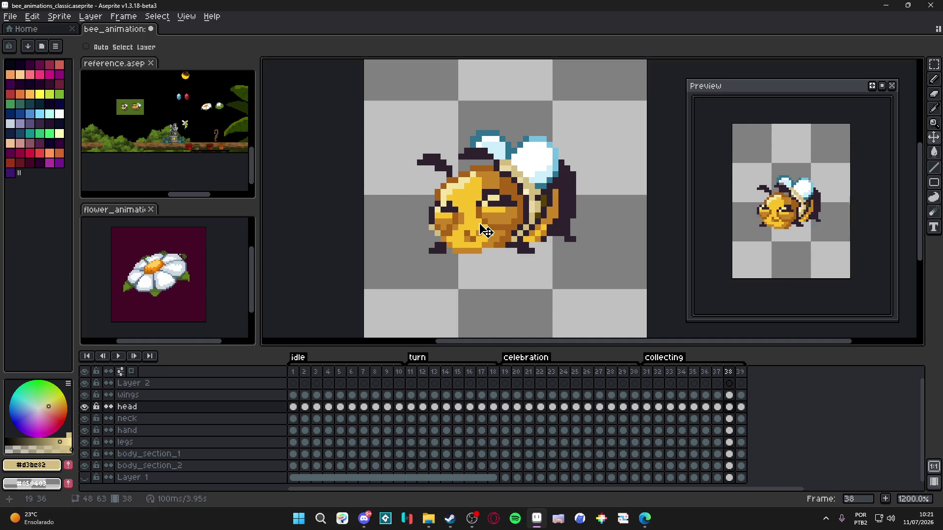
{"action": "left_click", "coordinate": [742, 378]}
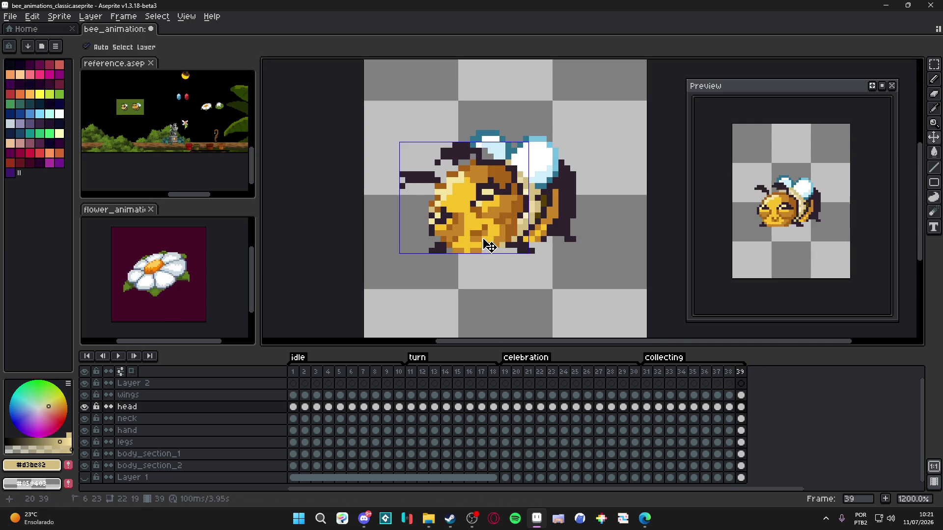
{"action": "left_click_drag", "start_coordinate": [488, 245], "coordinate": [495, 251]}
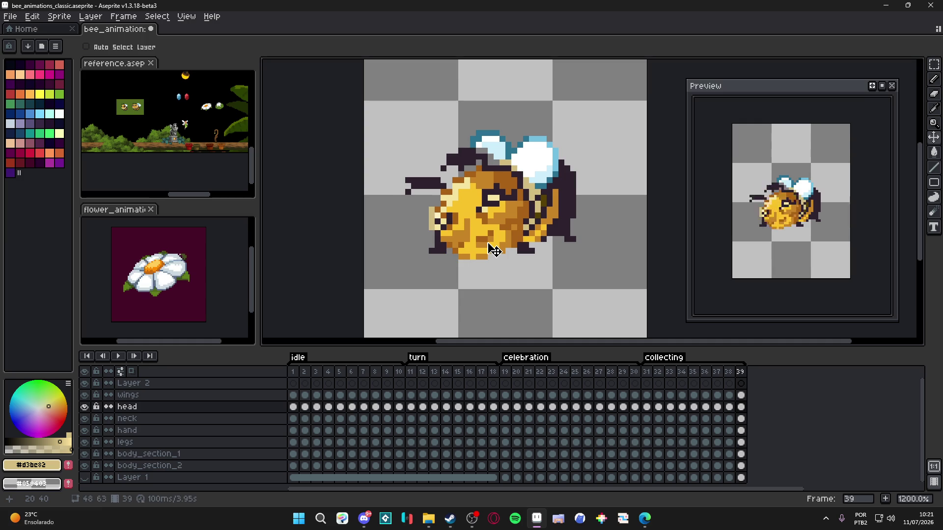
- Switch to the Pencil and pick the bee's yellow colour
{"action": "key", "text": "b"}
{"action": "scroll", "coordinate": [462, 249], "scroll_direction": "up", "scroll_amount": 1}
{"action": "left_click", "coordinate": [445, 244], "text": "alt"}
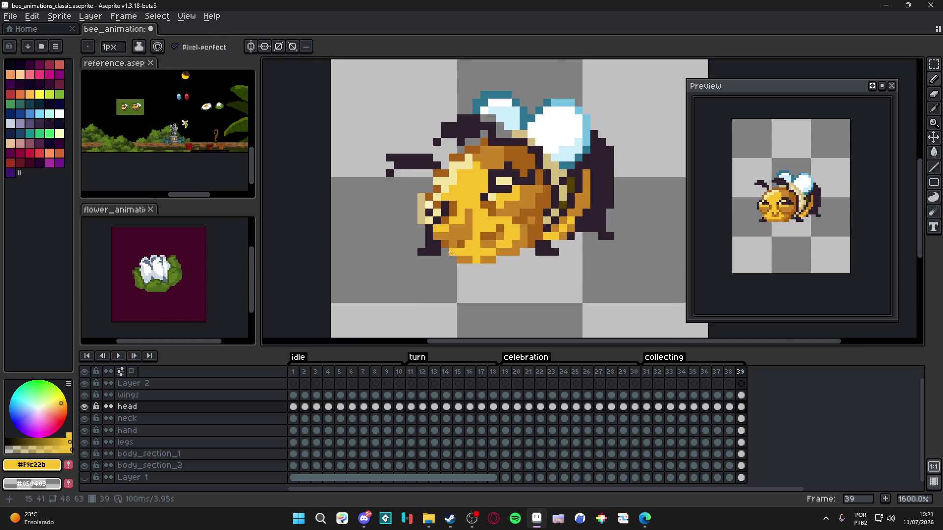
- Sample the orange and yellow colours from the bee's head and face
{"action": "left_click", "coordinate": [441, 254], "text": "alt"}
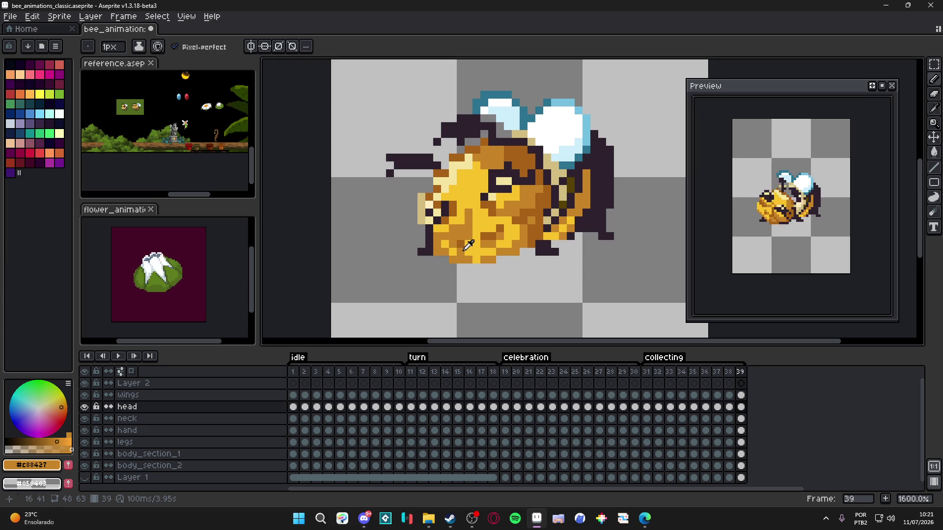
{"action": "left_click", "coordinate": [464, 251], "text": "alt"}
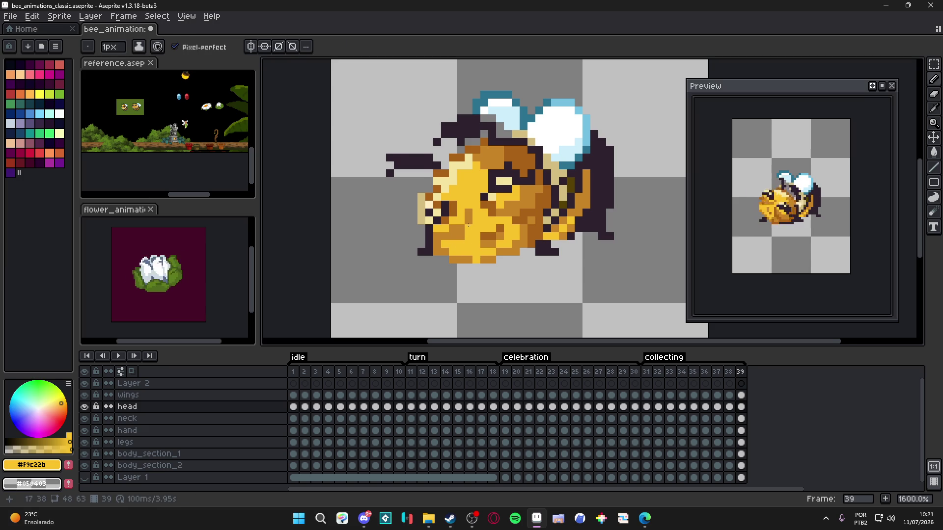
{"action": "scroll", "coordinate": [468, 225], "scroll_direction": "down", "scroll_amount": 1}
{"action": "scroll", "coordinate": [463, 224], "scroll_direction": "right", "scroll_amount": 1}
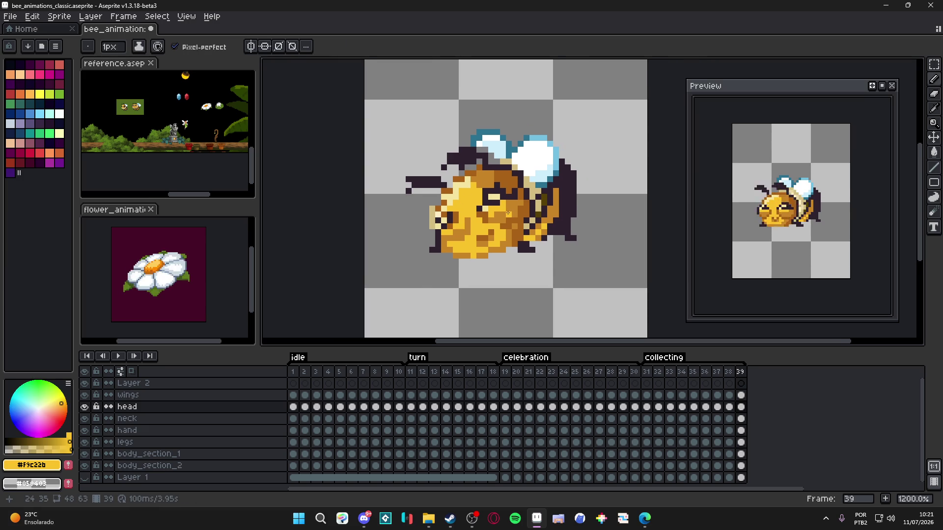
- Compare frames 38 and 39, then save bee_animations_classic.aseprite
{"action": "left_click", "coordinate": [729, 372]}
{"action": "left_click", "coordinate": [740, 372]}
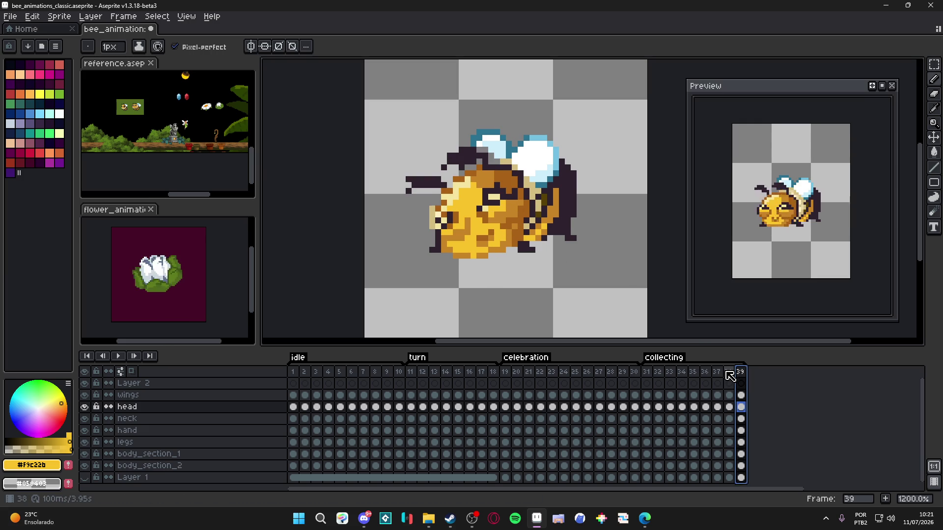
{"action": "left_click", "coordinate": [729, 372]}
{"action": "scroll", "coordinate": [484, 226], "scroll_direction": "down", "scroll_amount": 1}
{"action": "key", "text": "ctrl+s"}
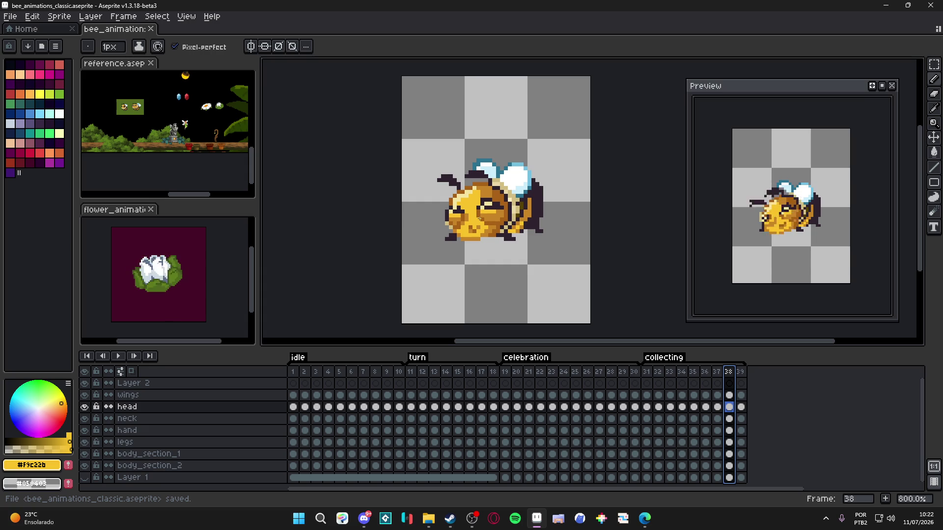
- Return to frame 36 and step forward through the final frames to check the motion
{"action": "left_click", "coordinate": [707, 374]}
{"action": "key", "text": "Right"}
{"action": "key", "text": "Right"}
{"action": "key", "text": "Right"}
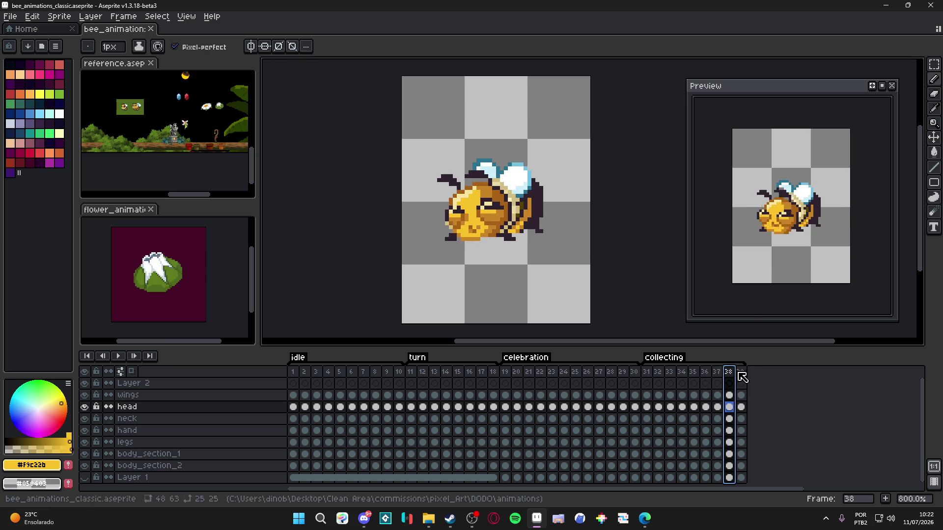
- Compare frames 37 and 38 against frame 39, then zoom in on frame 39
{"action": "left_click", "coordinate": [740, 371]}
{"action": "scroll", "coordinate": [456, 247], "scroll_direction": "up", "scroll_amount": 3}
{"action": "left_click", "coordinate": [730, 373]}
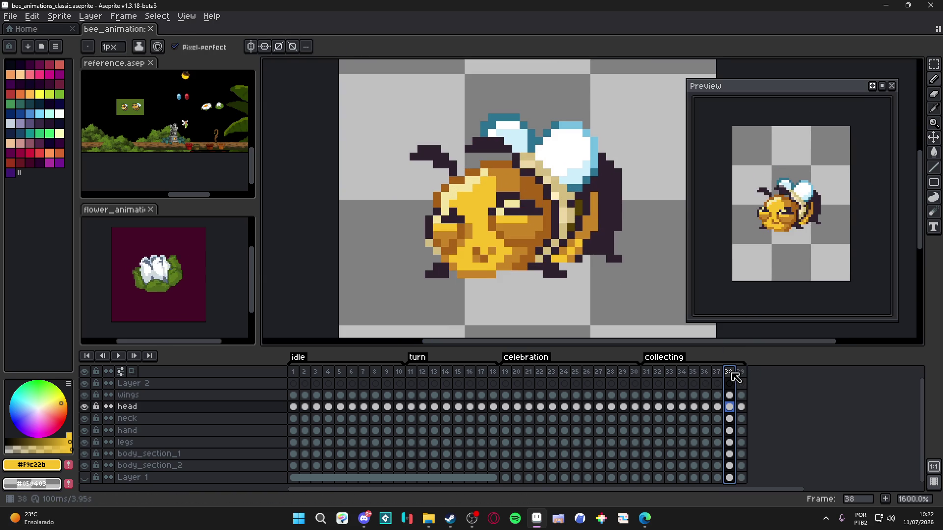
{"action": "left_click", "coordinate": [718, 373]}
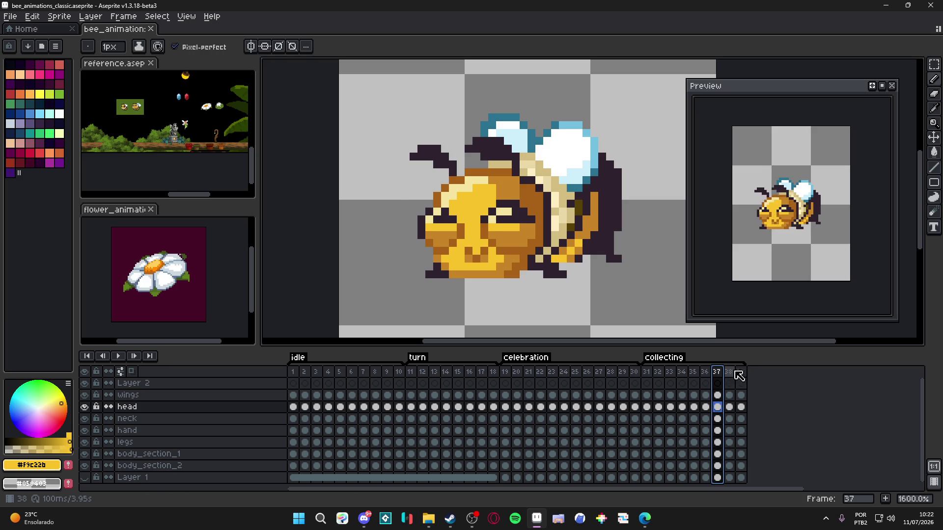
{"action": "left_click", "coordinate": [740, 372]}
{"action": "scroll", "coordinate": [506, 216], "scroll_direction": "up", "scroll_amount": 1}
- Repaint the pixels around the closed eye with brown, dark outline and cream colours
{"action": "left_click", "coordinate": [540, 147], "text": "alt"}
{"action": "left_click", "coordinate": [557, 178]}
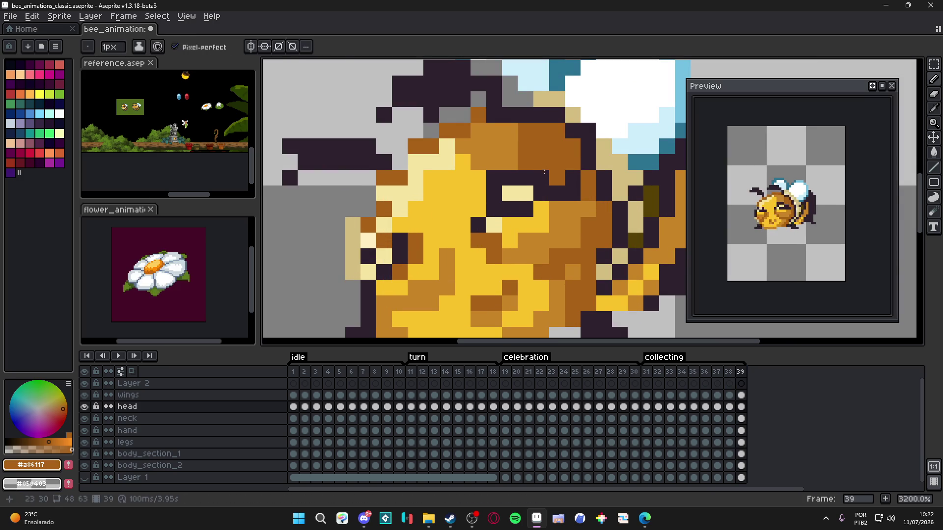
{"action": "left_click", "coordinate": [529, 189], "text": "alt"}
{"action": "left_click", "coordinate": [494, 193]}
{"action": "left_click", "coordinate": [510, 178]}
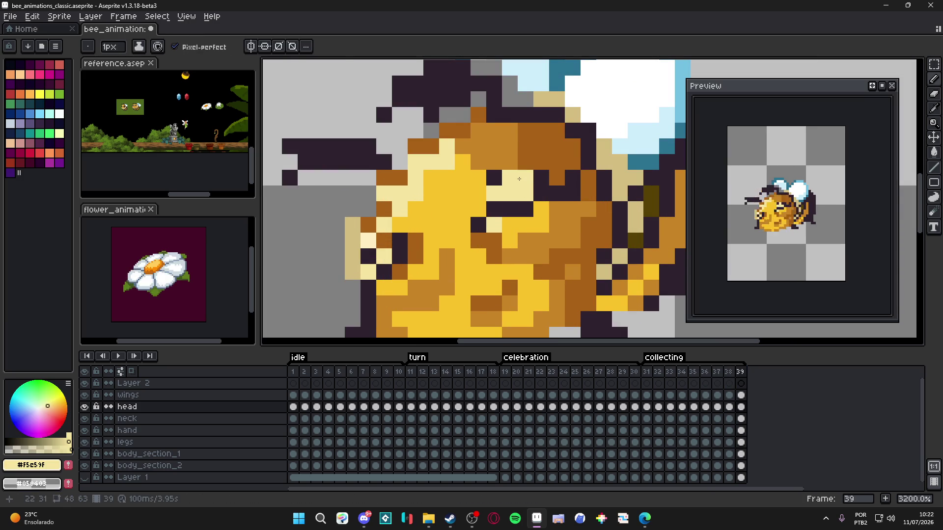
{"action": "left_click", "coordinate": [527, 193], "text": "alt"}
{"action": "left_click", "coordinate": [510, 194]}
{"action": "left_click", "coordinate": [510, 178], "text": "alt"}
{"action": "left_click", "coordinate": [526, 178]}
{"action": "left_click", "coordinate": [510, 193], "text": "alt"}
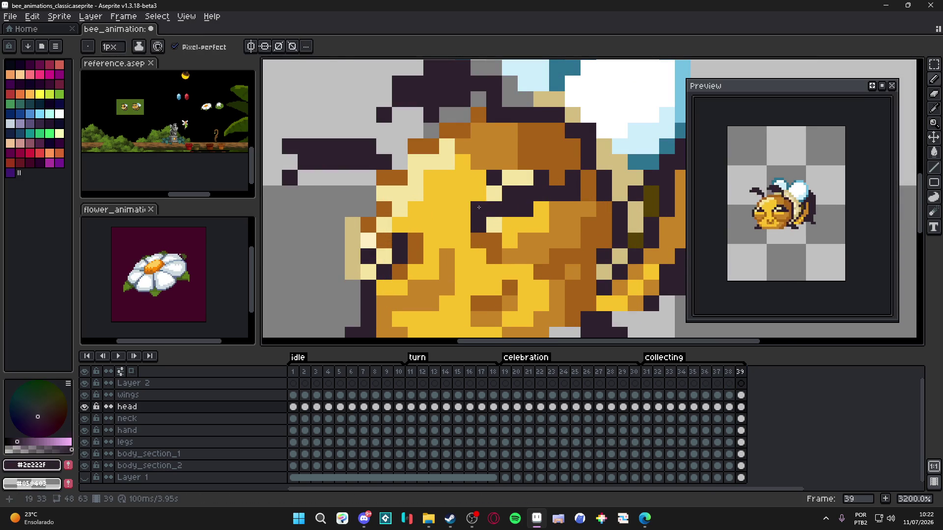
{"action": "left_click", "coordinate": [482, 197]}
- Paint a dark eye pixel brown and add brown and orange shading on the head
{"action": "left_click", "coordinate": [556, 177], "text": "alt"}
{"action": "left_click", "coordinate": [572, 193]}
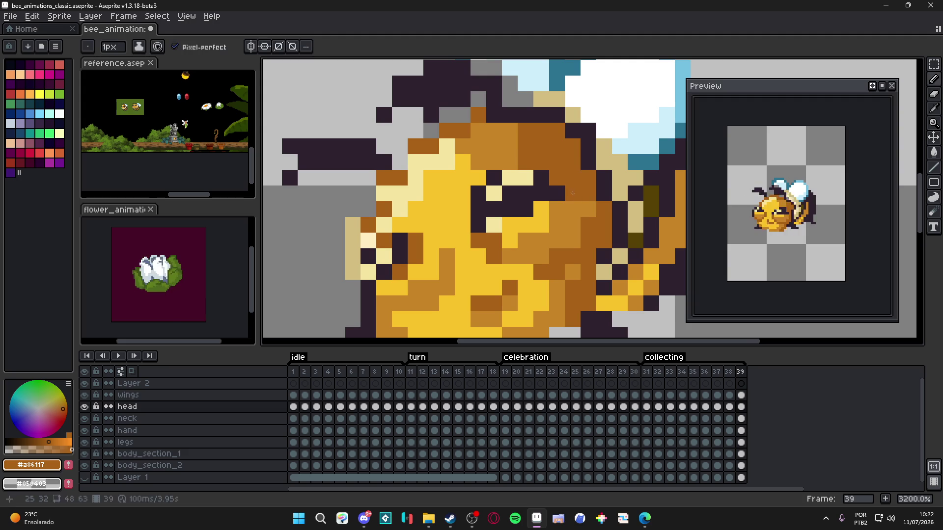
{"action": "left_click", "coordinate": [572, 241]}
{"action": "left_click", "coordinate": [526, 241], "text": "alt"}
{"action": "left_click", "coordinate": [493, 240]}
{"action": "scroll", "coordinate": [534, 256], "scroll_direction": "down", "scroll_amount": 1}
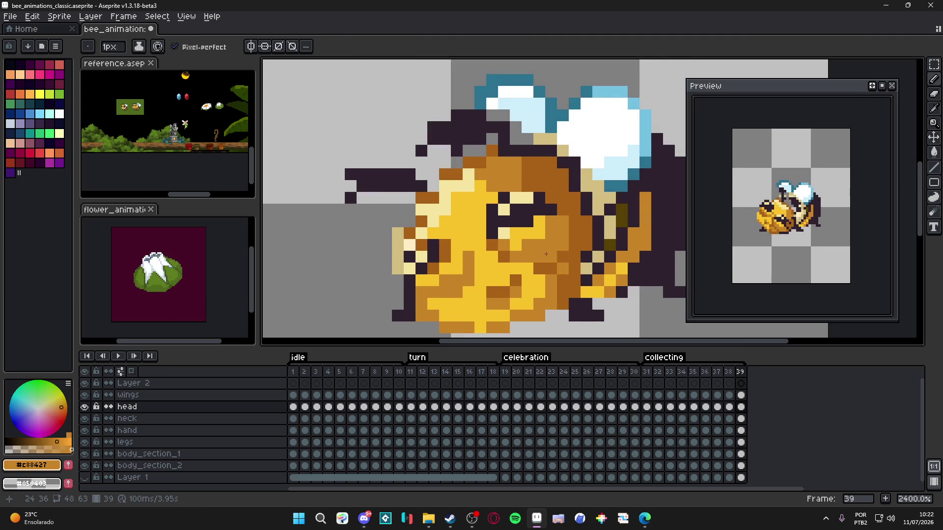
{"action": "left_click", "coordinate": [571, 248], "text": "alt"}
{"action": "scroll", "coordinate": [564, 248], "scroll_direction": "down", "scroll_amount": 2}
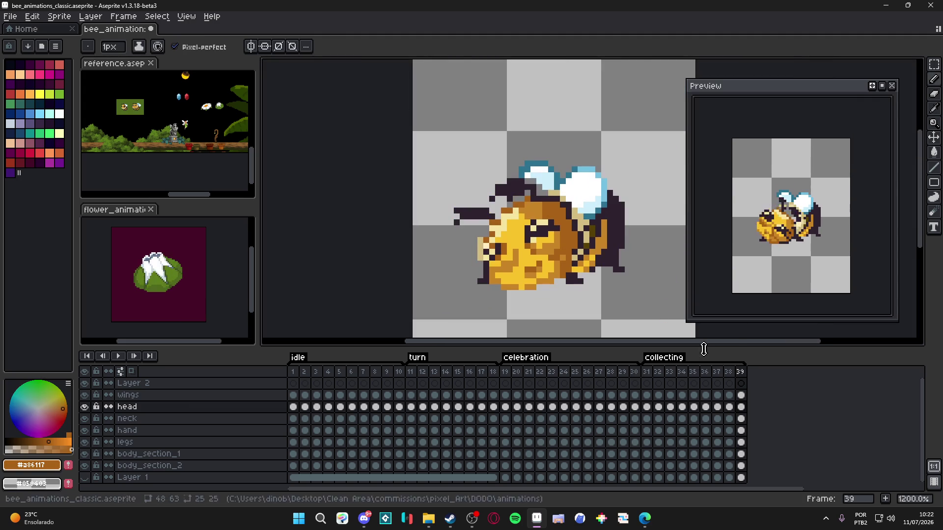
- Check frame 38, then sample the outline, orange and yellow colours on frame 39
{"action": "left_click", "coordinate": [730, 375]}
{"action": "left_click", "coordinate": [740, 376]}
{"action": "scroll", "coordinate": [553, 225], "scroll_direction": "up", "scroll_amount": 1}
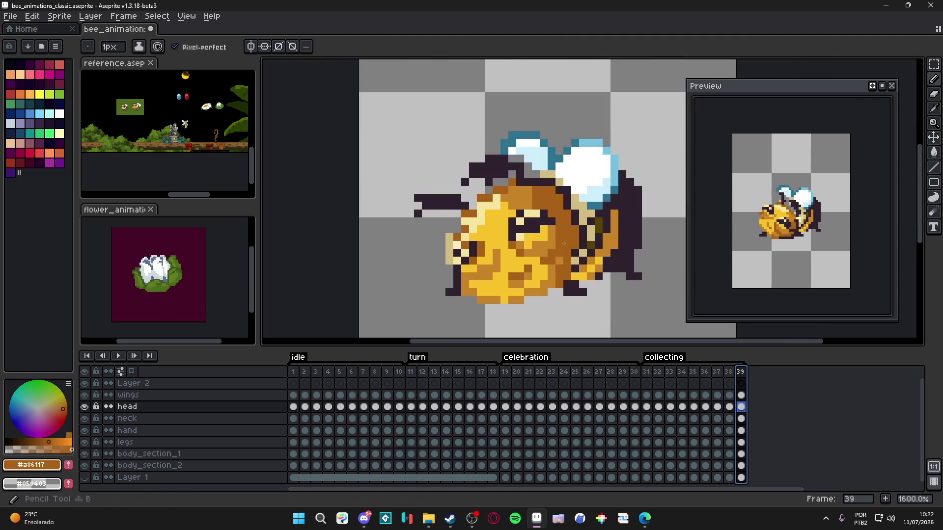
{"action": "left_click", "coordinate": [552, 224], "text": "alt"}
{"action": "left_click", "coordinate": [558, 237], "text": "alt"}
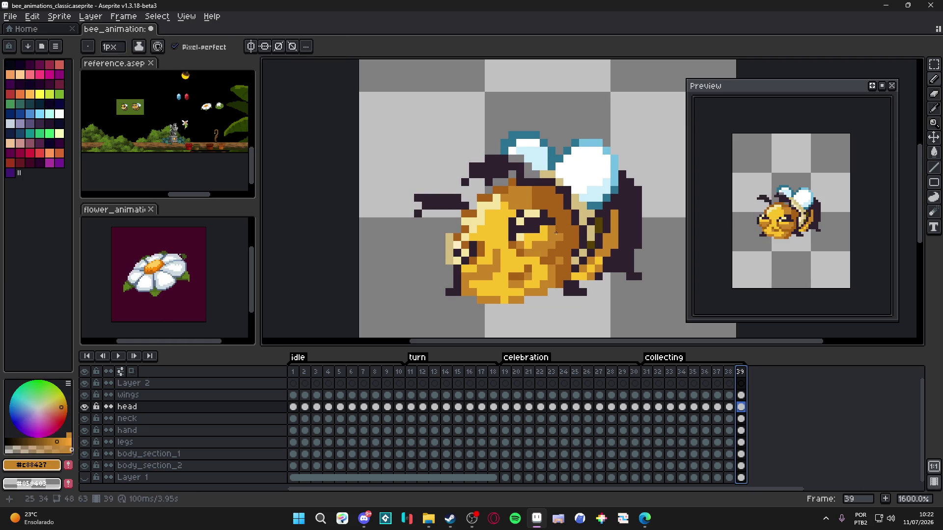
{"action": "left_click", "coordinate": [551, 217], "text": "alt"}
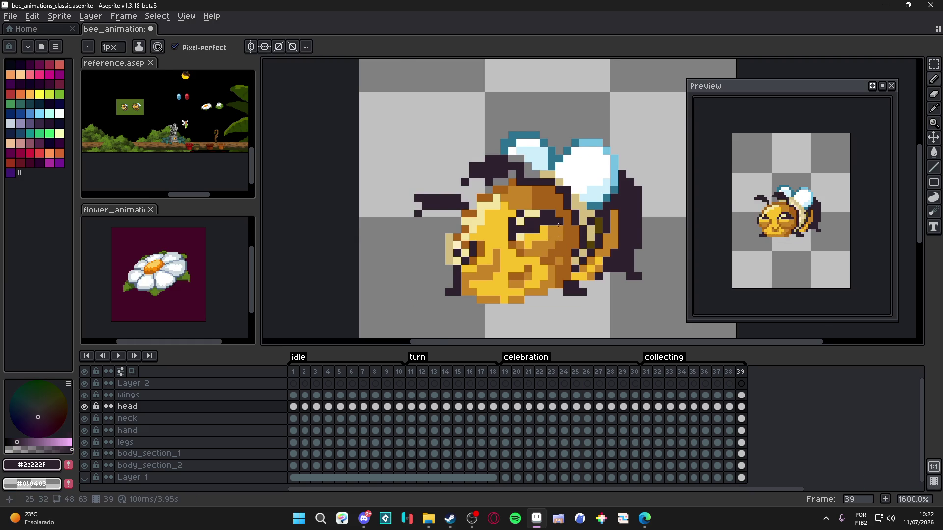
{"action": "scroll", "coordinate": [559, 225], "scroll_direction": "up", "scroll_amount": 2}
{"action": "left_click", "coordinate": [501, 246], "text": "alt"}
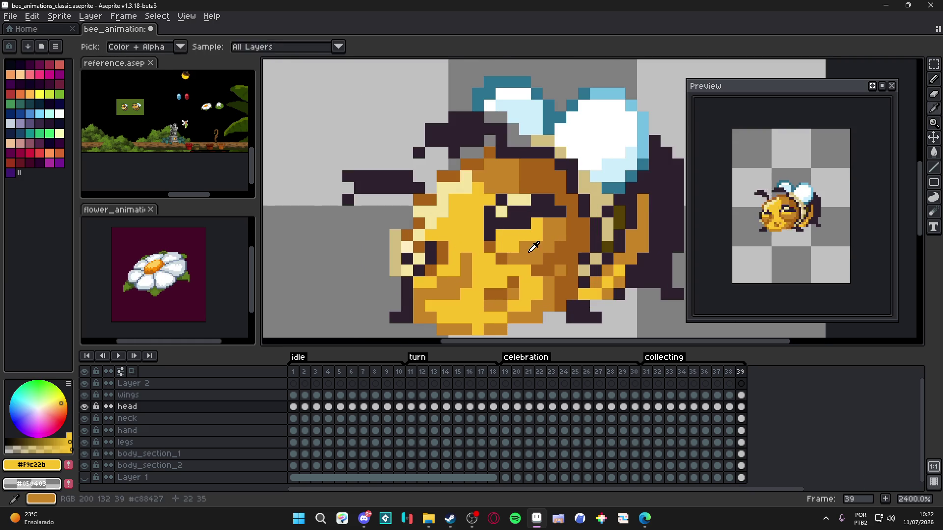
{"action": "left_click", "coordinate": [534, 246], "text": "alt"}
- Zoom and pan the canvas to recentre the bee's head
{"action": "scroll", "coordinate": [599, 273], "scroll_direction": "down", "scroll_amount": 3}
{"action": "scroll", "coordinate": [566, 250], "scroll_direction": "up", "scroll_amount": 3}
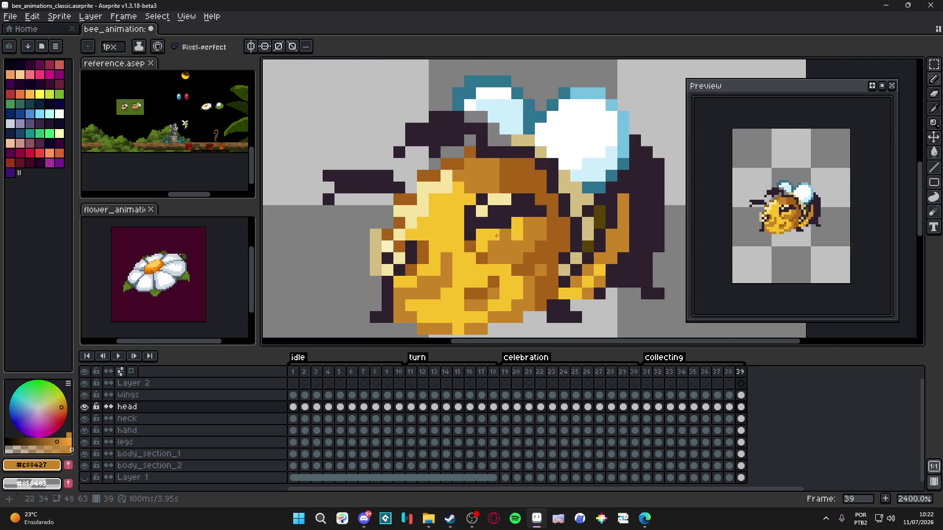
{"action": "scroll", "coordinate": [518, 229], "scroll_direction": "down", "scroll_amount": 2}
{"action": "scroll", "coordinate": [508, 232], "scroll_direction": "down", "scroll_amount": 2}
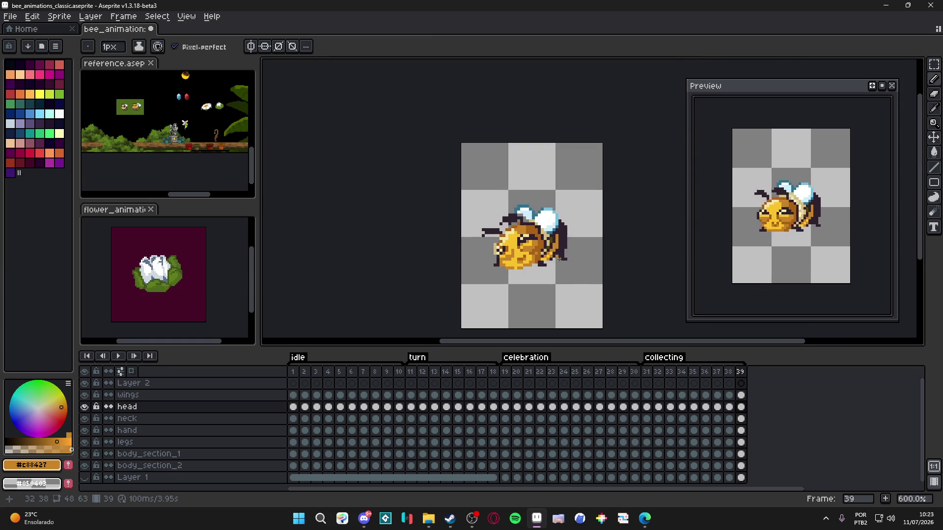
{"action": "scroll", "coordinate": [550, 261], "scroll_direction": "up", "scroll_amount": 2}
{"action": "scroll", "coordinate": [550, 262], "scroll_direction": "right", "scroll_amount": 1}
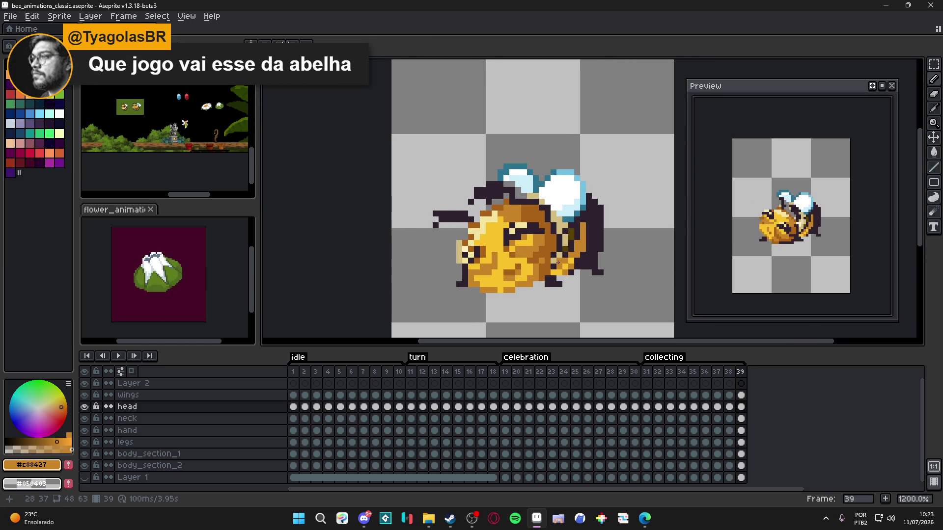
{"action": "left_click_drag", "start_coordinate": [557, 262], "coordinate": [537, 268]}
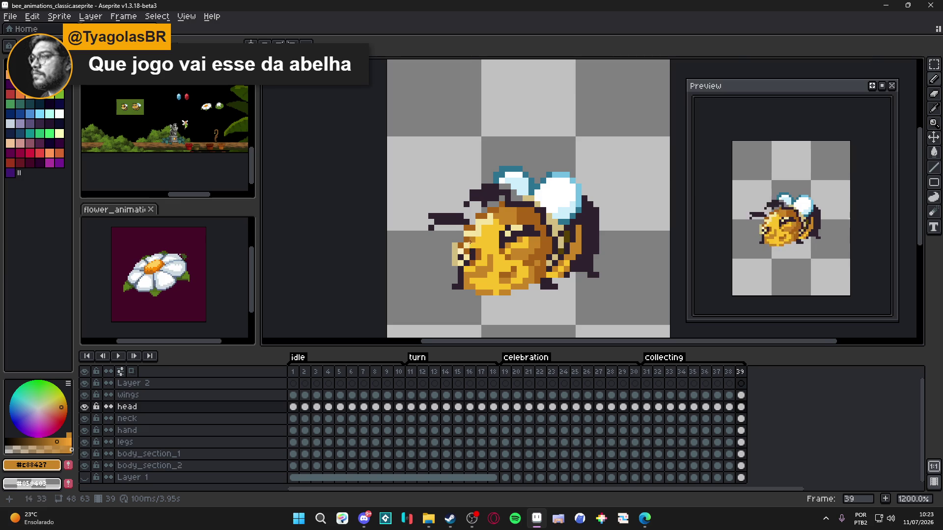
{"action": "scroll", "coordinate": [470, 242], "scroll_direction": "up", "scroll_amount": 2}
{"action": "scroll", "coordinate": [517, 274], "scroll_direction": "down", "scroll_amount": 1}
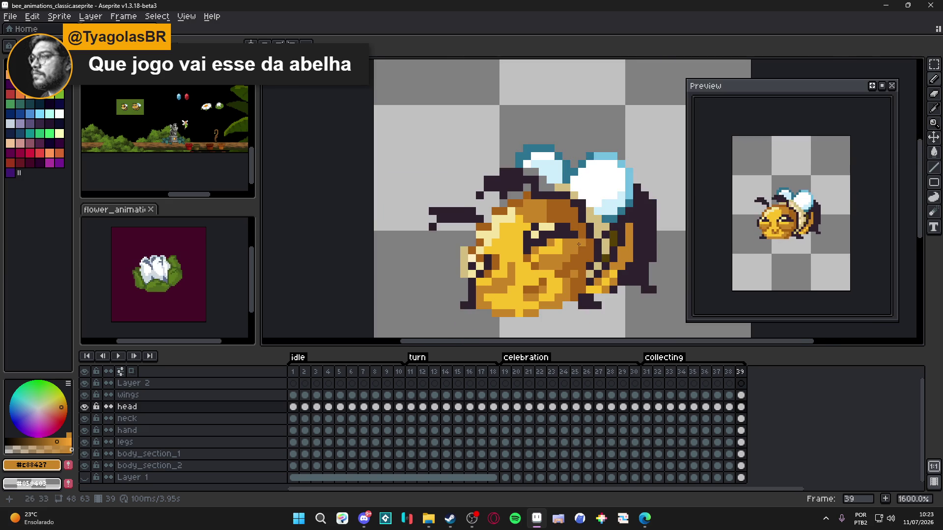
{"action": "scroll", "coordinate": [578, 244], "scroll_direction": "up", "scroll_amount": 2}
{"action": "left_click", "coordinate": [729, 372]}
{"action": "left_click", "coordinate": [741, 371]}
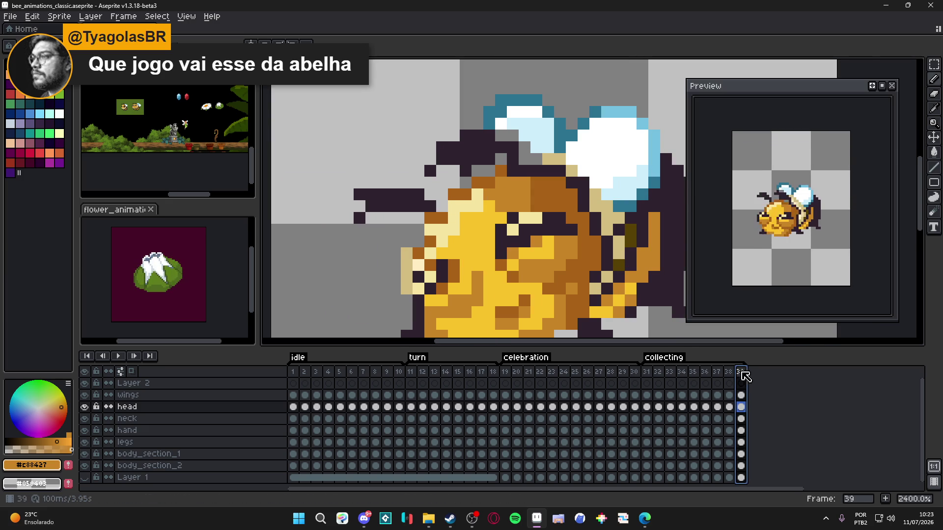
{"action": "left_click", "coordinate": [729, 372]}
{"action": "scroll", "coordinate": [495, 216], "scroll_direction": "down", "scroll_amount": 1}
{"action": "scroll", "coordinate": [495, 216], "scroll_direction": "up", "scroll_amount": 1}
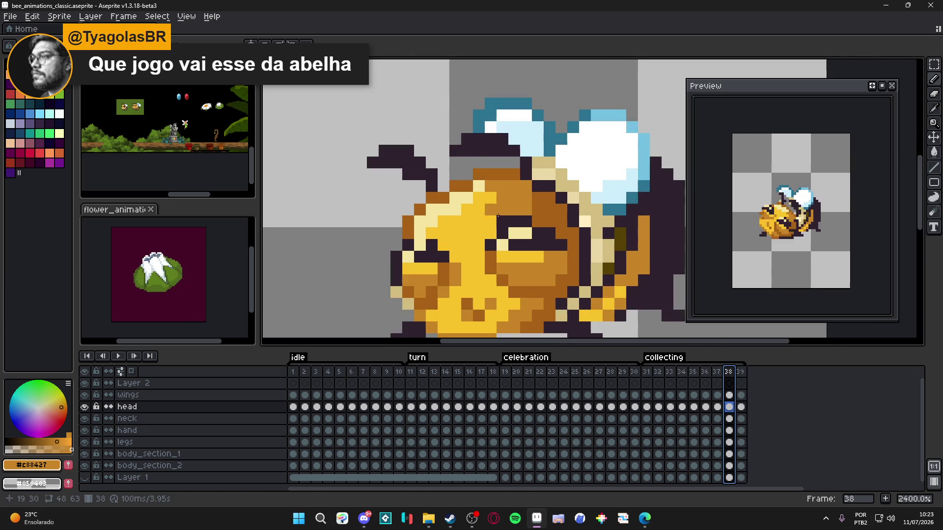
{"action": "left_click", "coordinate": [521, 216], "text": "alt"}
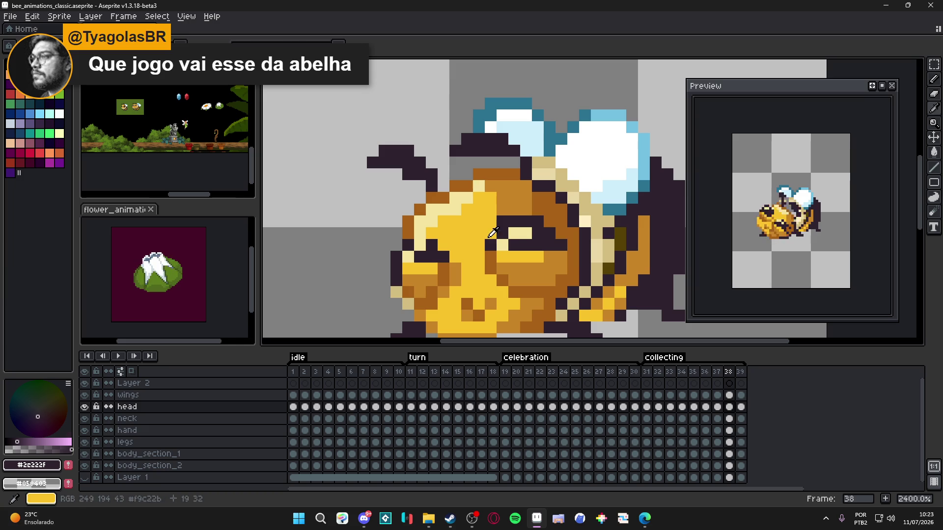
{"action": "scroll", "coordinate": [511, 236], "scroll_direction": "down", "scroll_amount": 3}
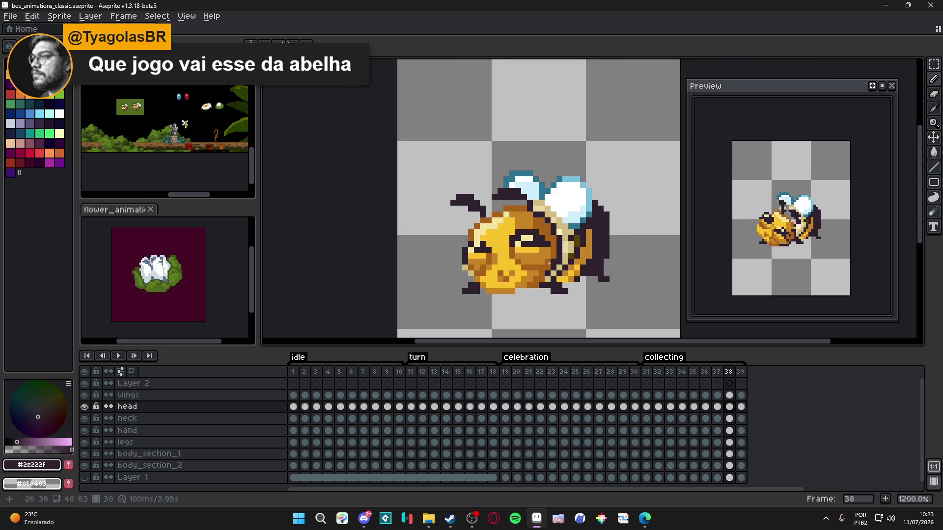
{"action": "scroll", "coordinate": [553, 263], "scroll_direction": "up", "scroll_amount": 3}
{"action": "scroll", "coordinate": [603, 295], "scroll_direction": "down", "scroll_amount": 5}
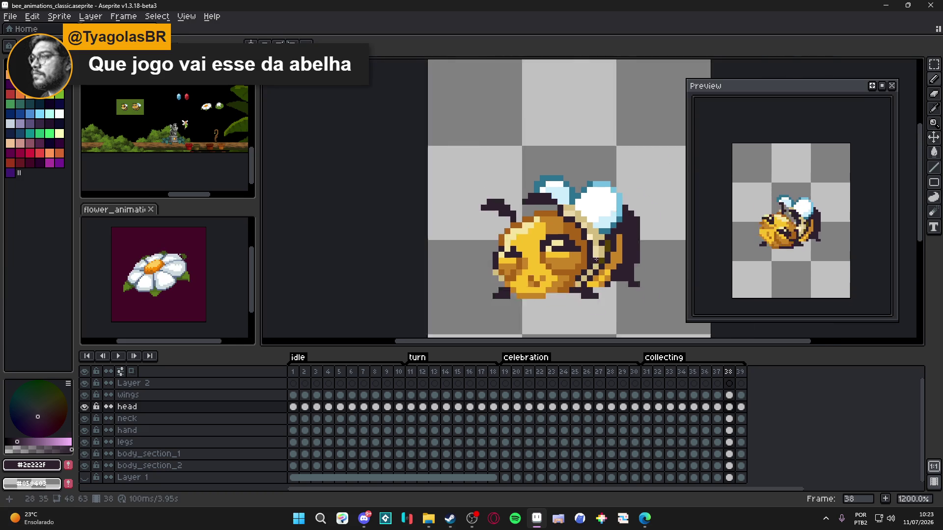
{"action": "left_click", "coordinate": [717, 373]}
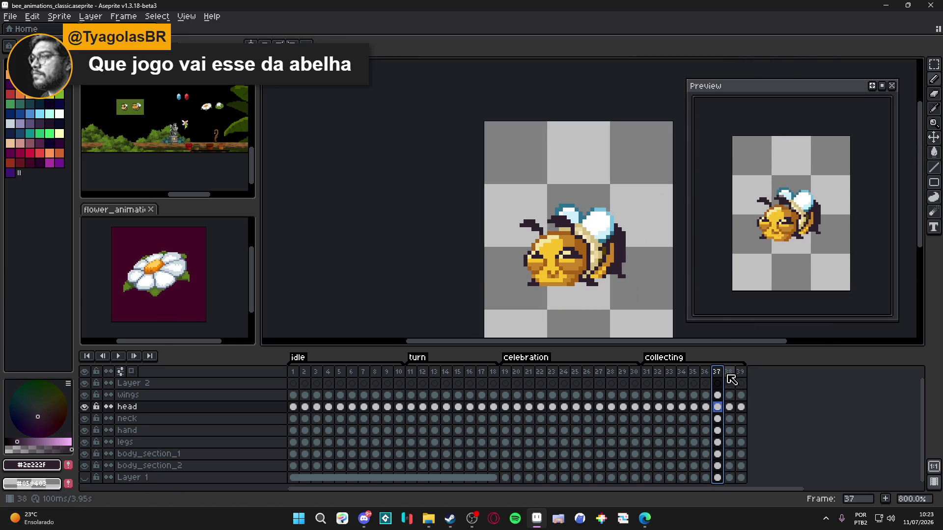
{"action": "left_click", "coordinate": [729, 373]}
{"action": "left_click", "coordinate": [741, 375]}
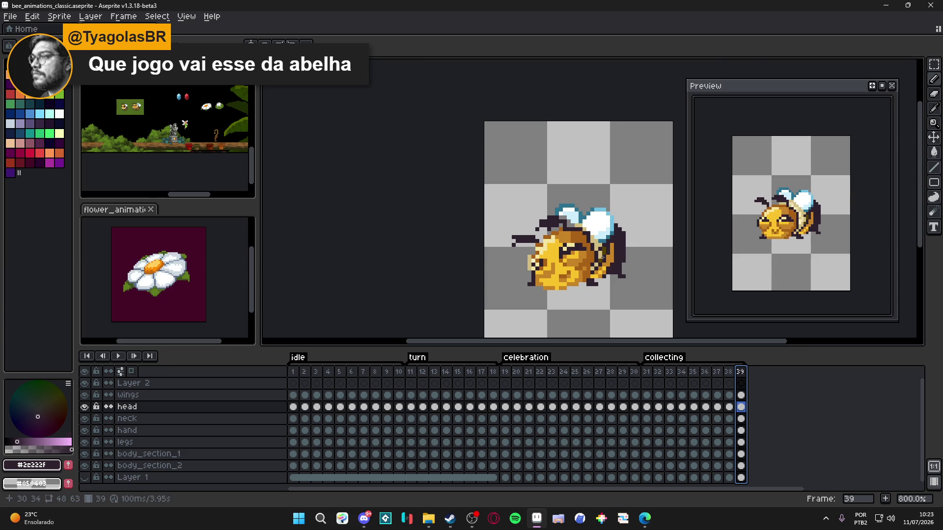
{"action": "scroll", "coordinate": [545, 211], "scroll_direction": "up", "scroll_amount": 3}
- Clear the frame selection and pick the brown shade from the bee's face with the Pencil
{"action": "key", "text": "Escape"}
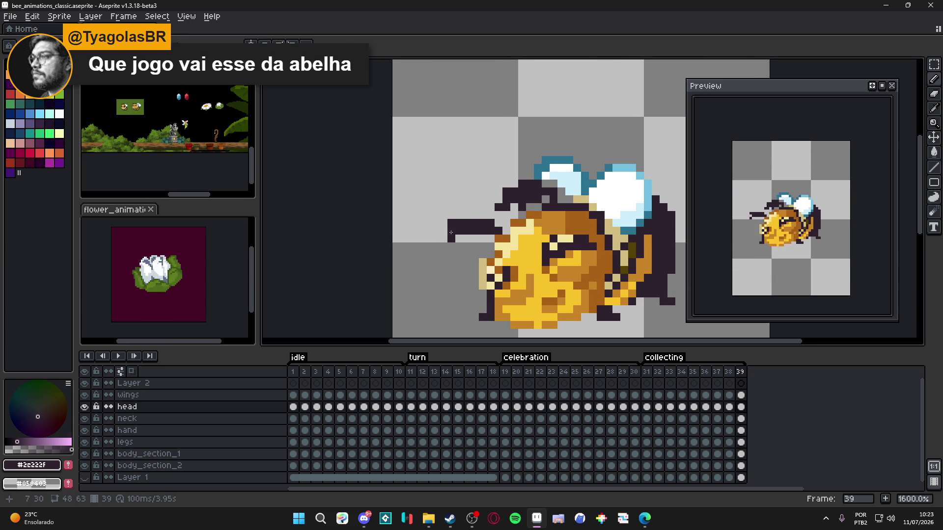
{"action": "key", "text": "b"}
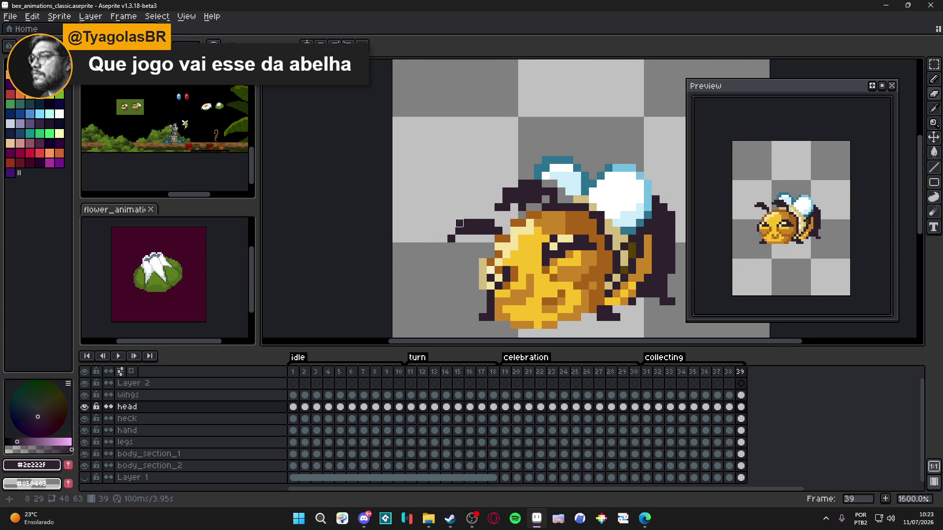
{"action": "scroll", "coordinate": [459, 222], "scroll_direction": "down", "scroll_amount": 3}
{"action": "scroll", "coordinate": [481, 264], "scroll_direction": "up", "scroll_amount": 3}
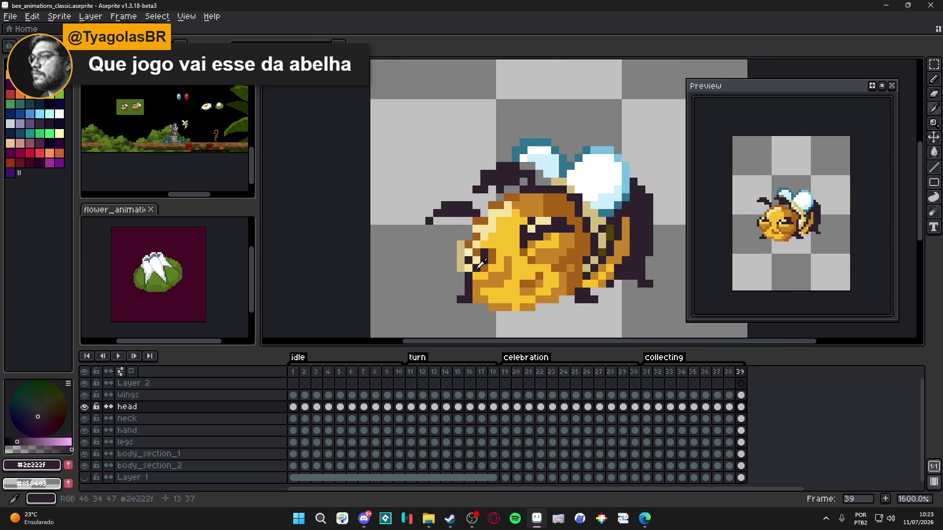
{"action": "left_click", "coordinate": [477, 256], "text": "alt"}
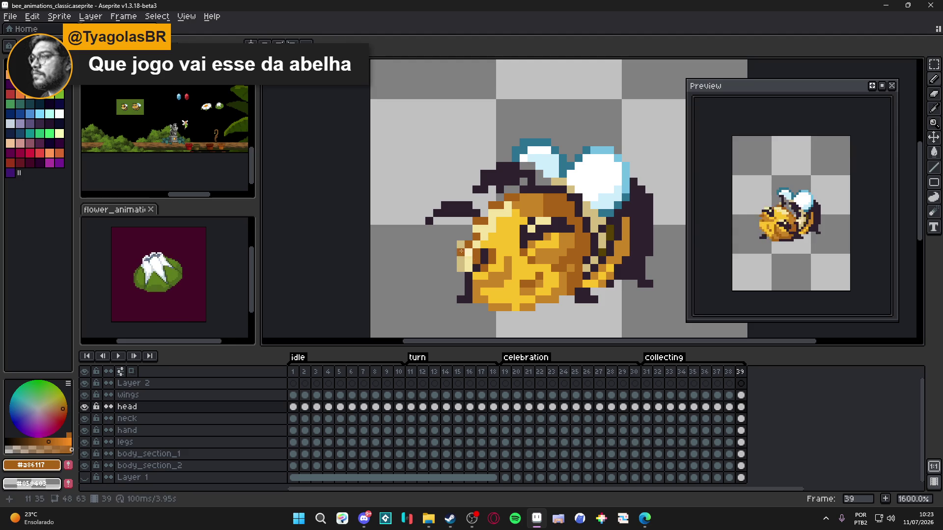
- Switch to the Eraser on the neck layer and compare frame 38 with frame 39
{"action": "key", "text": "e"}
{"action": "key", "text": "Down"}
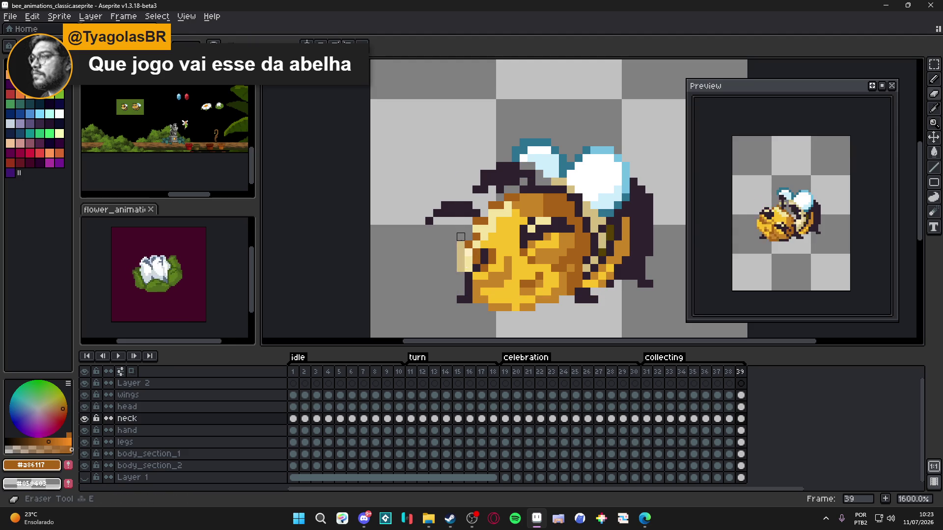
{"action": "scroll", "coordinate": [472, 255], "scroll_direction": "down", "scroll_amount": 3}
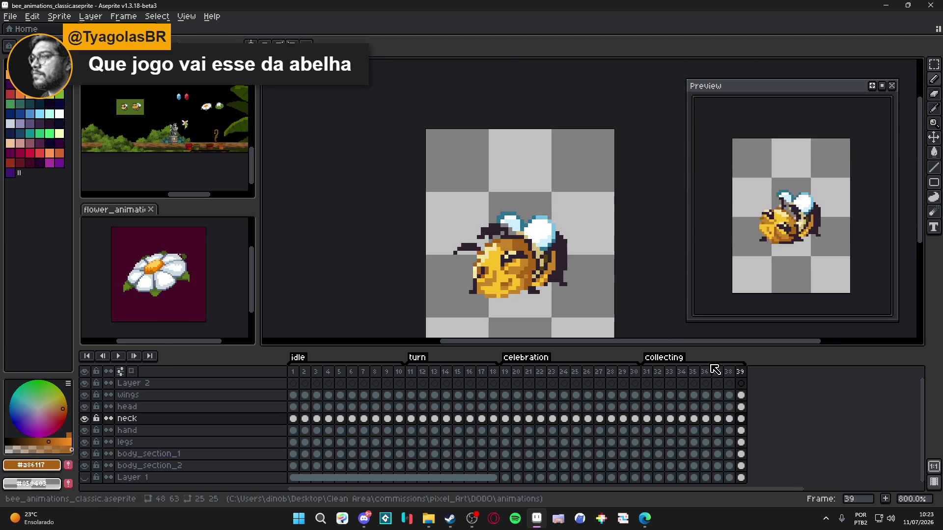
{"action": "left_click", "coordinate": [730, 372]}
{"action": "left_click", "coordinate": [741, 372]}
{"action": "scroll", "coordinate": [473, 264], "scroll_direction": "up", "scroll_amount": 3}
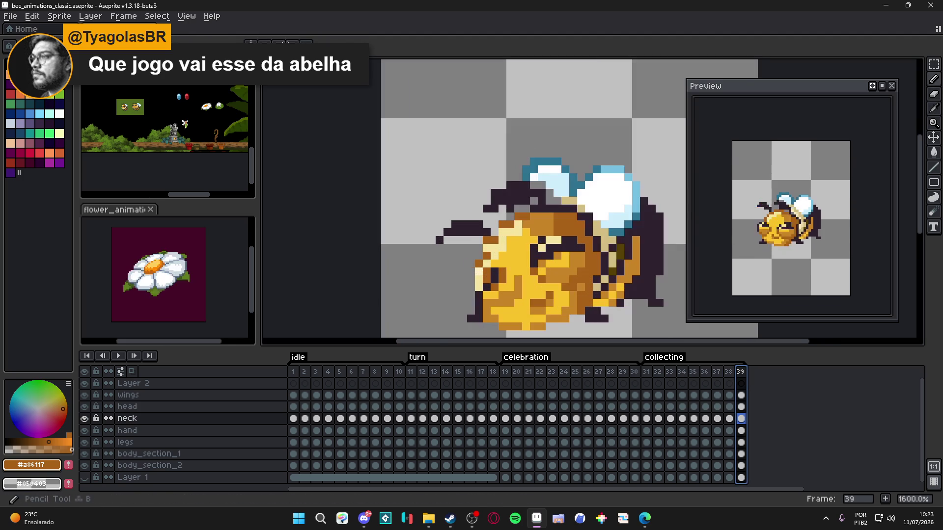
- Add a 1px dark outline pixel on the bee's head and pick the face yellow
{"action": "left_click", "coordinate": [501, 273], "text": "alt"}
{"action": "key", "text": "Up"}
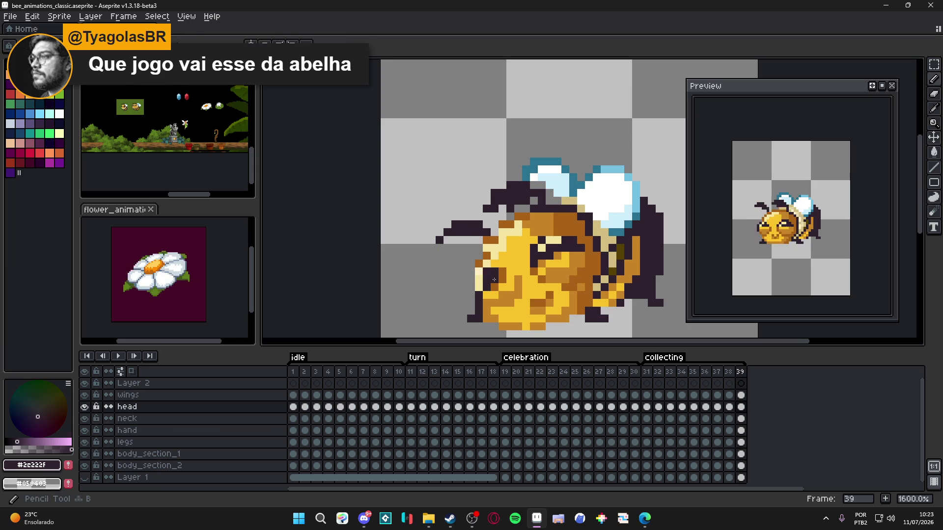
{"action": "key", "text": "minus"}
{"action": "left_click", "coordinate": [515, 286]}
{"action": "left_click", "coordinate": [503, 270], "text": "alt"}
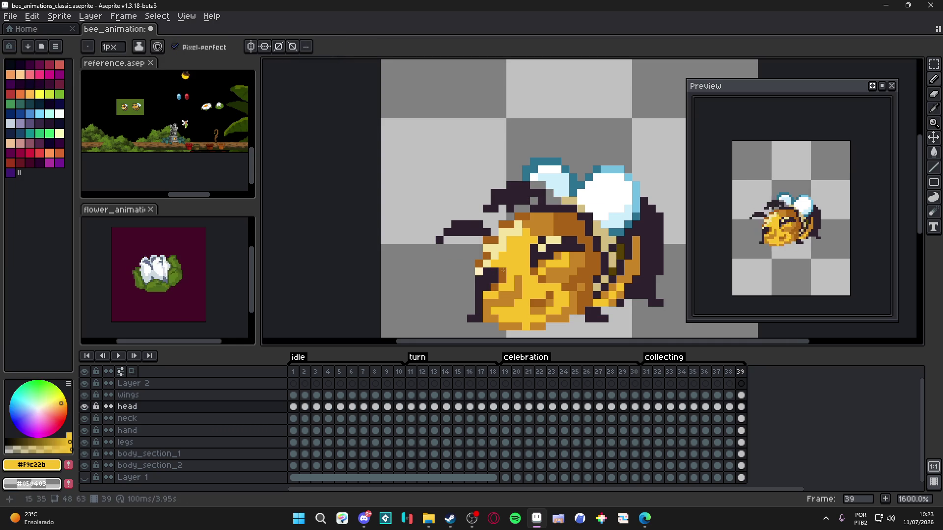
{"action": "left_click", "coordinate": [501, 275], "text": "ctrl"}
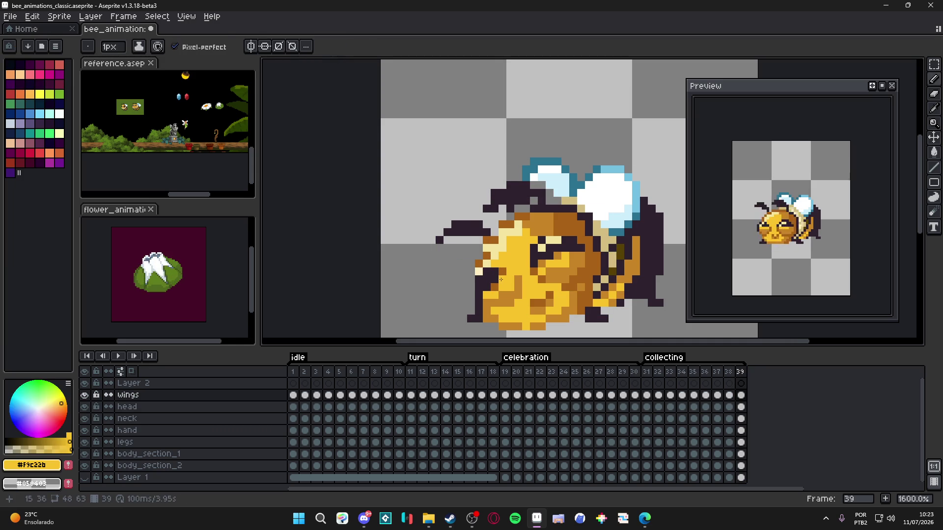
{"action": "scroll", "coordinate": [511, 274], "scroll_direction": "down", "scroll_amount": 1}
{"action": "key", "text": "m"}
{"action": "left_click_drag", "start_coordinate": [482, 241], "coordinate": [525, 305]}
{"action": "left_click_drag", "start_coordinate": [494, 252], "coordinate": [553, 309]}
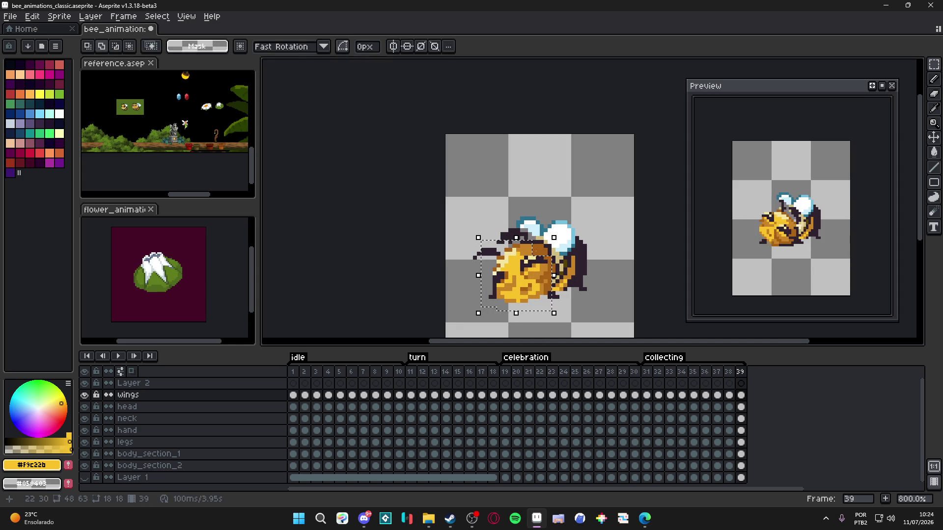
{"action": "left_click_drag", "start_coordinate": [540, 248], "coordinate": [520, 268]}
{"action": "key", "text": "ctrl+d"}
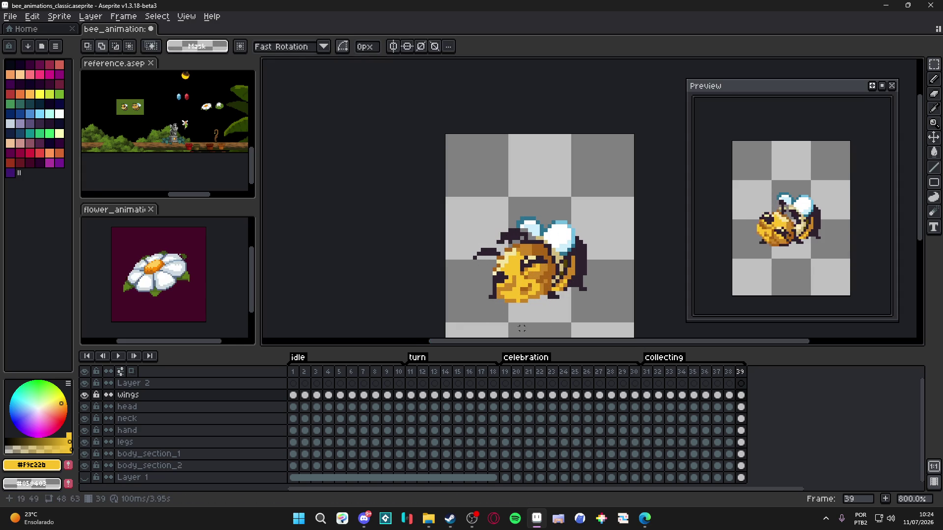
{"action": "scroll", "coordinate": [506, 301], "scroll_direction": "up", "scroll_amount": 1}
{"action": "key", "text": "b"}
{"action": "left_click", "coordinate": [501, 265], "text": "ctrl"}
- Sample the pale highlight #F5C59F, outline, orange, yellow and brown shades from the bee's head
{"action": "left_click", "coordinate": [501, 265], "text": "alt"}
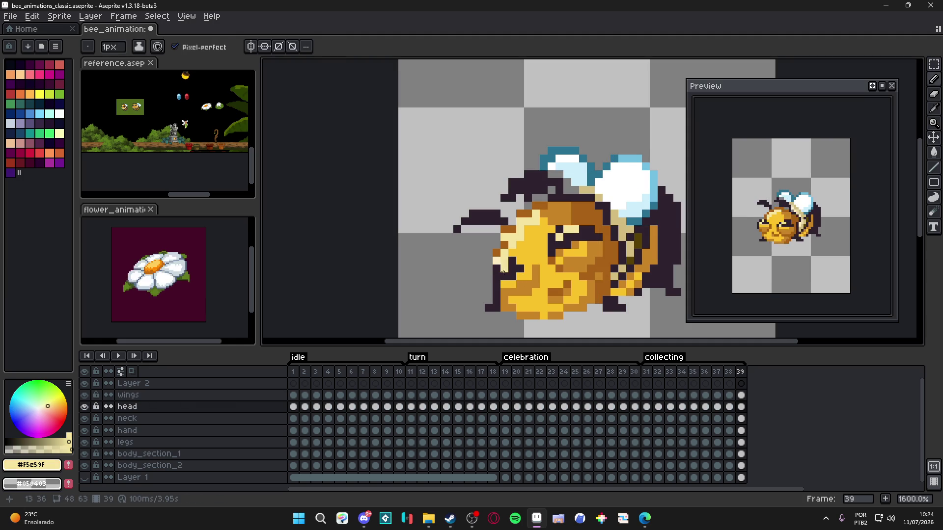
{"action": "left_click", "coordinate": [522, 263], "text": "alt"}
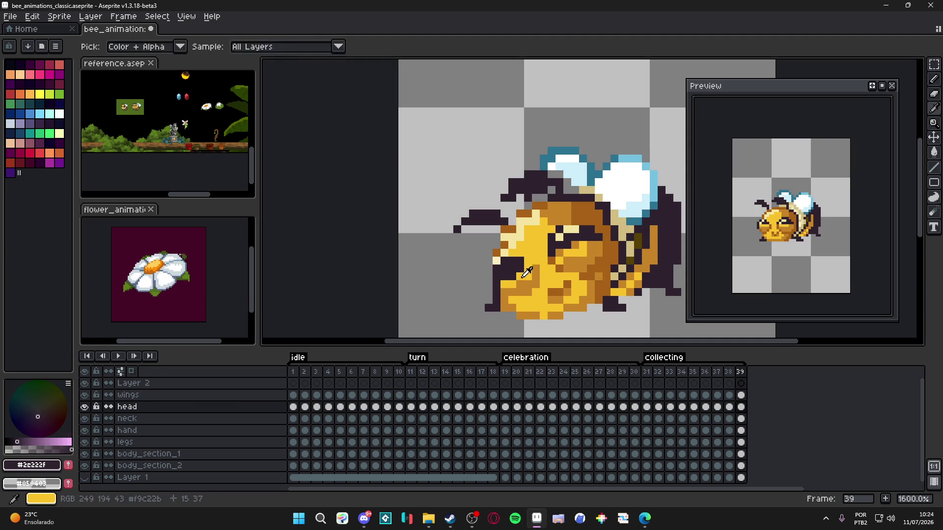
{"action": "left_click", "coordinate": [526, 274], "text": "alt"}
{"action": "left_click", "coordinate": [529, 264], "text": "alt"}
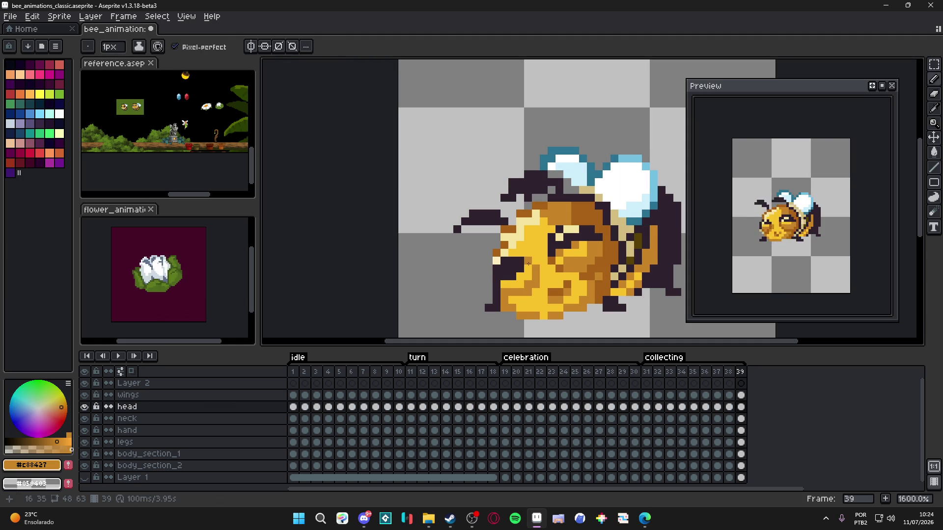
{"action": "left_click", "coordinate": [536, 278], "text": "alt"}
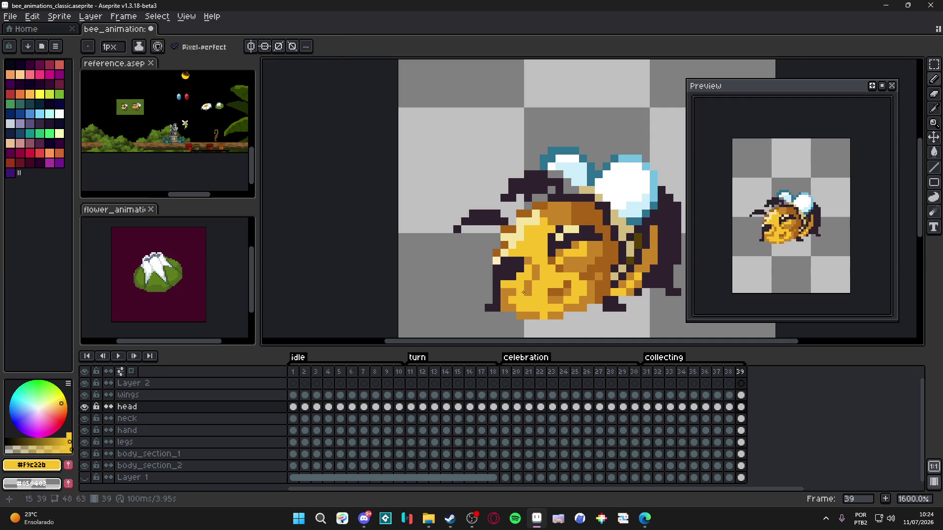
{"action": "left_click_drag", "start_coordinate": [528, 291], "coordinate": [527, 296]}
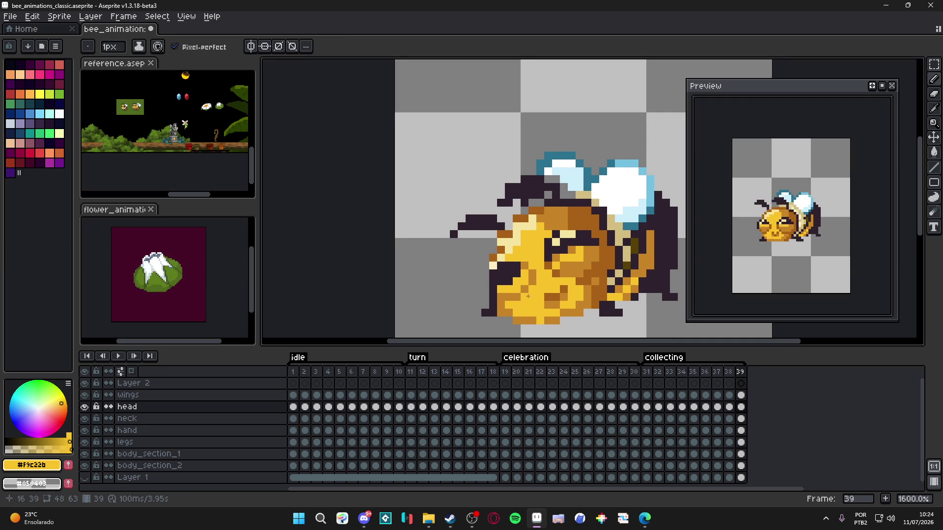
{"action": "left_click", "coordinate": [554, 295], "text": "alt"}
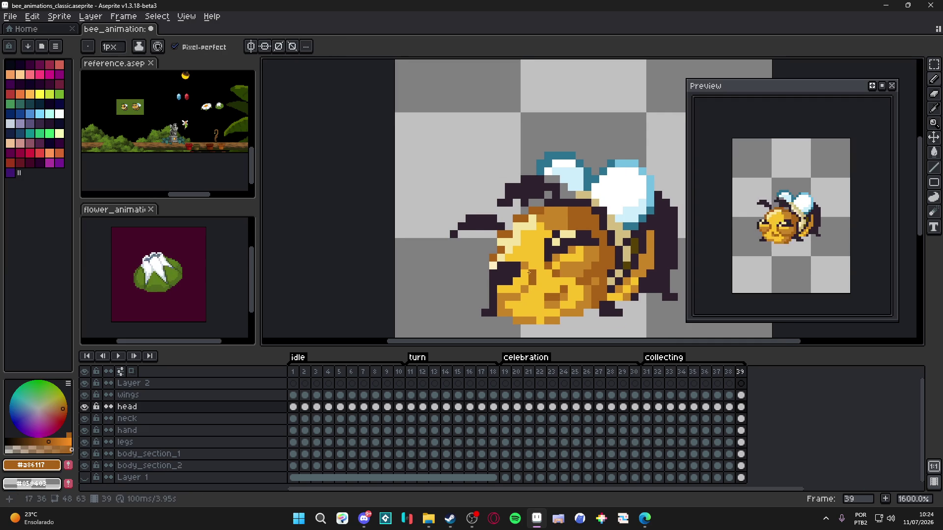
{"action": "left_click", "coordinate": [521, 289], "text": "alt"}
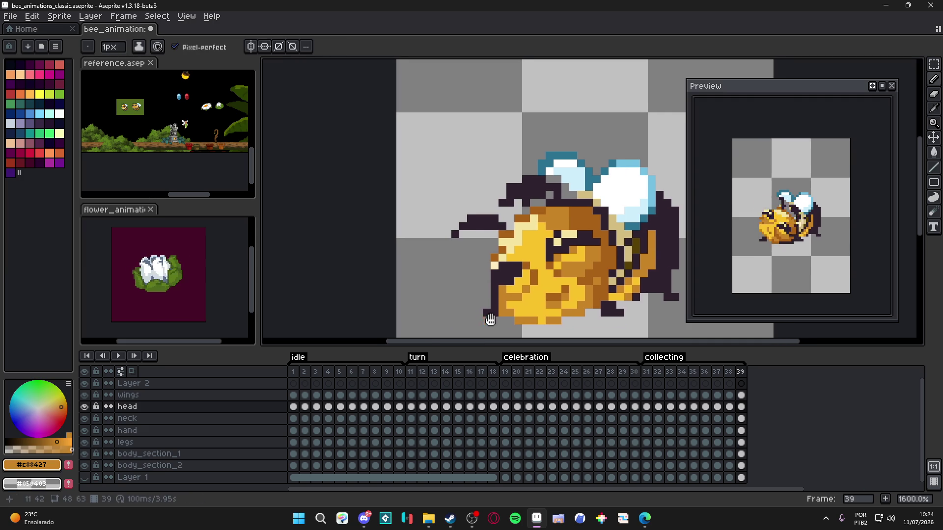
{"action": "scroll", "coordinate": [487, 320], "scroll_direction": "down", "scroll_amount": 1}
- Compare frames 38 and 39, then erase two pixels at the head's left edge in frame 39
{"action": "left_click", "coordinate": [724, 375]}
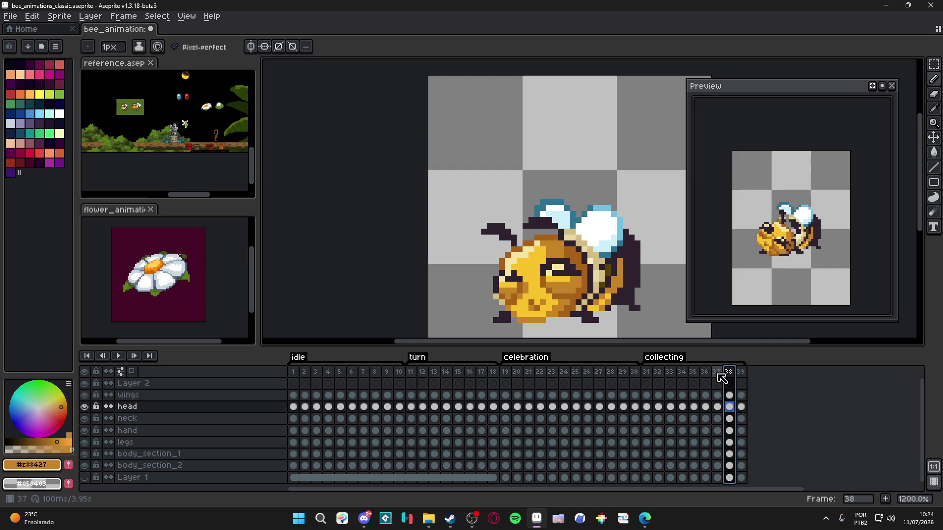
{"action": "left_click", "coordinate": [716, 374]}
{"action": "left_click", "coordinate": [729, 374]}
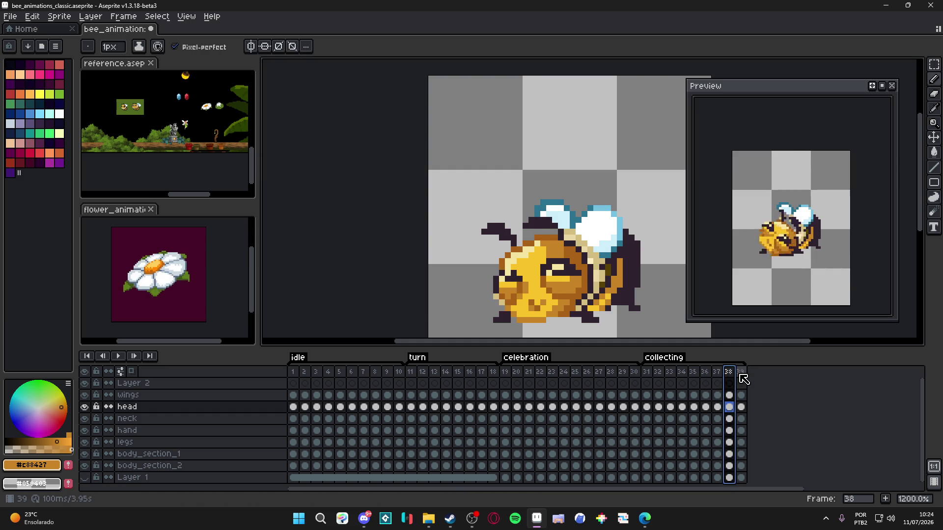
{"action": "left_click", "coordinate": [741, 378]}
{"action": "scroll", "coordinate": [497, 247], "scroll_direction": "up", "scroll_amount": 2}
{"action": "key", "text": "e"}
{"action": "scroll", "coordinate": [497, 246], "scroll_direction": "up", "scroll_amount": 1}
{"action": "left_click_drag", "start_coordinate": [496, 247], "coordinate": [485, 258]}
{"action": "scroll", "coordinate": [488, 259], "scroll_direction": "down", "scroll_amount": 3}
{"action": "scroll", "coordinate": [492, 259], "scroll_direction": "up", "scroll_amount": 3}
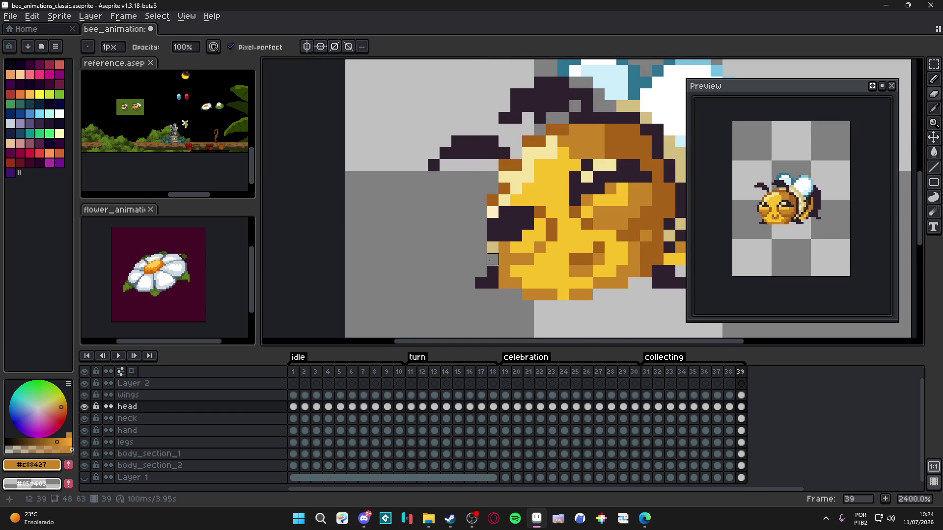
- With the Pencil, undo a stray orange pixel and paint two cream pixels on the head's left edge
{"action": "left_click", "coordinate": [493, 248], "text": "ctrl"}
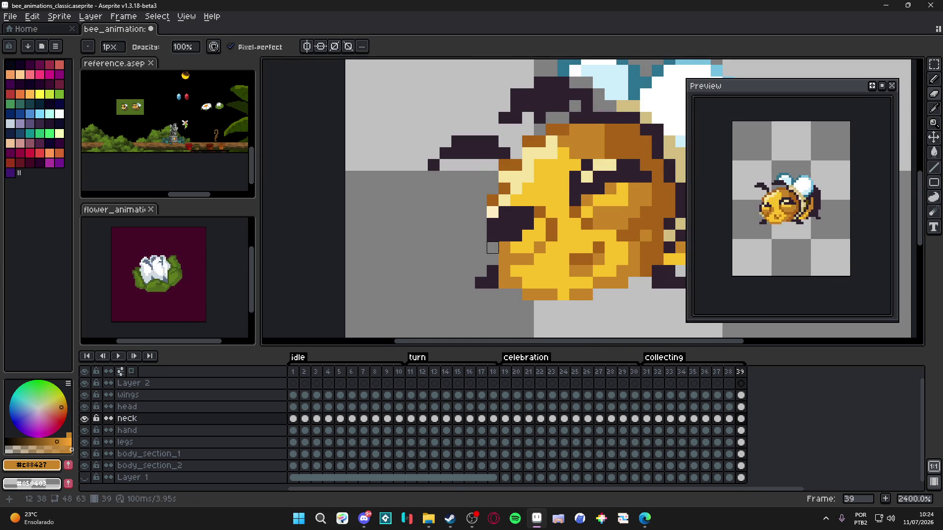
{"action": "key", "text": "b"}
{"action": "scroll", "coordinate": [496, 248], "scroll_direction": "down", "scroll_amount": 2}
{"action": "scroll", "coordinate": [503, 249], "scroll_direction": "up", "scroll_amount": 2}
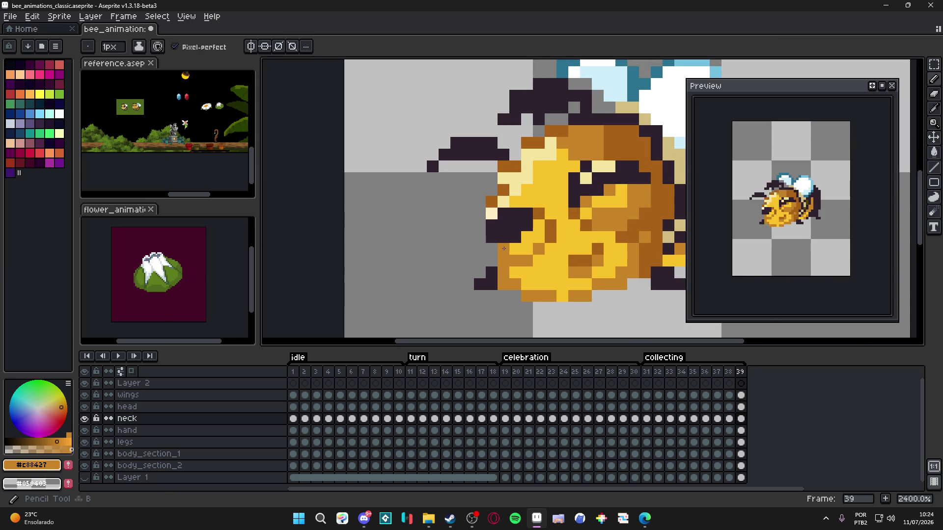
{"action": "left_click", "coordinate": [492, 249]}
{"action": "left_click", "coordinate": [501, 227], "text": "alt"}
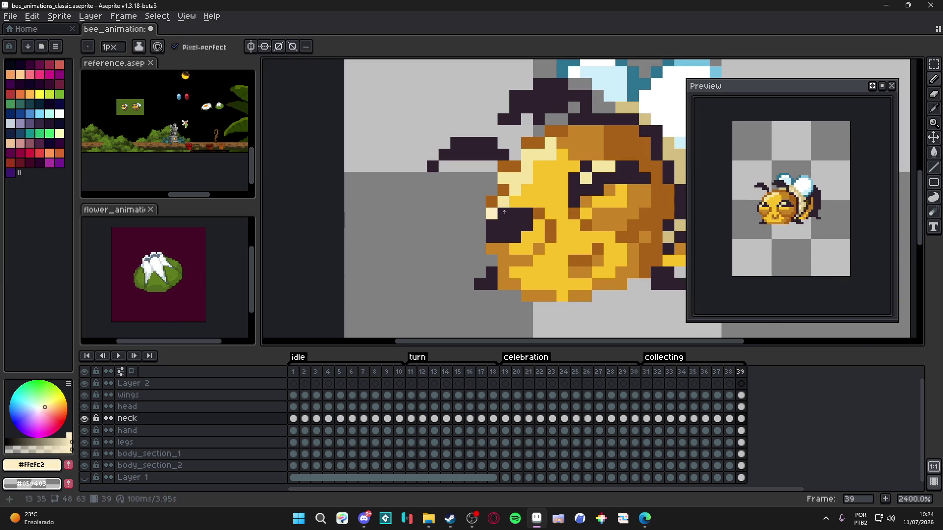
{"action": "key", "text": "ctrl+z"}
{"action": "left_click", "coordinate": [503, 222], "text": "ctrl"}
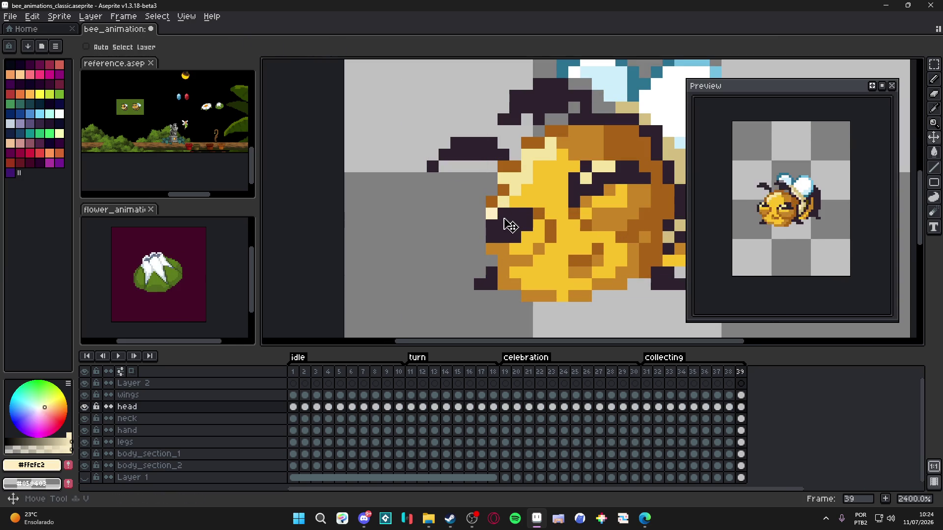
{"action": "left_click", "coordinate": [503, 216]}
{"action": "left_click", "coordinate": [501, 220]}
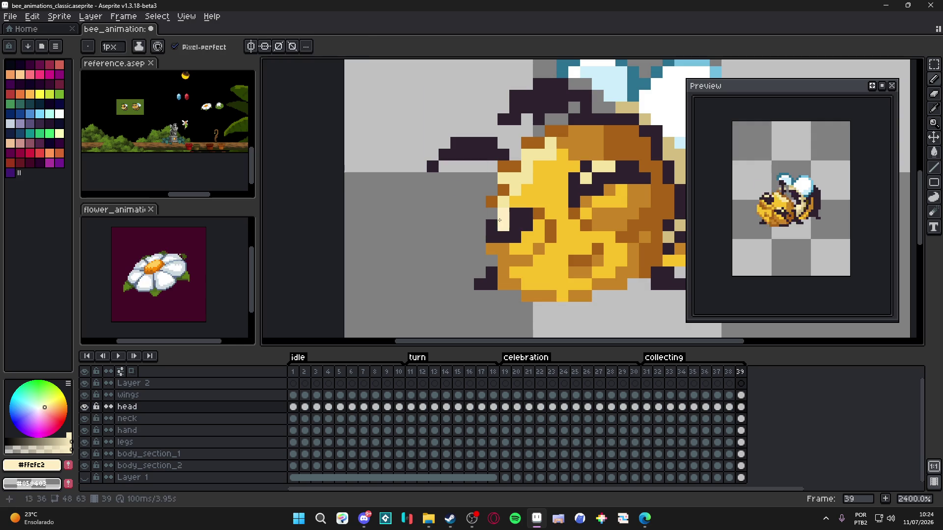
{"action": "scroll", "coordinate": [513, 213], "scroll_direction": "down", "scroll_amount": 3}
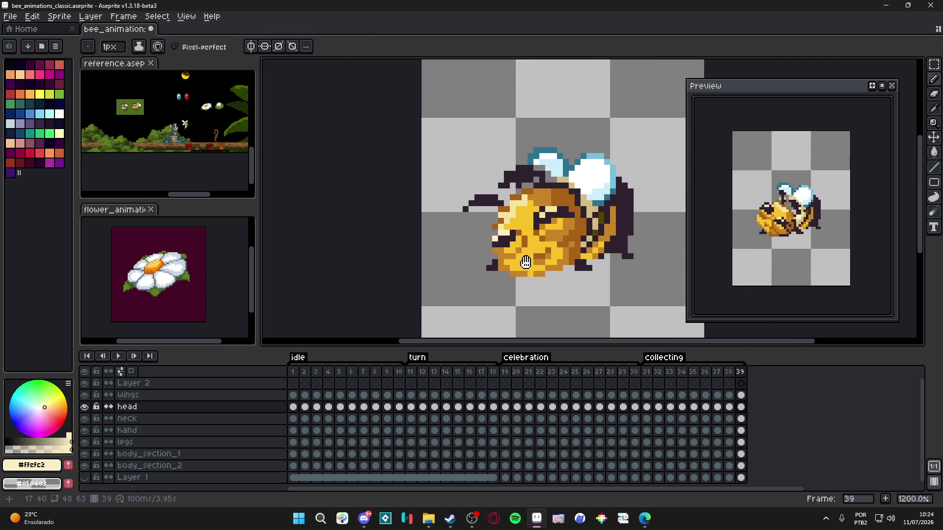
- Sample the brown #A86117, cream #F5E59F and yellow #F9C22B shades from the bee's head
{"action": "scroll", "coordinate": [504, 231], "scroll_direction": "up", "scroll_amount": 1}
{"action": "left_click", "coordinate": [495, 208], "text": "alt"}
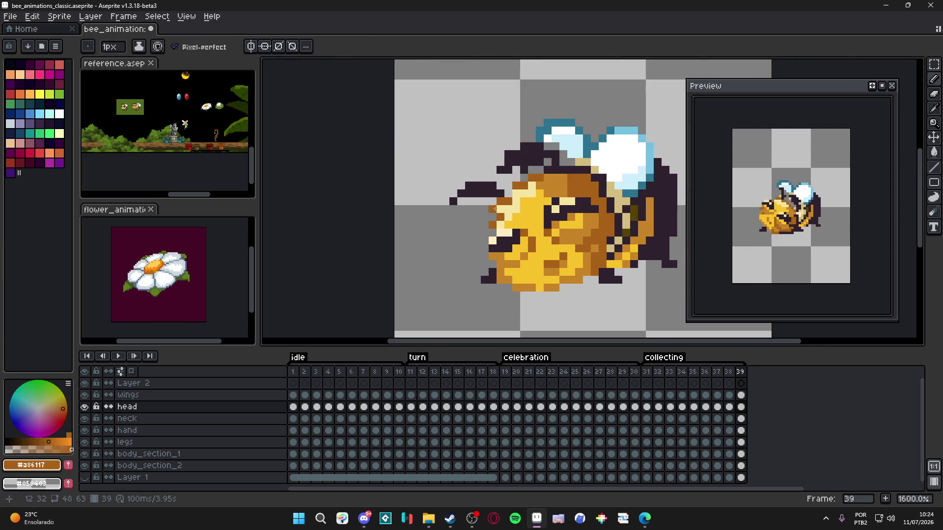
{"action": "left_click", "coordinate": [506, 207], "text": "alt"}
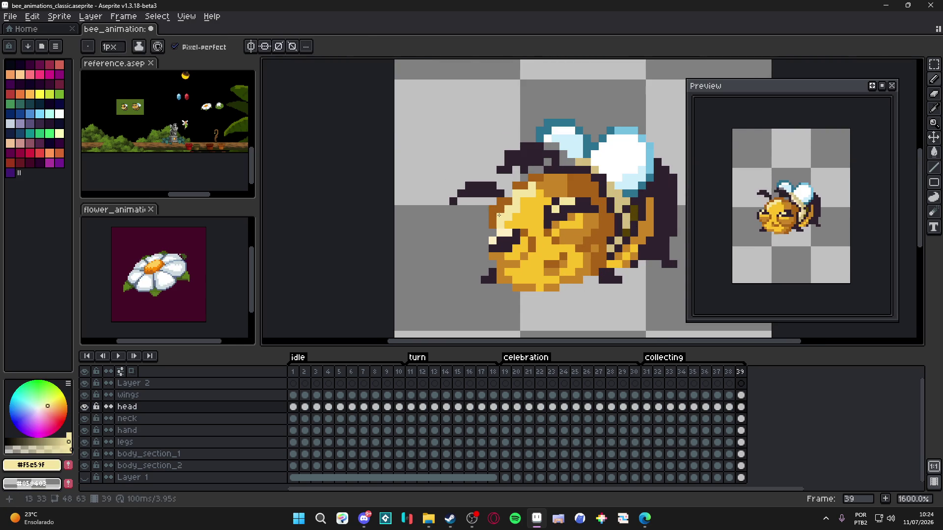
{"action": "left_click", "coordinate": [513, 193], "text": "alt"}
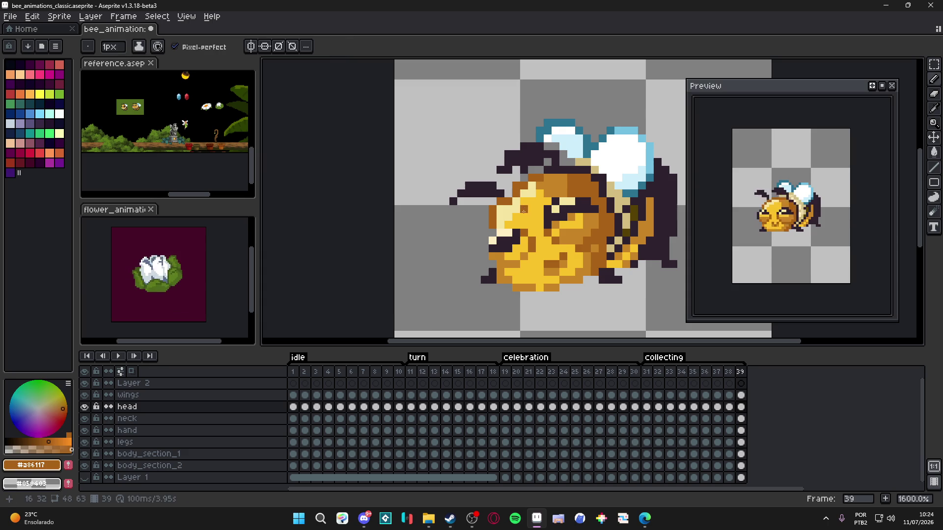
{"action": "left_click", "coordinate": [510, 206], "text": "alt"}
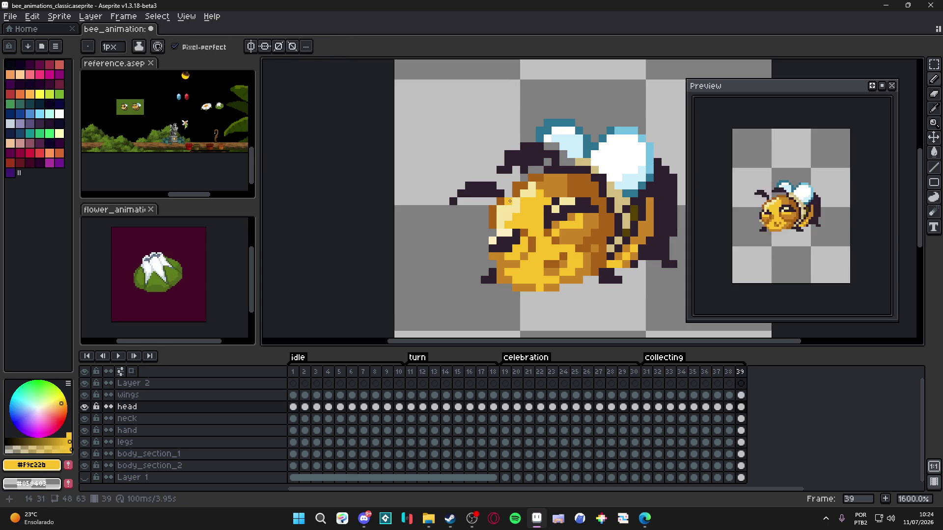
{"action": "left_click", "coordinate": [509, 193], "text": "alt"}
{"action": "left_click", "coordinate": [519, 192], "text": "alt"}
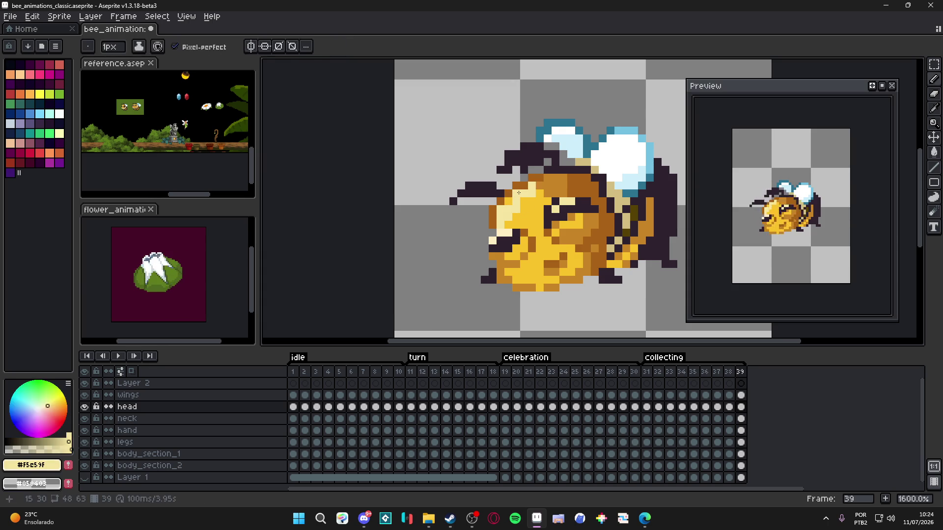
{"action": "left_click", "coordinate": [512, 217], "text": "alt"}
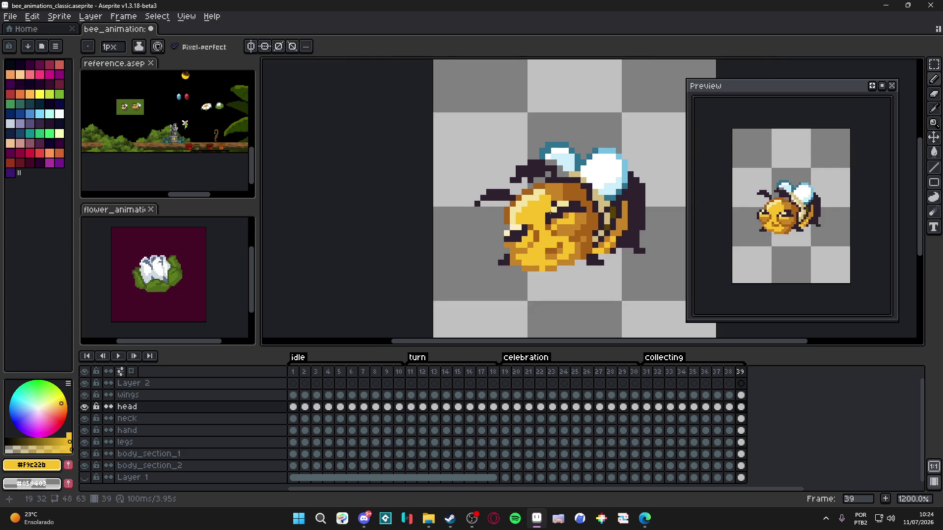
- Paint a brown #C88427 pixel on the head, undo a stroke, and resample the bottom-edge orange
{"action": "left_click", "coordinate": [518, 271], "text": "alt"}
{"action": "left_click", "coordinate": [507, 270]}
{"action": "left_click", "coordinate": [500, 269], "text": "alt"}
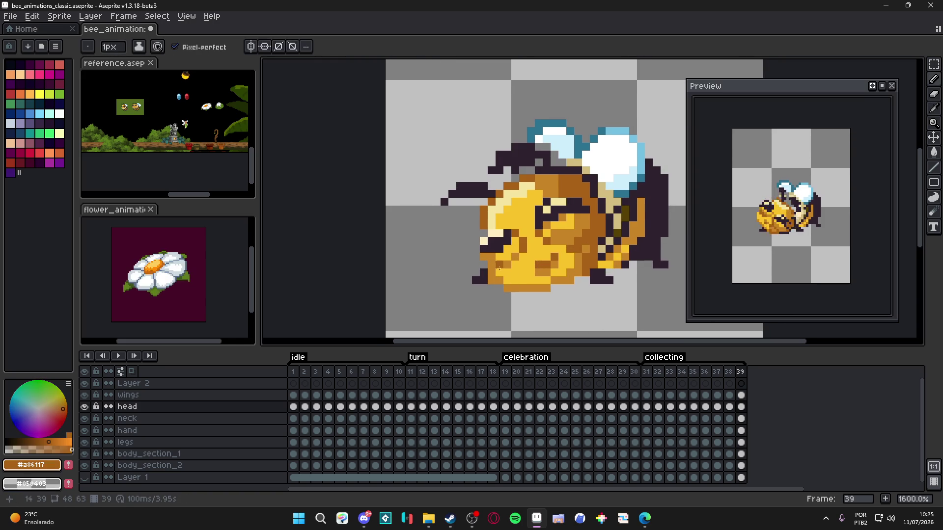
{"action": "left_click", "coordinate": [500, 275], "text": "alt"}
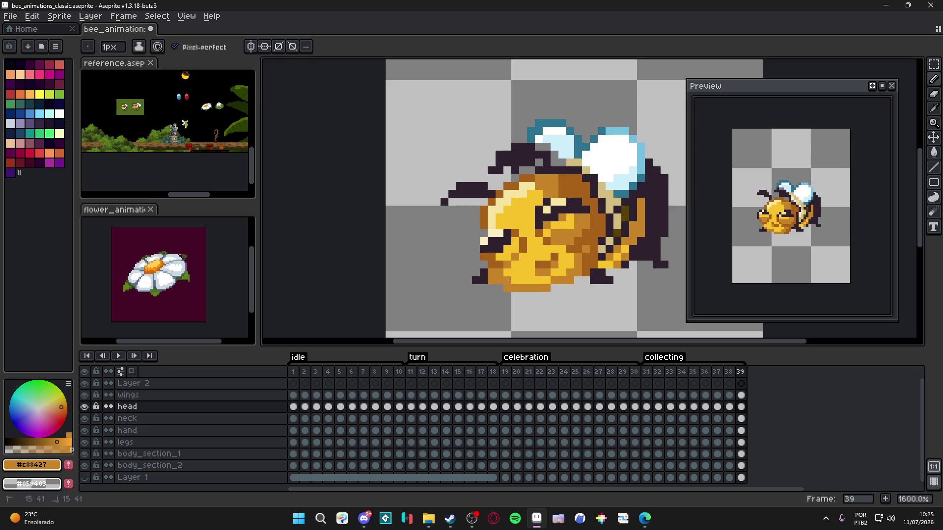
{"action": "left_click", "coordinate": [510, 282], "text": "alt"}
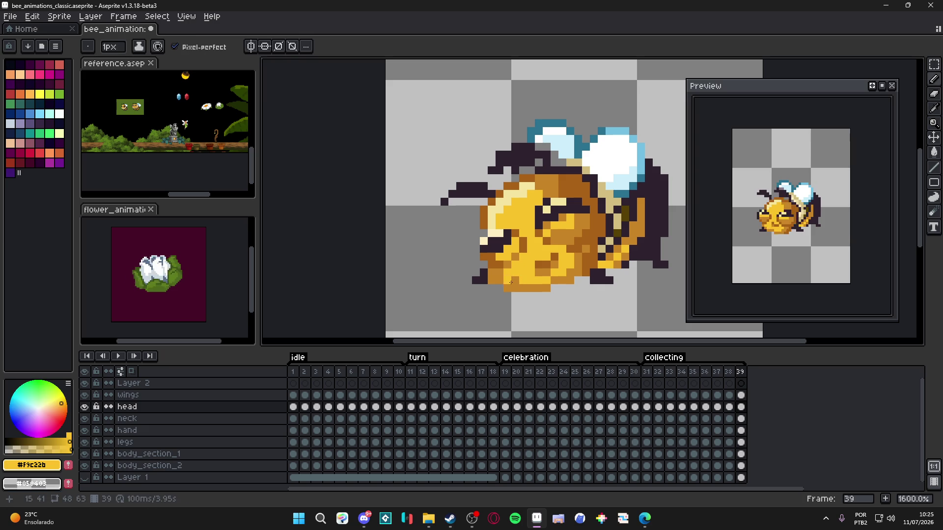
{"action": "left_click", "coordinate": [486, 280], "text": "alt"}
{"action": "key", "text": "ctrl+z"}
{"action": "left_click", "coordinate": [501, 287], "text": "alt"}
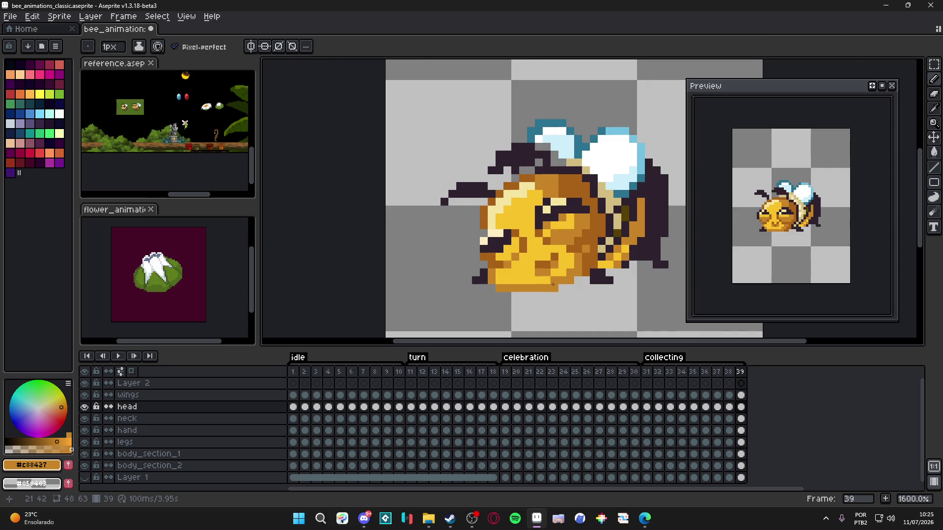
{"action": "scroll", "coordinate": [555, 285], "scroll_direction": "down", "scroll_amount": 1}
- Compare frame 38 with frame 39, then sample yellow, brown #C88427 and darker brown #A86117
{"action": "left_click", "coordinate": [729, 371]}
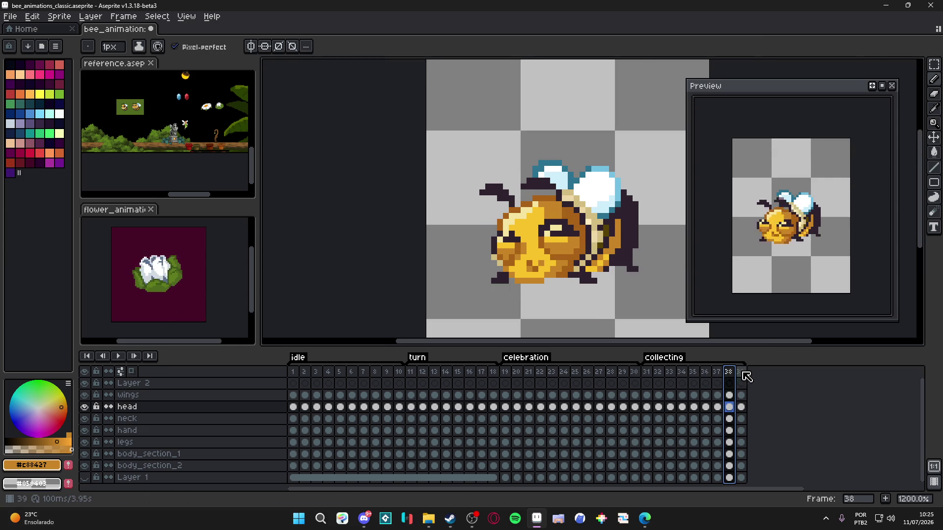
{"action": "left_click", "coordinate": [742, 373]}
{"action": "scroll", "coordinate": [546, 280], "scroll_direction": "up", "scroll_amount": 3}
{"action": "left_click", "coordinate": [546, 280], "text": "alt"}
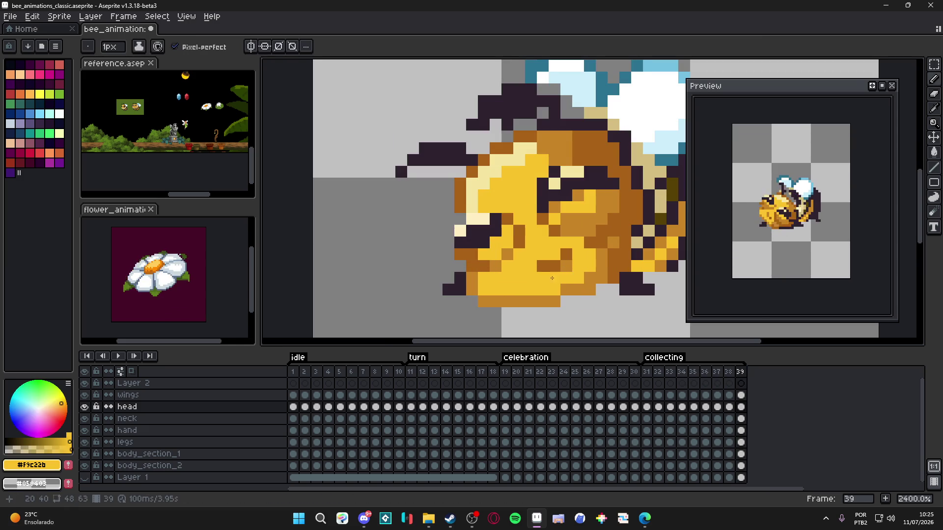
{"action": "left_click", "coordinate": [566, 267], "text": "alt"}
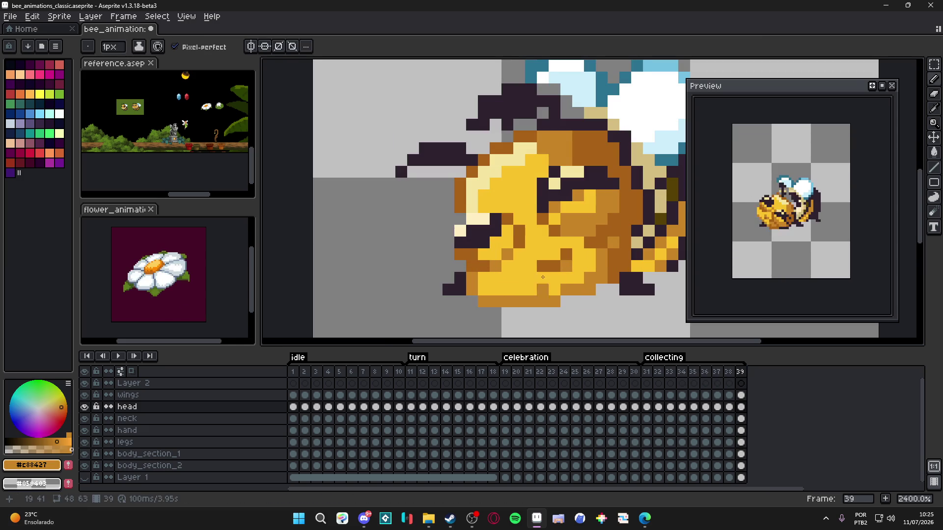
{"action": "scroll", "coordinate": [563, 296], "scroll_direction": "down", "scroll_amount": 5}
{"action": "scroll", "coordinate": [538, 301], "scroll_direction": "up", "scroll_amount": 3}
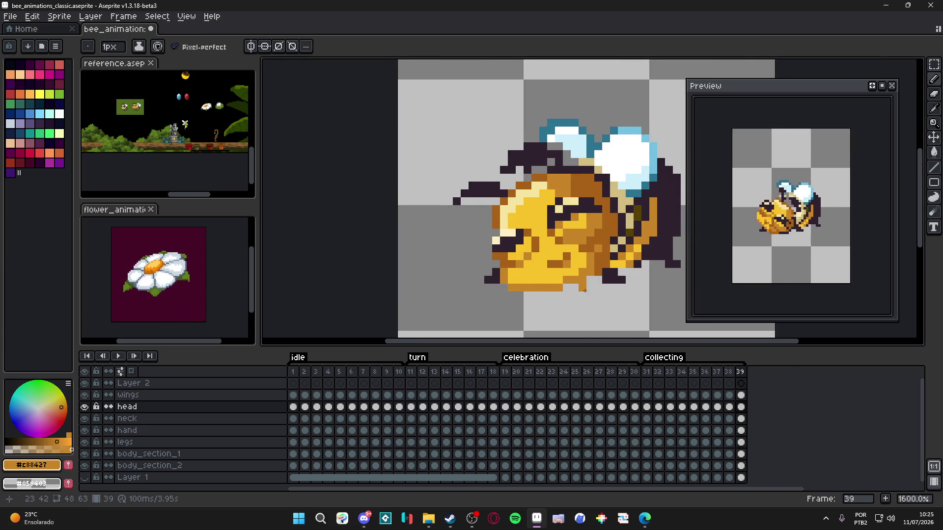
{"action": "scroll", "coordinate": [584, 293], "scroll_direction": "down", "scroll_amount": 1}
{"action": "scroll", "coordinate": [563, 292], "scroll_direction": "up", "scroll_amount": 1}
{"action": "left_click", "coordinate": [564, 292], "text": "alt"}
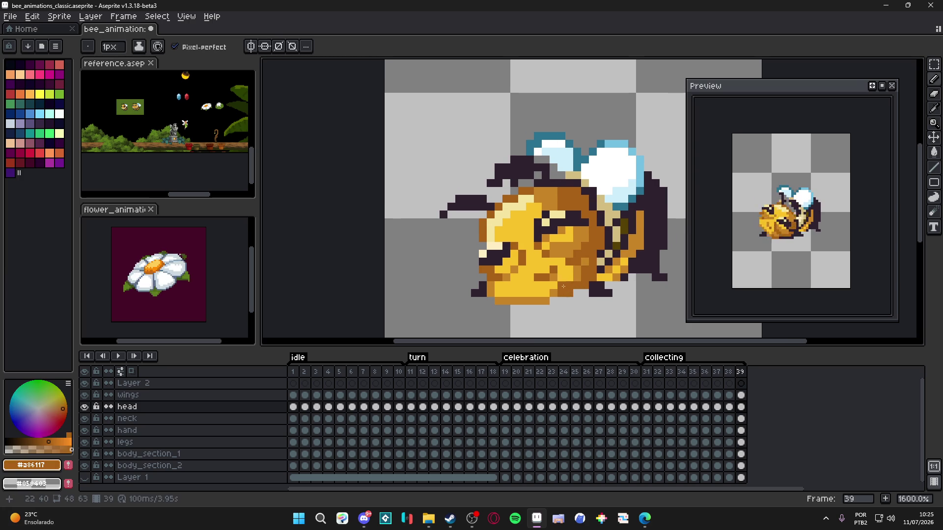
- Select all layer cels in frame 39 and sample its yellow and brown shades
{"action": "mouse_move", "coordinate": [741, 372]}
{"action": "left_mouse_down"}
{"action": "mouse_move", "coordinate": [730, 372]}
{"action": "mouse_move", "coordinate": [749, 378]}
{"action": "left_mouse_up"}
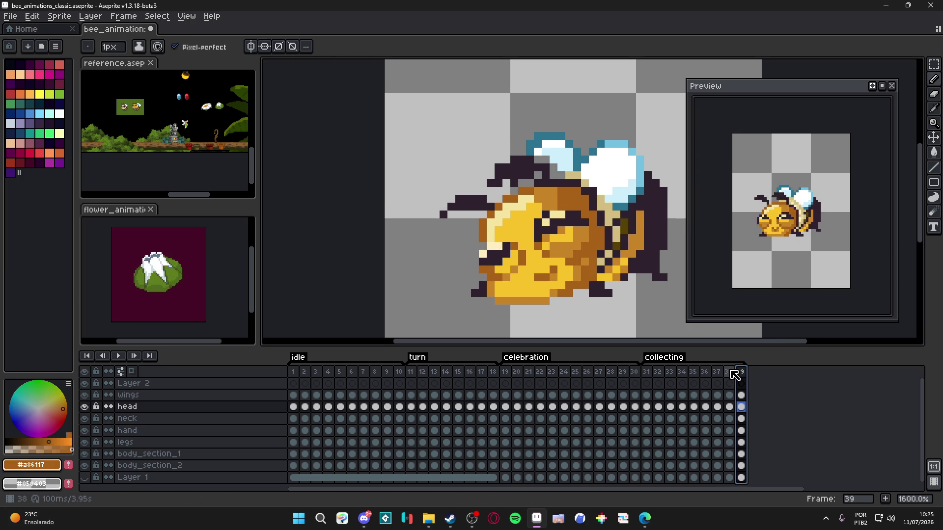
{"action": "key", "text": "Left"}
{"action": "left_click", "coordinate": [741, 372]}
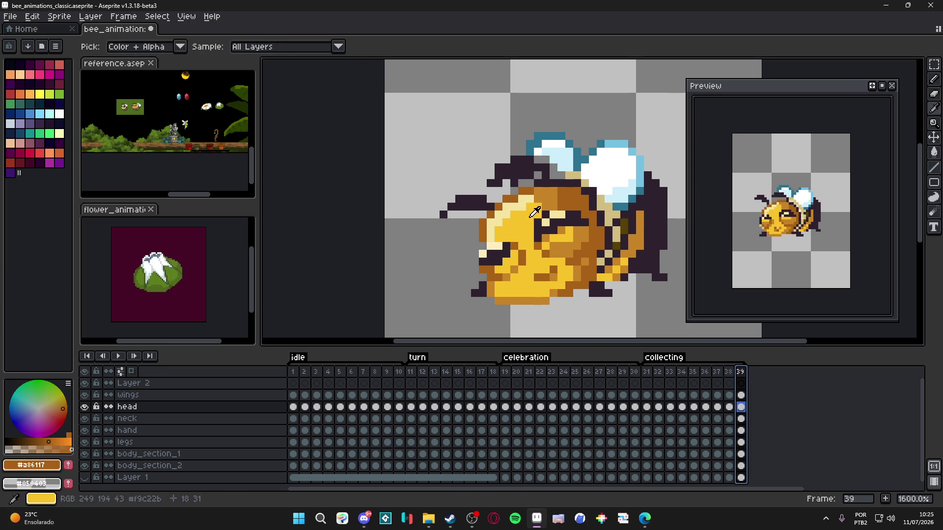
{"action": "left_click", "coordinate": [522, 205], "text": "alt"}
{"action": "scroll", "coordinate": [542, 237], "scroll_direction": "down", "scroll_amount": 4}
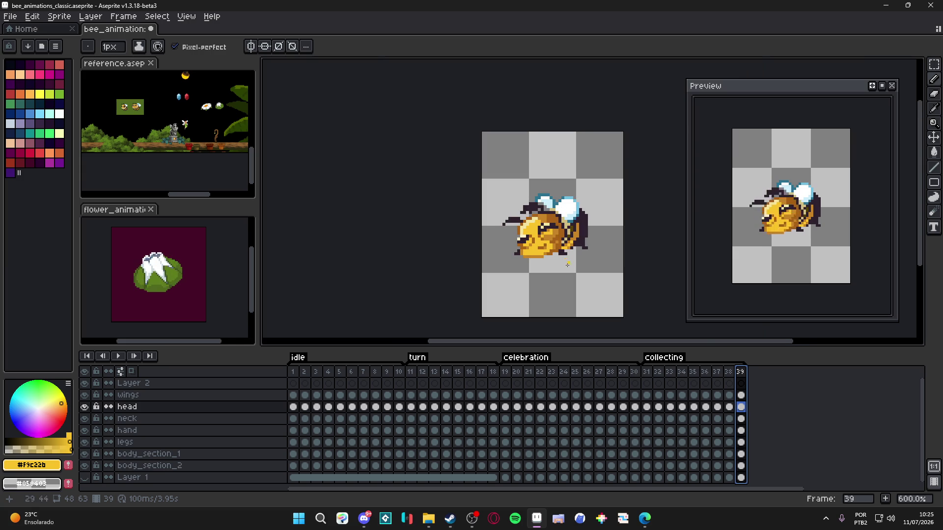
{"action": "scroll", "coordinate": [559, 260], "scroll_direction": "up", "scroll_amount": 3}
{"action": "left_click", "coordinate": [526, 249], "text": "alt"}
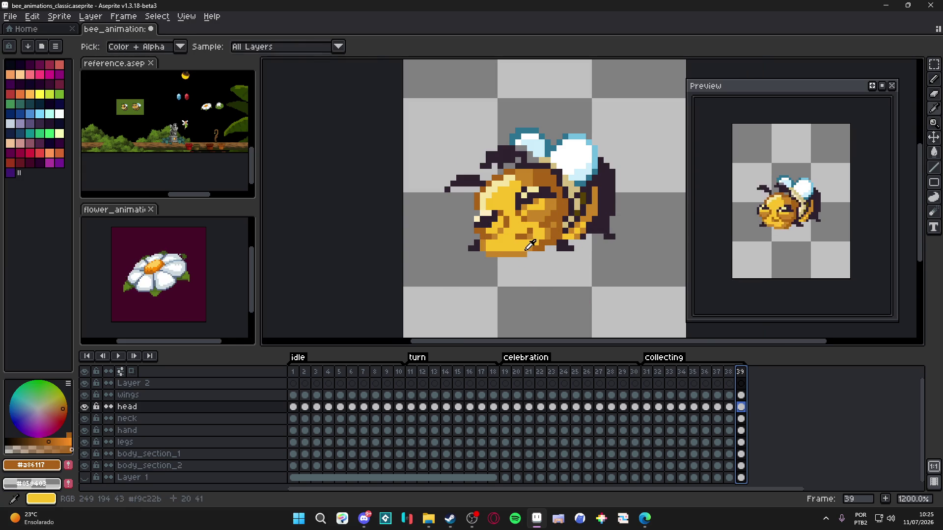
{"action": "left_click", "coordinate": [530, 245], "text": "alt"}
{"action": "left_click", "coordinate": [533, 248], "text": "alt"}
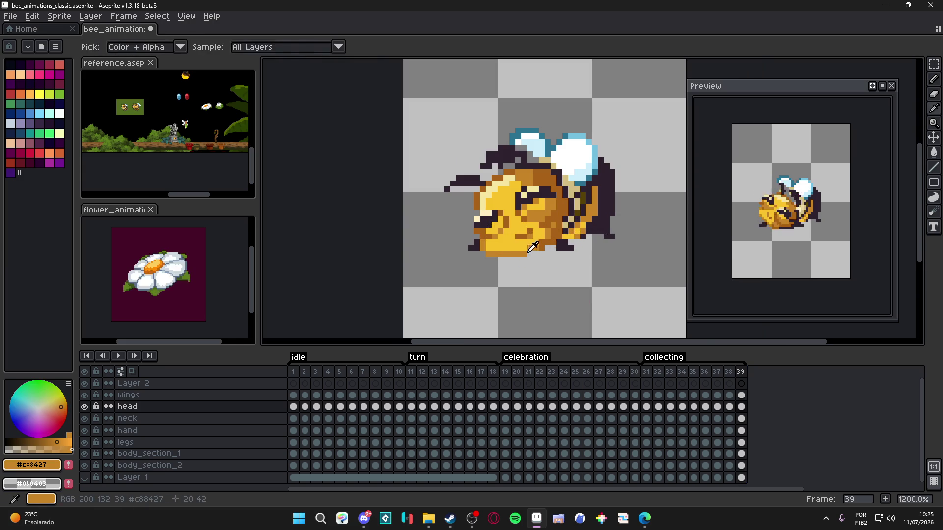
{"action": "left_click", "coordinate": [521, 240], "text": "alt"}
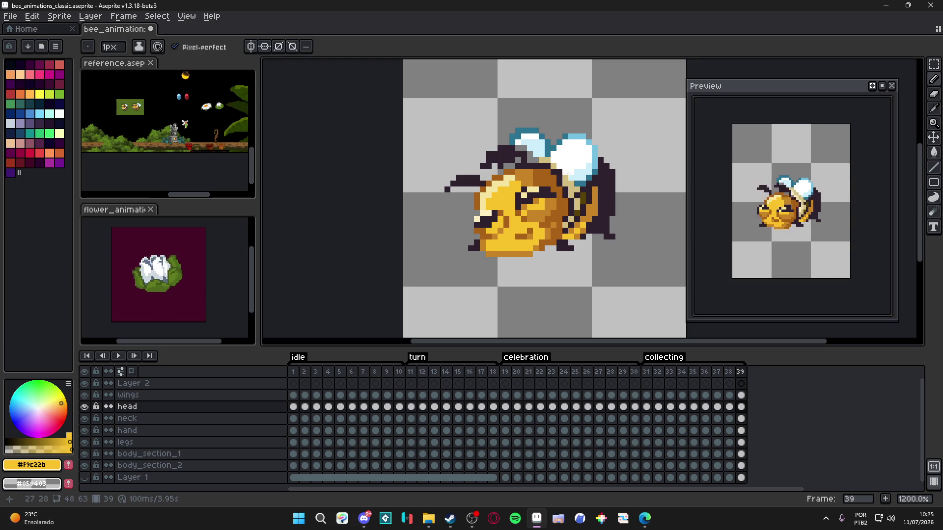
- Flip between frames 38 and 39 to compare the bee's poses, ending on frame 39
{"action": "left_click", "coordinate": [729, 372]}
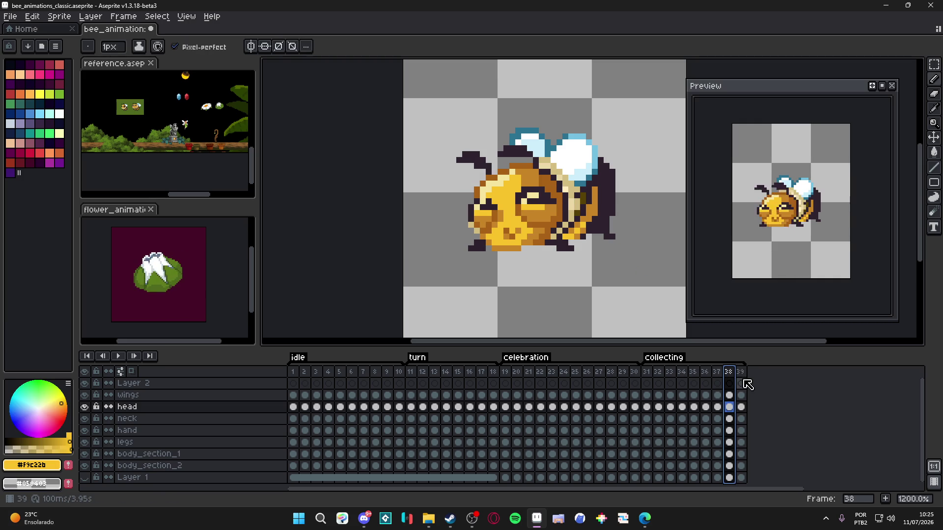
{"action": "left_click", "coordinate": [741, 371]}
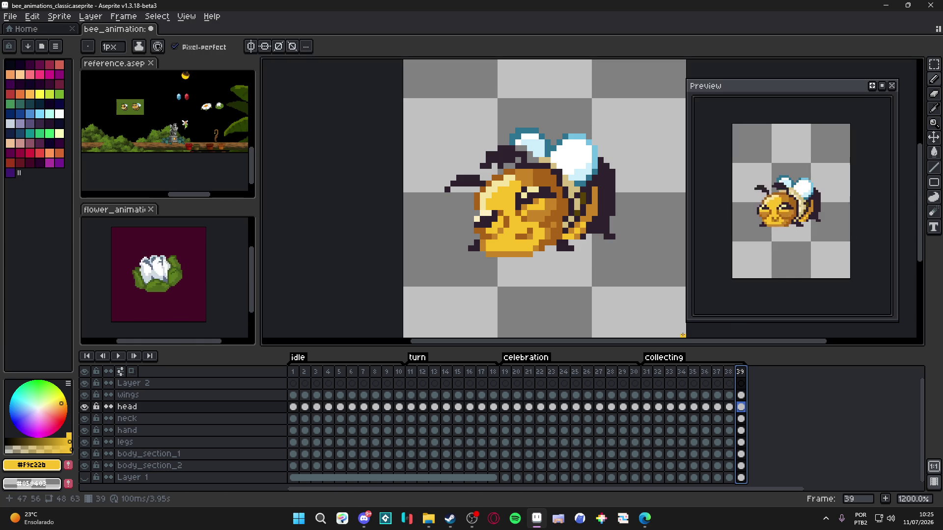
{"action": "left_click", "coordinate": [729, 371]}
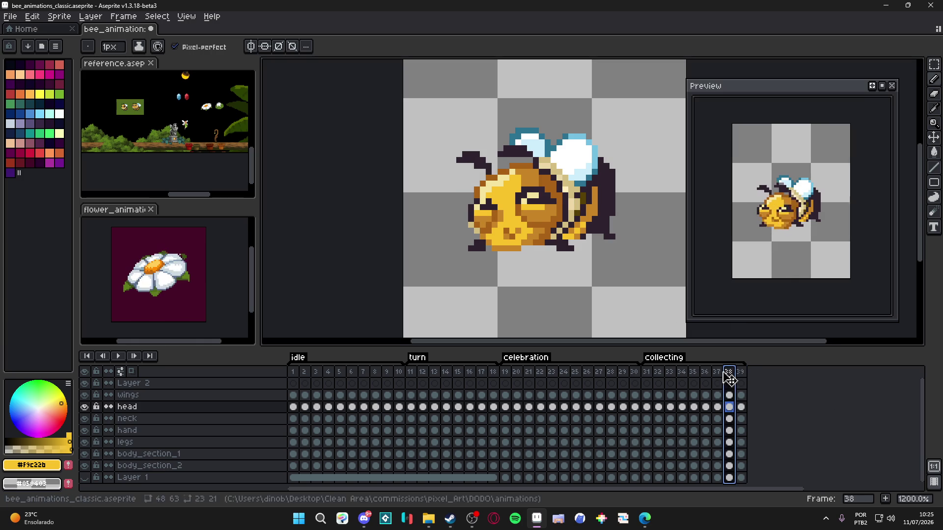
{"action": "left_click", "coordinate": [720, 372]}
{"action": "left_click", "coordinate": [730, 372]}
{"action": "left_click", "coordinate": [741, 373]}
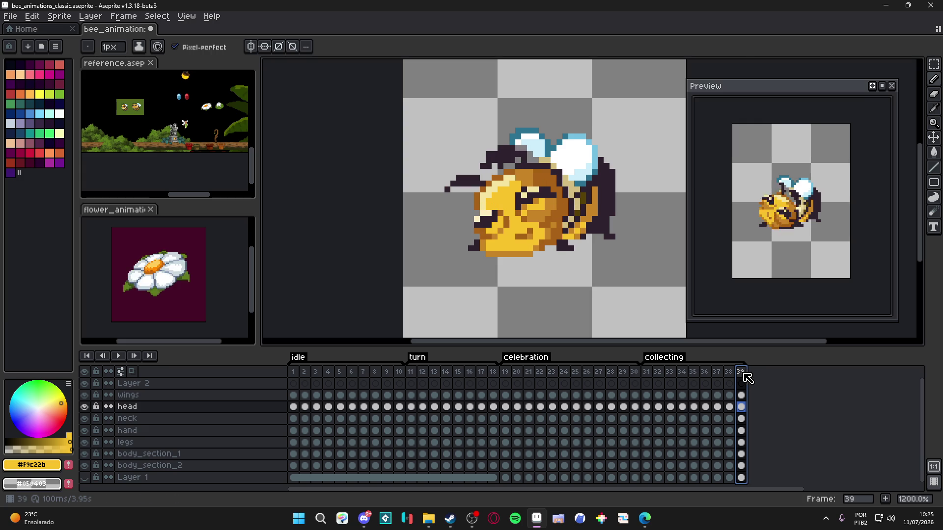
{"action": "scroll", "coordinate": [507, 207], "scroll_direction": "up", "scroll_amount": 1}
- Sample the dark outline and light cream colours around the bee's face
{"action": "left_click", "coordinate": [486, 219], "text": "alt"}
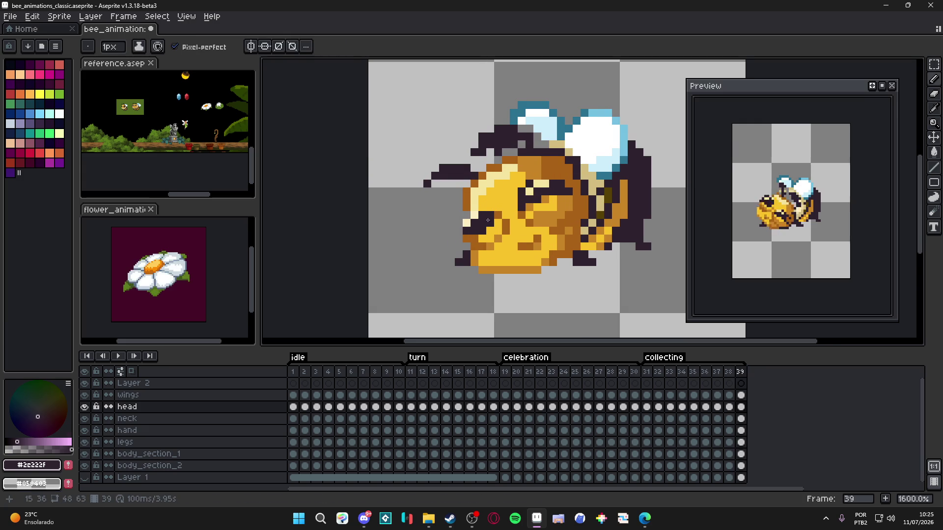
{"action": "scroll", "coordinate": [486, 218], "scroll_direction": "down", "scroll_amount": 2}
{"action": "scroll", "coordinate": [508, 218], "scroll_direction": "up", "scroll_amount": 2}
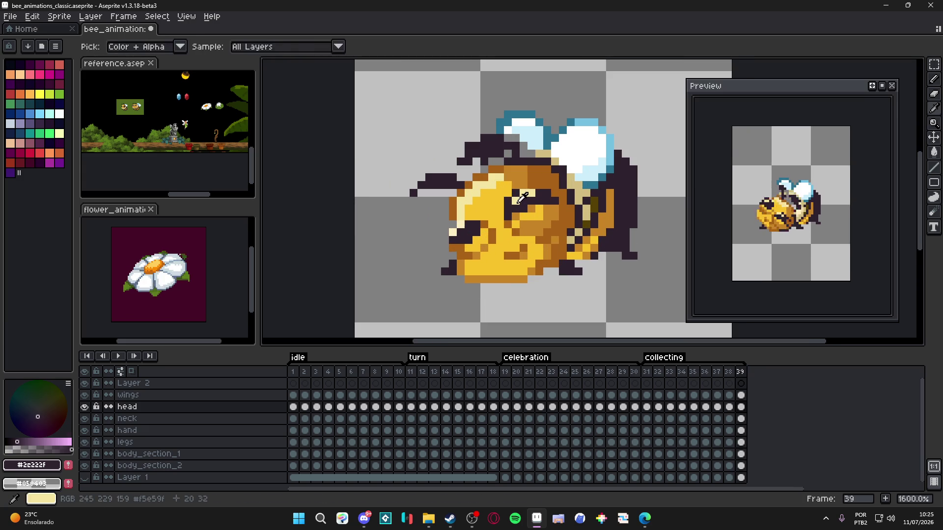
{"action": "left_click", "coordinate": [510, 201], "text": "alt"}
{"action": "left_click", "coordinate": [521, 200], "text": "alt"}
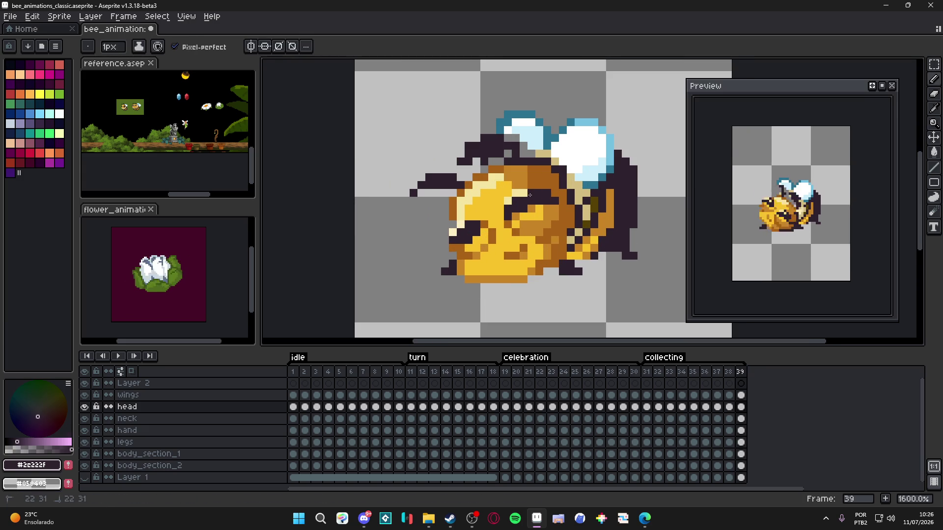
{"action": "left_click_drag", "start_coordinate": [521, 201], "coordinate": [525, 202]}
{"action": "scroll", "coordinate": [525, 202], "scroll_direction": "up", "scroll_amount": 1}
- Darken two pixels of the closed eye and sample the face's pale yellow
{"action": "left_click", "coordinate": [521, 199], "text": "alt"}
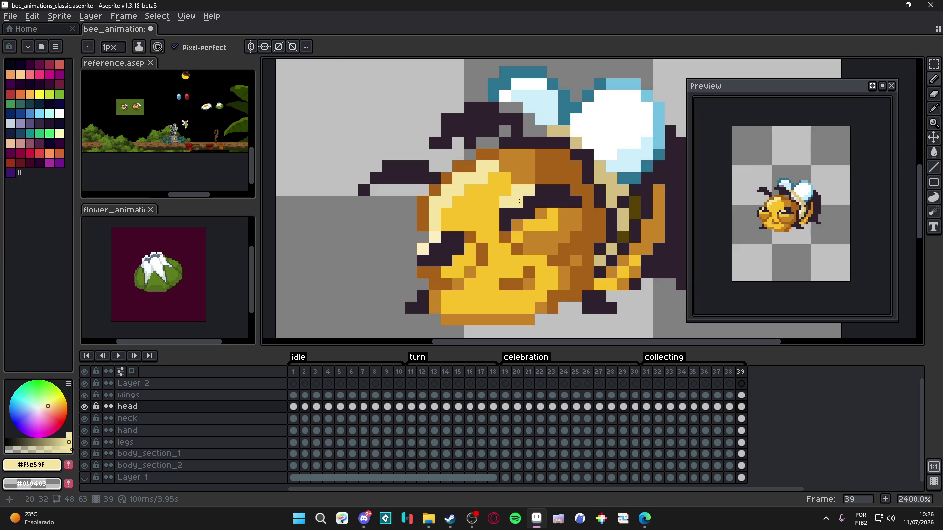
{"action": "left_click", "coordinate": [516, 211]}
{"action": "left_click", "coordinate": [506, 216], "text": "alt"}
{"action": "left_click", "coordinate": [505, 201]}
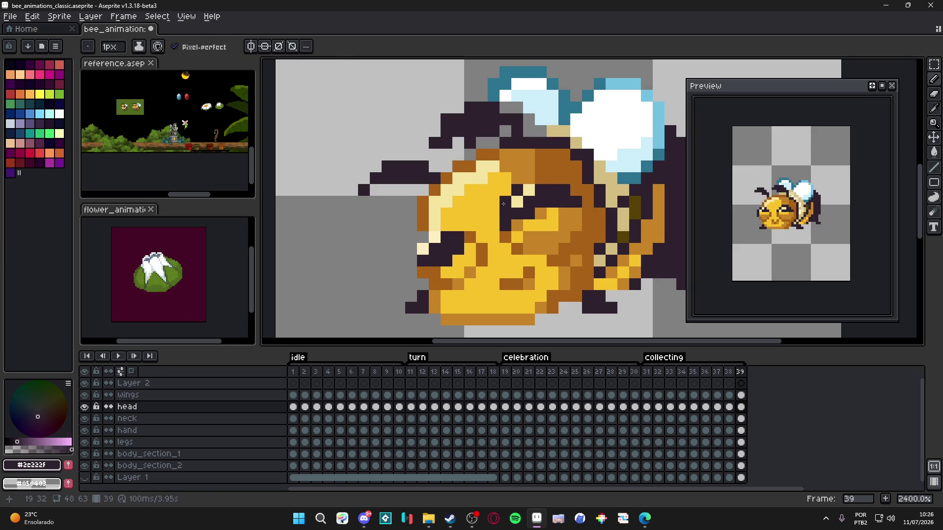
{"action": "left_click", "coordinate": [515, 203], "text": "alt"}
{"action": "scroll", "coordinate": [535, 206], "scroll_direction": "down", "scroll_amount": 5}
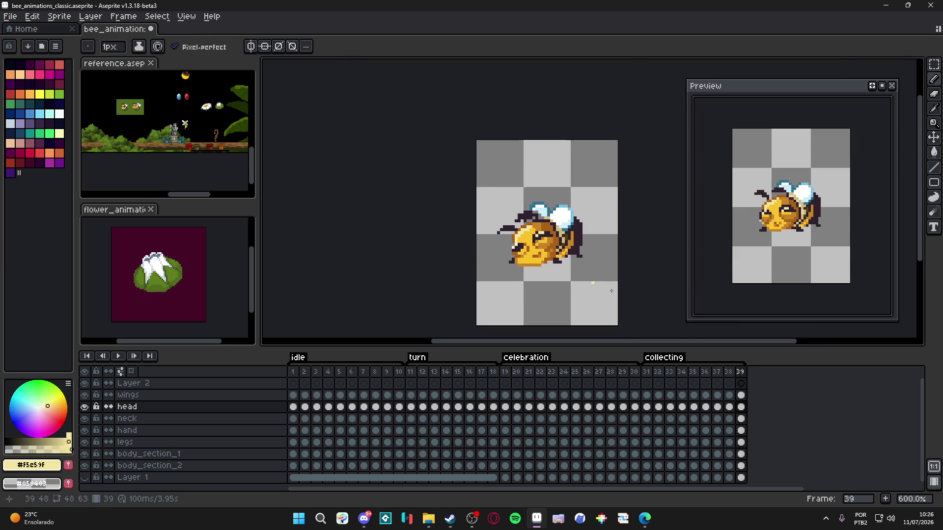
- Save bee_animations_classic.aseprite with frame 39's retouched head, then view frame 38
{"action": "left_click", "coordinate": [739, 372]}
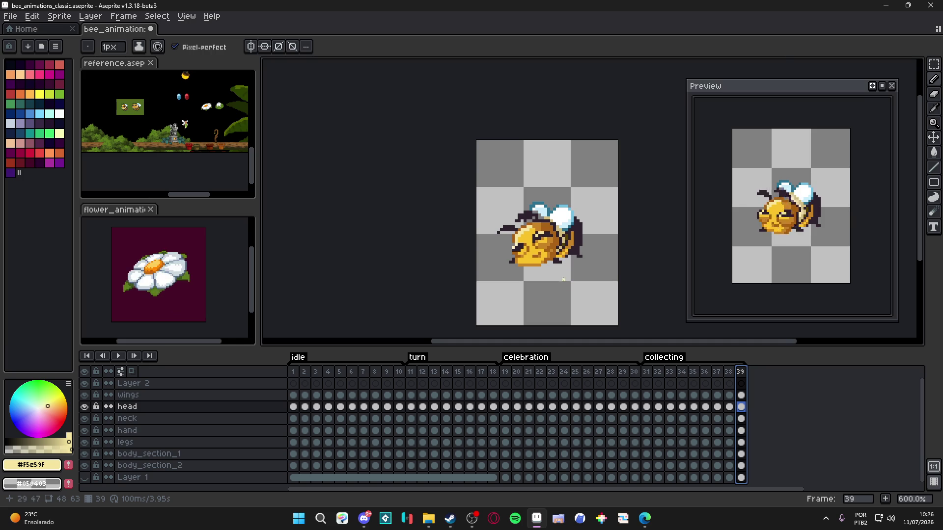
{"action": "scroll", "coordinate": [517, 261], "scroll_direction": "up", "scroll_amount": 5}
{"action": "left_click", "coordinate": [518, 262], "text": "alt"}
{"action": "scroll", "coordinate": [517, 261], "scroll_direction": "down", "scroll_amount": 2}
{"action": "key", "text": "ctrl+s"}
{"action": "scroll", "coordinate": [546, 283], "scroll_direction": "down", "scroll_amount": 1}
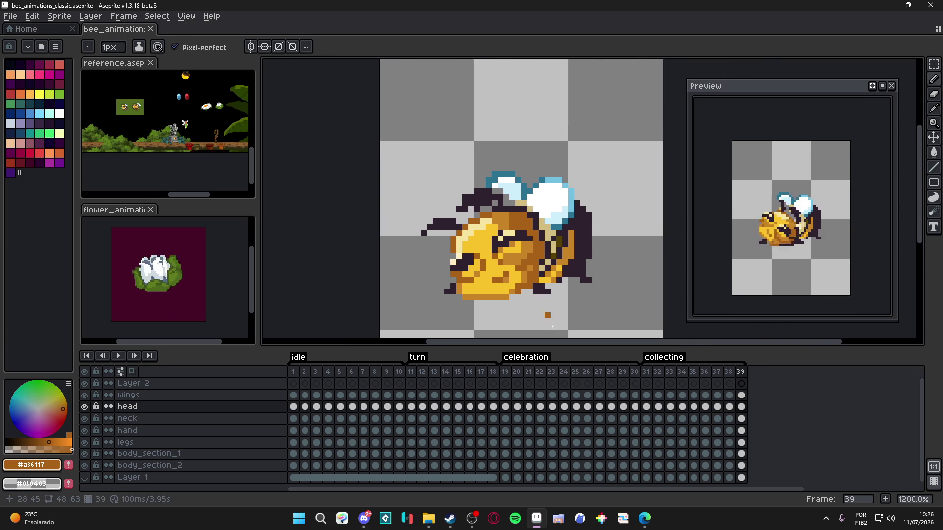
{"action": "left_click", "coordinate": [730, 372]}
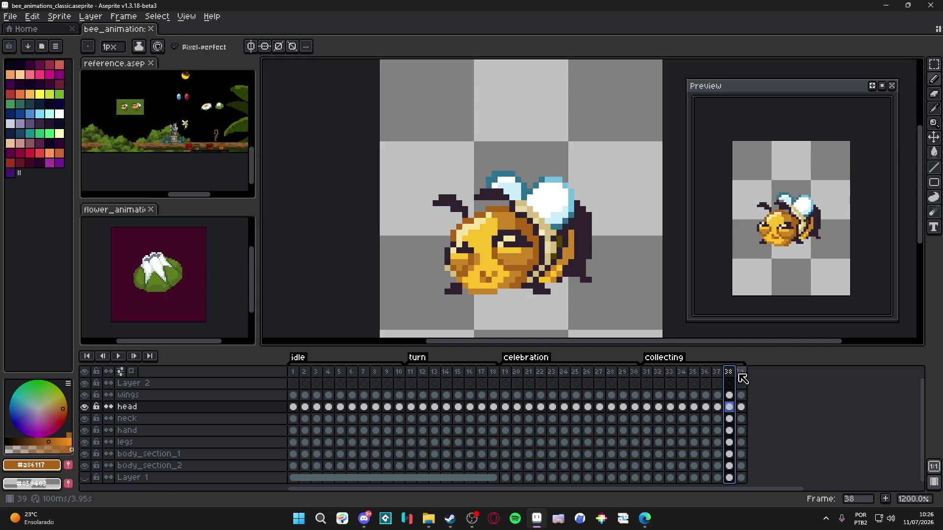
- Return to frame 38 and paint a yellow pixel on the bee's face
{"action": "left_click", "coordinate": [740, 373]}
{"action": "left_click", "coordinate": [729, 377]}
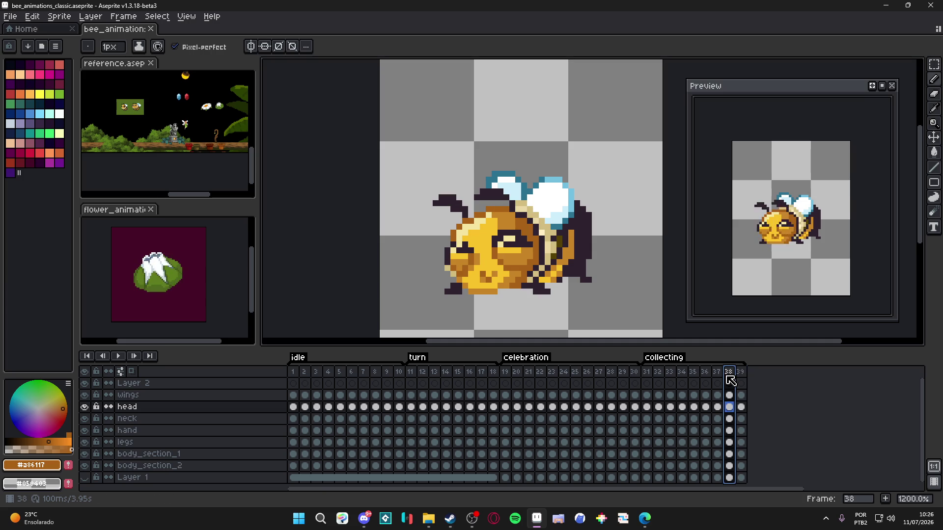
{"action": "scroll", "coordinate": [507, 290], "scroll_direction": "up", "scroll_amount": 1}
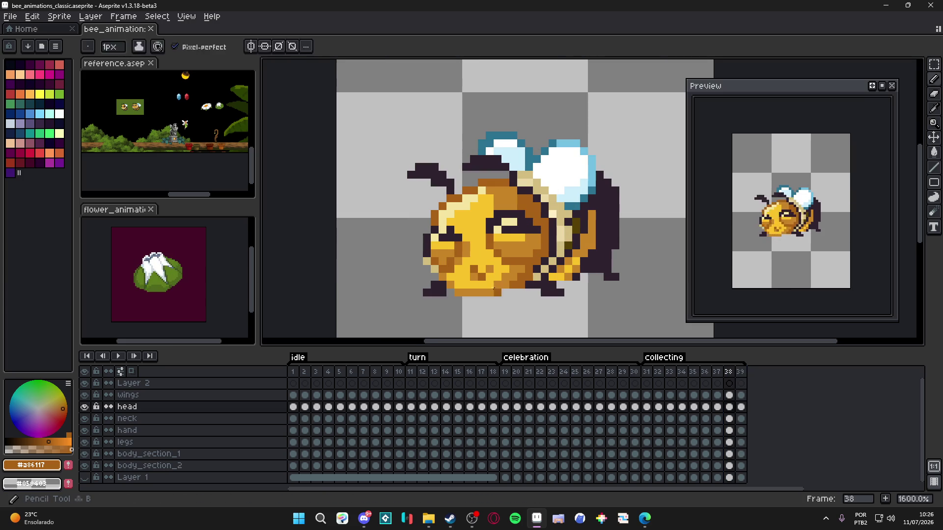
{"action": "left_click", "coordinate": [495, 284], "text": "alt"}
{"action": "left_click", "coordinate": [511, 271]}
- Sample the mid and darker orange shades on the bee's chin
{"action": "left_click", "coordinate": [503, 288], "text": "alt"}
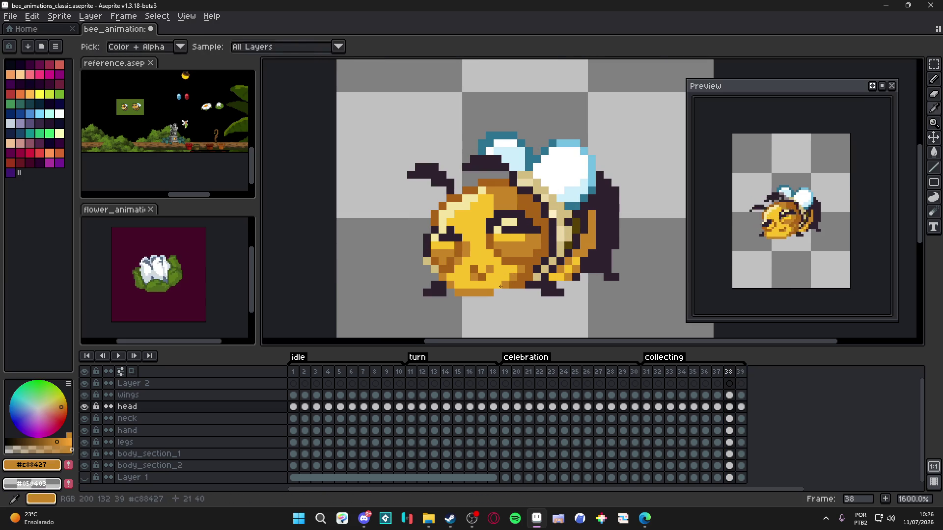
{"action": "left_click", "coordinate": [510, 284], "text": "alt"}
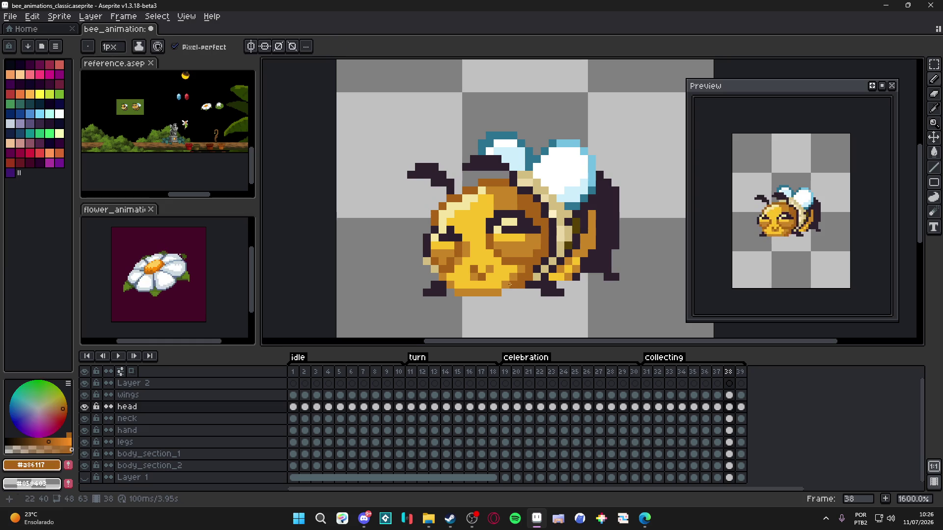
{"action": "left_click", "coordinate": [509, 277], "text": "alt"}
{"action": "left_click", "coordinate": [522, 277], "text": "alt"}
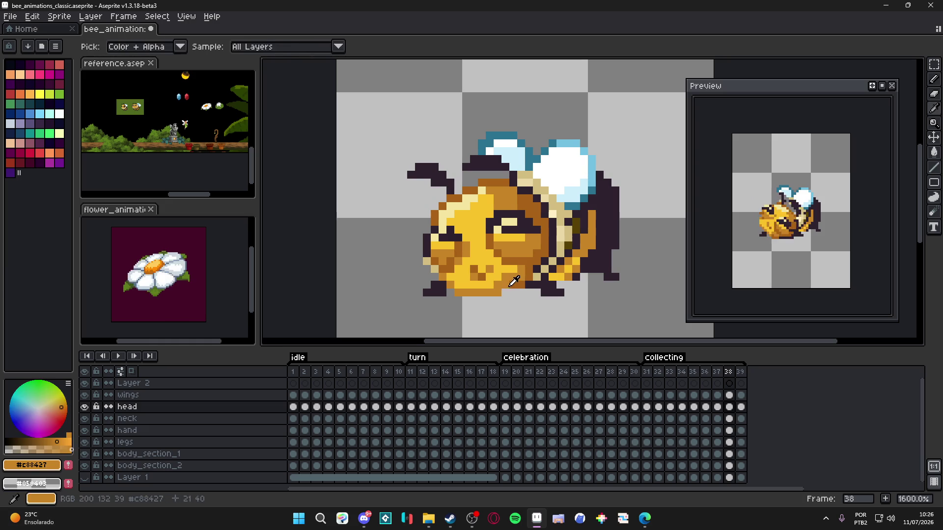
{"action": "left_click", "coordinate": [506, 285], "text": "alt"}
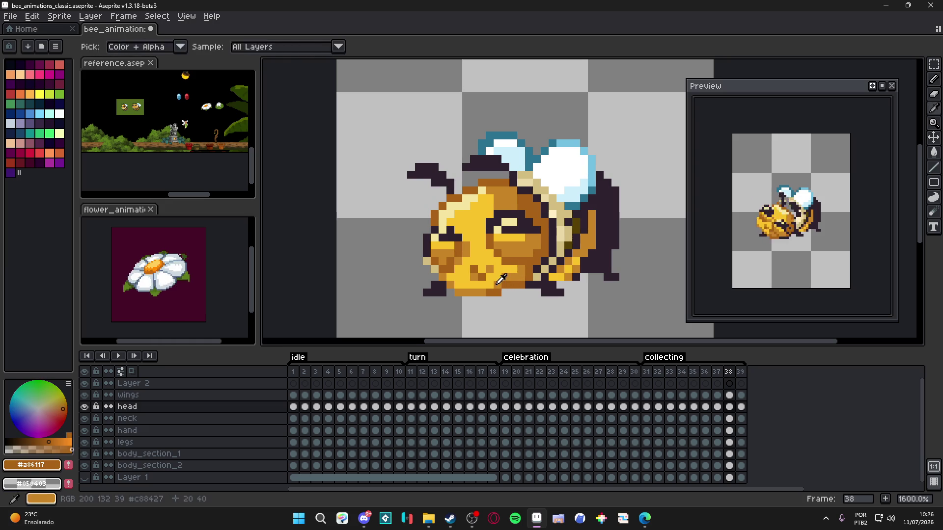
{"action": "left_click", "coordinate": [496, 283], "text": "alt"}
{"action": "left_click", "coordinate": [504, 281], "text": "alt"}
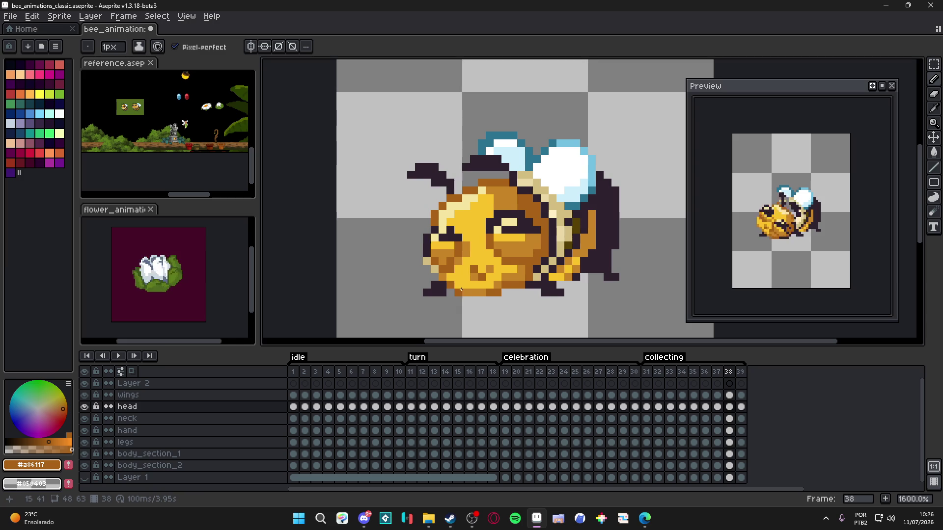
{"action": "left_click_drag", "start_coordinate": [443, 278], "coordinate": [455, 282]}
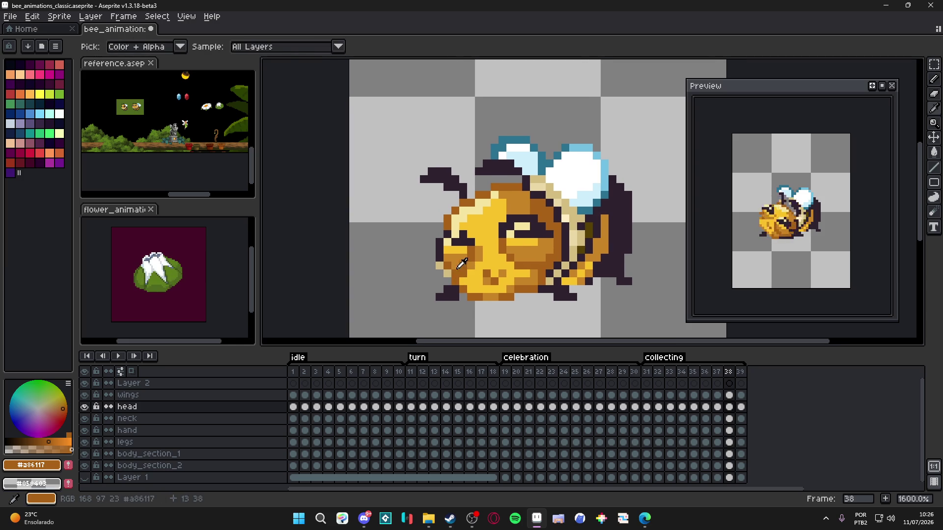
- Draw a rectangular selection around the bee's face, deselect it, and return to the head layer
{"action": "left_click", "coordinate": [459, 264], "text": "alt"}
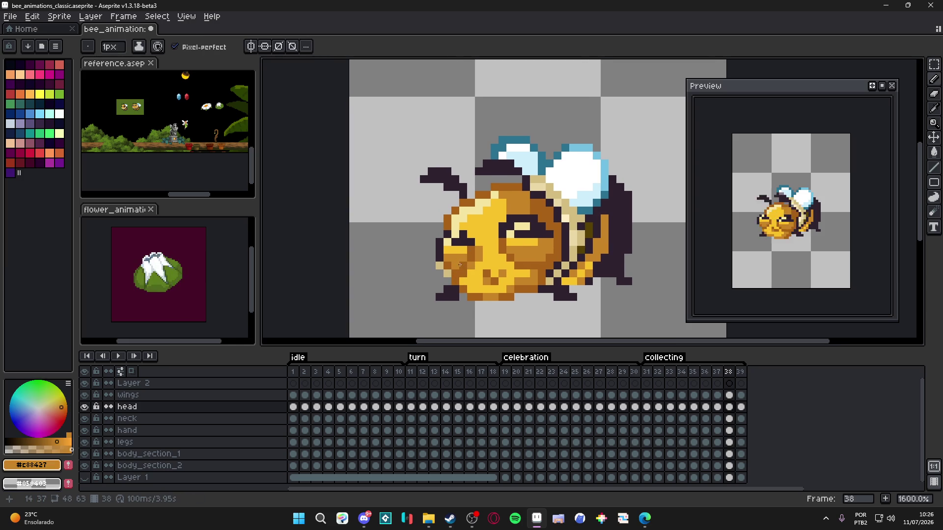
{"action": "left_click", "coordinate": [460, 265], "text": "ctrl"}
{"action": "key", "text": "m"}
{"action": "left_click_drag", "start_coordinate": [412, 224], "coordinate": [530, 298]}
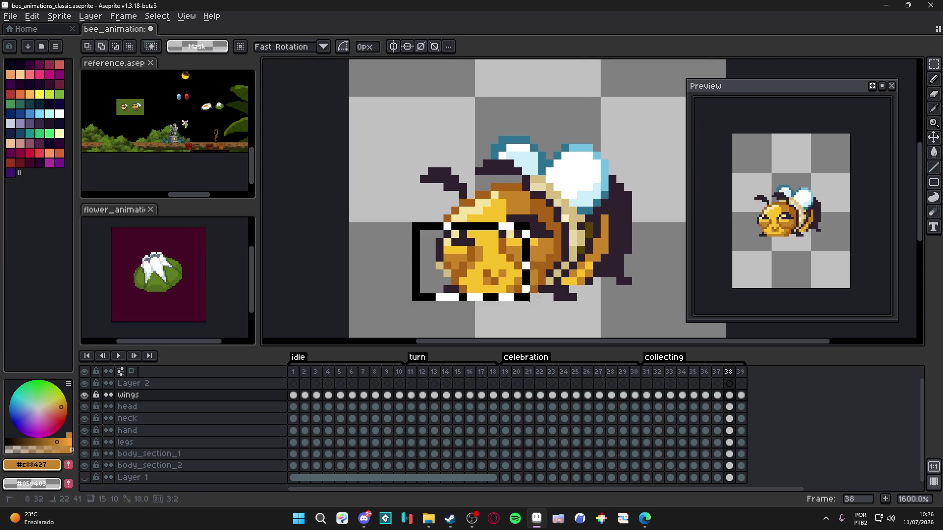
{"action": "key", "text": "ctrl+d"}
{"action": "key", "text": "v"}
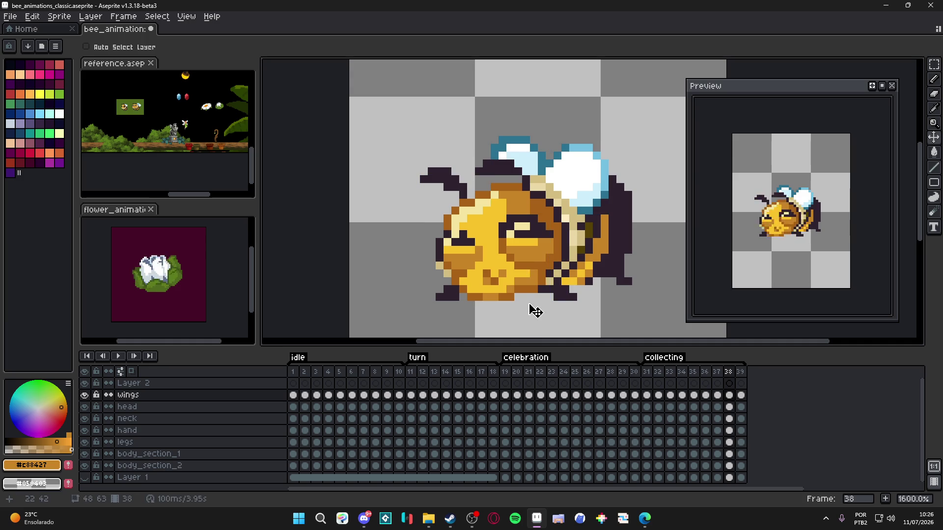
{"action": "left_click", "coordinate": [464, 267], "text": "ctrl"}
- Sample the darker orange and head yellow, saving bee_animations_classic.aseprite twice
{"action": "key", "text": "i"}
{"action": "left_click", "coordinate": [458, 277]}
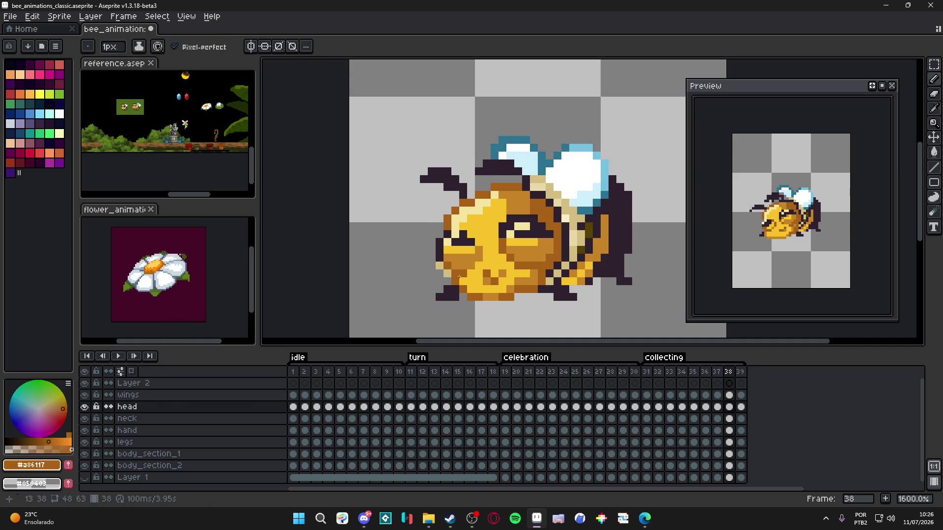
{"action": "key", "text": "ctrl+s"}
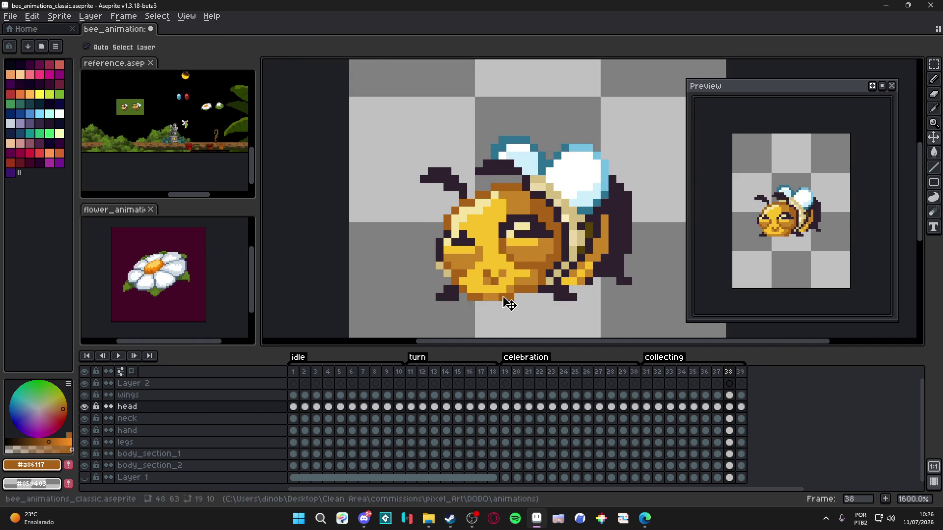
{"action": "scroll", "coordinate": [503, 295], "scroll_direction": "down", "scroll_amount": 1}
{"action": "scroll", "coordinate": [484, 247], "scroll_direction": "up", "scroll_amount": 3}
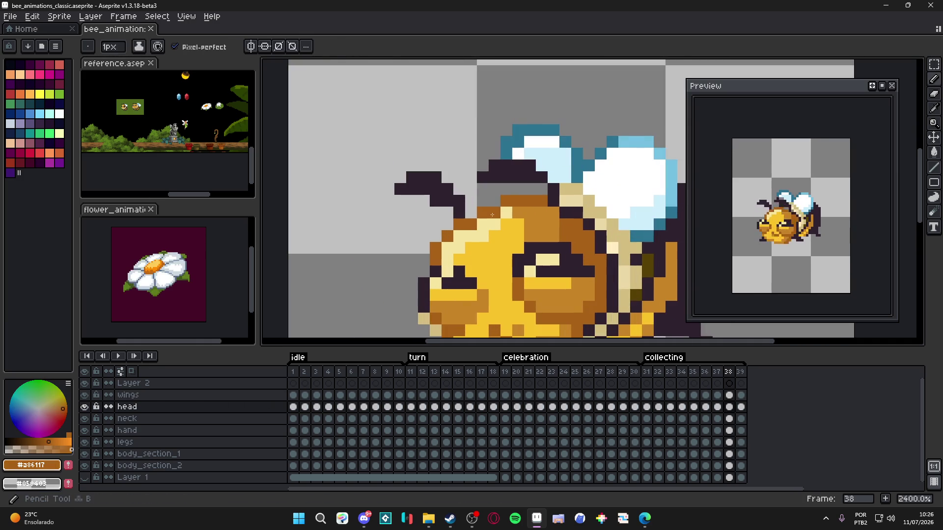
{"action": "left_click", "coordinate": [487, 217], "text": "alt"}
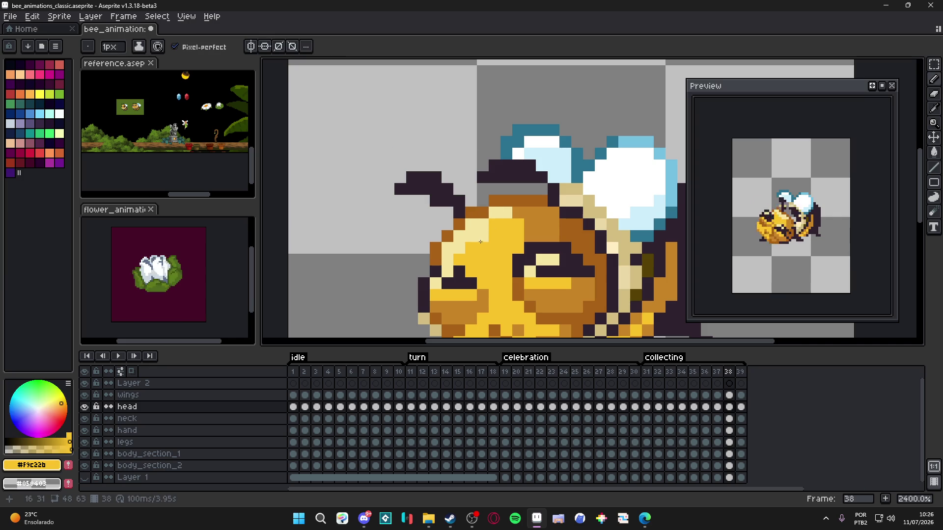
{"action": "scroll", "coordinate": [479, 242], "scroll_direction": "down", "scroll_amount": 5}
{"action": "key", "text": "ctrl+s"}
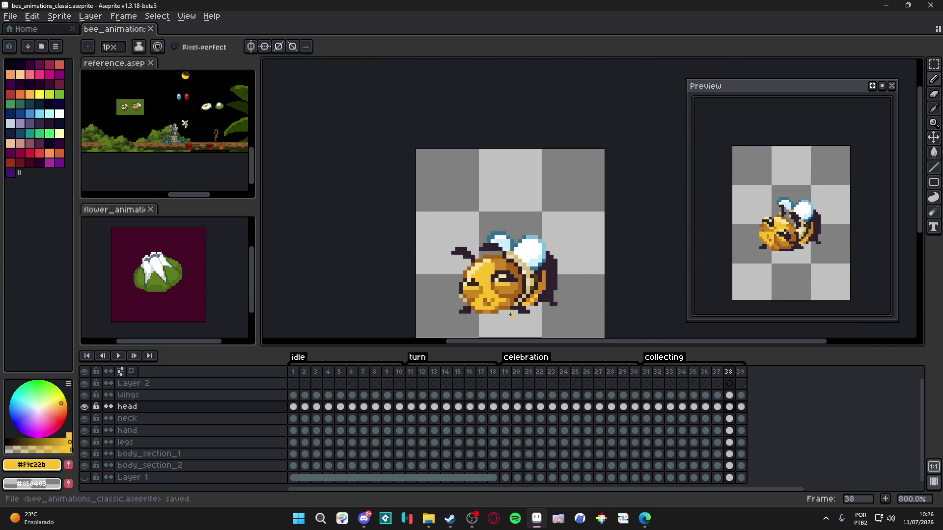
- Paint two dark orange pixels on the chin, then step through frames 37 to 39
{"action": "scroll", "coordinate": [511, 315], "scroll_direction": "up", "scroll_amount": 3}
{"action": "left_click", "coordinate": [497, 291], "text": "alt"}
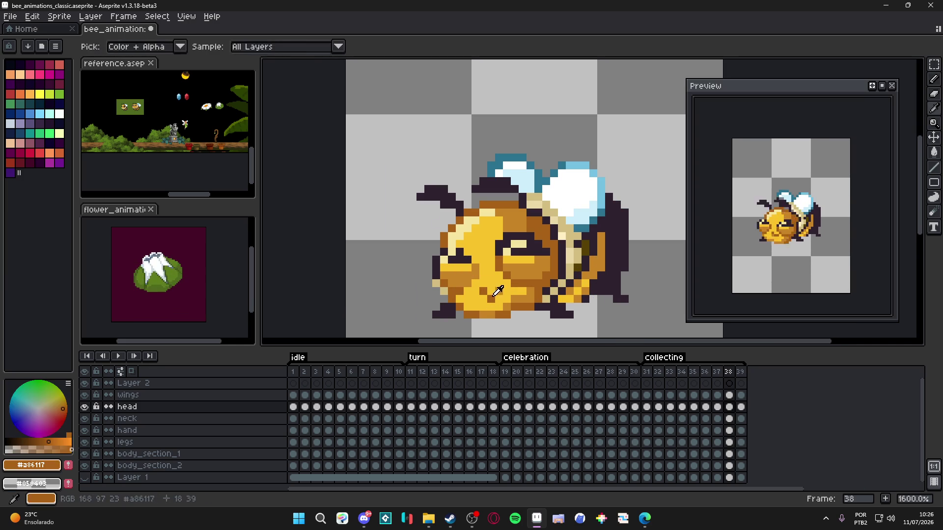
{"action": "left_click_drag", "start_coordinate": [514, 299], "coordinate": [521, 296]}
{"action": "scroll", "coordinate": [526, 292], "scroll_direction": "down", "scroll_amount": 1}
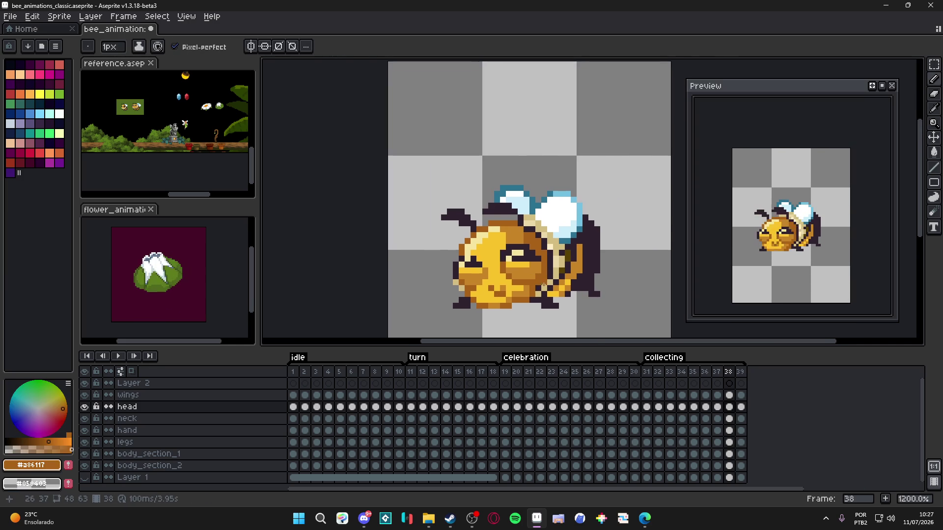
{"action": "left_click", "coordinate": [717, 372]}
{"action": "left_click", "coordinate": [729, 372]}
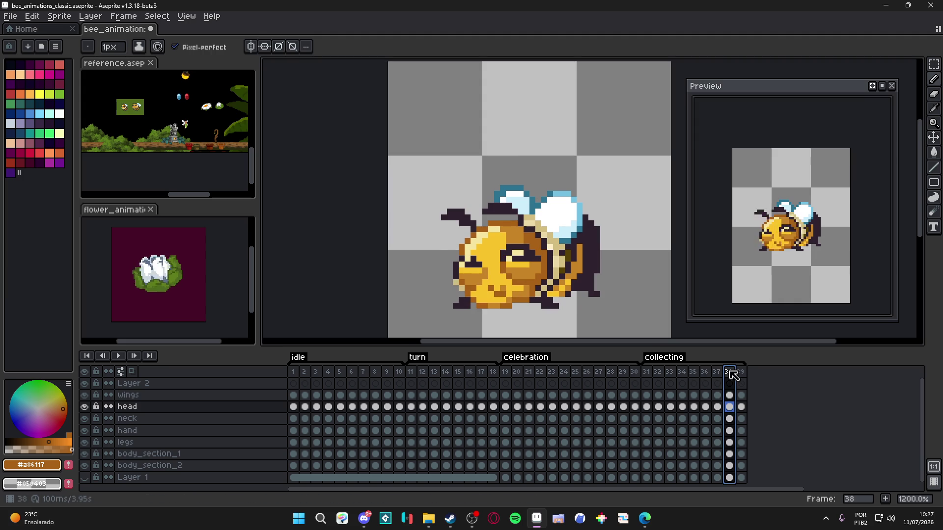
{"action": "left_click", "coordinate": [741, 372]}
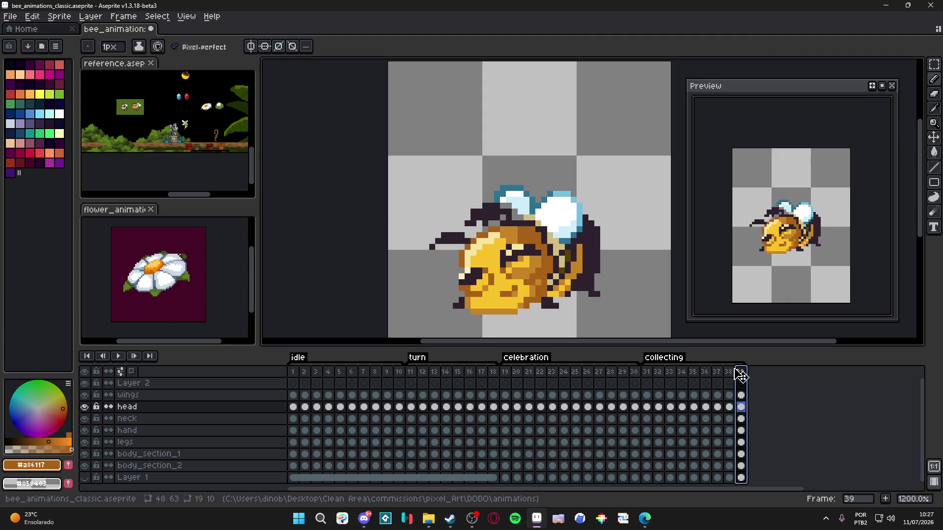
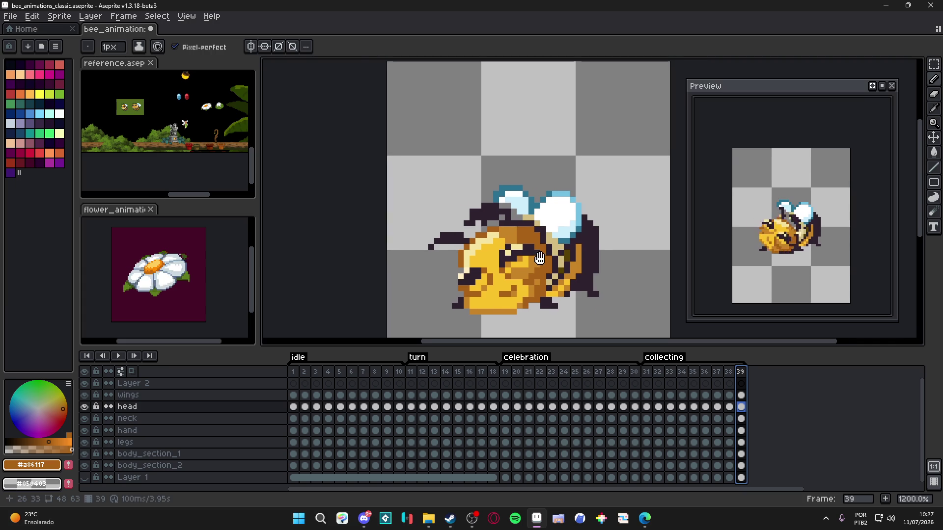
- On frame 38, eyedrop the darker orange and bright yellow from the bee, then save
{"action": "left_click", "coordinate": [729, 373]}
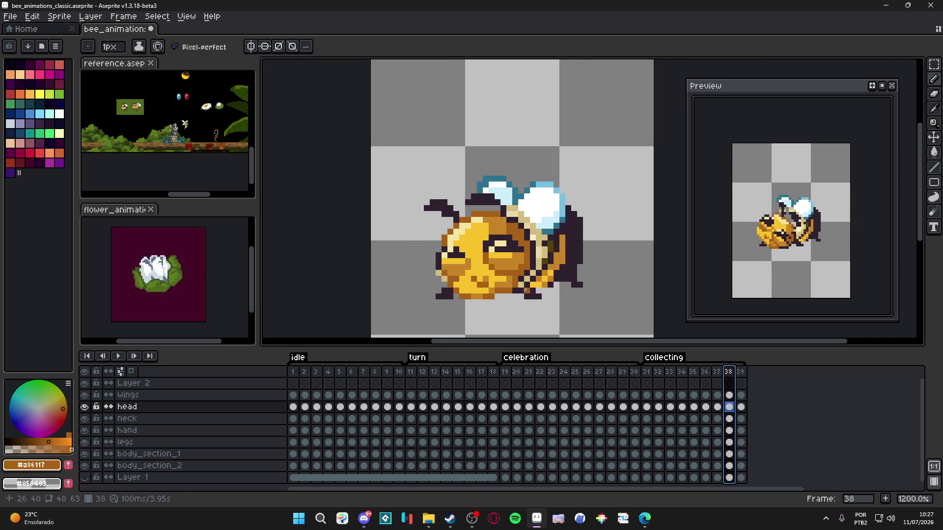
{"action": "scroll", "coordinate": [502, 302], "scroll_direction": "up", "scroll_amount": 1}
{"action": "left_click", "coordinate": [495, 290], "text": "alt"}
{"action": "left_click", "coordinate": [494, 292], "text": "alt"}
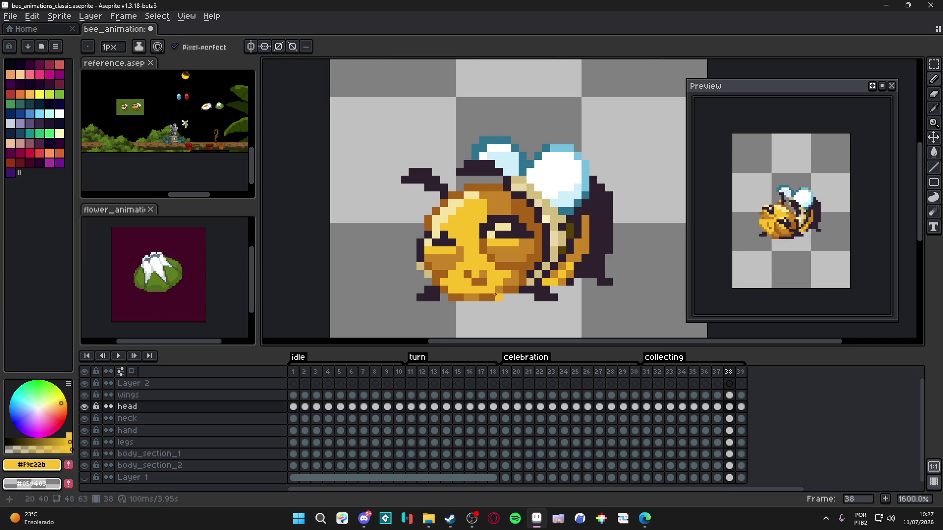
{"action": "left_click", "coordinate": [460, 296], "text": "alt"}
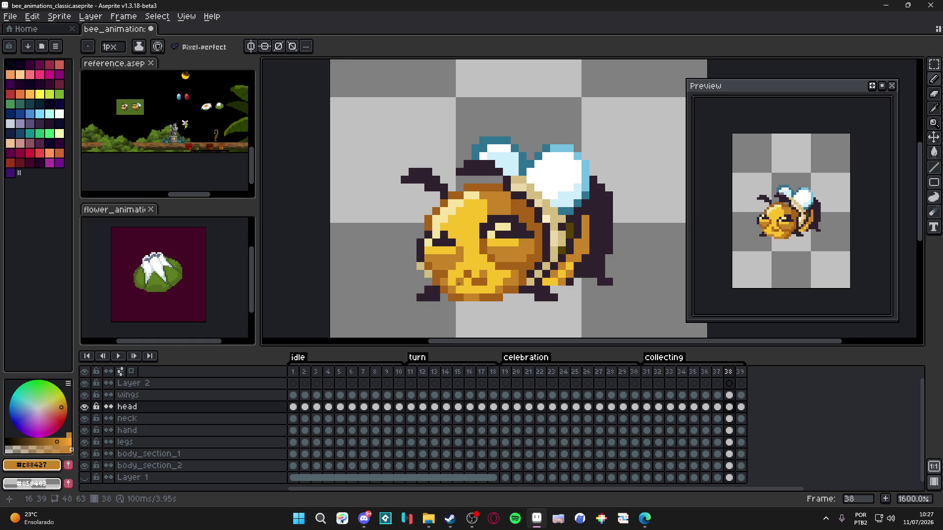
{"action": "scroll", "coordinate": [479, 296], "scroll_direction": "down", "scroll_amount": 1}
{"action": "key", "text": "ctrl+s"}
- Pick the bright yellow, make the neck layer active, save again and go to frame 39
{"action": "scroll", "coordinate": [467, 287], "scroll_direction": "up", "scroll_amount": 3}
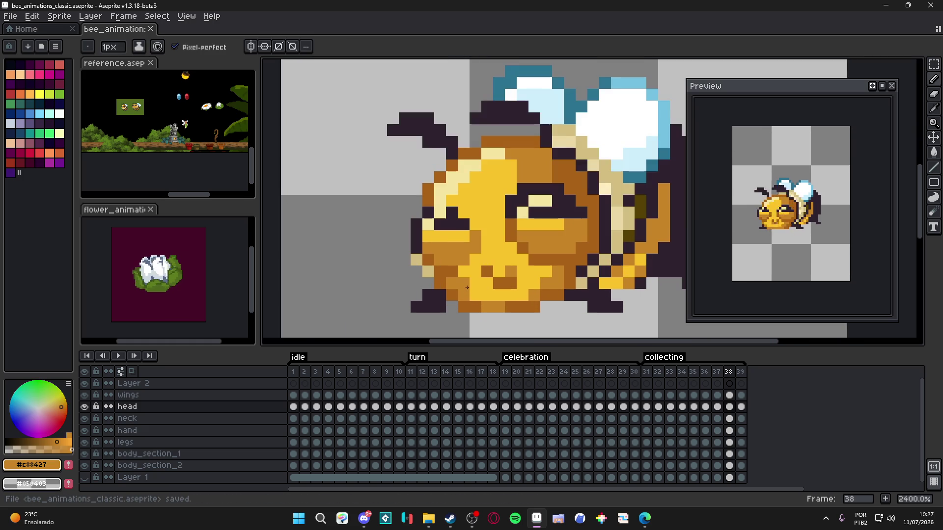
{"action": "scroll", "coordinate": [481, 297], "scroll_direction": "down", "scroll_amount": 3}
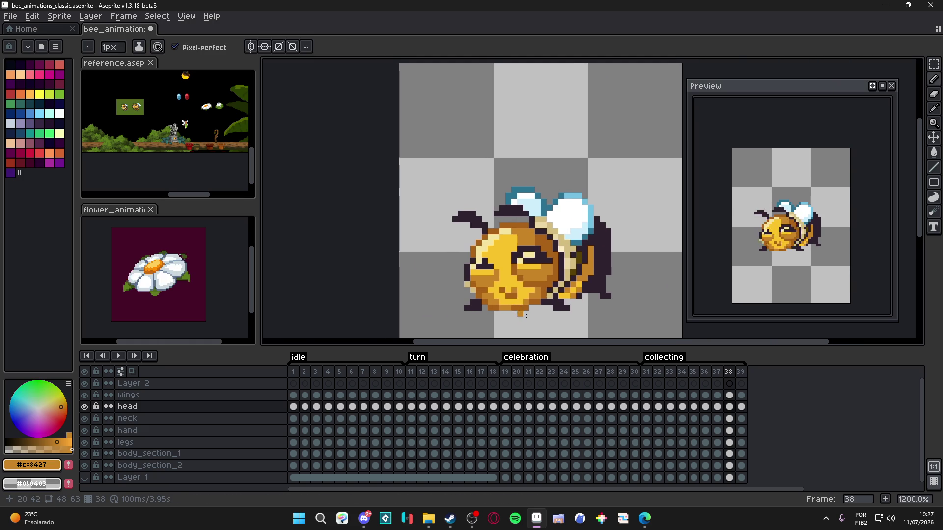
{"action": "scroll", "coordinate": [506, 308], "scroll_direction": "up", "scroll_amount": 1}
{"action": "left_click", "coordinate": [506, 307], "text": "alt"}
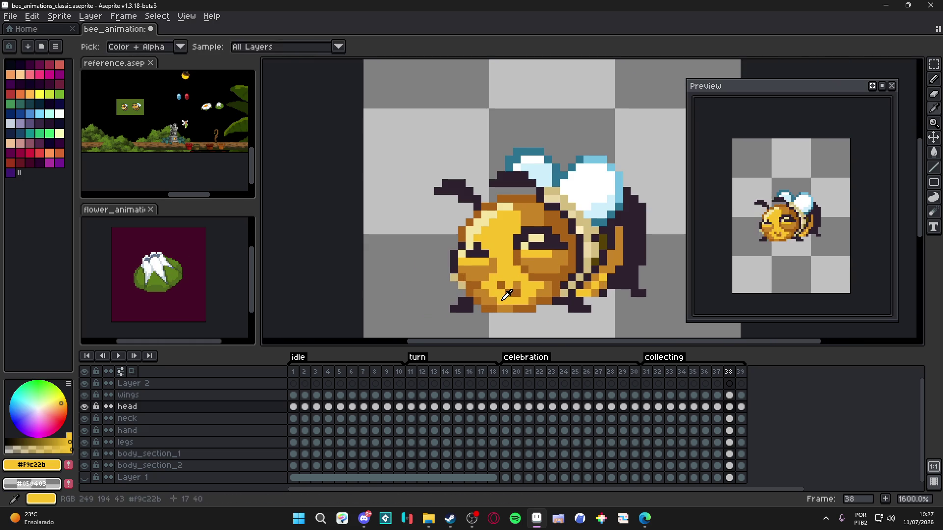
{"action": "left_click", "coordinate": [477, 291], "text": "ctrl"}
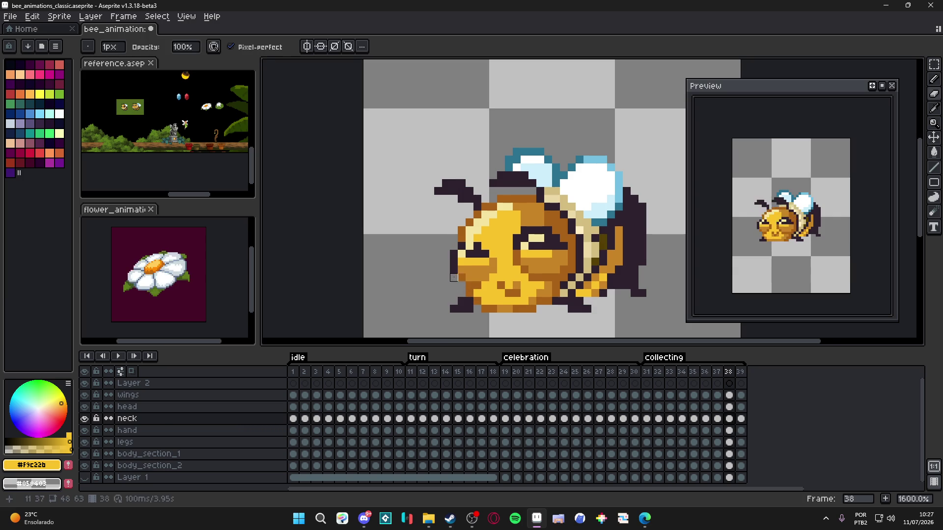
{"action": "scroll", "coordinate": [483, 290], "scroll_direction": "down", "scroll_amount": 1}
{"action": "scroll", "coordinate": [485, 289], "scroll_direction": "down", "scroll_amount": 1}
{"action": "key", "text": "ctrl+s"}
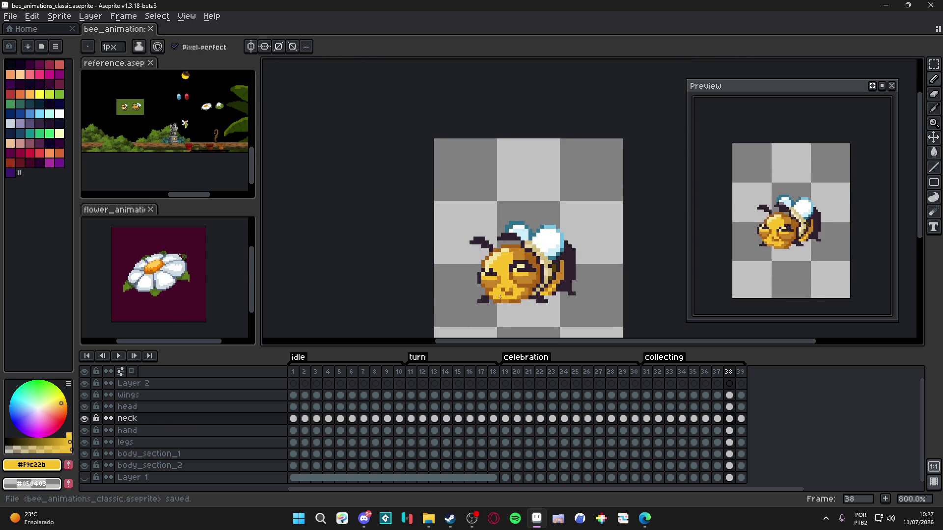
{"action": "left_click_drag", "start_coordinate": [509, 306], "coordinate": [505, 306]}
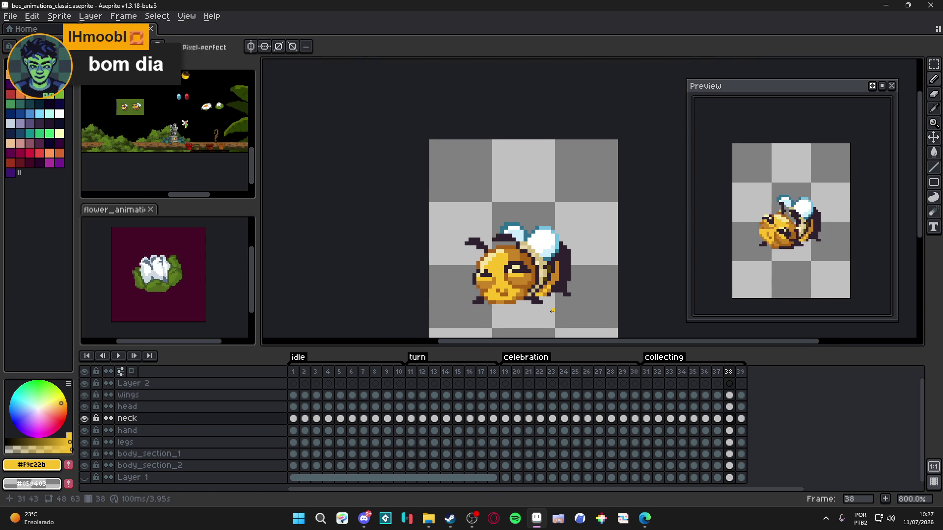
{"action": "left_click", "coordinate": [740, 372]}
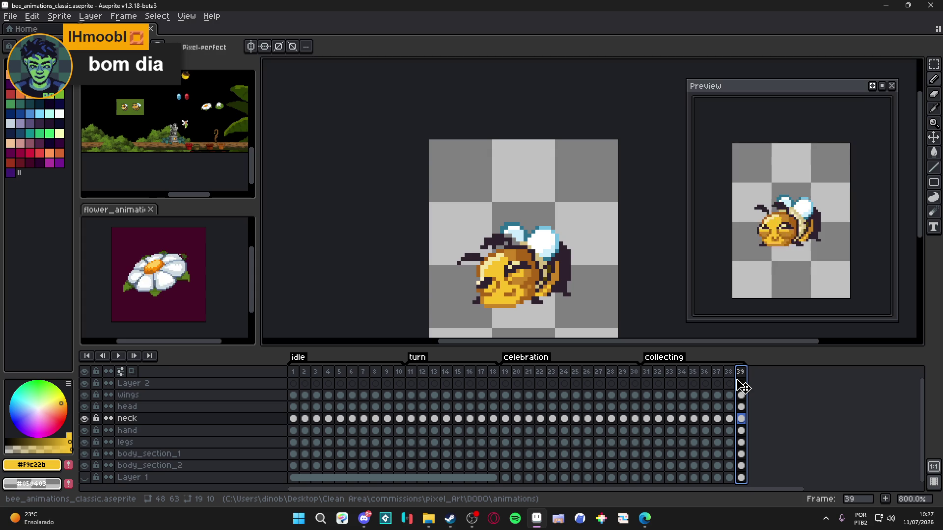
- Set the collecting tag's animation direction to Ping-pong
{"action": "double_click", "coordinate": [664, 358]}
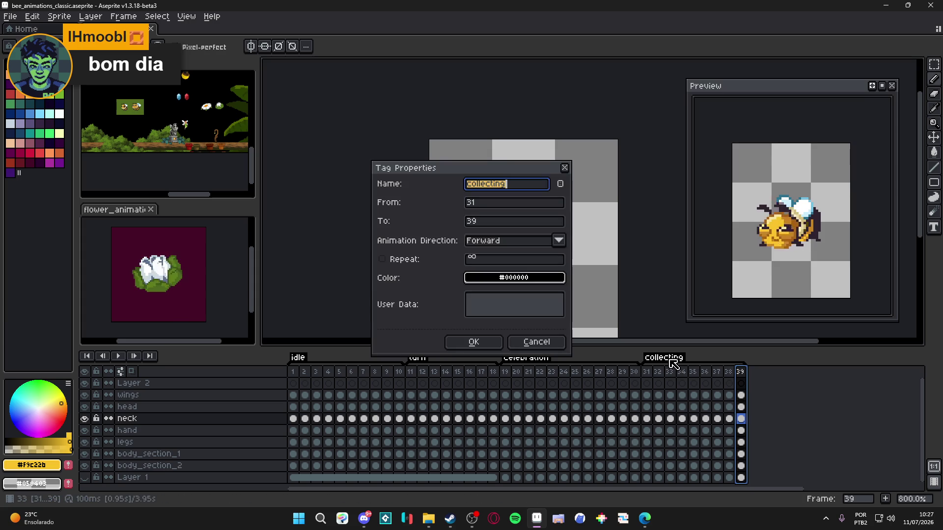
{"action": "left_click", "coordinate": [521, 240]}
{"action": "left_click", "coordinate": [525, 266]}
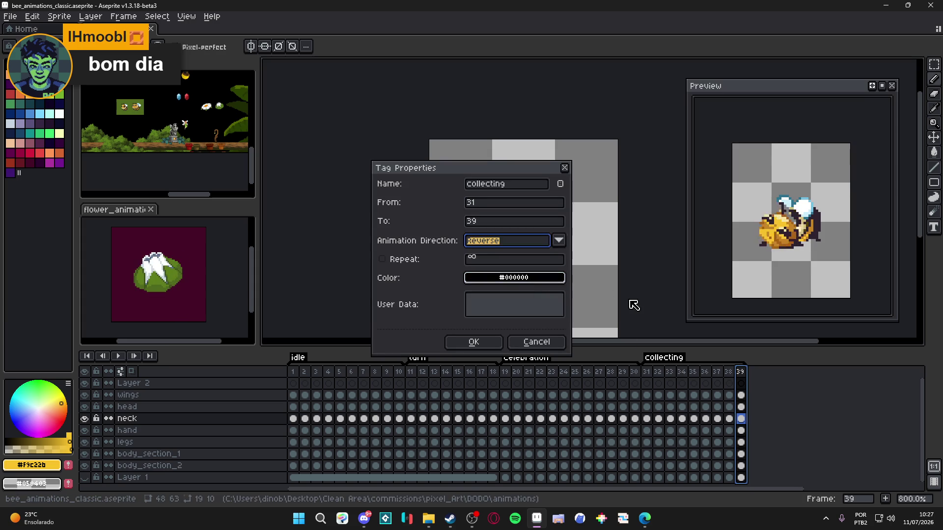
{"action": "left_click", "coordinate": [524, 245]}
{"action": "left_click", "coordinate": [515, 276]}
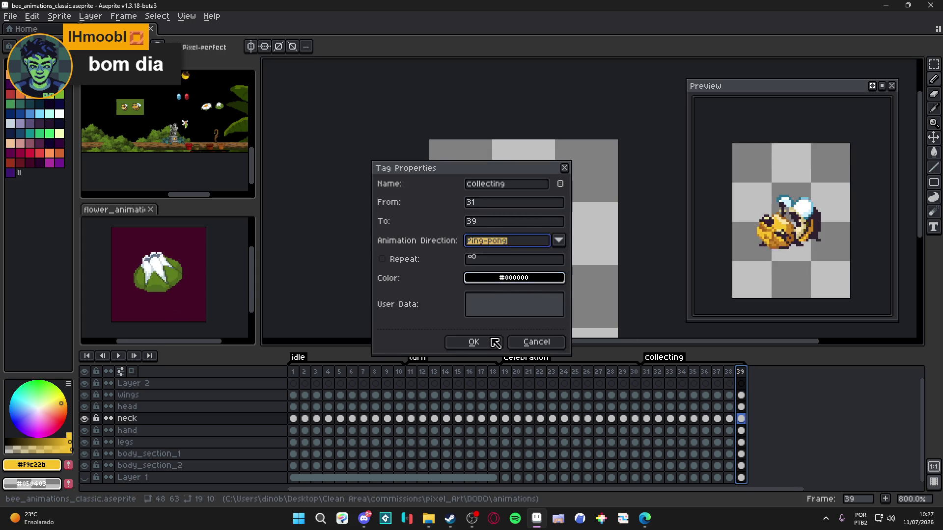
{"action": "left_click", "coordinate": [497, 340]}
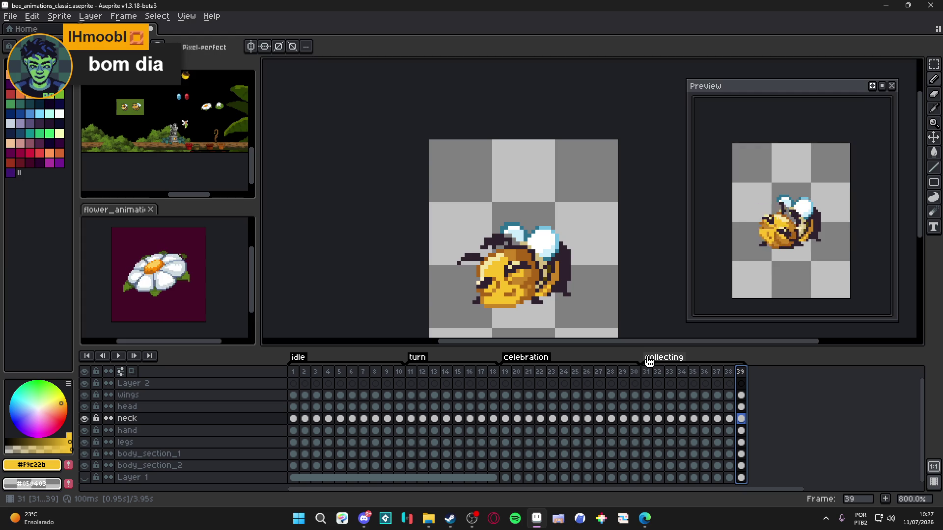
- Step through frames 38, 39 and 31–33 to check the motion, ending on frame 39
{"action": "left_click", "coordinate": [731, 374]}
{"action": "left_click", "coordinate": [742, 374]}
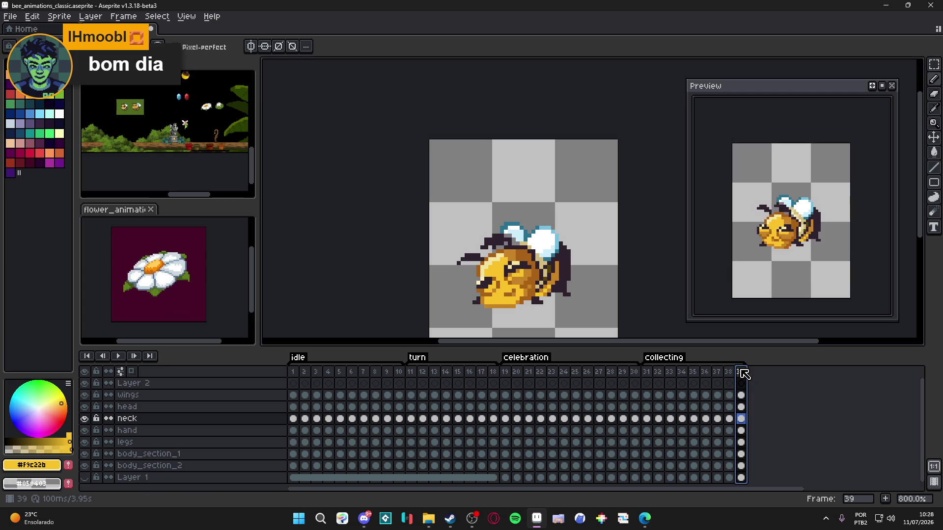
{"action": "left_click", "coordinate": [647, 373]}
{"action": "left_click", "coordinate": [658, 374]}
{"action": "left_click", "coordinate": [669, 373]}
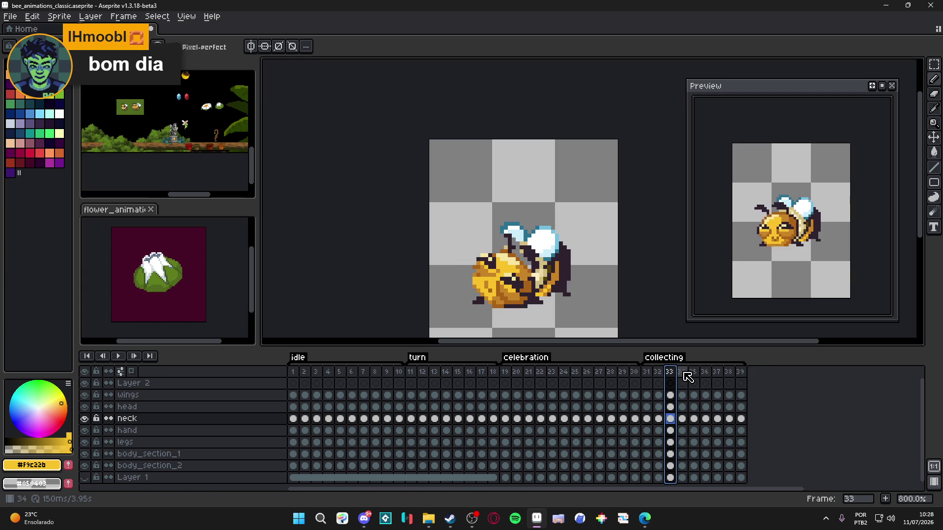
{"action": "left_click", "coordinate": [741, 372]}
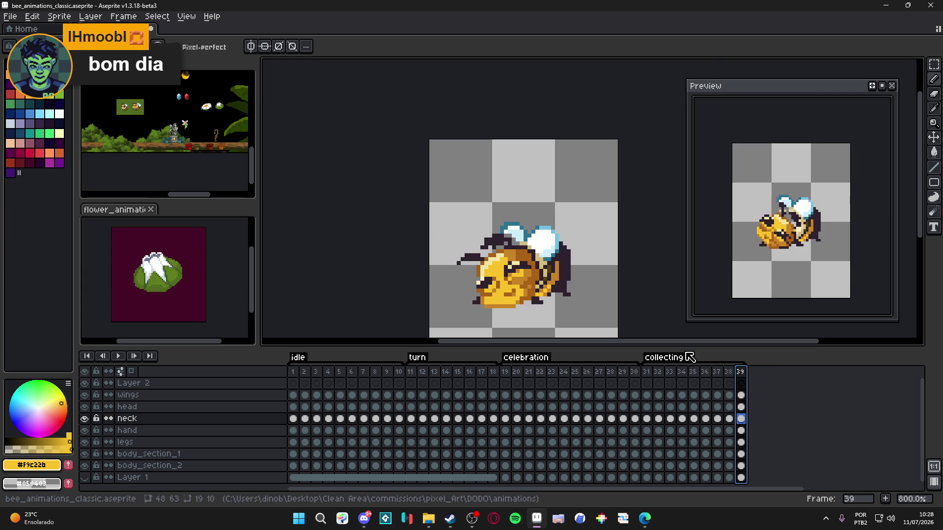
{"action": "scroll", "coordinate": [525, 273], "scroll_direction": "up", "scroll_amount": 3}
- Make the head layer active and sample the pale cream colour from the bee
{"action": "left_click", "coordinate": [519, 274], "text": "ctrl"}
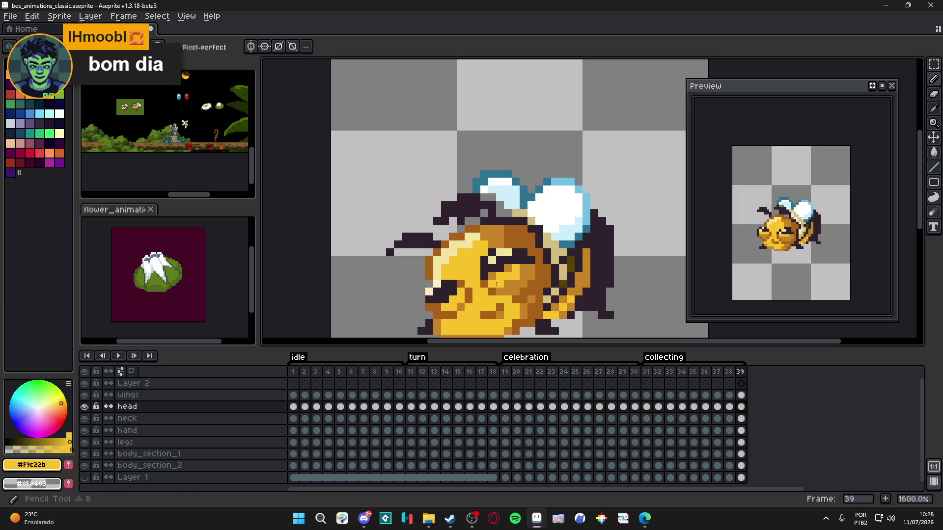
{"action": "scroll", "coordinate": [508, 285], "scroll_direction": "down", "scroll_amount": 3}
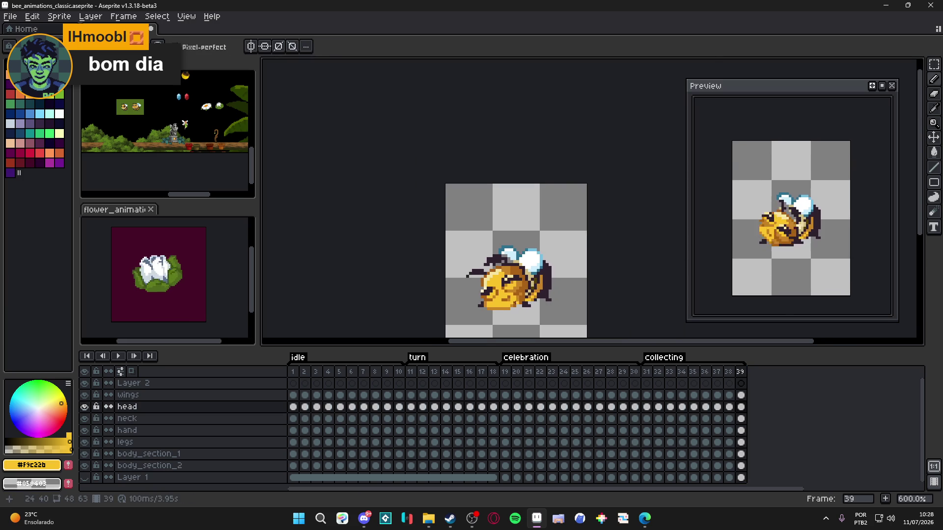
{"action": "scroll", "coordinate": [496, 299], "scroll_direction": "up", "scroll_amount": 4}
{"action": "scroll", "coordinate": [524, 303], "scroll_direction": "down", "scroll_amount": 3}
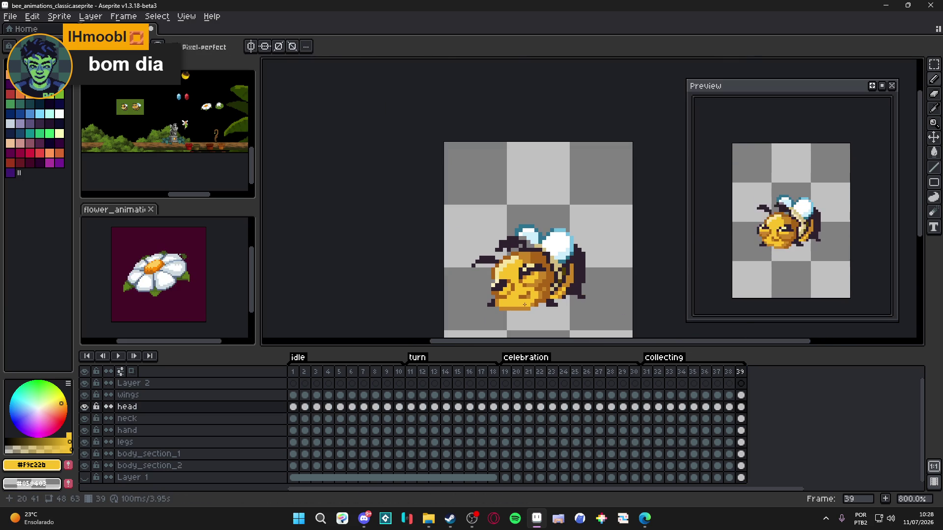
{"action": "scroll", "coordinate": [512, 289], "scroll_direction": "up", "scroll_amount": 3}
{"action": "scroll", "coordinate": [491, 270], "scroll_direction": "down", "scroll_amount": 2}
{"action": "scroll", "coordinate": [486, 265], "scroll_direction": "up", "scroll_amount": 2}
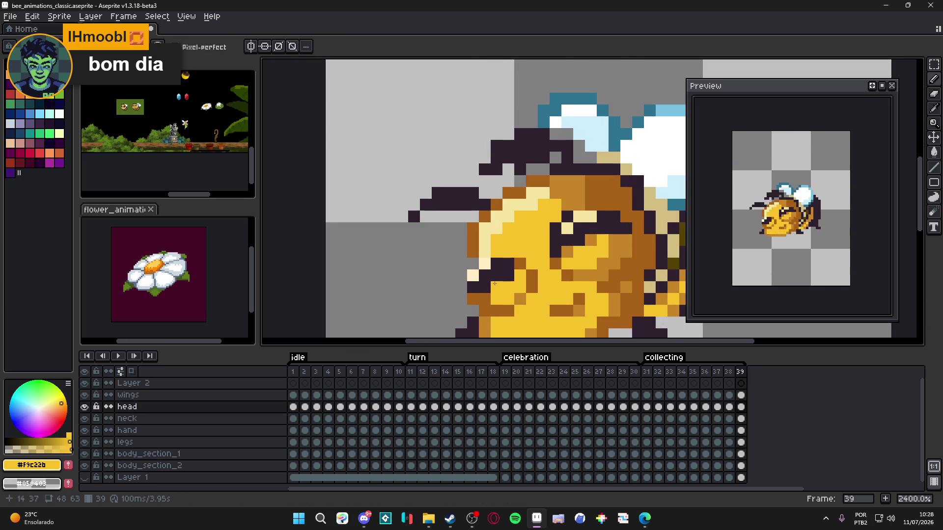
{"action": "key", "text": "alt"}
{"action": "left_click", "coordinate": [479, 268], "text": "alt"}
{"action": "scroll", "coordinate": [486, 265], "scroll_direction": "down", "scroll_amount": 3}
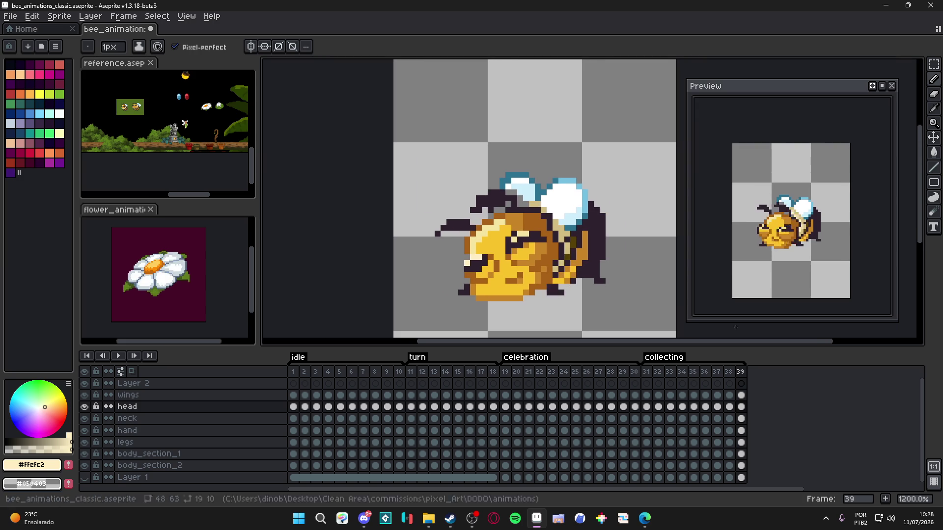
- Set the collecting tag's animation direction back to Forward
{"action": "double_click", "coordinate": [662, 362]}
{"action": "left_click", "coordinate": [516, 240]}
{"action": "left_click", "coordinate": [505, 272]}
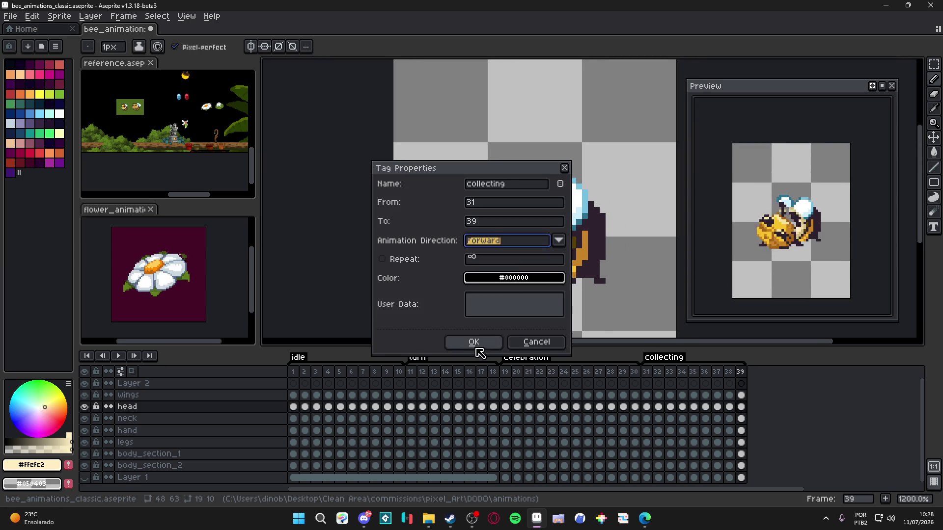
{"action": "left_click", "coordinate": [480, 347]}
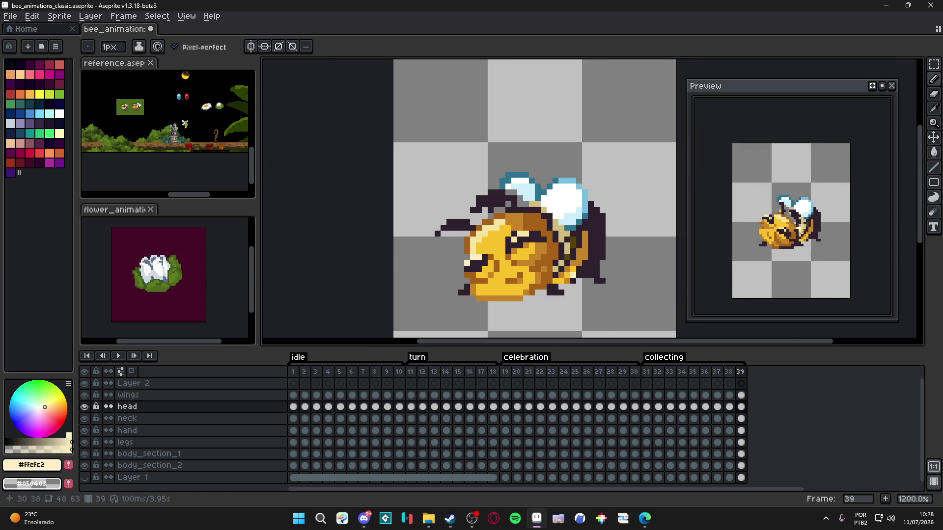
- Move frame 31 near the end of the collecting frames, to position 38
{"action": "scroll", "coordinate": [571, 274], "scroll_direction": "down", "scroll_amount": 3}
{"action": "left_click", "coordinate": [646, 373]}
{"action": "left_click_drag", "start_coordinate": [648, 376], "coordinate": [741, 376]}
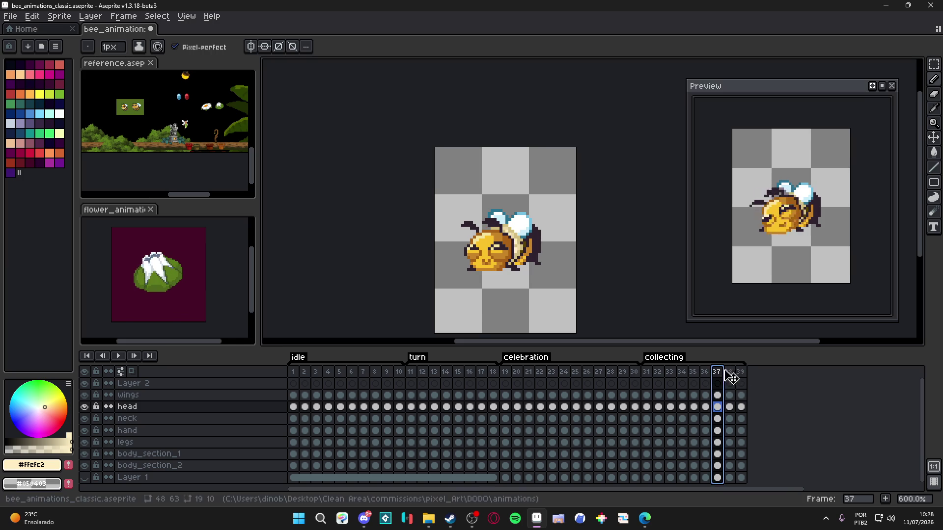
- On frame 38, nudge the bee's head down one pixel and sample brown #a86117 and light orange
{"action": "left_click", "coordinate": [729, 372]}
{"action": "key", "text": "v"}
{"action": "scroll", "coordinate": [498, 267], "scroll_direction": "up", "scroll_amount": 3}
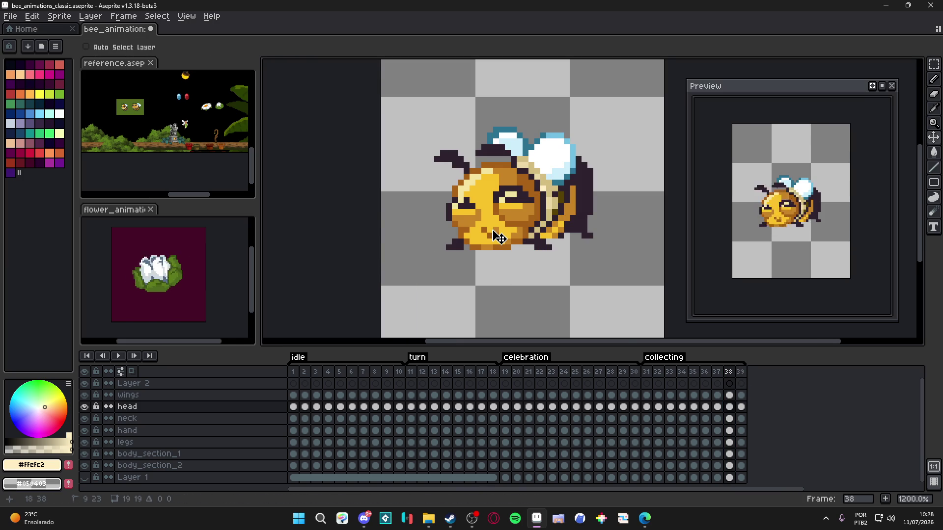
{"action": "left_click_drag", "start_coordinate": [498, 238], "coordinate": [498, 244]}
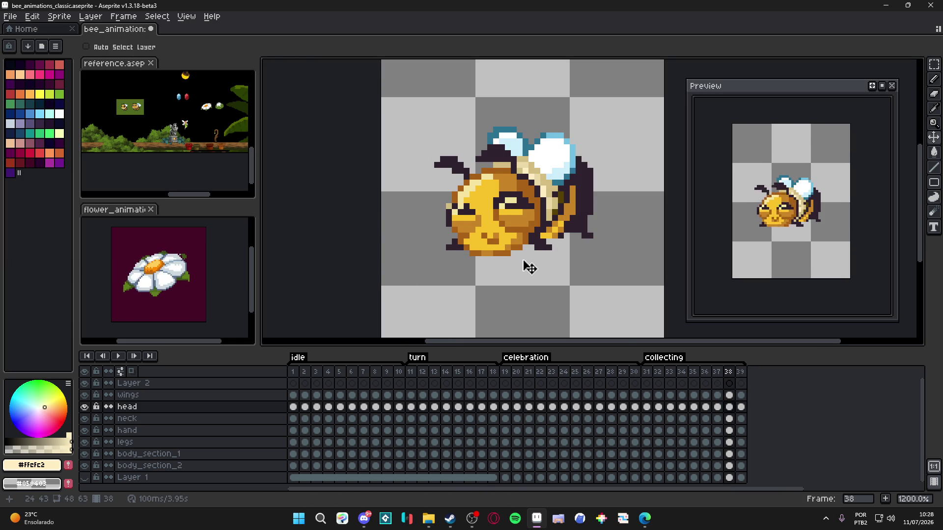
{"action": "scroll", "coordinate": [519, 266], "scroll_direction": "up", "scroll_amount": 1}
{"action": "key", "text": "b"}
{"action": "left_click", "coordinate": [499, 251], "text": "alt"}
{"action": "scroll", "coordinate": [511, 256], "scroll_direction": "down", "scroll_amount": 2}
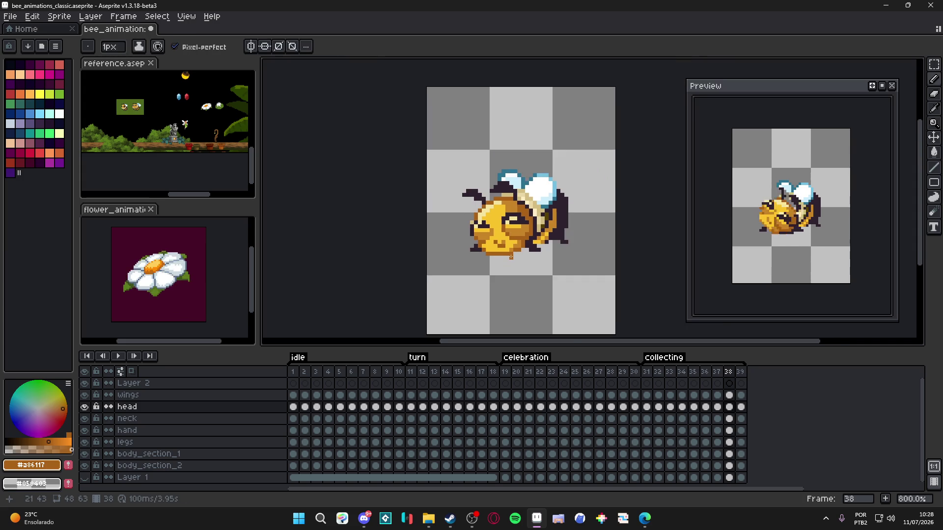
{"action": "scroll", "coordinate": [511, 256], "scroll_direction": "up", "scroll_amount": 2}
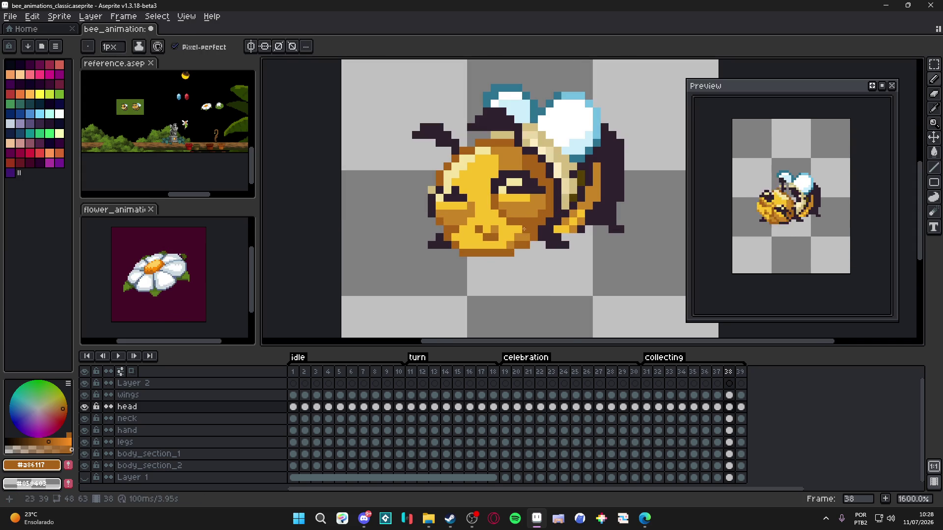
{"action": "left_click", "coordinate": [524, 233], "text": "alt"}
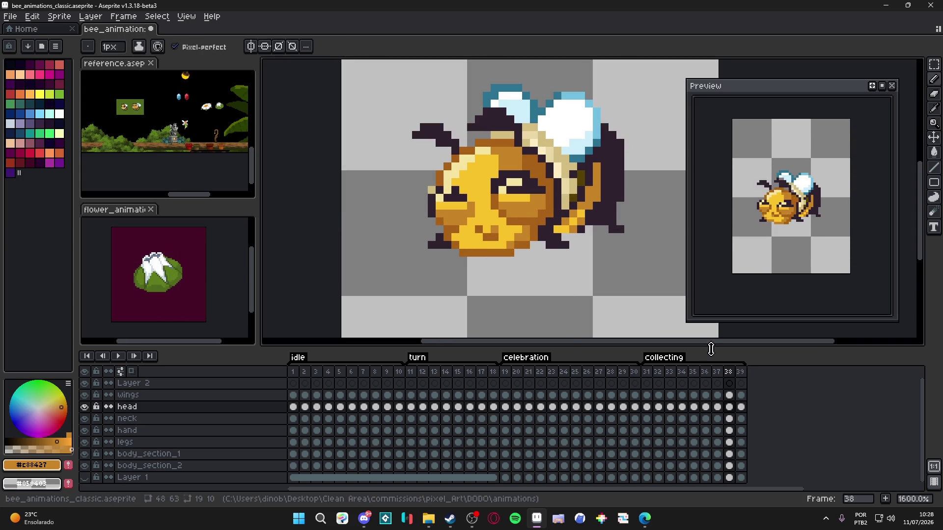
- On frame 39, draw a darker brown line along the bottom edge of the bee's head
{"action": "left_click", "coordinate": [740, 372]}
{"action": "left_click", "coordinate": [726, 372]}
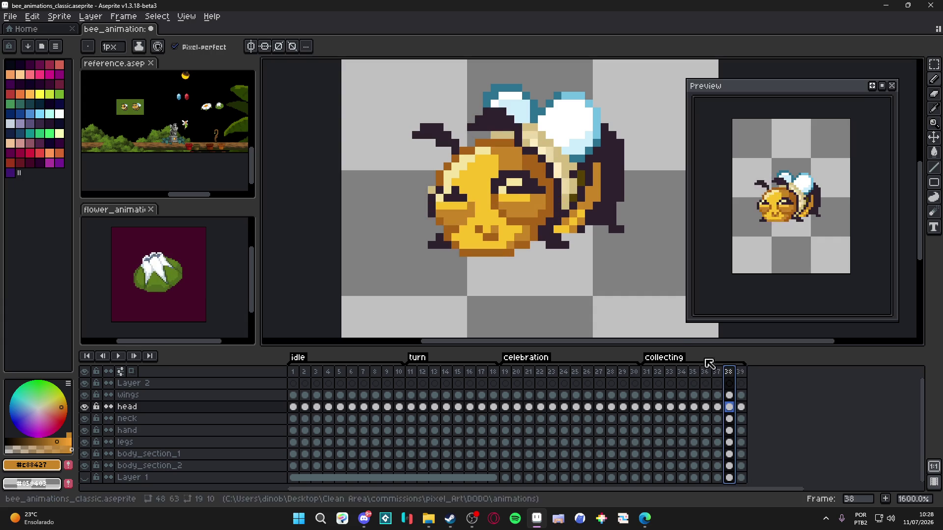
{"action": "left_click", "coordinate": [741, 372]}
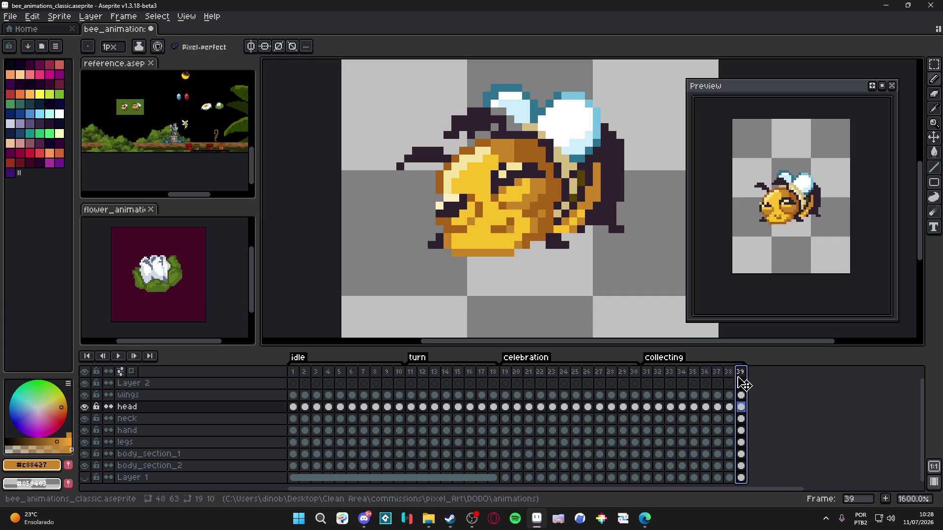
{"action": "left_click", "coordinate": [526, 243], "text": "alt"}
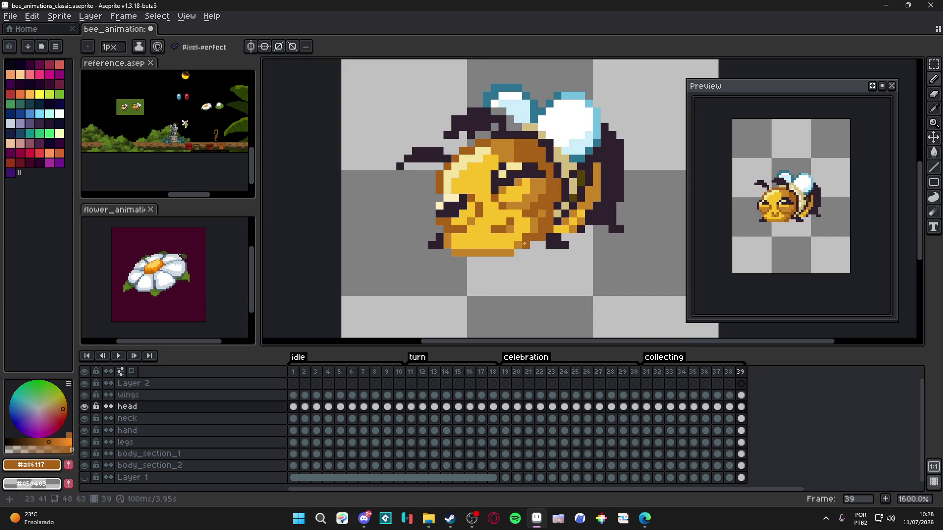
{"action": "left_click_drag", "start_coordinate": [510, 255], "coordinate": [439, 256]}
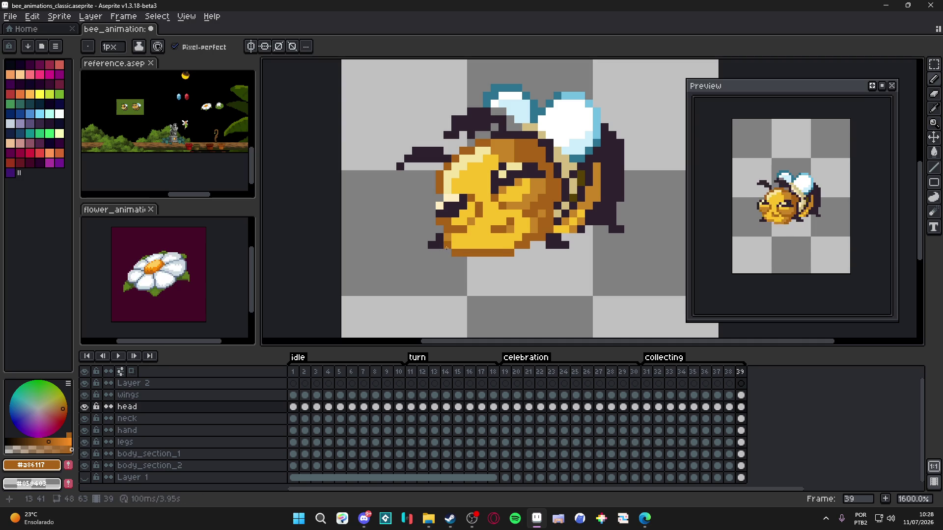
{"action": "left_click", "coordinate": [478, 225], "text": "alt"}
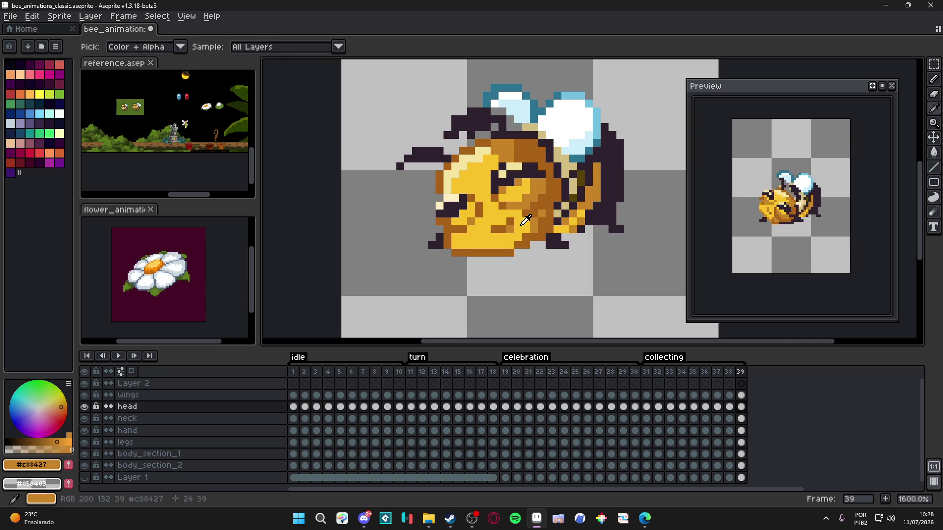
{"action": "scroll", "coordinate": [474, 227], "scroll_direction": "down", "scroll_amount": 4}
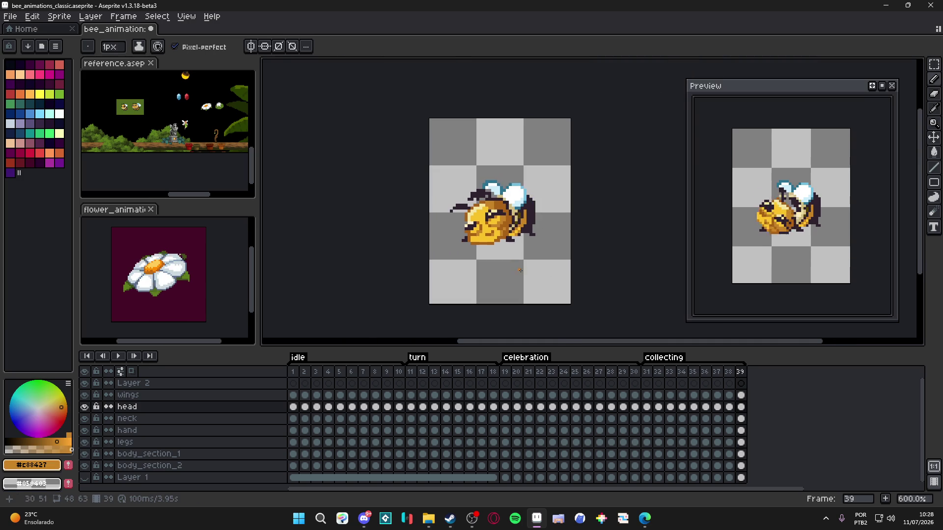
{"action": "scroll", "coordinate": [504, 254], "scroll_direction": "up", "scroll_amount": 6}
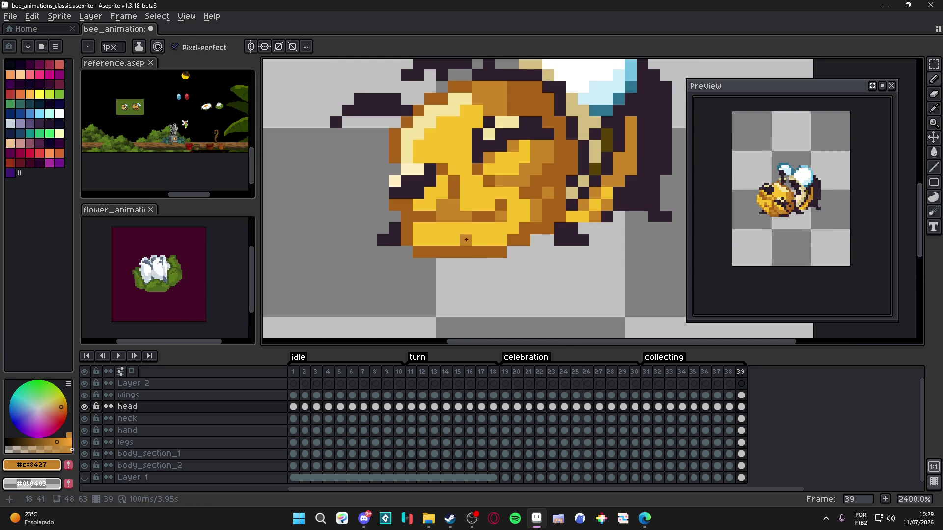
{"action": "scroll", "coordinate": [465, 240], "scroll_direction": "down", "scroll_amount": 4}
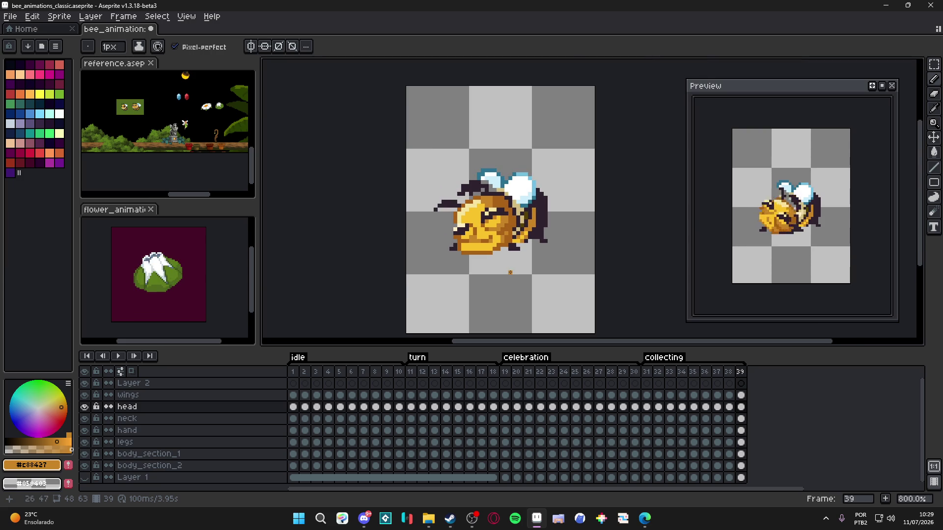
- Compare the poses across frames 35–39, then save the file
{"action": "left_click", "coordinate": [729, 374]}
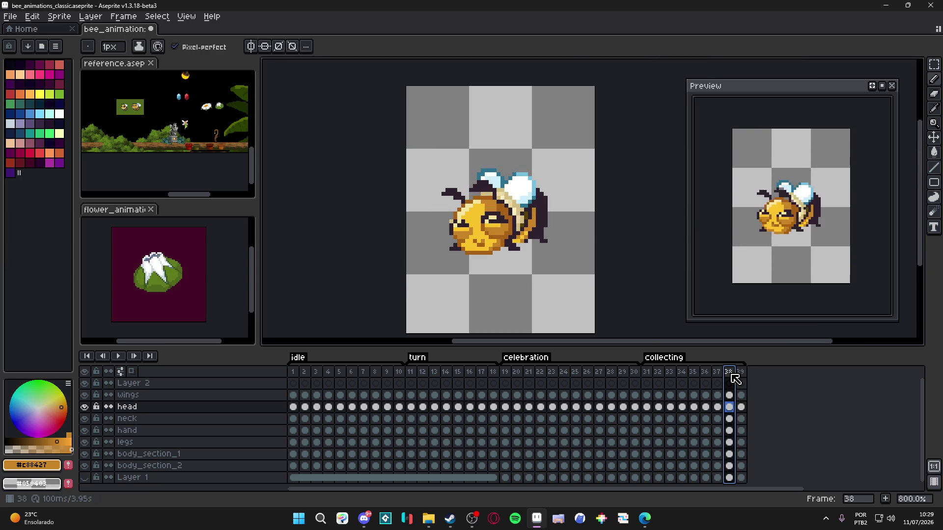
{"action": "left_click", "coordinate": [716, 374]}
{"action": "left_click", "coordinate": [706, 374]}
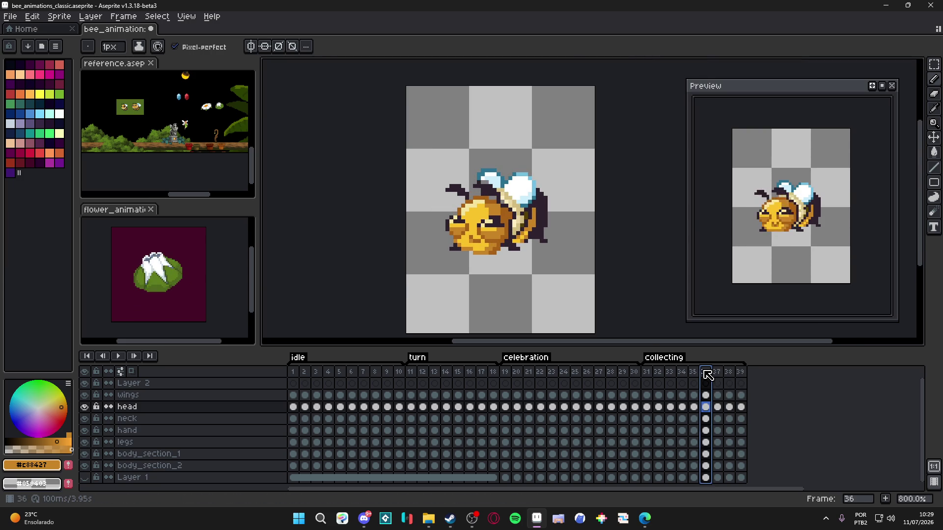
{"action": "left_click", "coordinate": [694, 373]}
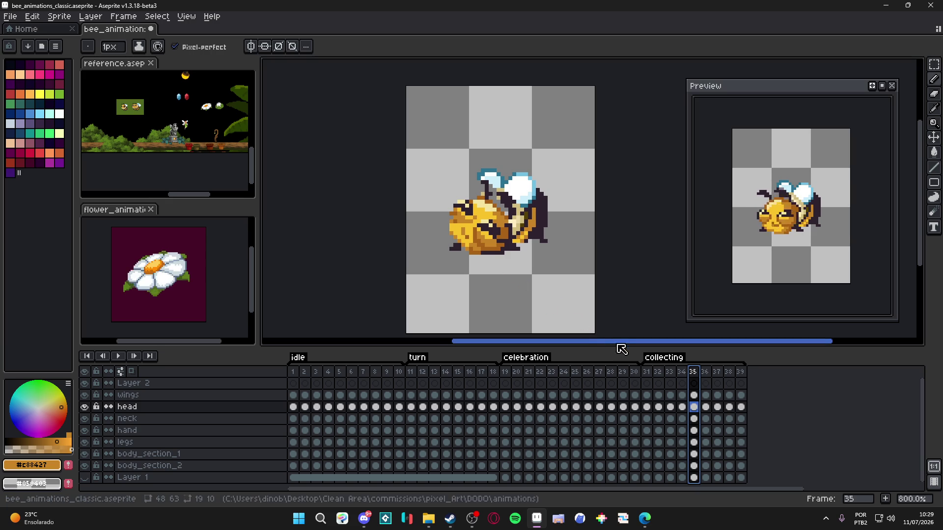
{"action": "left_click", "coordinate": [706, 373]}
{"action": "left_click", "coordinate": [721, 370]}
{"action": "left_click", "coordinate": [729, 372]}
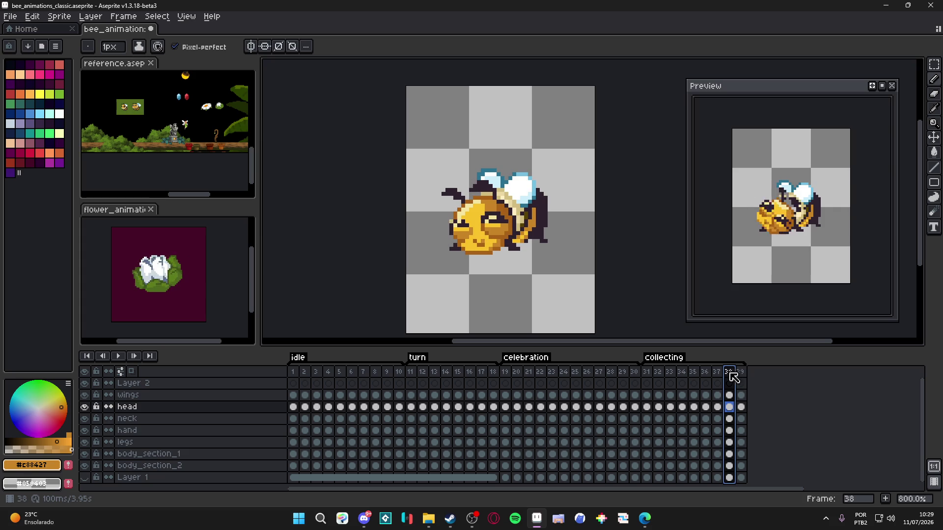
{"action": "left_click", "coordinate": [740, 373]}
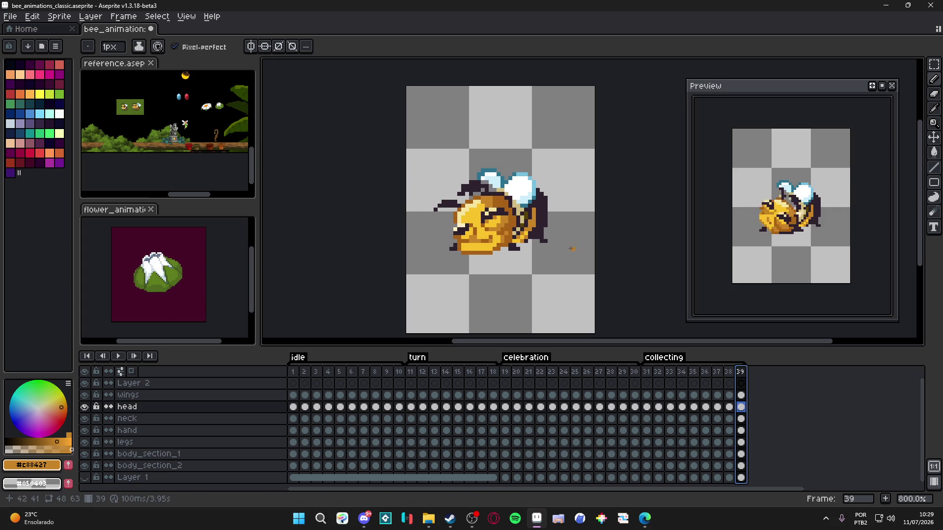
{"action": "key", "text": "ctrl+s"}
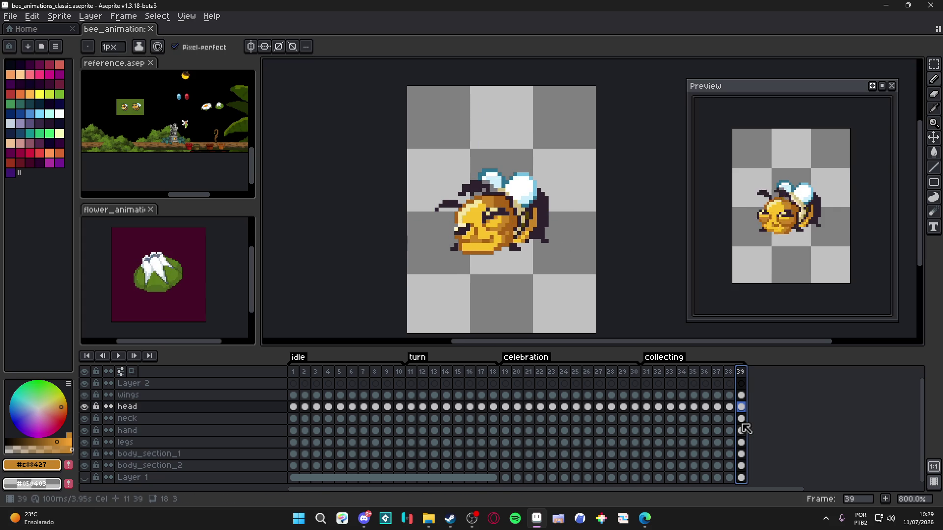
- Add frame 40 and rotate the bee's head selection about 0.9 degrees forward
{"action": "key", "text": "v"}
{"action": "key", "text": "b"}
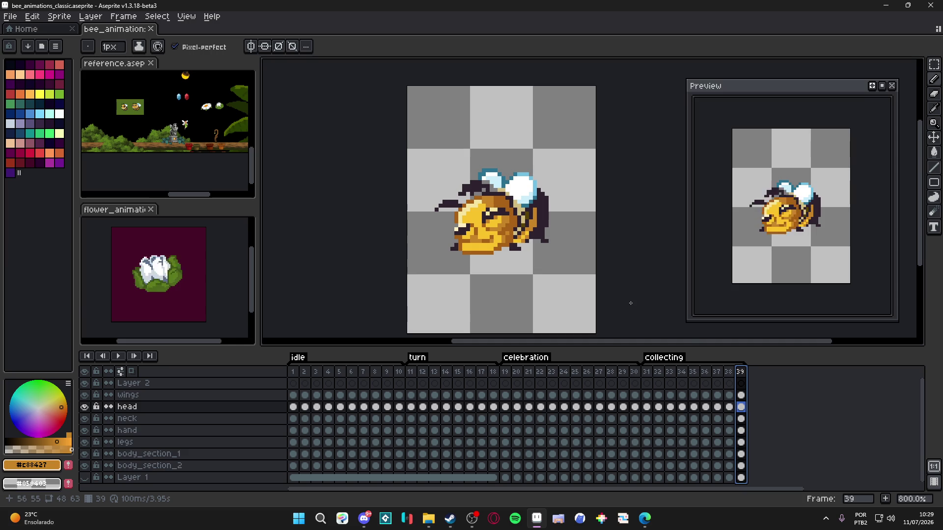
{"action": "left_click", "coordinate": [885, 498]}
{"action": "left_click_drag", "start_coordinate": [542, 255], "coordinate": [543, 255]}
{"action": "key", "text": "ctrl+t"}
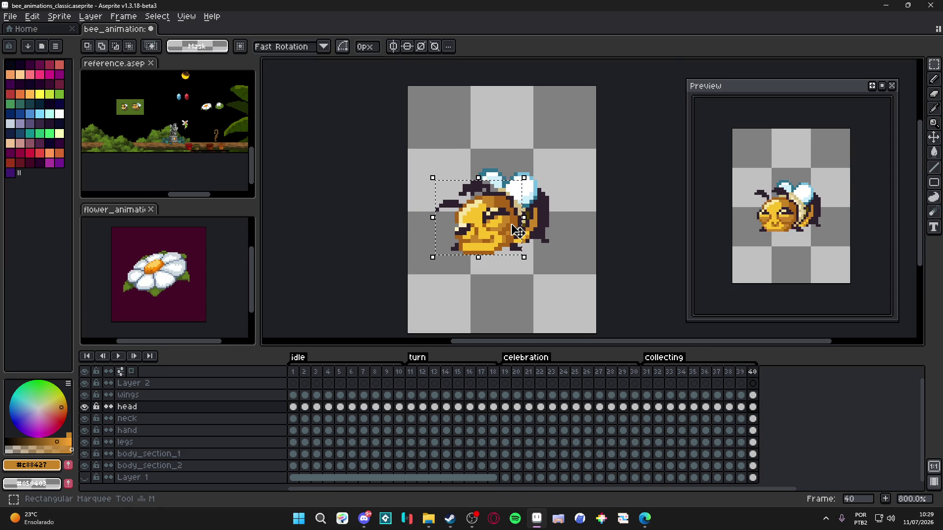
{"action": "scroll", "coordinate": [522, 214], "scroll_direction": "up", "scroll_amount": 1}
{"action": "scroll", "coordinate": [522, 214], "scroll_direction": "up", "scroll_amount": 1}
{"action": "left_click", "coordinate": [534, 147]}
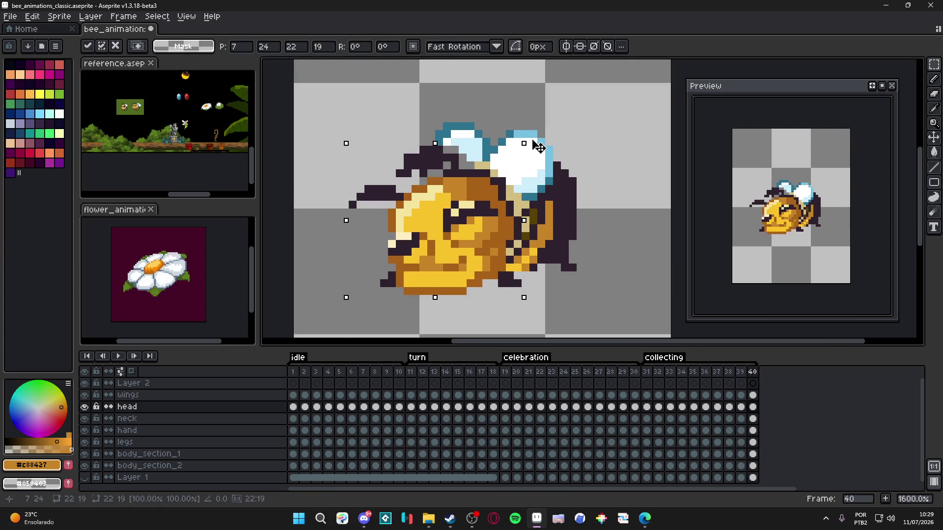
{"action": "left_click_drag", "start_coordinate": [536, 147], "coordinate": [534, 146]}
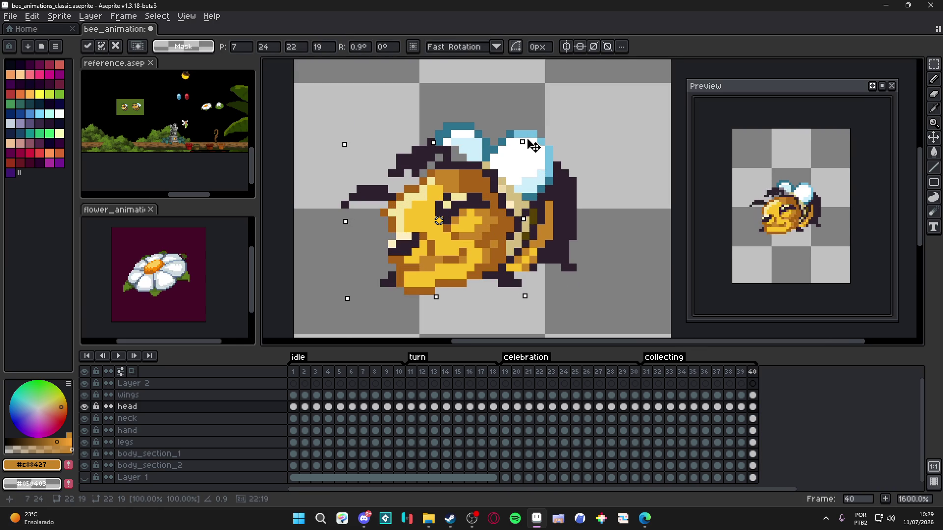
{"action": "key", "text": "Return"}
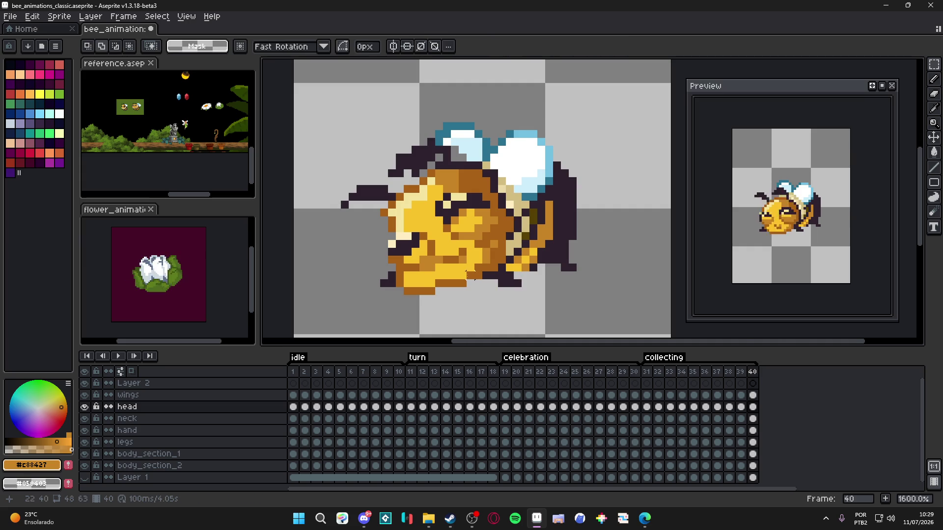
- Leave frame 40 at 100 ms, then duplicate frame 39 and move the copy to the end
{"action": "double_click", "coordinate": [753, 373]}
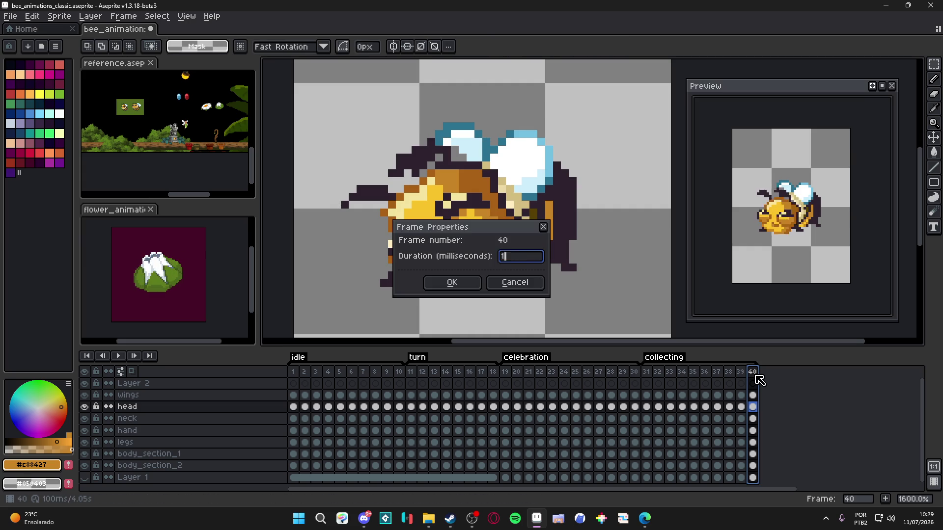
{"action": "key", "text": "Return"}
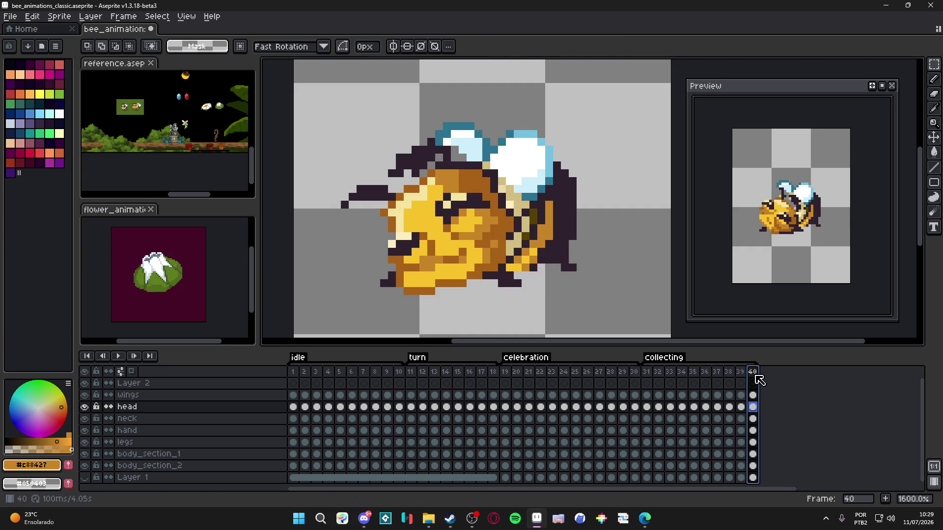
{"action": "left_click", "coordinate": [742, 374]}
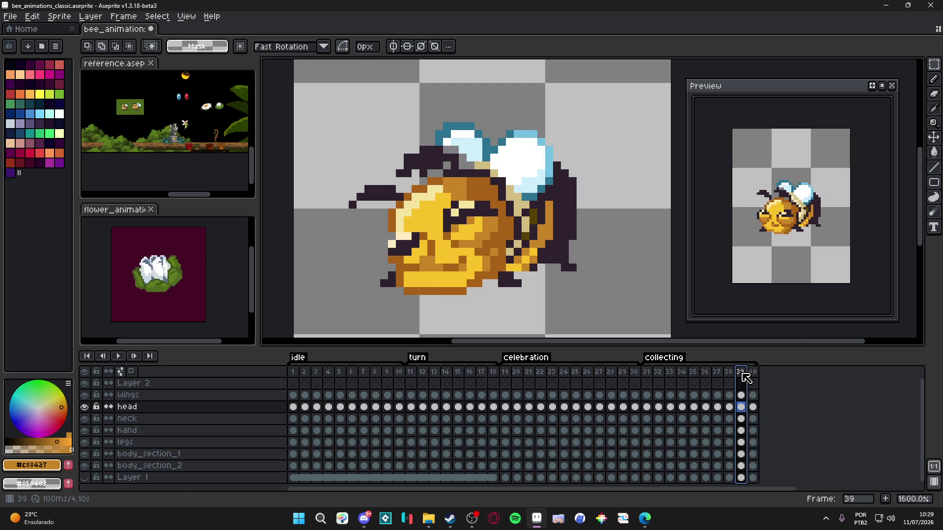
{"action": "scroll", "coordinate": [568, 263], "scroll_direction": "down", "scroll_amount": 1}
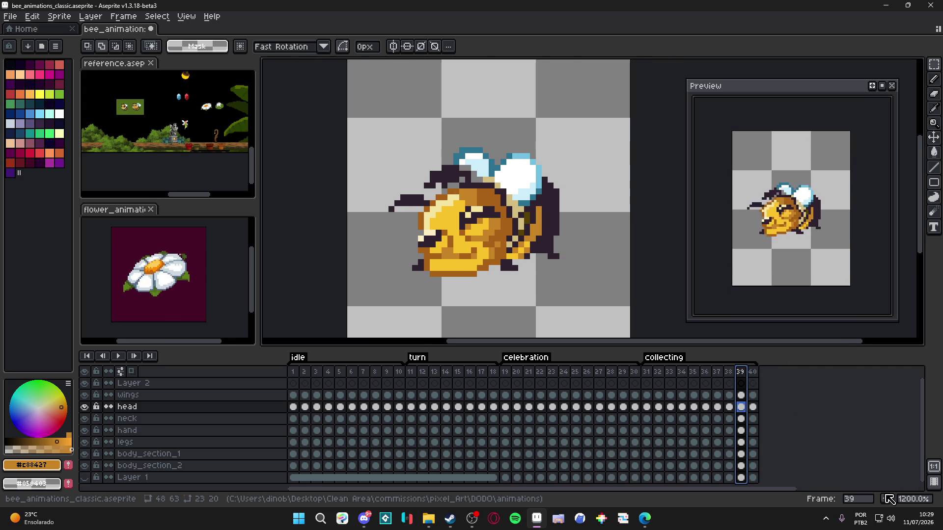
{"action": "key", "text": "alt+n"}
{"action": "left_click_drag", "start_coordinate": [781, 377], "coordinate": [735, 376]}
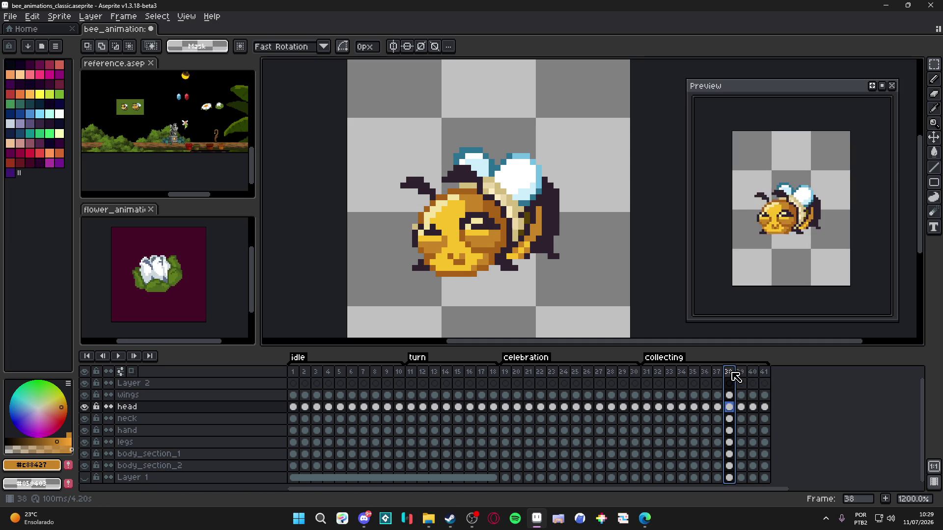
- Undo the extra inserted frame and zoom out to view the whole bee on frame 41
{"action": "key", "text": "alt+n"}
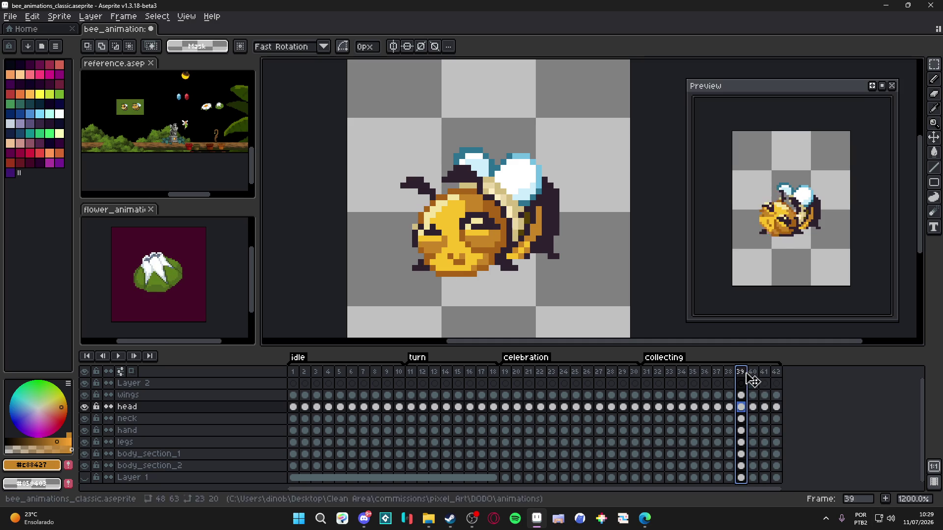
{"action": "left_click", "coordinate": [778, 376]}
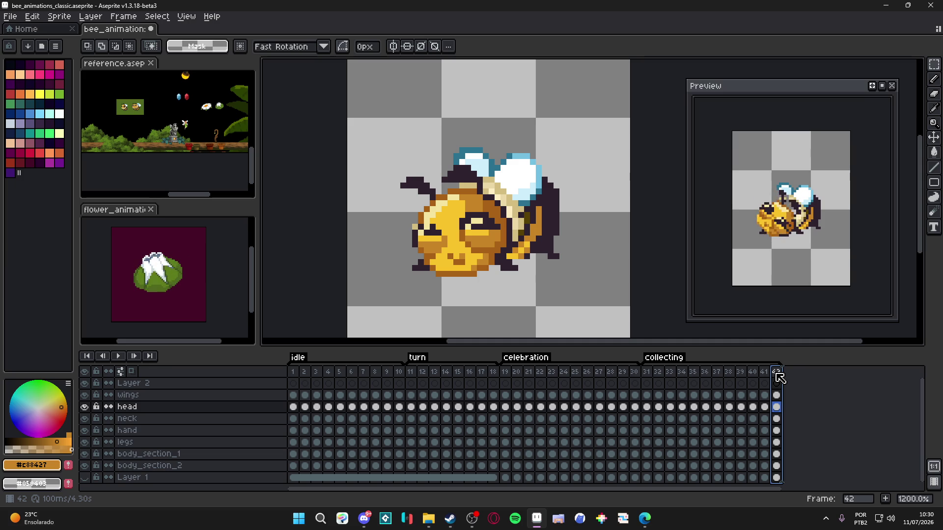
{"action": "key", "text": "alt+c"}
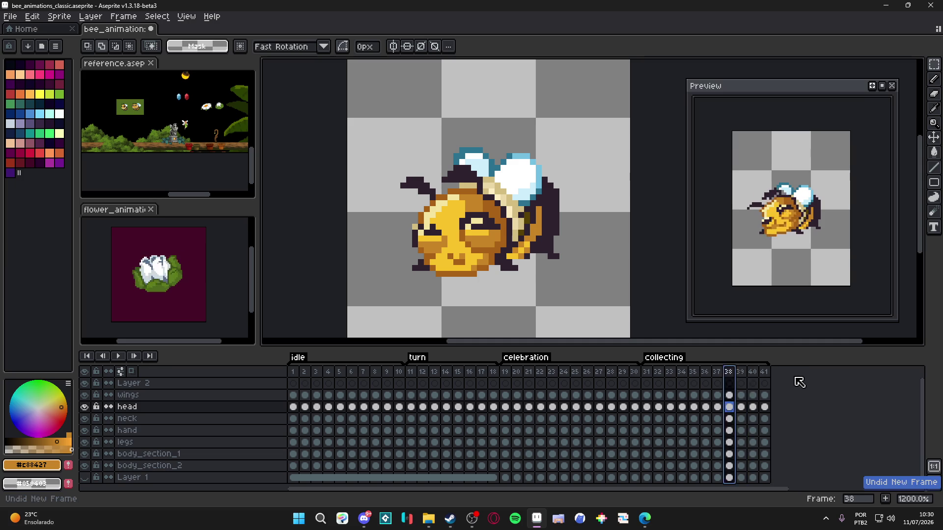
{"action": "key", "text": "Left"}
{"action": "left_click", "coordinate": [765, 372]}
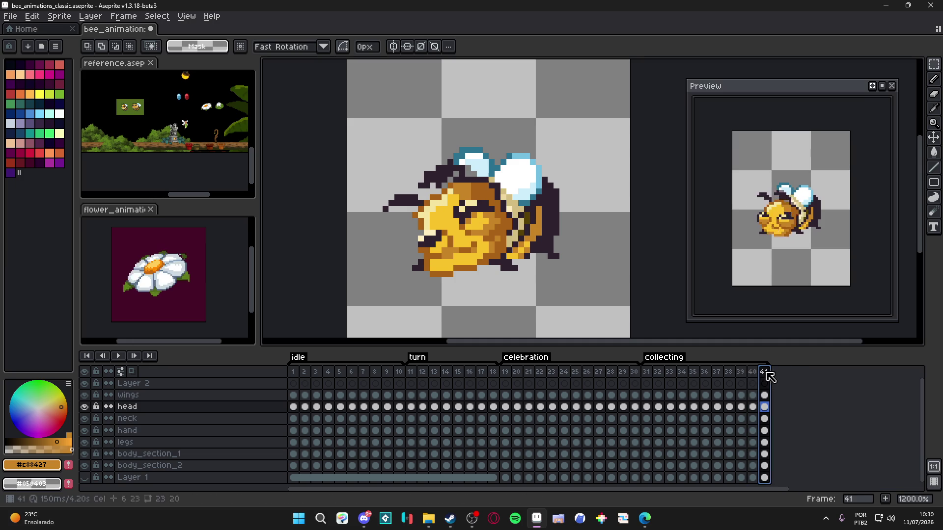
{"action": "key", "text": "minus"}
{"action": "key", "text": "minus"}
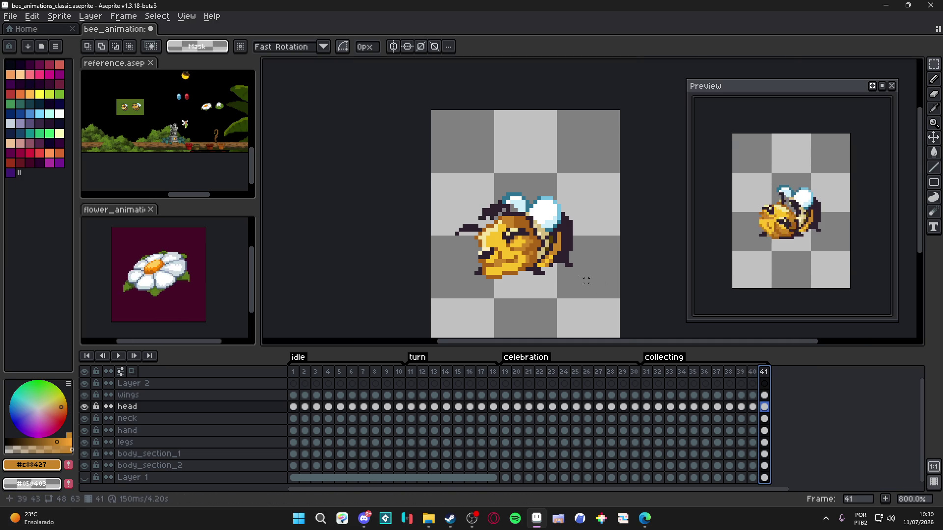
{"action": "scroll", "coordinate": [461, 229], "scroll_direction": "up", "scroll_amount": 3}
- Sample the cream, brown and yellow shades from the bee's head and face
{"action": "key", "text": "v"}
{"action": "key", "text": "b"}
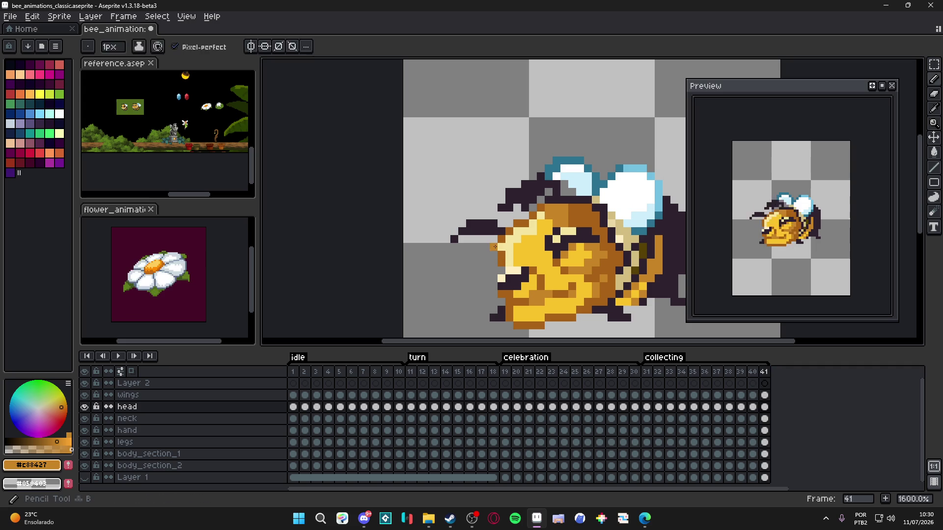
{"action": "left_click", "coordinate": [503, 267], "text": "alt"}
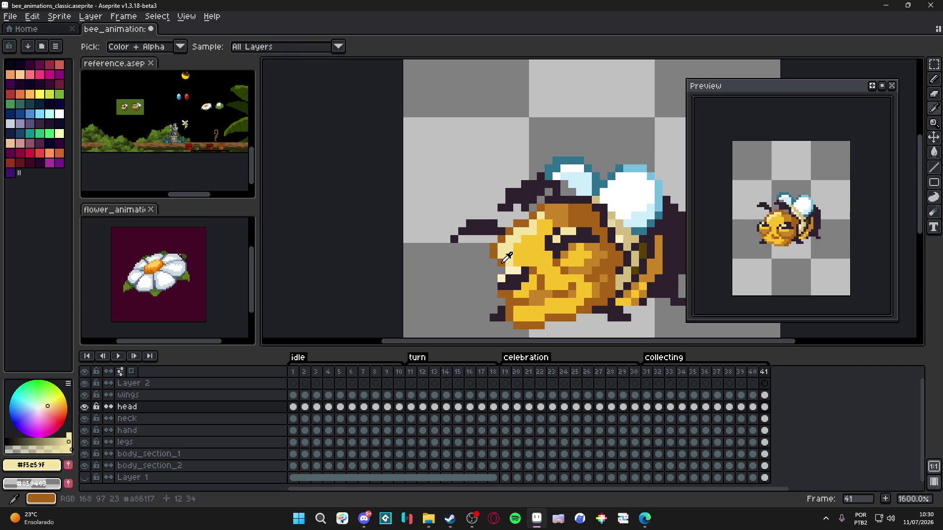
{"action": "left_click", "coordinate": [516, 285], "text": "alt"}
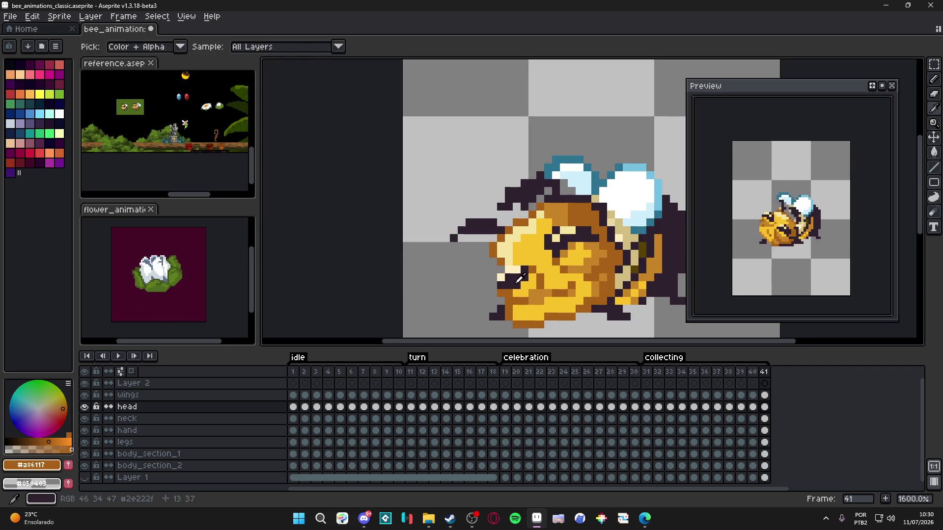
{"action": "left_click", "coordinate": [515, 294], "text": "alt"}
{"action": "scroll", "coordinate": [515, 294], "scroll_direction": "down", "scroll_amount": 1}
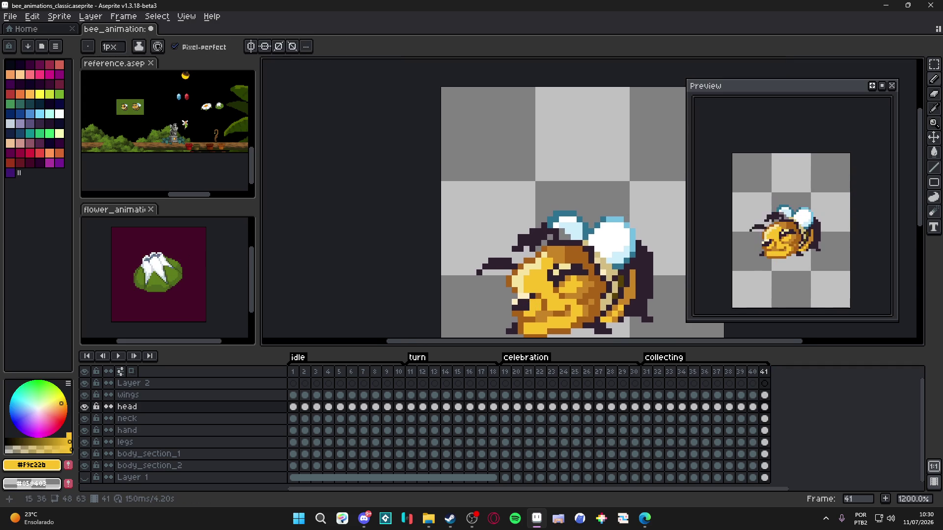
{"action": "scroll", "coordinate": [527, 297], "scroll_direction": "up", "scroll_amount": 1}
{"action": "scroll", "coordinate": [528, 302], "scroll_direction": "down", "scroll_amount": 1}
{"action": "scroll", "coordinate": [526, 298], "scroll_direction": "up", "scroll_amount": 3}
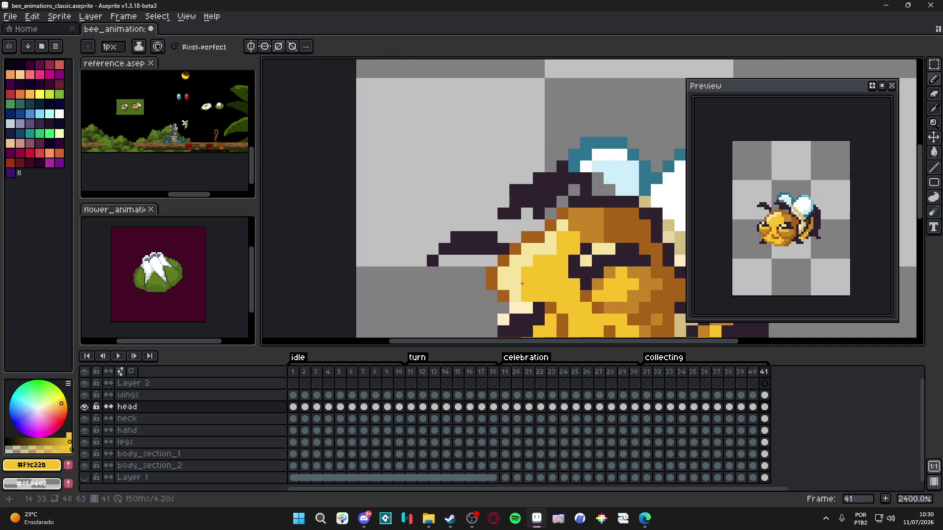
{"action": "left_click", "coordinate": [503, 245], "text": "alt"}
{"action": "scroll", "coordinate": [503, 260], "scroll_direction": "down", "scroll_amount": 1}
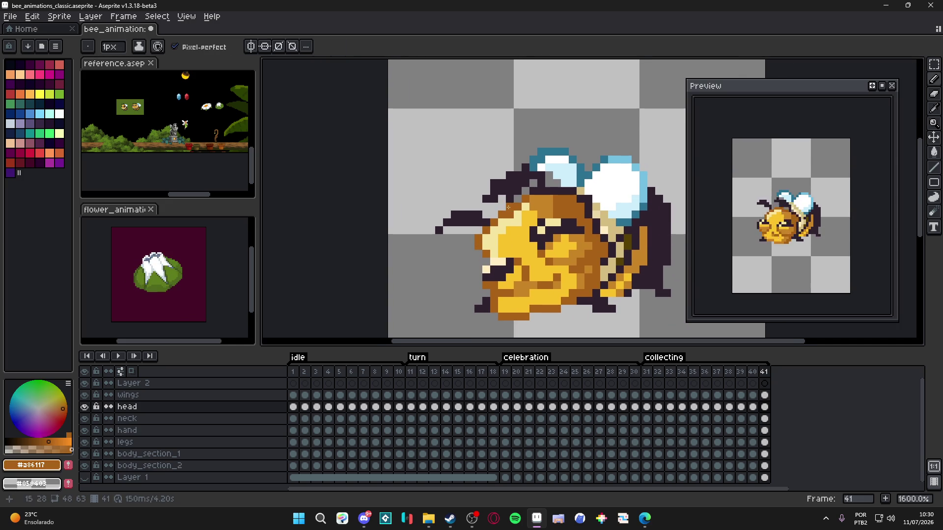
- Repaint the pixels left of the bee's face in brown and erase the stray ones
{"action": "key", "text": "alt"}
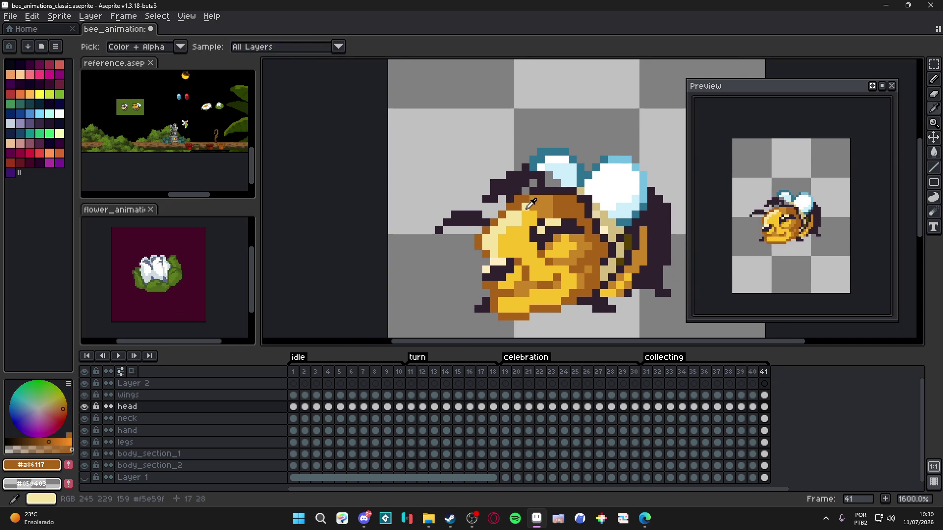
{"action": "left_click", "coordinate": [526, 208], "text": "alt"}
{"action": "left_click", "coordinate": [486, 236], "text": "alt"}
{"action": "left_click", "coordinate": [486, 238]}
{"action": "key", "text": "e"}
{"action": "left_click", "coordinate": [479, 246]}
{"action": "key", "text": "b"}
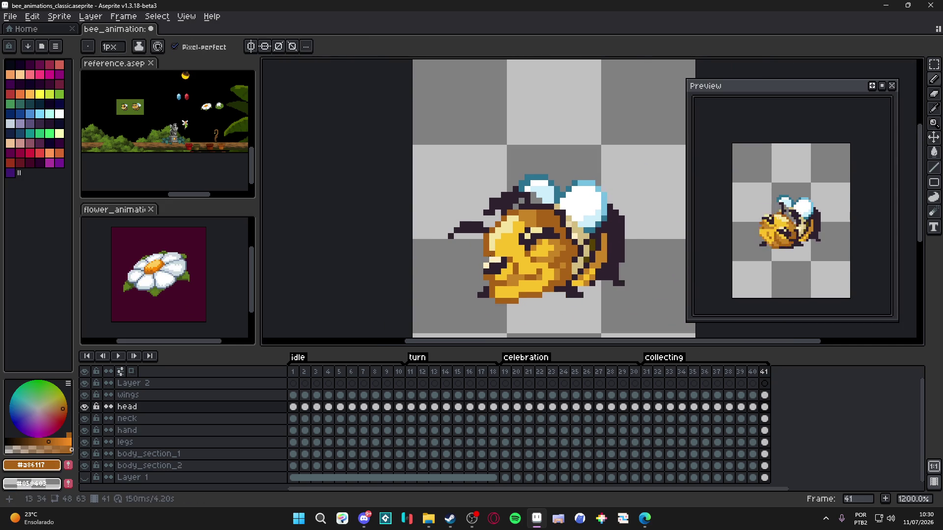
- Finish cleaning up the snout pixels with pencil and eraser, then check frame 31
{"action": "scroll", "coordinate": [493, 232], "scroll_direction": "down", "scroll_amount": 1}
{"action": "scroll", "coordinate": [493, 233], "scroll_direction": "up", "scroll_amount": 1}
{"action": "key", "text": "e"}
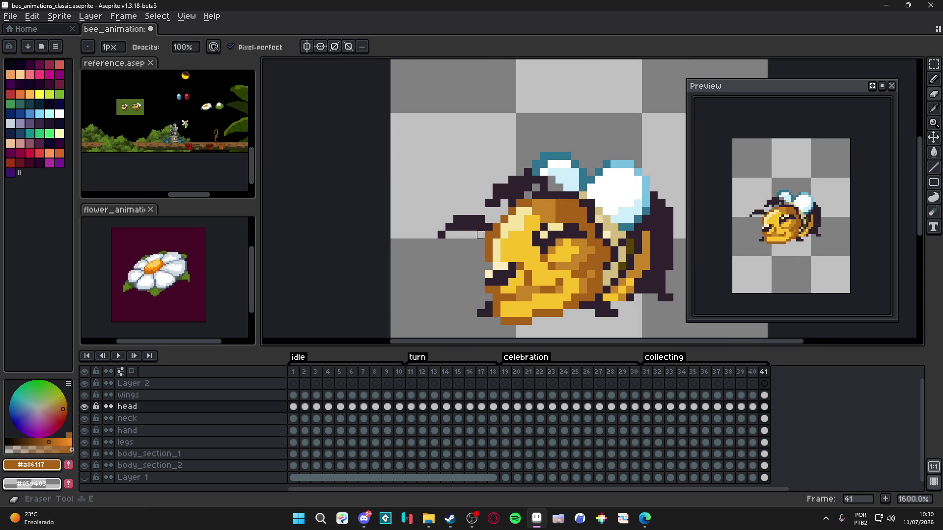
{"action": "scroll", "coordinate": [498, 237], "scroll_direction": "down", "scroll_amount": 1}
{"action": "scroll", "coordinate": [499, 237], "scroll_direction": "up", "scroll_amount": 1}
{"action": "key", "text": "b"}
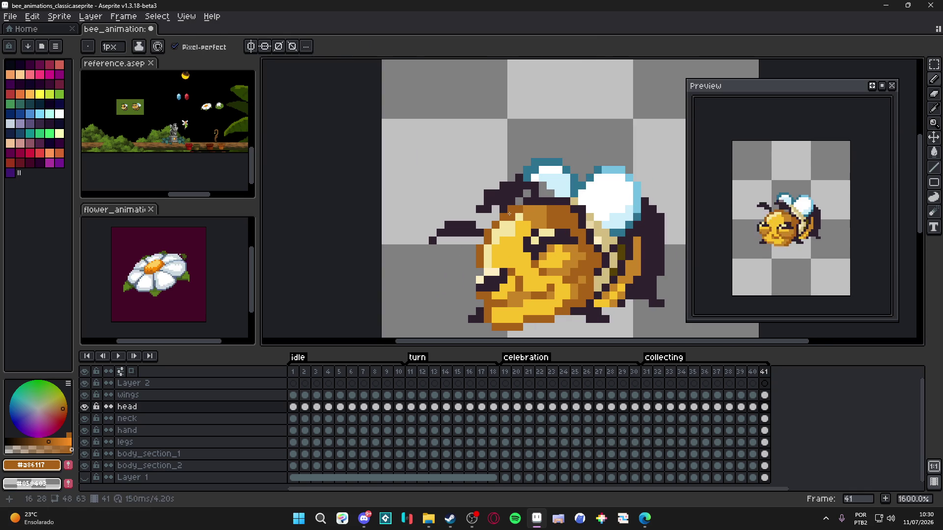
{"action": "key", "text": "e"}
{"action": "scroll", "coordinate": [522, 206], "scroll_direction": "down", "scroll_amount": 1}
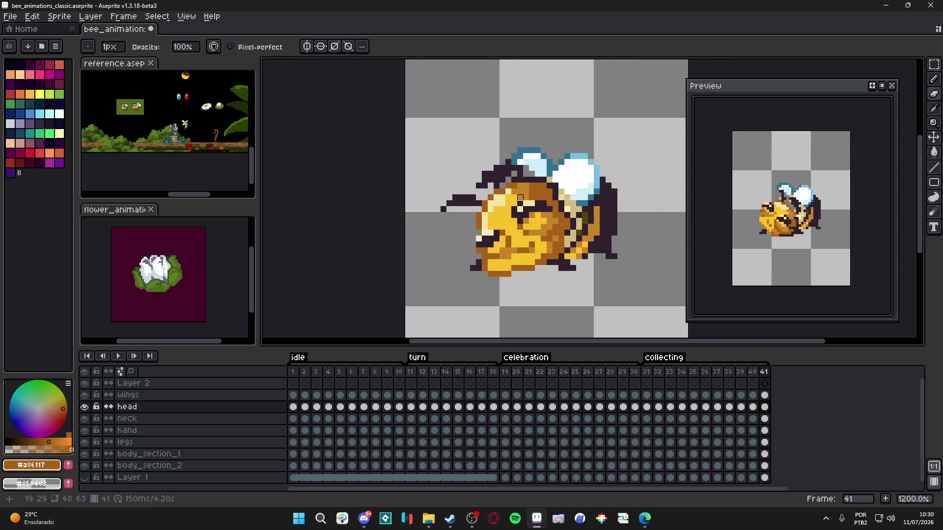
{"action": "scroll", "coordinate": [520, 186], "scroll_direction": "up", "scroll_amount": 3}
{"action": "key", "text": "b"}
{"action": "scroll", "coordinate": [514, 256], "scroll_direction": "down", "scroll_amount": 4}
{"action": "scroll", "coordinate": [510, 275], "scroll_direction": "up", "scroll_amount": 1}
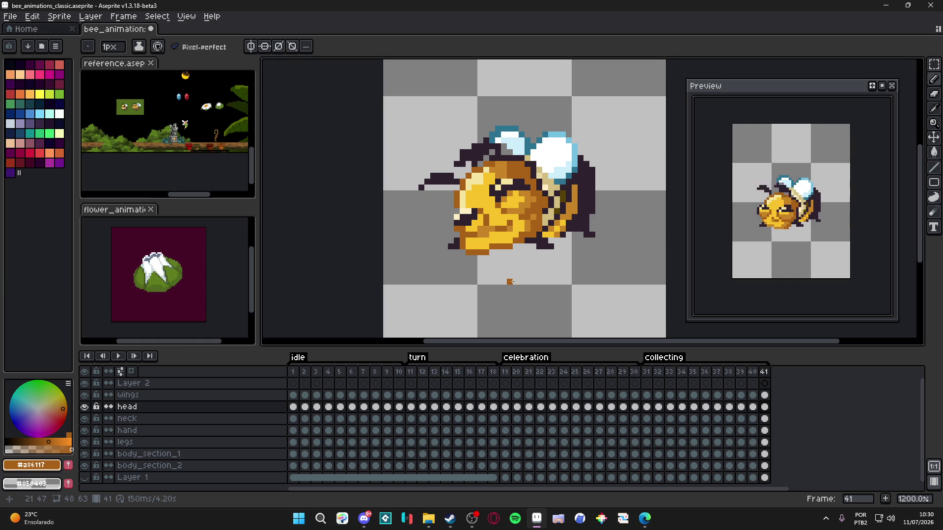
{"action": "left_click", "coordinate": [648, 371]}
- Check the durations of frames 34 and 40 in Frame Properties without changing them
{"action": "key", "text": "Right"}
{"action": "key", "text": "Right"}
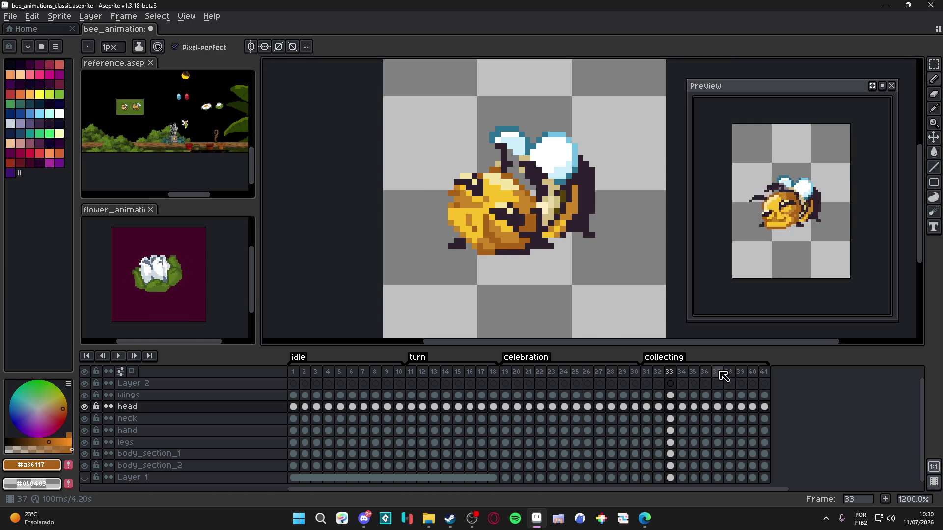
{"action": "left_click", "coordinate": [684, 372]}
{"action": "double_click", "coordinate": [687, 373]}
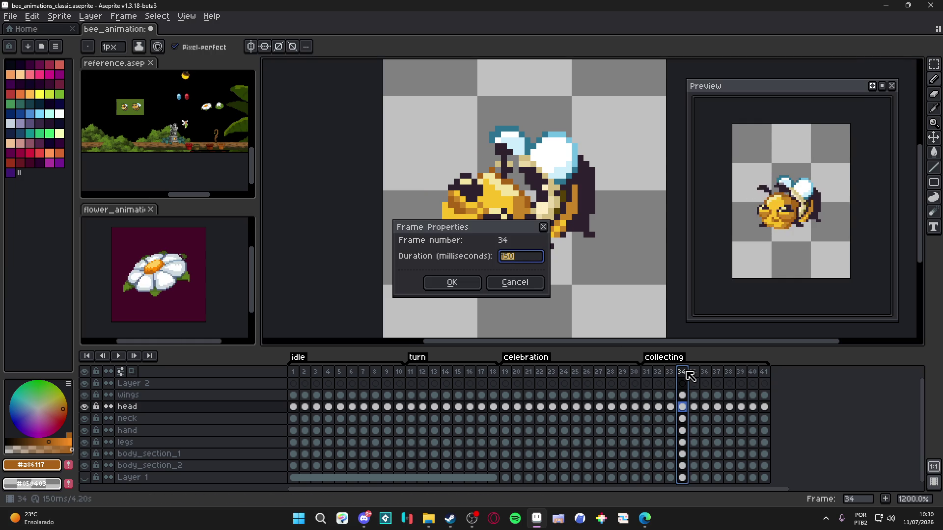
{"action": "left_click", "coordinate": [536, 279]}
{"action": "key", "text": "Left"}
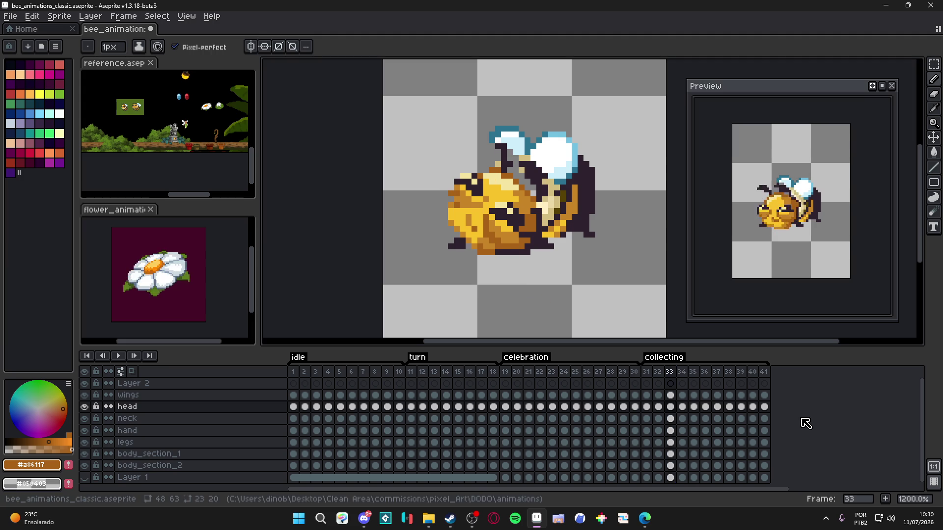
{"action": "left_click", "coordinate": [752, 374]}
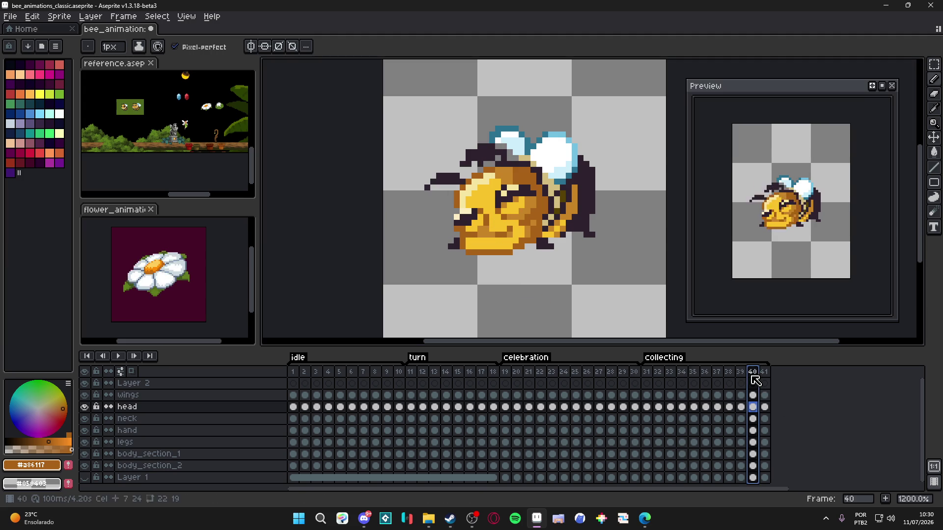
{"action": "double_click", "coordinate": [754, 372]}
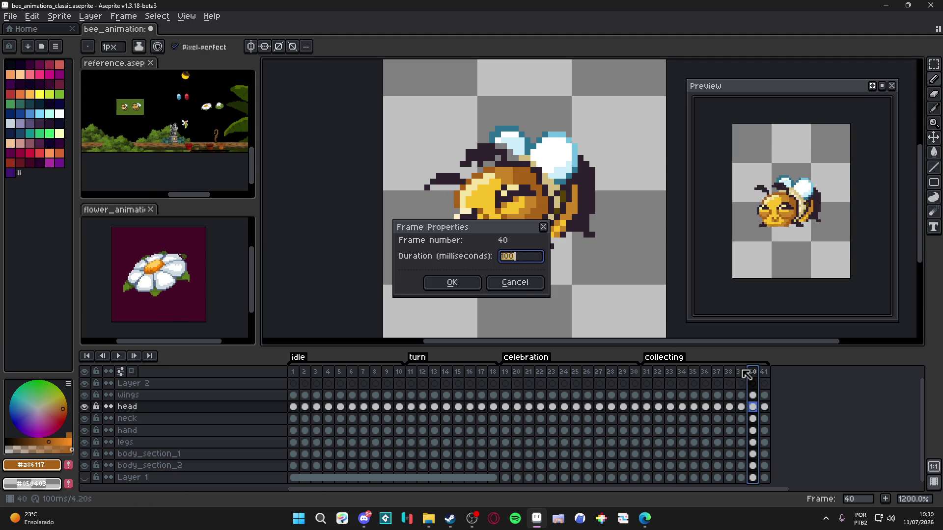
{"action": "left_click", "coordinate": [512, 288]}
- Compare the last frames' poses and delete the old frame 40
{"action": "key", "text": "Right"}
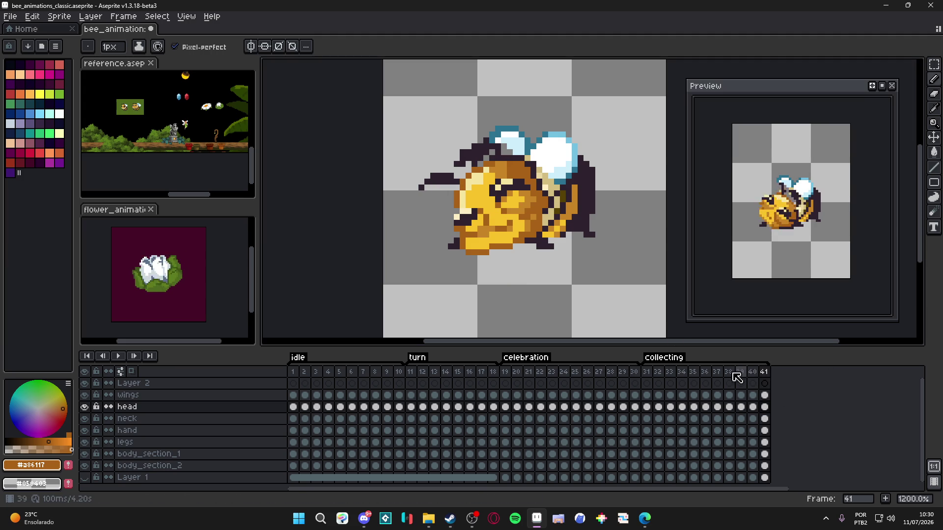
{"action": "key", "text": "Left"}
{"action": "key", "text": "Left"}
{"action": "key", "text": "Left"}
{"action": "key", "text": "Right"}
{"action": "key", "text": "Right"}
{"action": "key", "text": "Left"}
{"action": "key", "text": "Right"}
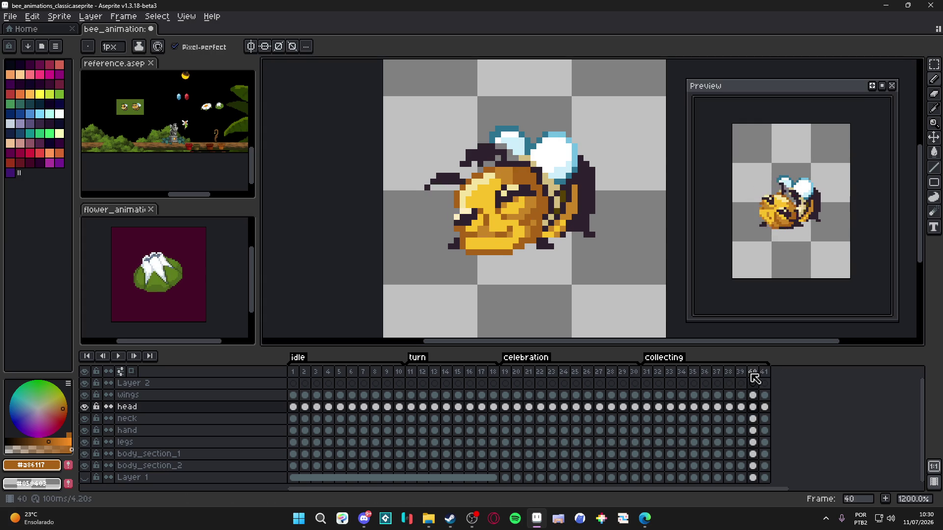
{"action": "key", "text": "alt+BackSpace"}
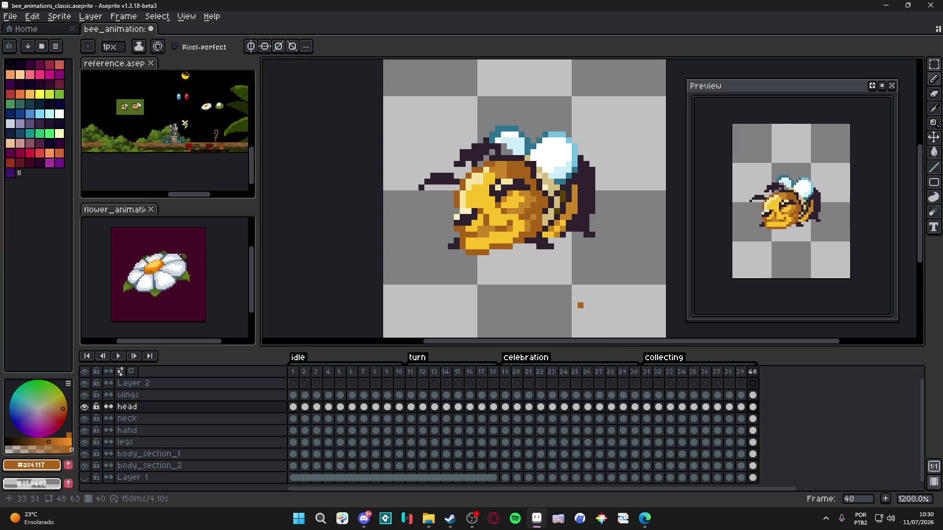
- Step through the collecting frames and sample the dark outline colour #2c222f
{"action": "left_click", "coordinate": [648, 376]}
{"action": "left_click", "coordinate": [658, 376]}
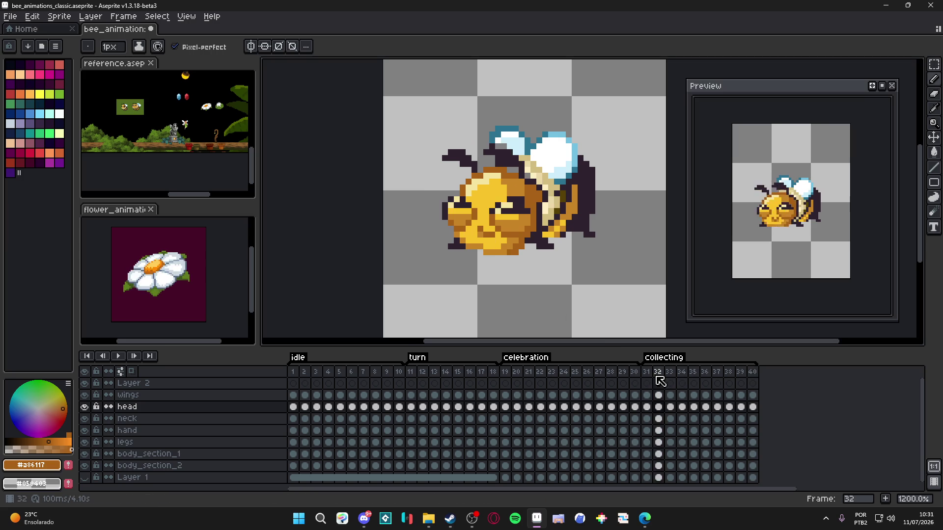
{"action": "left_click", "coordinate": [669, 376]}
{"action": "key", "text": "Right"}
{"action": "key", "text": "Right"}
{"action": "key", "text": "Right"}
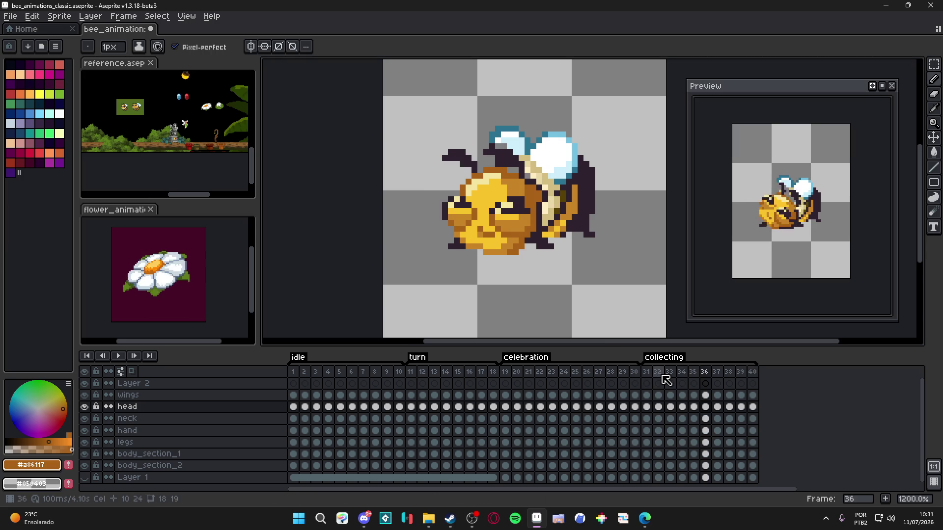
{"action": "key", "text": "Right"}
{"action": "key", "text": "Right"}
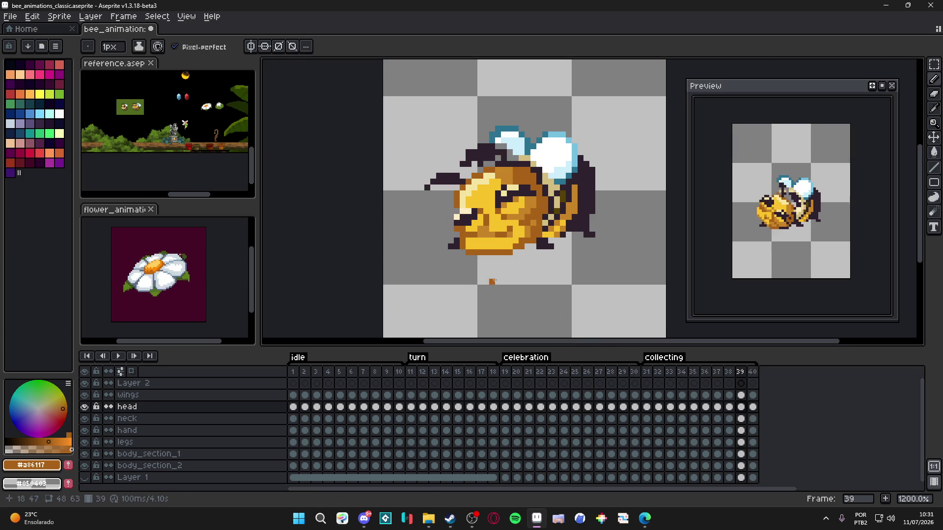
{"action": "scroll", "coordinate": [549, 239], "scroll_direction": "up", "scroll_amount": 1}
{"action": "left_click", "coordinate": [549, 239], "text": "alt"}
- Place a dark pixel at the bee's lower left on frame 40, correcting its position
{"action": "left_click", "coordinate": [449, 255]}
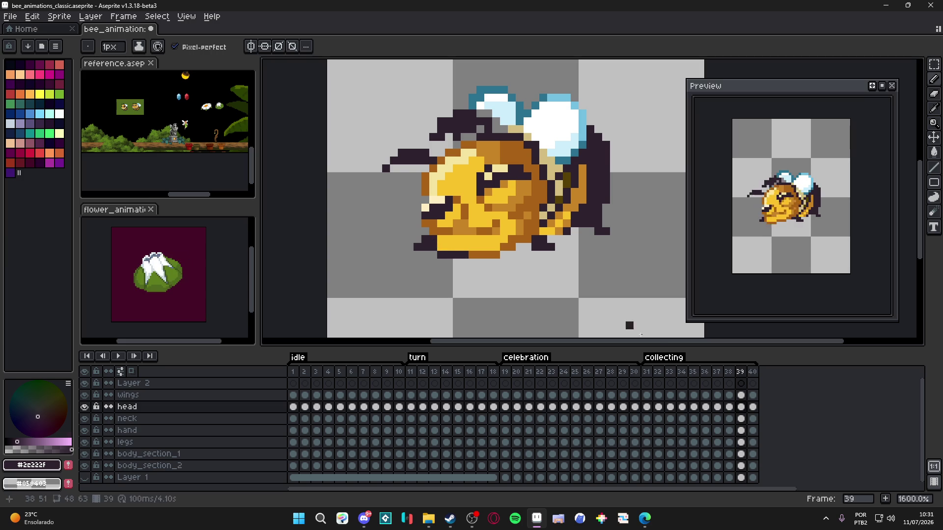
{"action": "key", "text": "Right"}
{"action": "left_click", "coordinate": [435, 252]}
{"action": "key", "text": "ctrl+z"}
{"action": "left_click", "coordinate": [441, 254]}
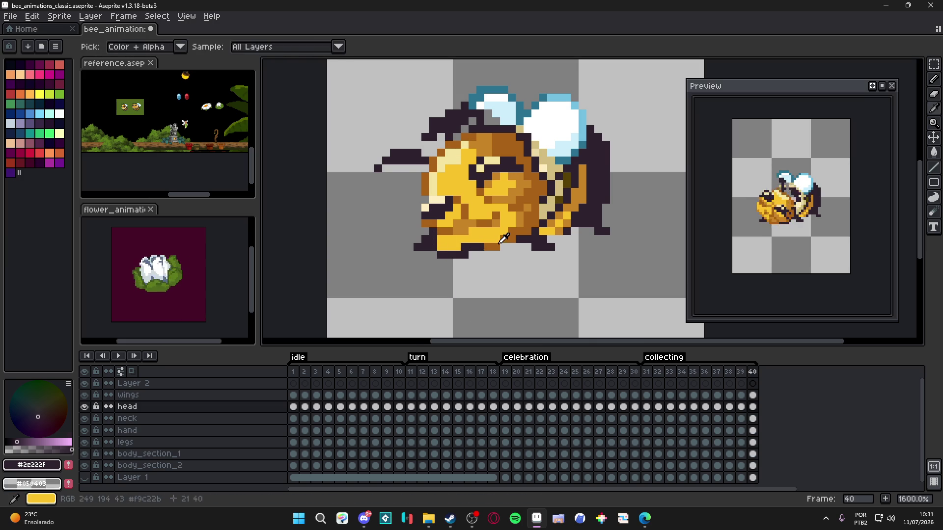
- Undo a trial brown pixel and paint a dark outline pixel on the head instead
{"action": "left_click", "coordinate": [496, 238], "text": "alt"}
{"action": "left_click", "coordinate": [451, 265]}
{"action": "scroll", "coordinate": [507, 296], "scroll_direction": "down", "scroll_amount": 3}
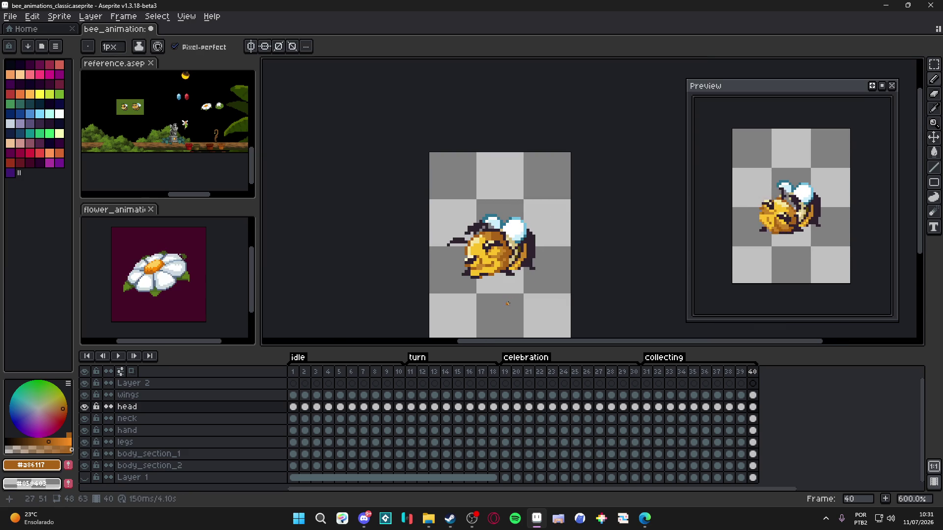
{"action": "scroll", "coordinate": [507, 304], "scroll_direction": "up", "scroll_amount": 3}
{"action": "key", "text": "ctrl+z"}
{"action": "key", "text": "ctrl+z"}
{"action": "key", "text": "ctrl+z"}
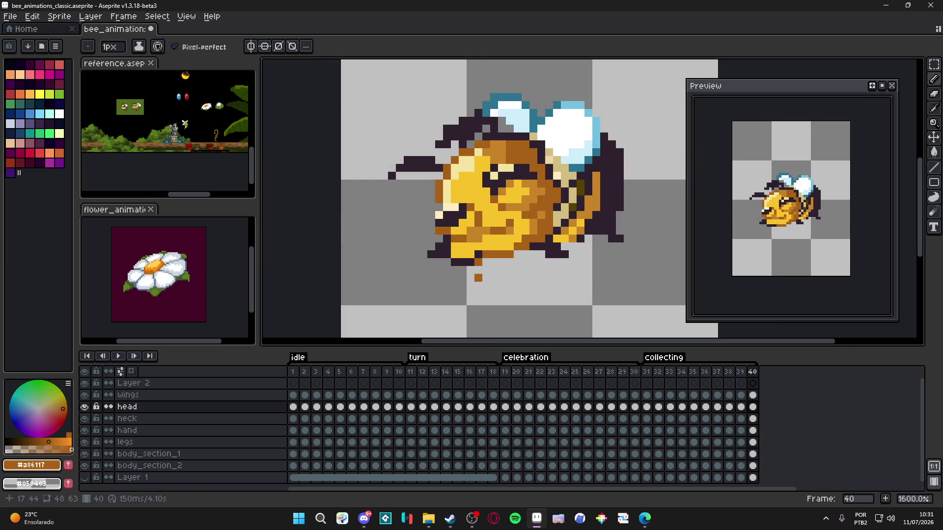
{"action": "scroll", "coordinate": [484, 271], "scroll_direction": "up", "scroll_amount": 3}
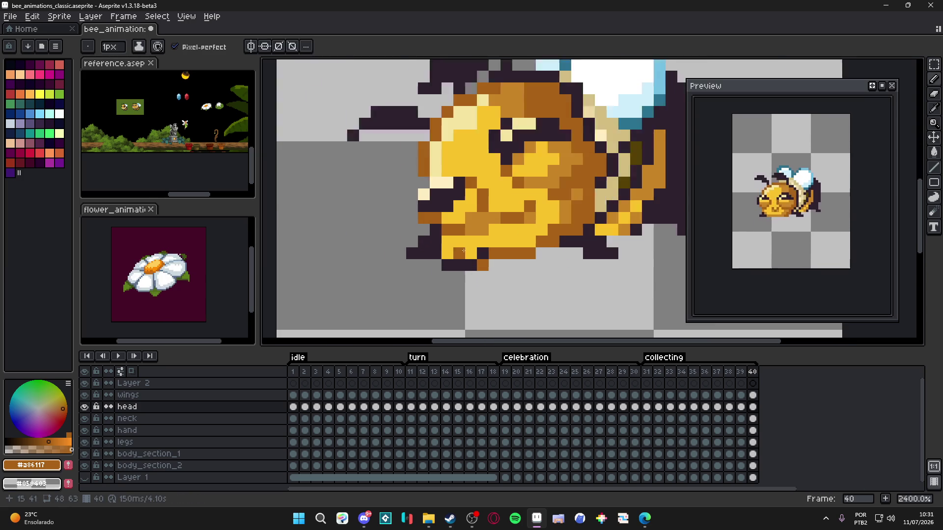
{"action": "left_click", "coordinate": [475, 269], "text": "alt"}
{"action": "left_click", "coordinate": [511, 256]}
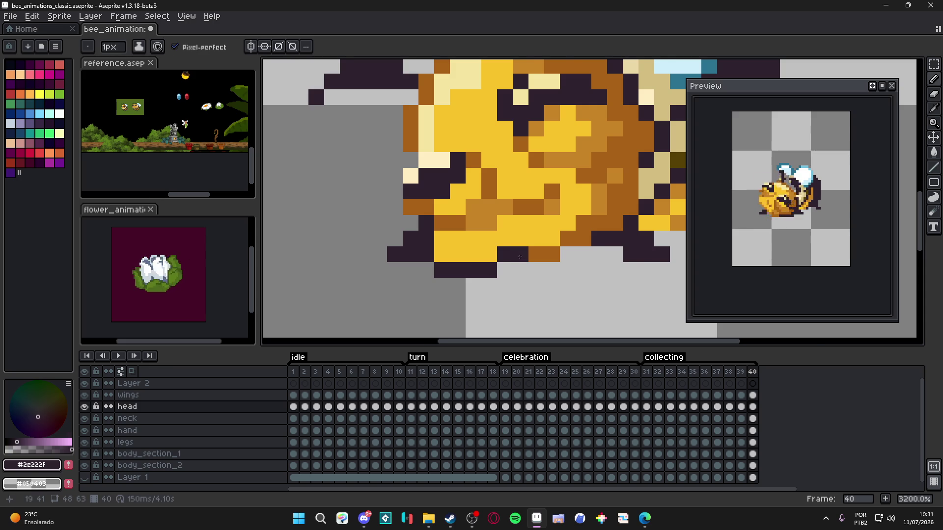
- Review frames 39, 38, 40 and 31, then step through the collecting frames to frame 38
{"action": "scroll", "coordinate": [564, 294], "scroll_direction": "down", "scroll_amount": 4}
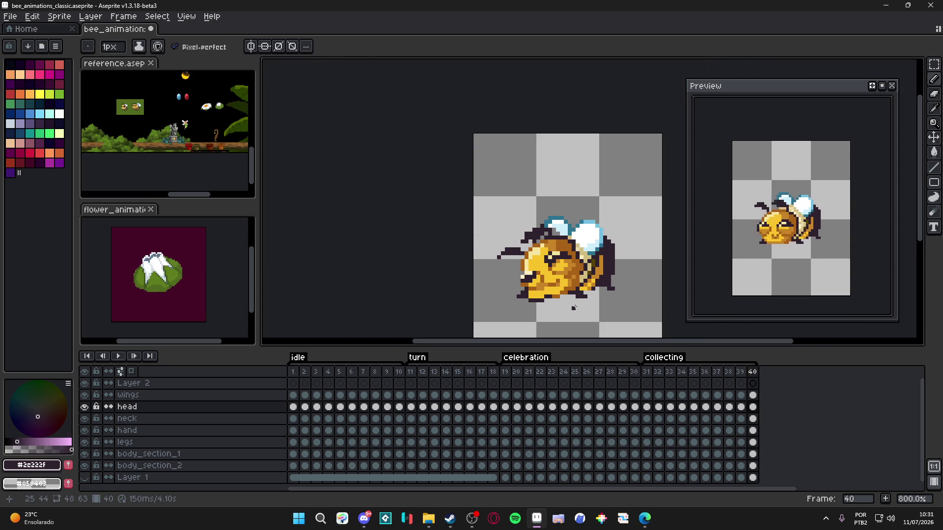
{"action": "left_click", "coordinate": [741, 374]}
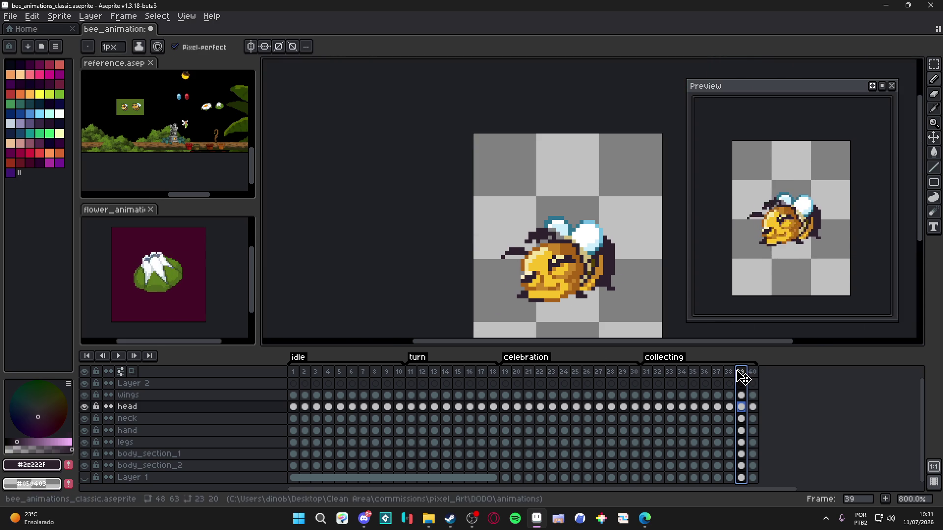
{"action": "left_click", "coordinate": [731, 372]}
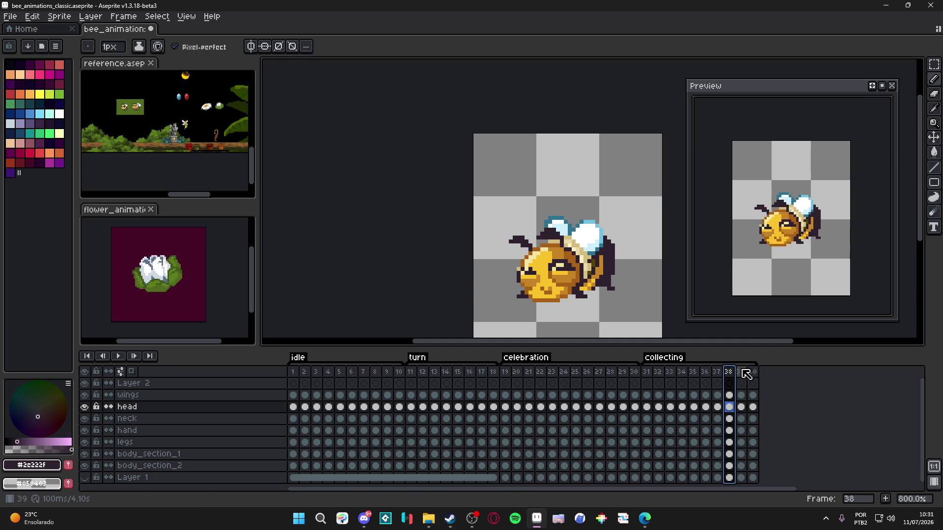
{"action": "left_click", "coordinate": [741, 372]}
{"action": "left_click", "coordinate": [753, 373]}
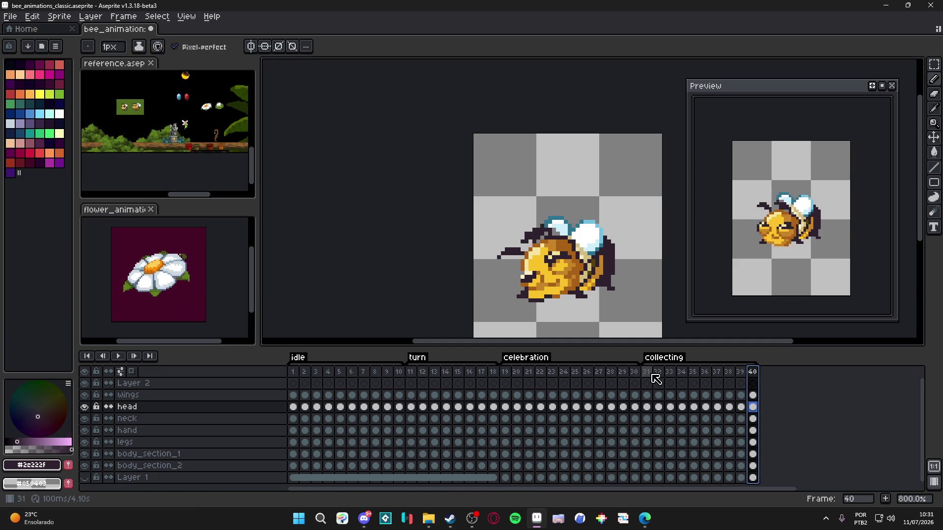
{"action": "left_click", "coordinate": [647, 372]}
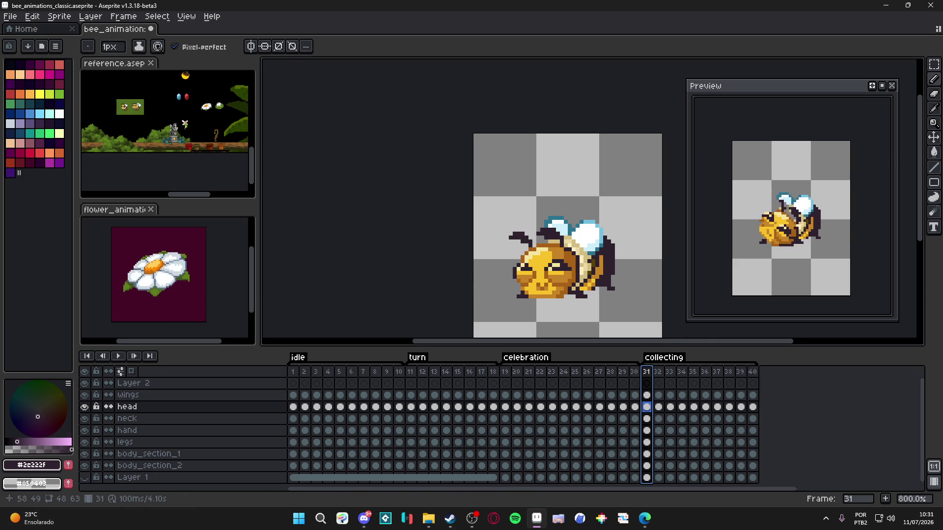
{"action": "key", "text": "Right"}
{"action": "key", "text": "Right"}
{"action": "key", "text": "Right"}
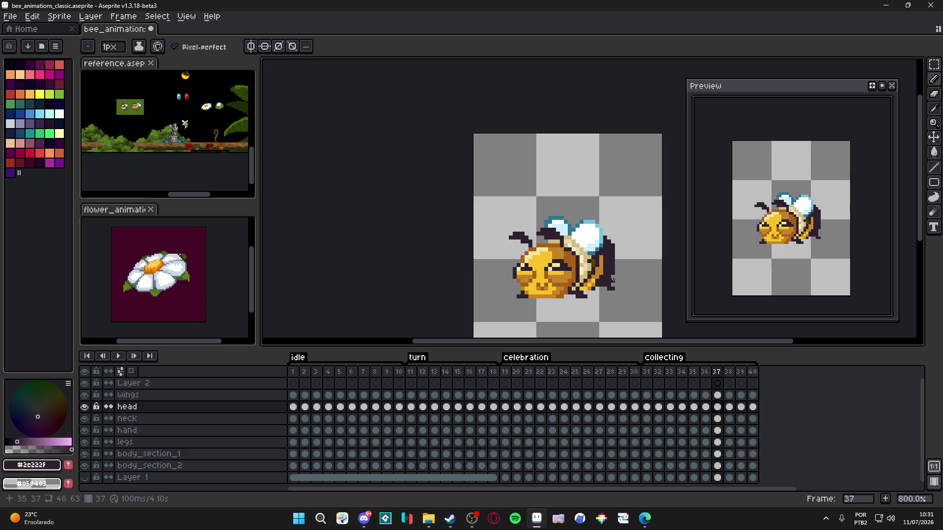
{"action": "key", "text": "Left"}
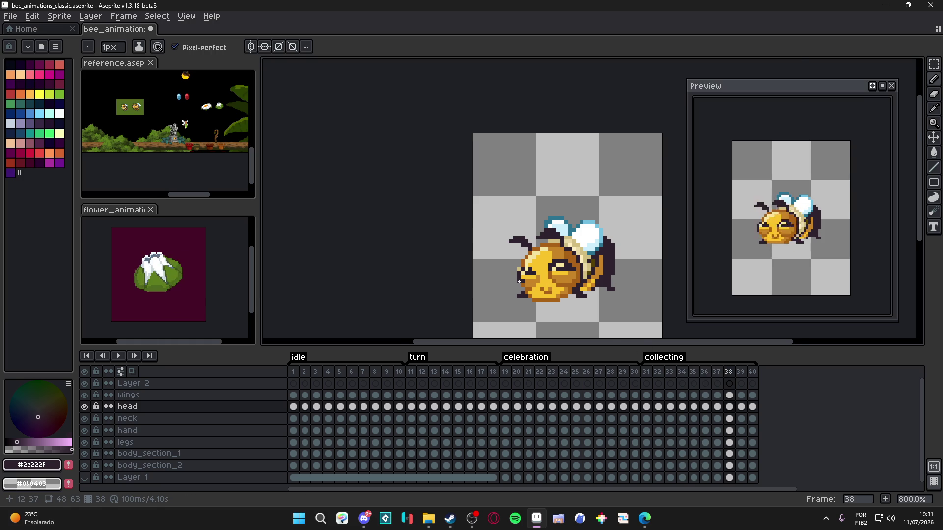
{"action": "scroll", "coordinate": [524, 284], "scroll_direction": "up", "scroll_amount": 2}
- Select the neck layer and step through frames 39, 38 and the earlier collecting frames
{"action": "left_click", "coordinate": [504, 273], "text": "ctrl"}
{"action": "key", "text": "e"}
{"action": "scroll", "coordinate": [479, 242], "scroll_direction": "down", "scroll_amount": 1}
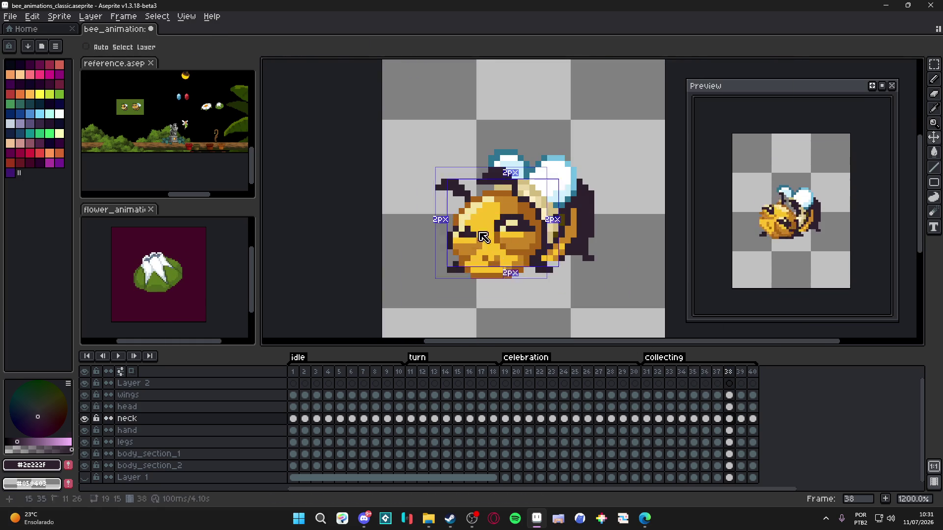
{"action": "key", "text": "Right"}
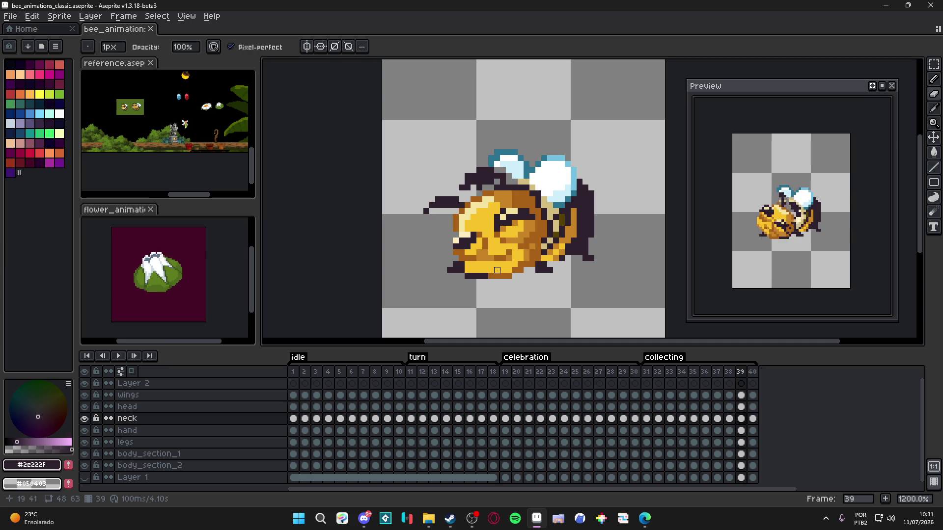
{"action": "key", "text": "Left"}
{"action": "key", "text": "Left"}
{"action": "key", "text": "Left"}
{"action": "key", "text": "Left"}
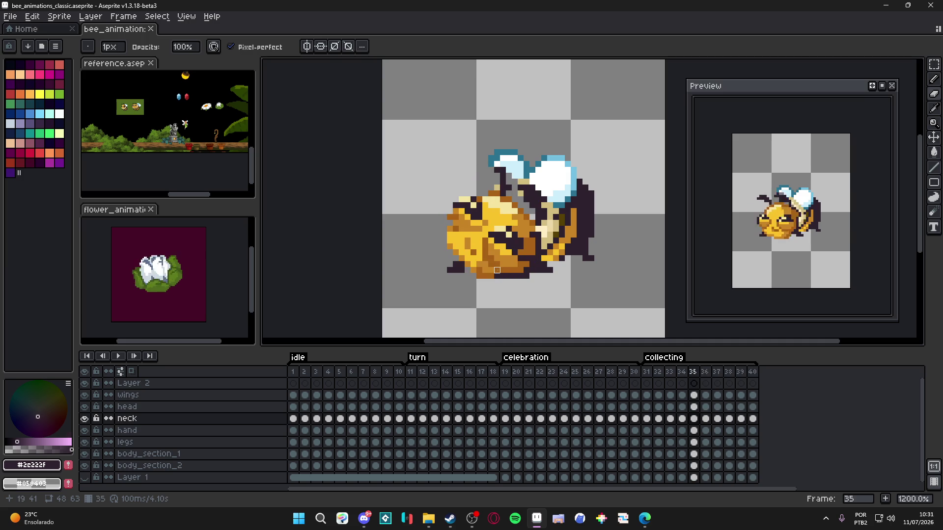
{"action": "key", "text": "Left"}
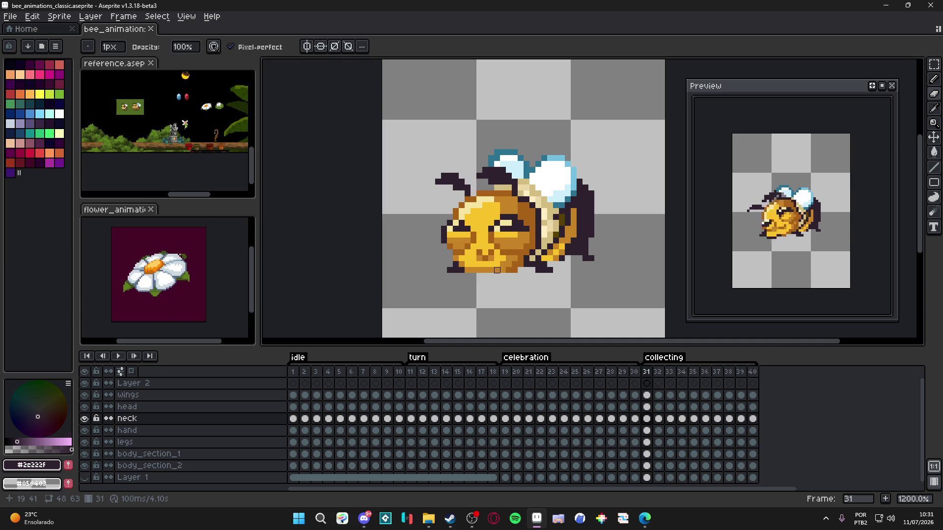
- Select the head layer on frame 31 and pick its yellow #F9C22B
{"action": "scroll", "coordinate": [479, 217], "scroll_direction": "up", "scroll_amount": 2}
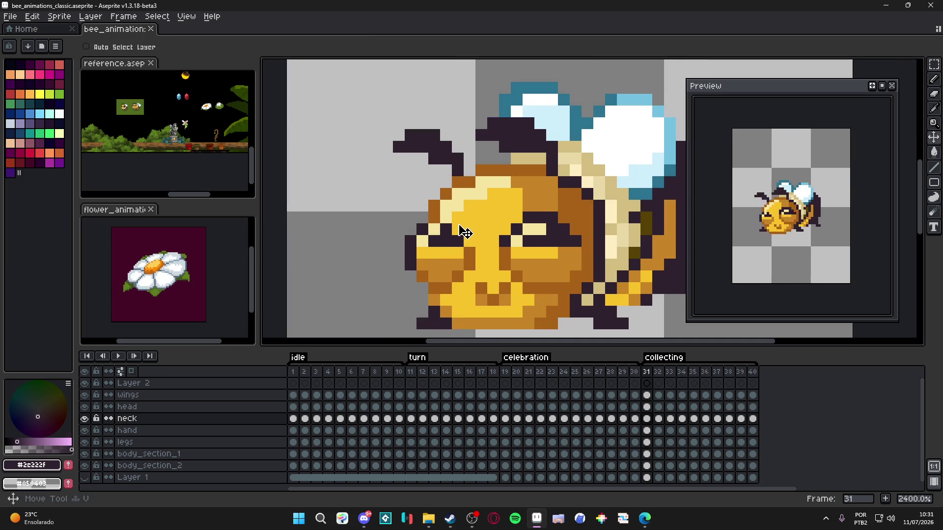
{"action": "left_click", "coordinate": [492, 257], "text": "ctrl"}
{"action": "left_click", "coordinate": [493, 257], "text": "alt"}
{"action": "scroll", "coordinate": [493, 256], "scroll_direction": "down", "scroll_amount": 2}
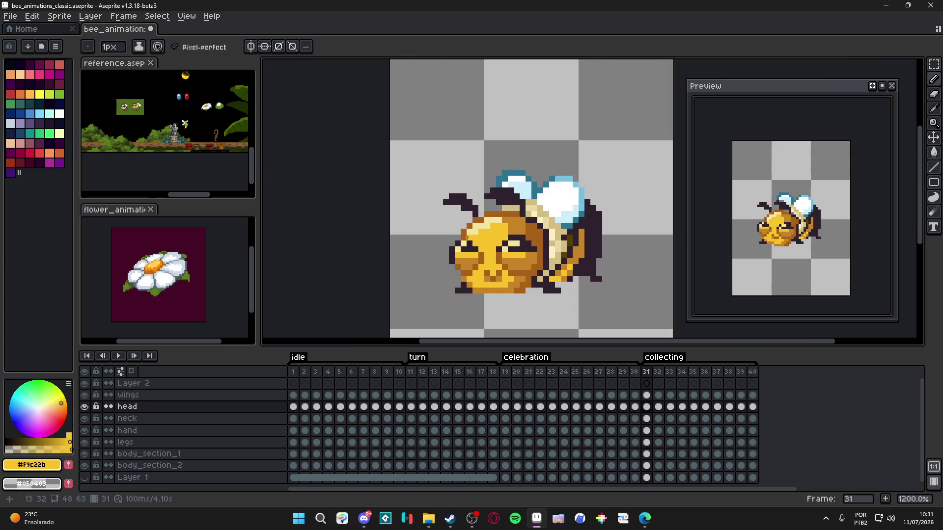
- Step through collecting frames 33 to 39 to review the head motion
{"action": "scroll", "coordinate": [492, 240], "scroll_direction": "up", "scroll_amount": 2}
{"action": "key", "text": "Right"}
{"action": "key", "text": "Right"}
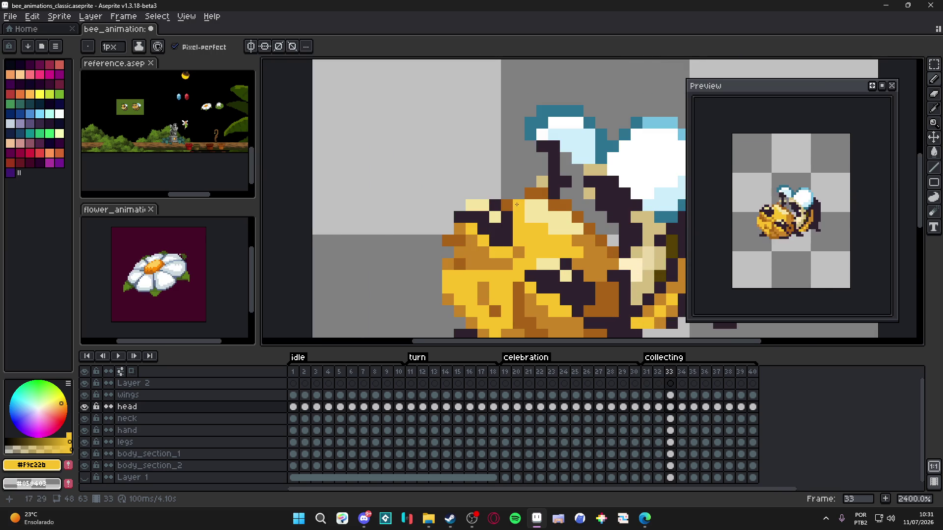
{"action": "key", "text": "Right"}
{"action": "scroll", "coordinate": [540, 230], "scroll_direction": "down", "scroll_amount": 2}
{"action": "key", "text": "Right"}
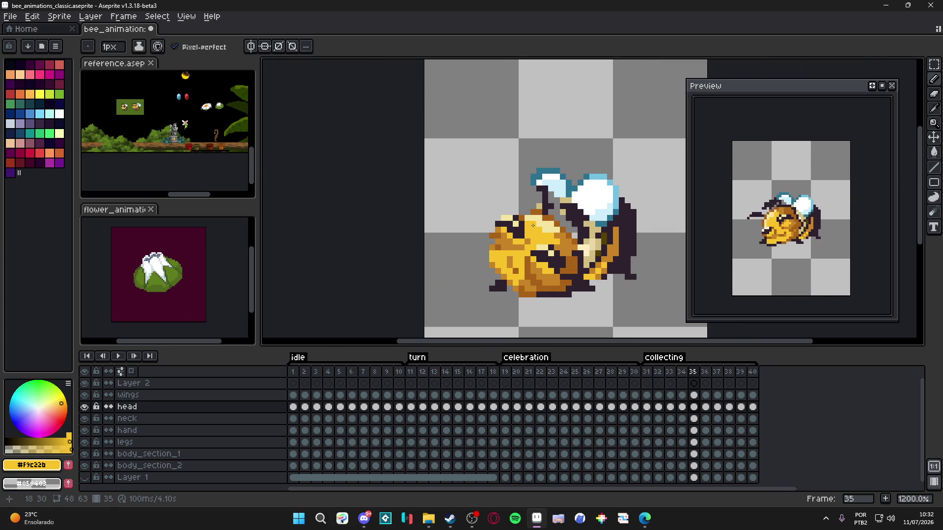
{"action": "key", "text": "Right"}
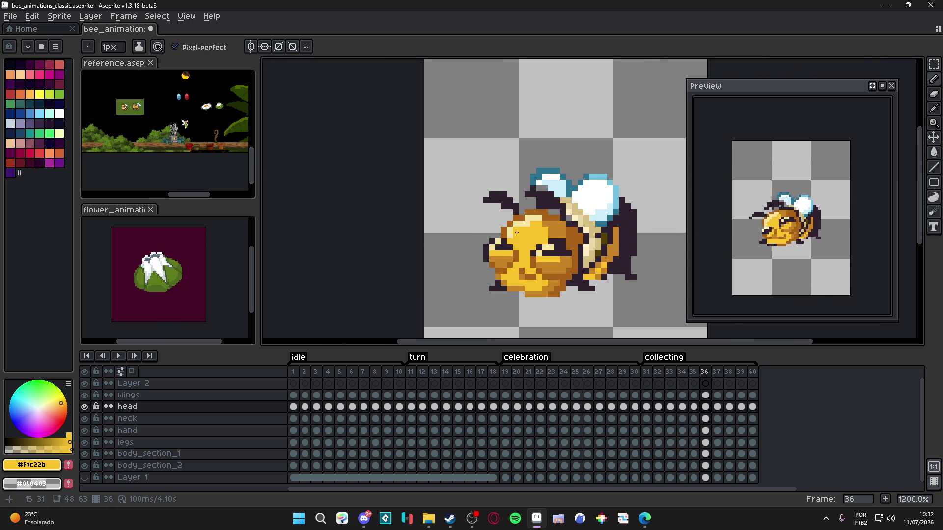
{"action": "key", "text": "Right"}
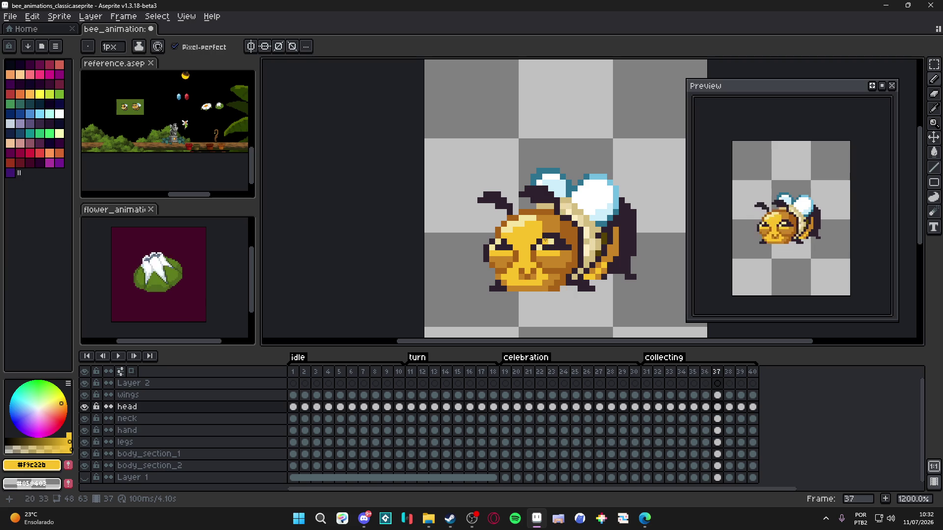
{"action": "key", "text": "Right"}
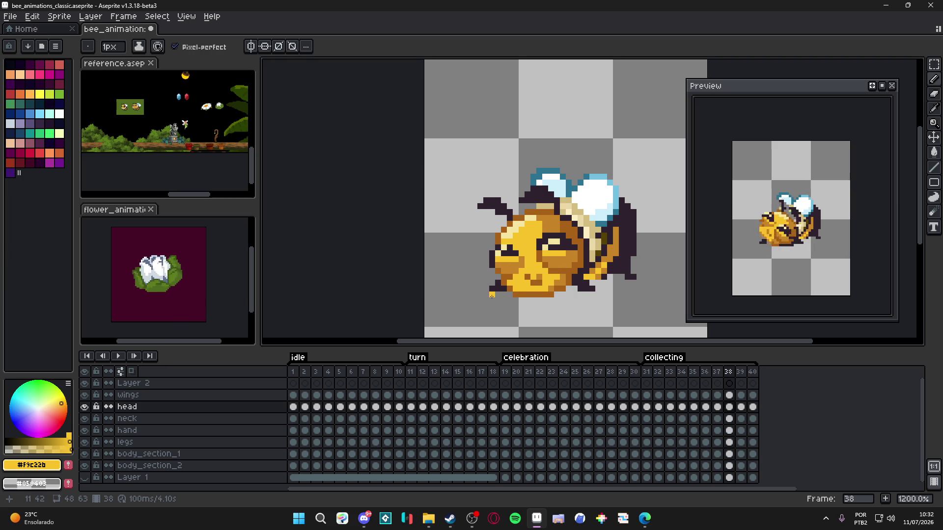
{"action": "key", "text": "Right"}
{"action": "scroll", "coordinate": [500, 319], "scroll_direction": "down", "scroll_amount": 3}
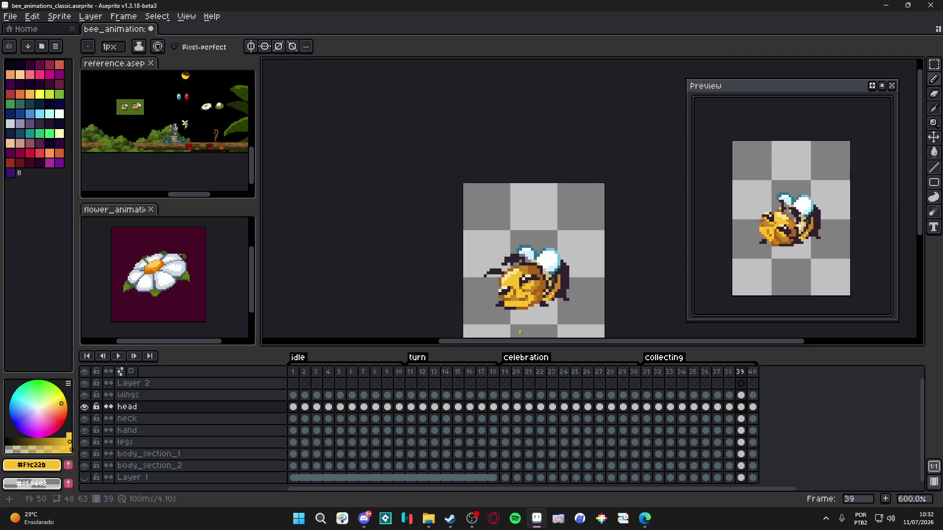
{"action": "scroll", "coordinate": [500, 279], "scroll_direction": "up", "scroll_amount": 3}
- Jump to frames 1 and 40, scrub the timeline, and return to frame 33
{"action": "key", "text": "Home"}
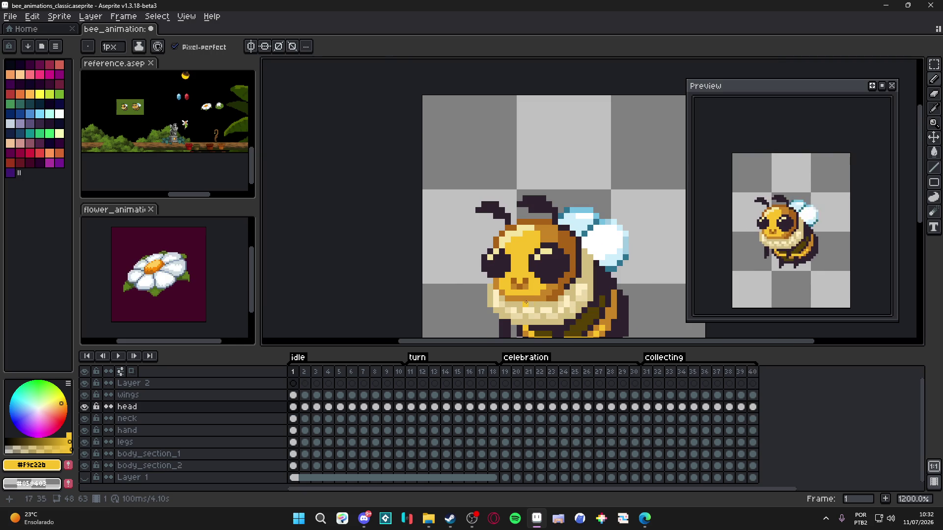
{"action": "key", "text": "End"}
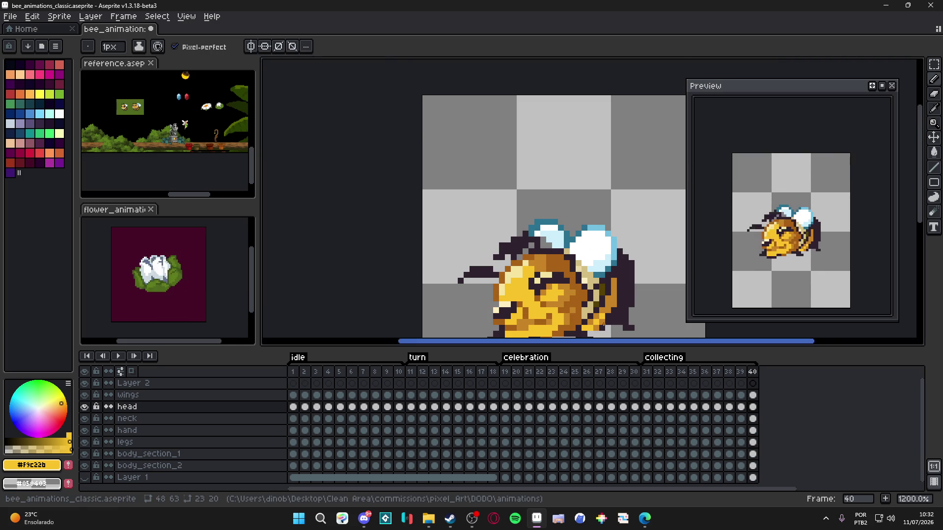
{"action": "scroll", "coordinate": [614, 339], "scroll_direction": "down", "scroll_amount": 2}
{"action": "left_click_drag", "start_coordinate": [693, 372], "coordinate": [698, 367]}
{"action": "key", "text": "Right"}
{"action": "key", "text": "Right"}
{"action": "key", "text": "Right"}
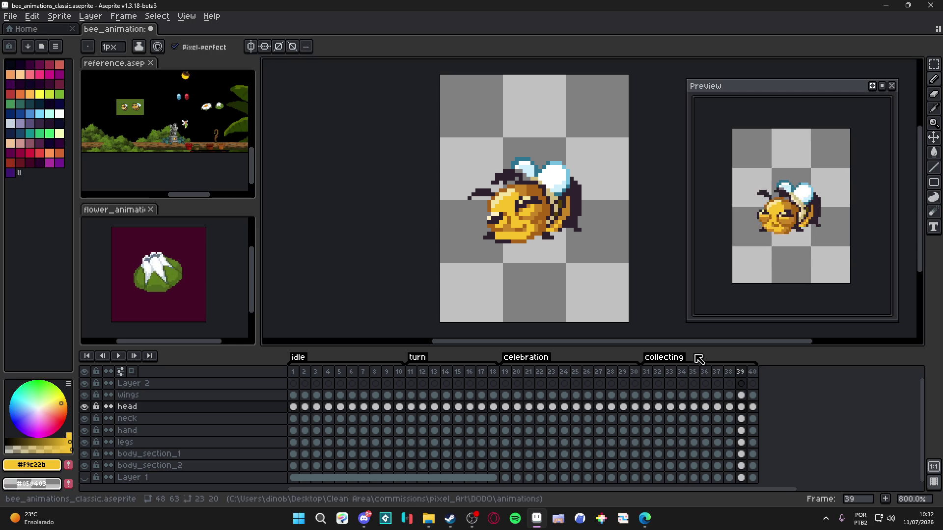
{"action": "key", "text": "Right"}
{"action": "key", "text": "Right"}
{"action": "key", "text": "Left"}
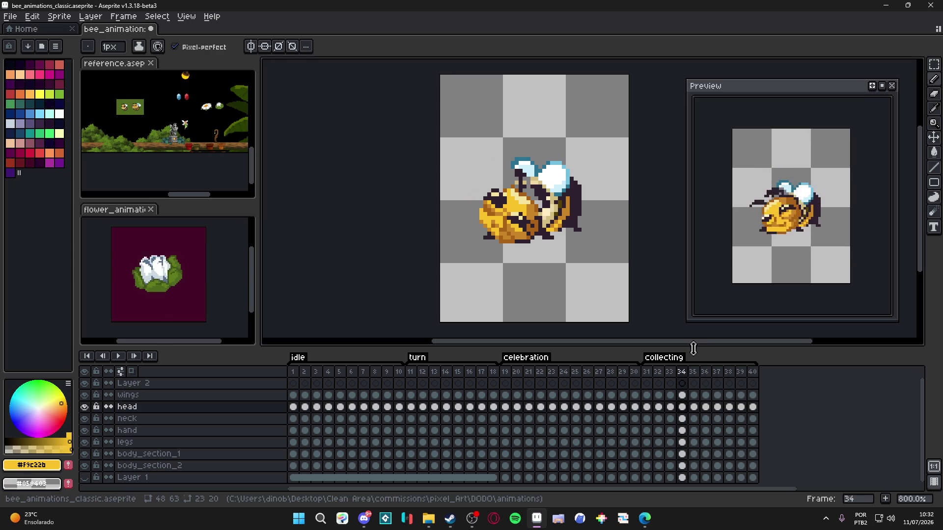
{"action": "key", "text": "Left"}
{"action": "key", "text": "Left"}
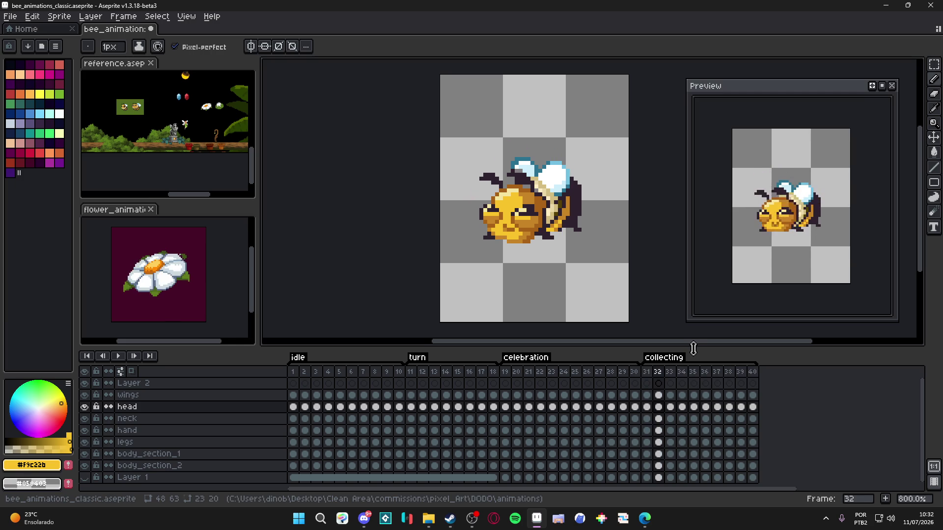
{"action": "key", "text": "Right"}
{"action": "scroll", "coordinate": [508, 184], "scroll_direction": "up", "scroll_amount": 3}
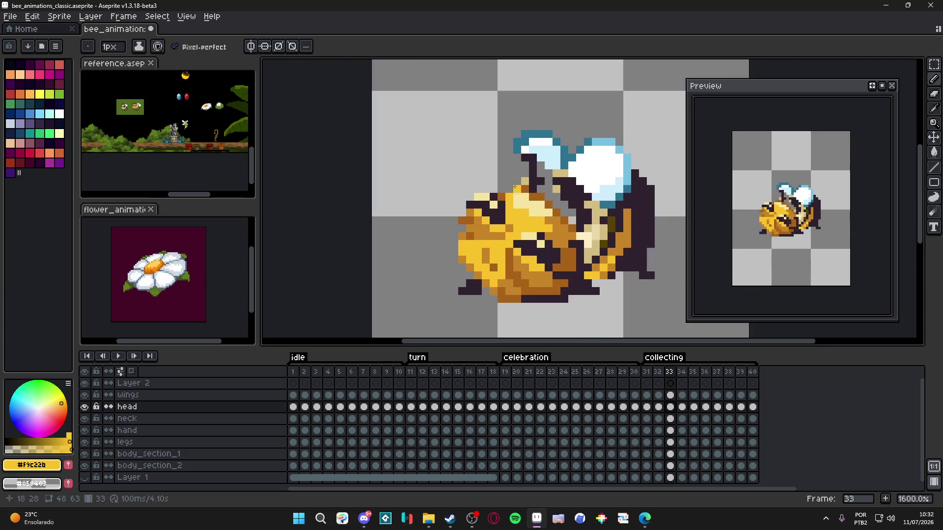
- Repaint frame 34's head highlights with sampled yellows #F9C22B and #F5E59F, ending on frame 36
{"action": "left_click", "coordinate": [521, 190], "text": "alt"}
{"action": "left_click", "coordinate": [533, 206], "text": "alt"}
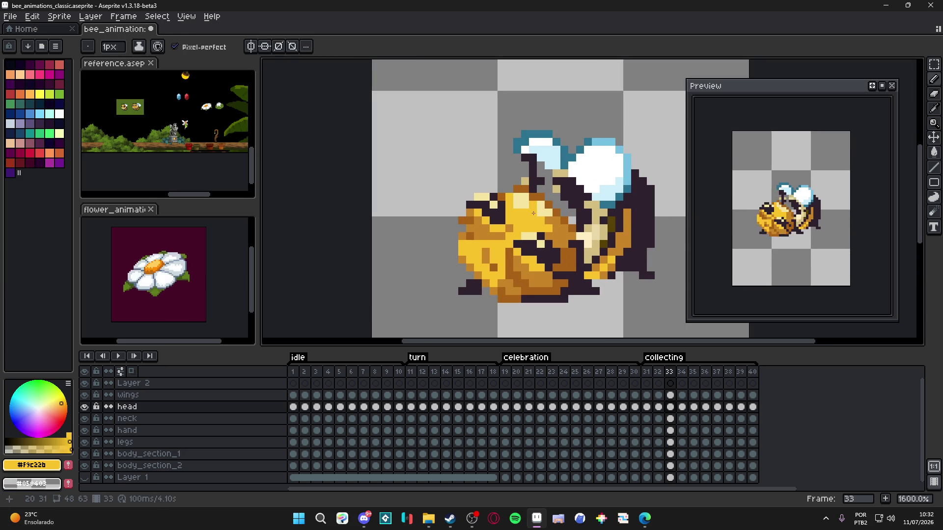
{"action": "left_click", "coordinate": [520, 200], "text": "alt"}
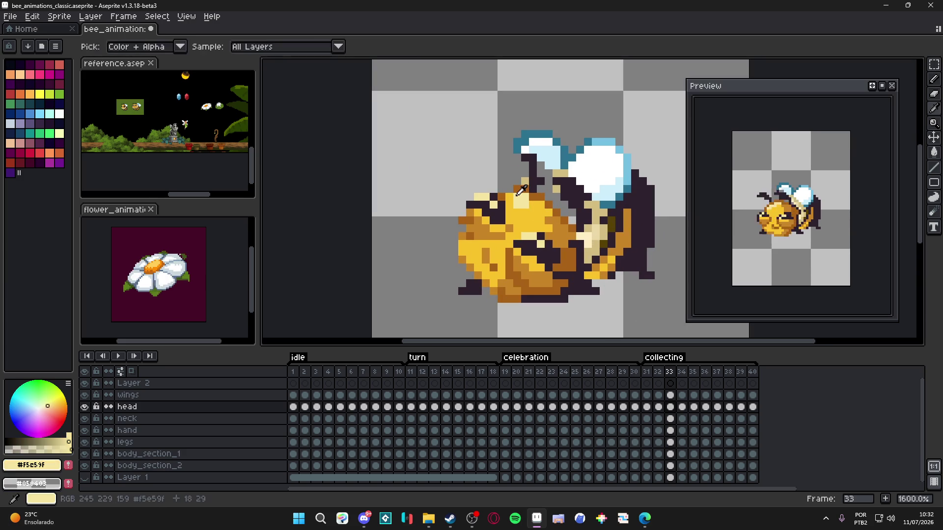
{"action": "key", "text": "Right"}
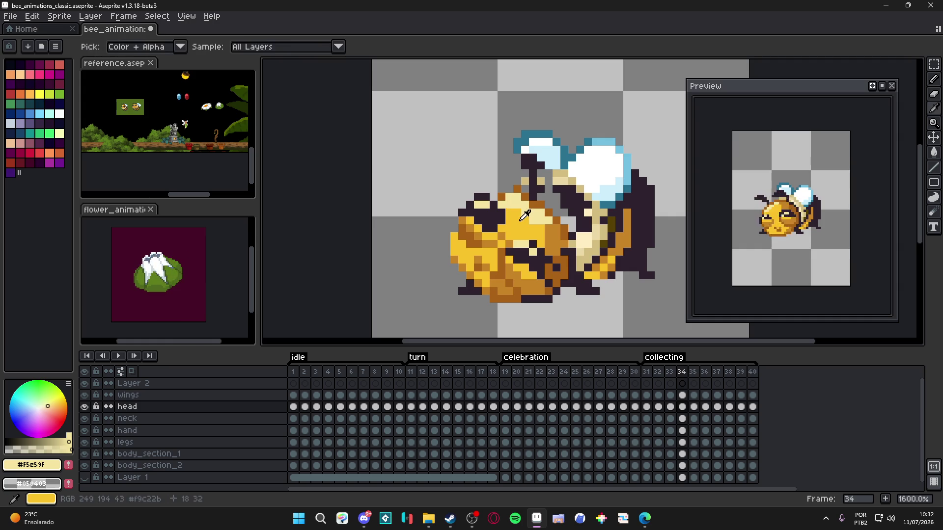
{"action": "left_click", "coordinate": [535, 214], "text": "alt"}
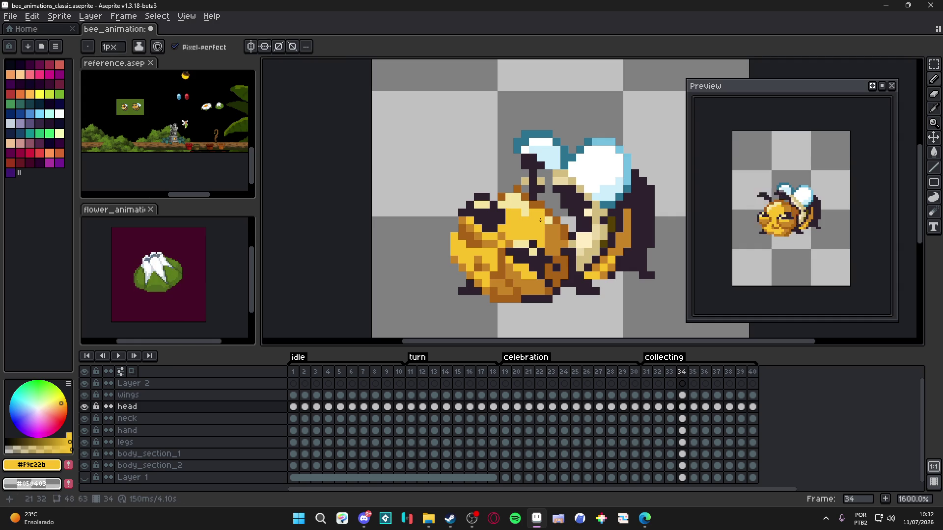
{"action": "left_click", "coordinate": [546, 226], "text": "alt"}
{"action": "scroll", "coordinate": [545, 235], "scroll_direction": "down", "scroll_amount": 1}
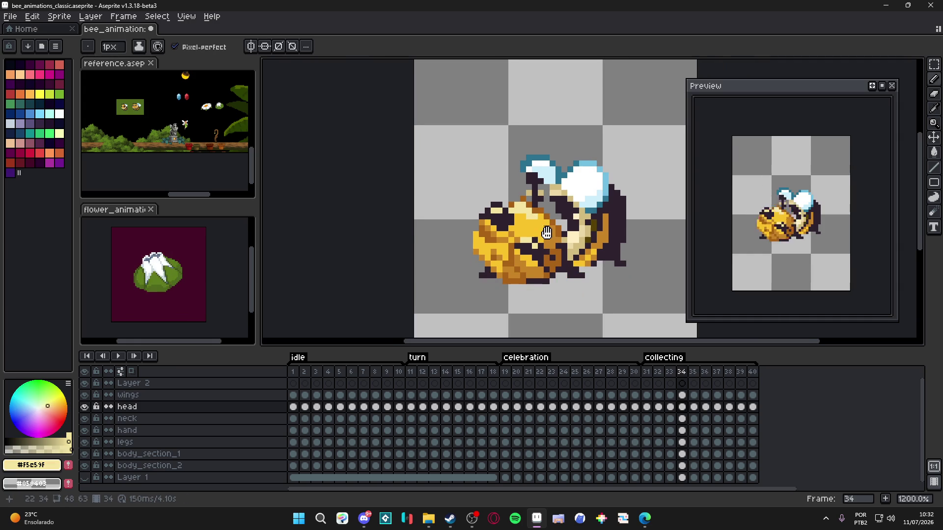
{"action": "key", "text": "Right"}
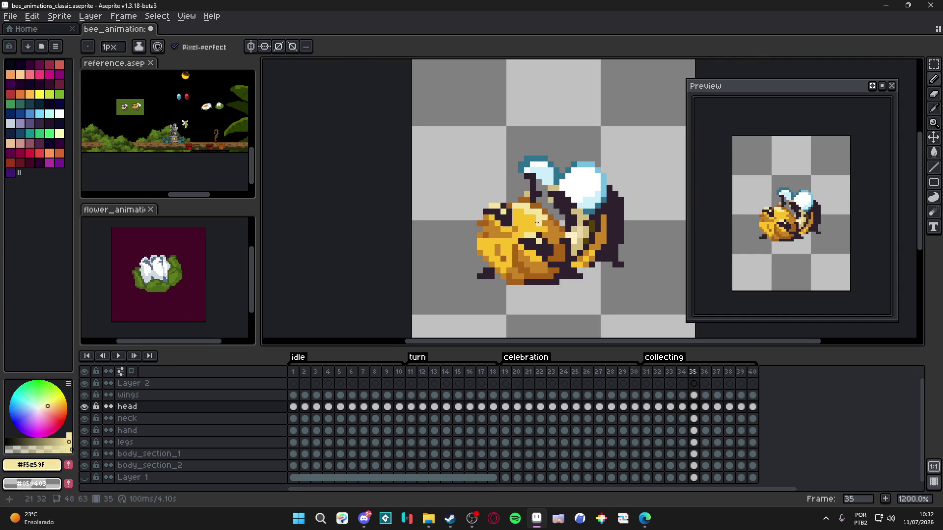
{"action": "left_click", "coordinate": [536, 224], "text": "alt"}
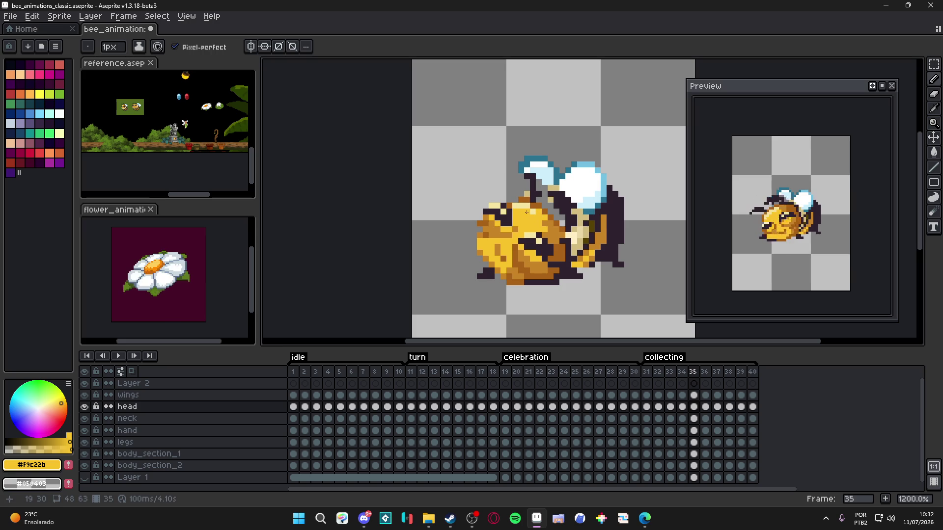
{"action": "key", "text": "Right"}
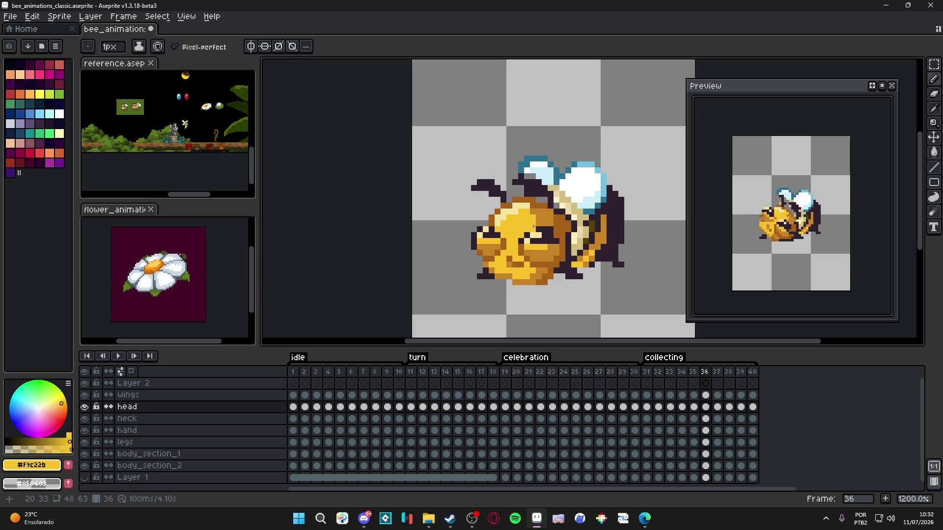
- Return to frame 35 and paint an orange pixel on the bee's head
{"action": "key", "text": "Left"}
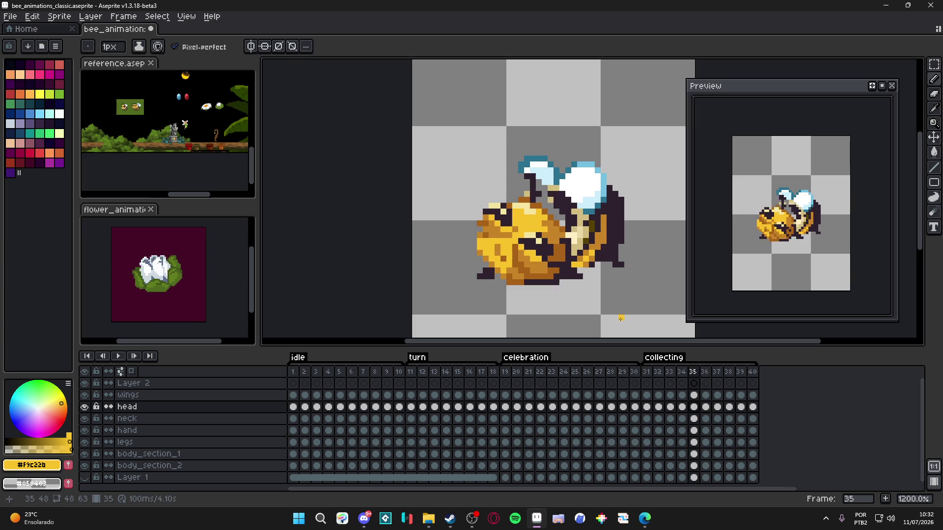
{"action": "scroll", "coordinate": [564, 244], "scroll_direction": "up", "scroll_amount": 1}
{"action": "left_click", "coordinate": [541, 225], "text": "alt"}
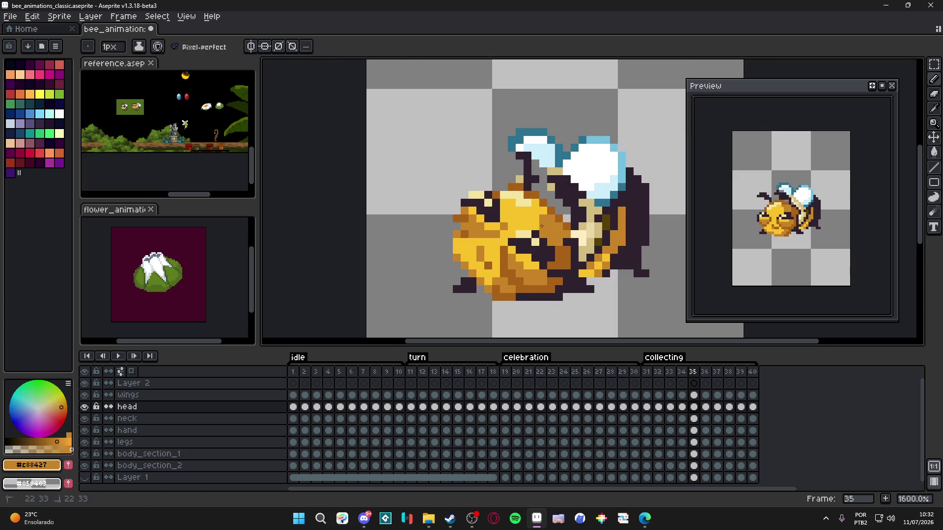
{"action": "left_click", "coordinate": [534, 218], "text": "alt"}
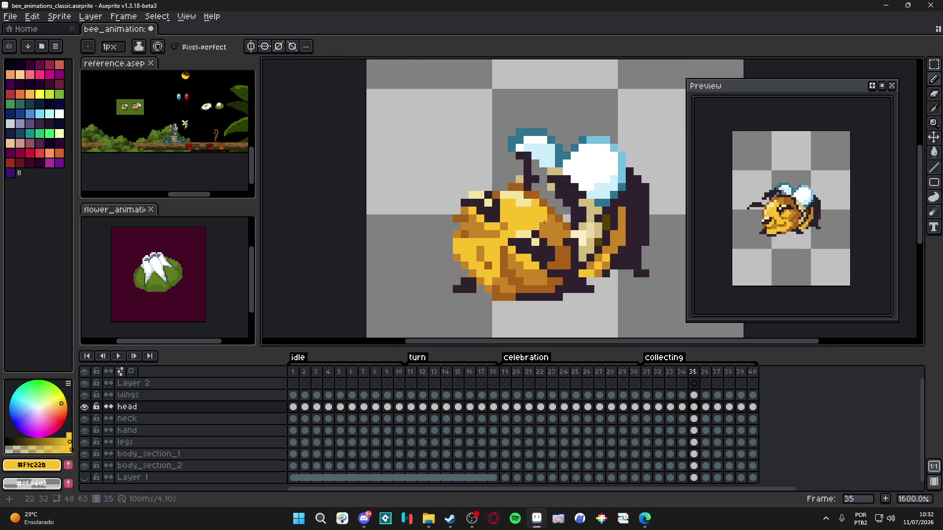
{"action": "left_click", "coordinate": [492, 280], "text": "alt"}
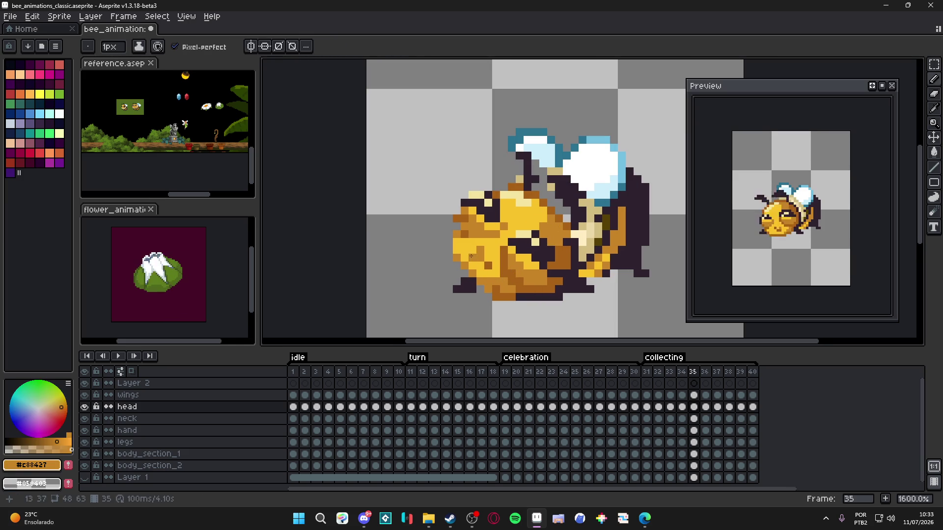
{"action": "left_click", "coordinate": [459, 248]}
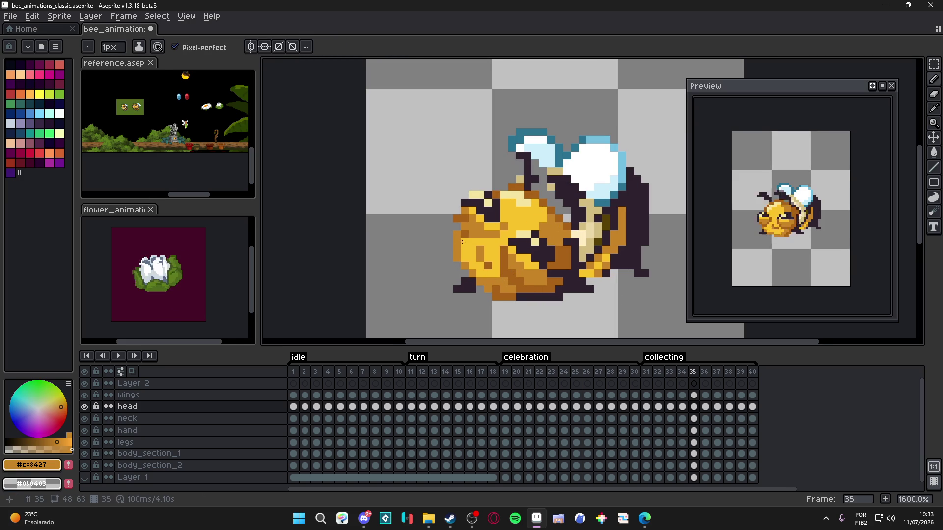
- Sample the brown and orange head shades and make the head layer active again
{"action": "left_click", "coordinate": [461, 234], "text": "alt"}
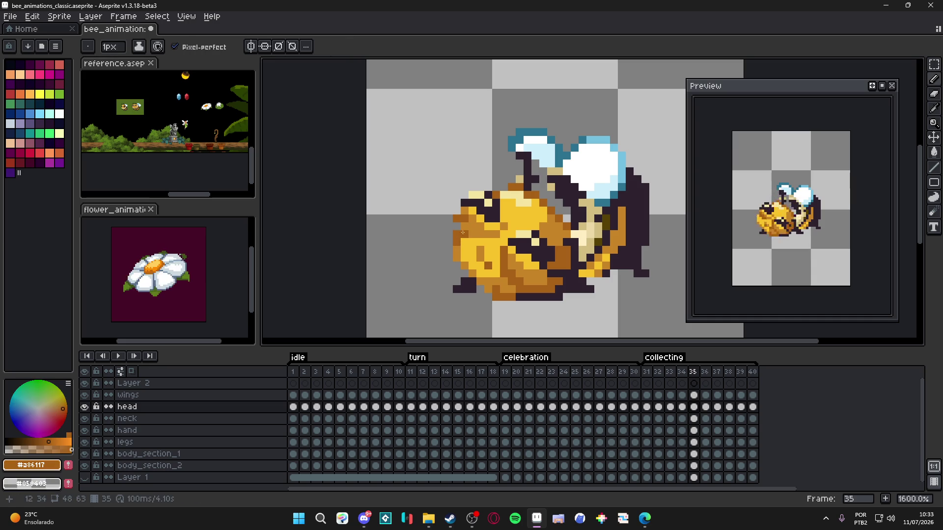
{"action": "left_click", "coordinate": [465, 219], "text": "alt"}
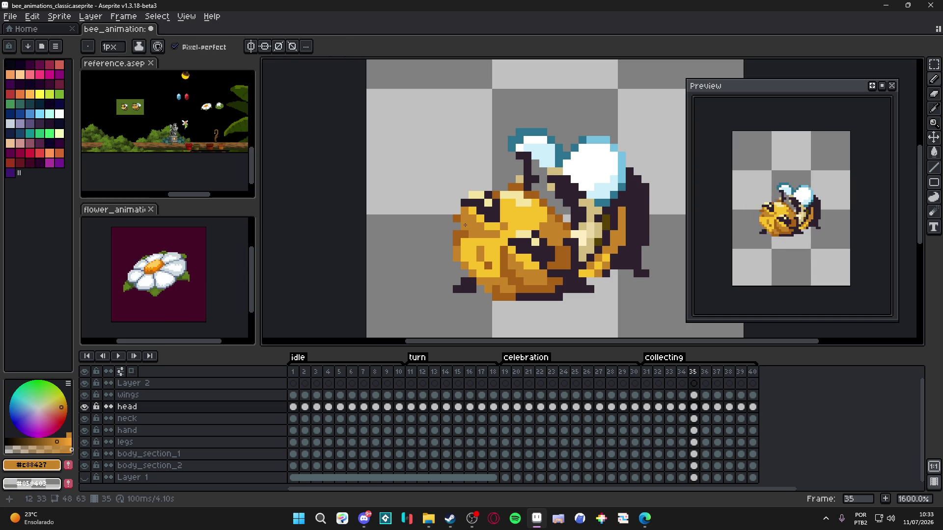
{"action": "left_click", "coordinate": [457, 224], "text": "alt"}
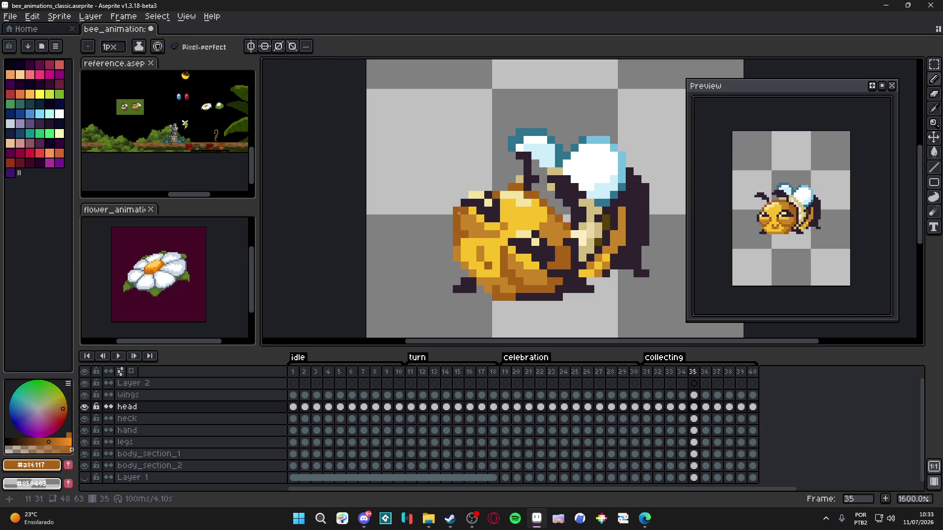
{"action": "scroll", "coordinate": [463, 204], "scroll_direction": "down", "scroll_amount": 1}
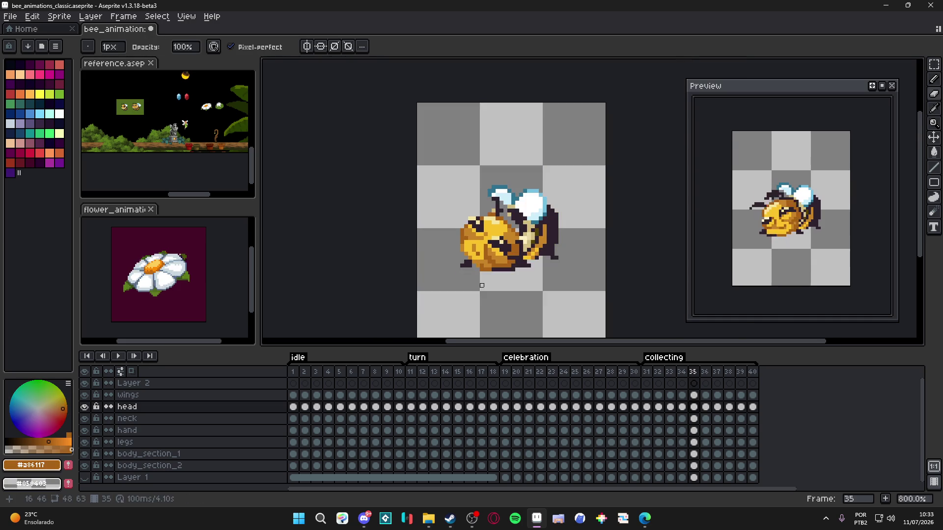
{"action": "scroll", "coordinate": [484, 231], "scroll_direction": "up", "scroll_amount": 1}
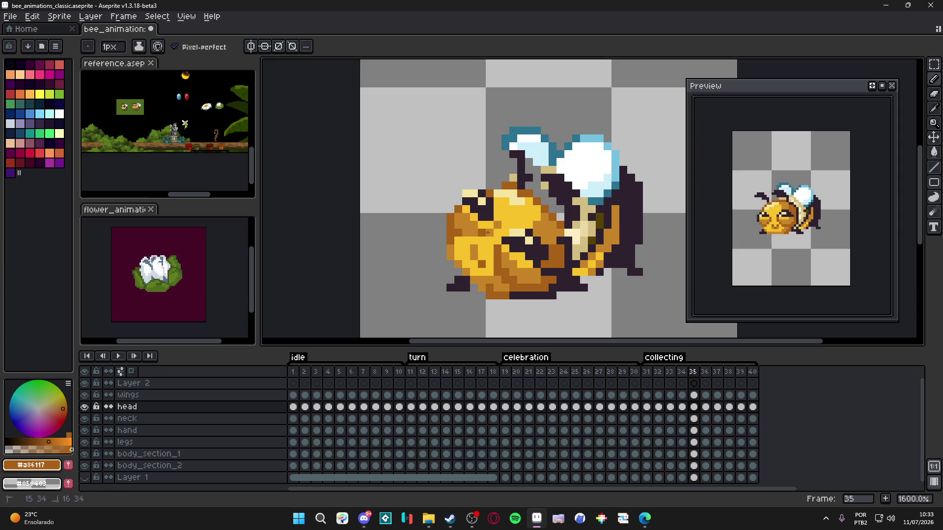
{"action": "left_click", "coordinate": [491, 235], "text": "ctrl"}
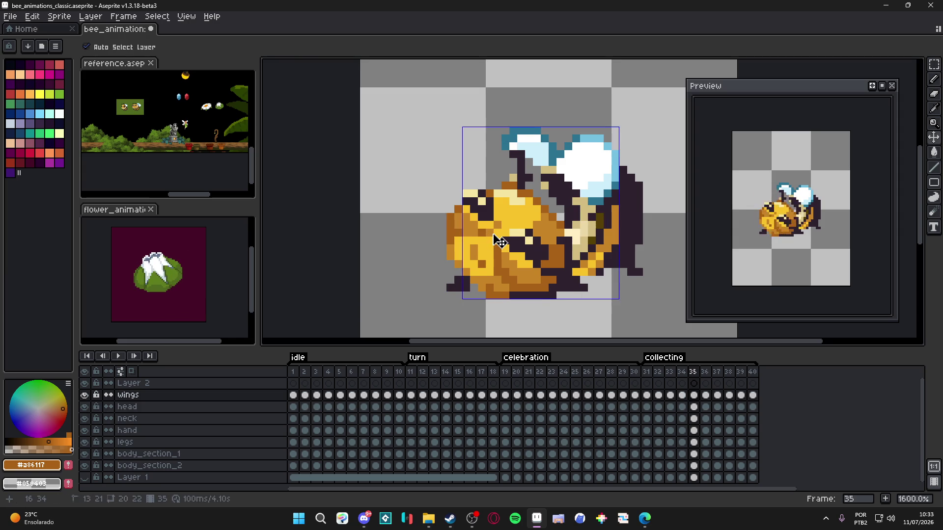
{"action": "key", "text": "e"}
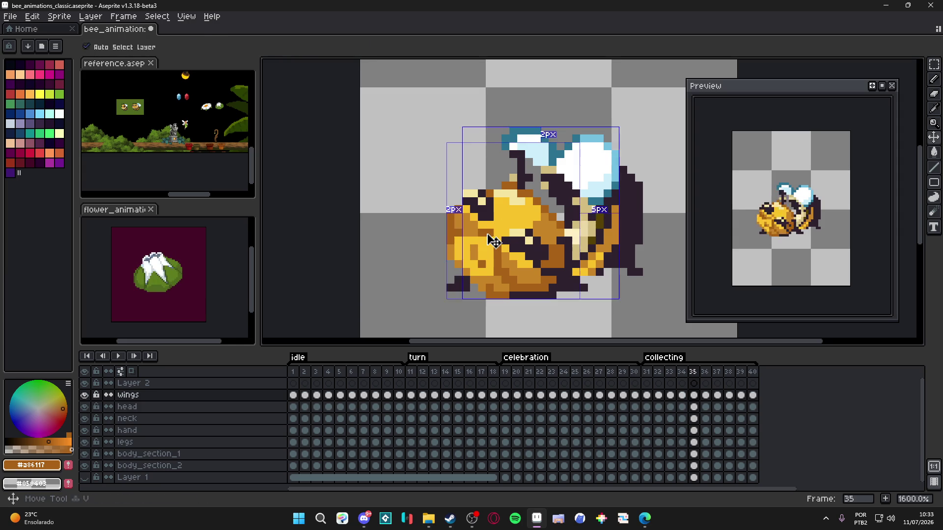
{"action": "left_click", "coordinate": [495, 230], "text": "ctrl"}
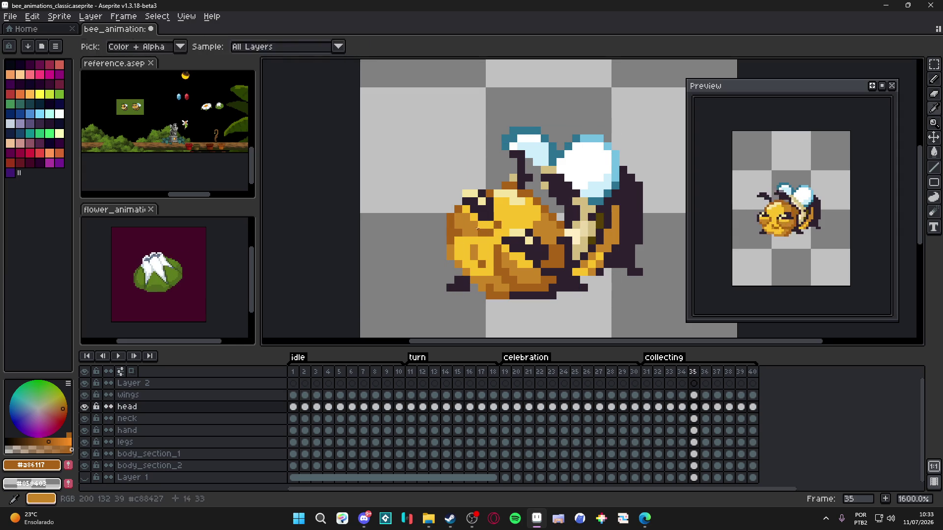
{"action": "left_click", "coordinate": [496, 265], "text": "alt"}
{"action": "scroll", "coordinate": [497, 267], "scroll_direction": "down", "scroll_amount": 1}
- Save bee_animations_classic.aseprite and recentre the bee on the canvas
{"action": "key", "text": "ctrl+s"}
{"action": "scroll", "coordinate": [498, 275], "scroll_direction": "down", "scroll_amount": 2}
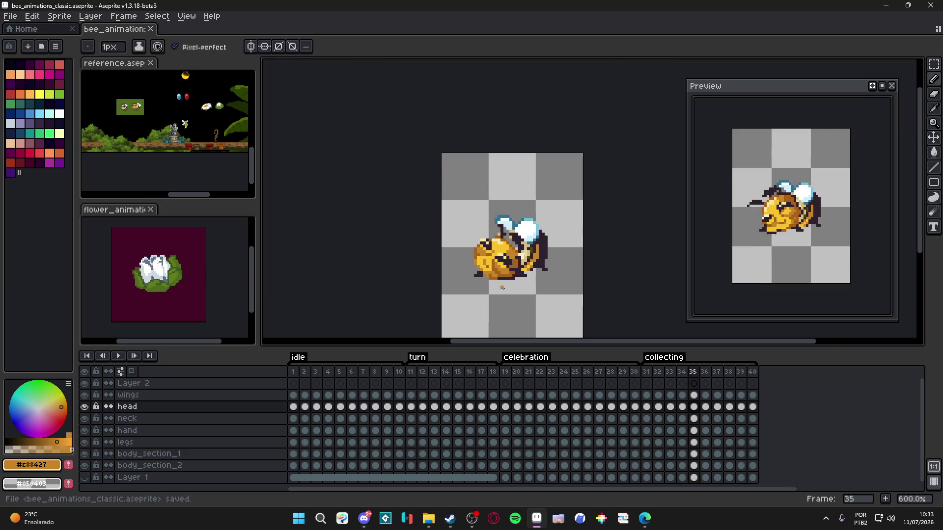
{"action": "scroll", "coordinate": [503, 290], "scroll_direction": "up", "scroll_amount": 3}
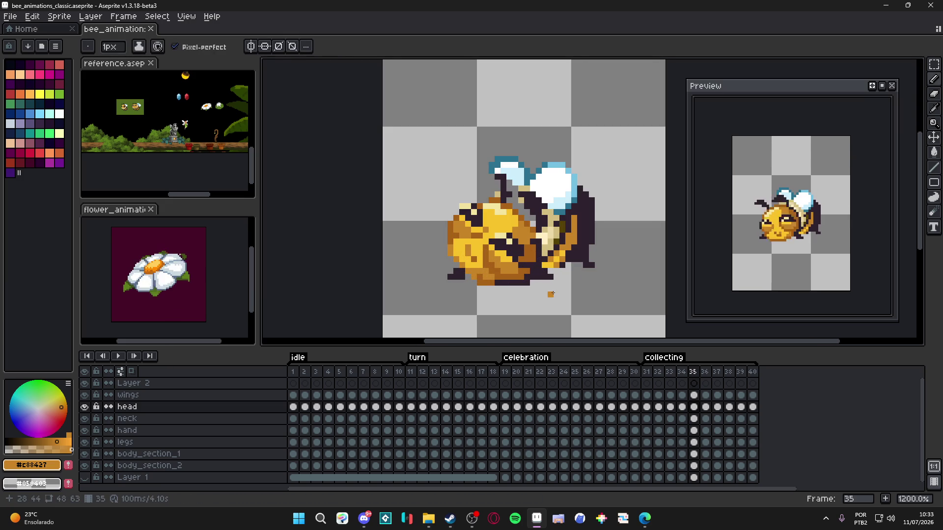
{"action": "key", "text": "ctrl+s"}
{"action": "scroll", "coordinate": [545, 294], "scroll_direction": "down", "scroll_amount": 1}
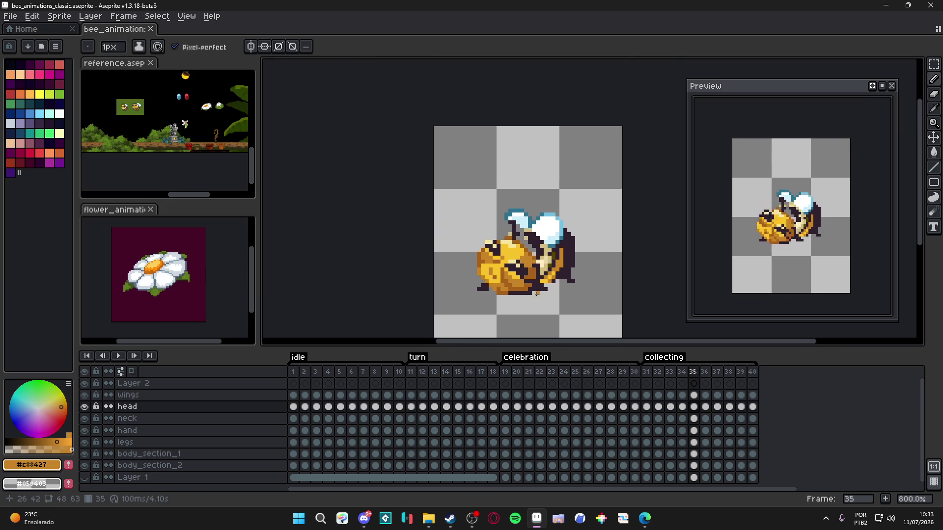
{"action": "key", "text": "ctrl+s"}
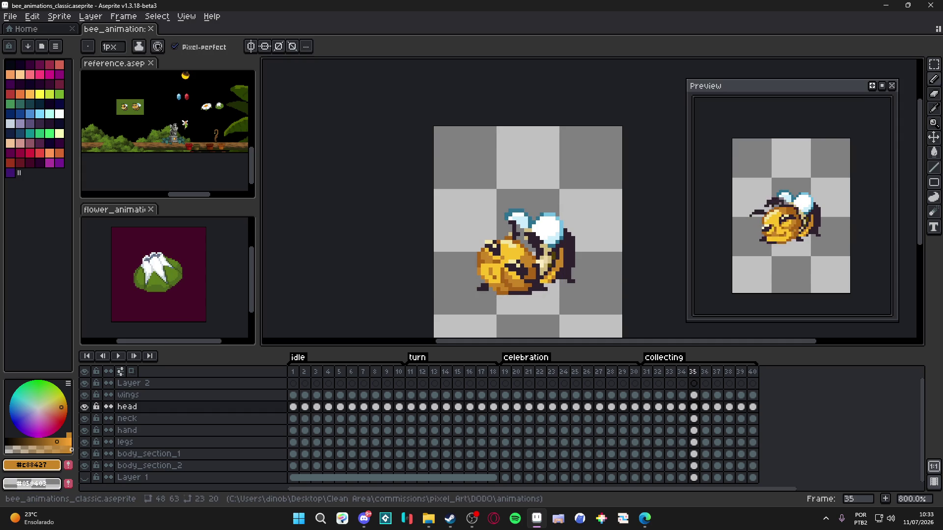
{"action": "key", "text": "alt+Tab"}
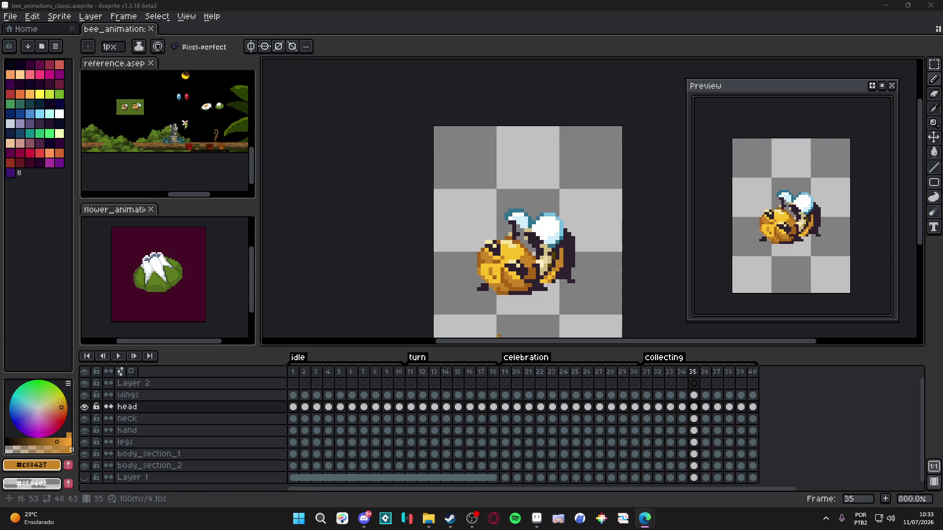
{"action": "left_click_drag", "start_coordinate": [485, 305], "coordinate": [468, 298]}
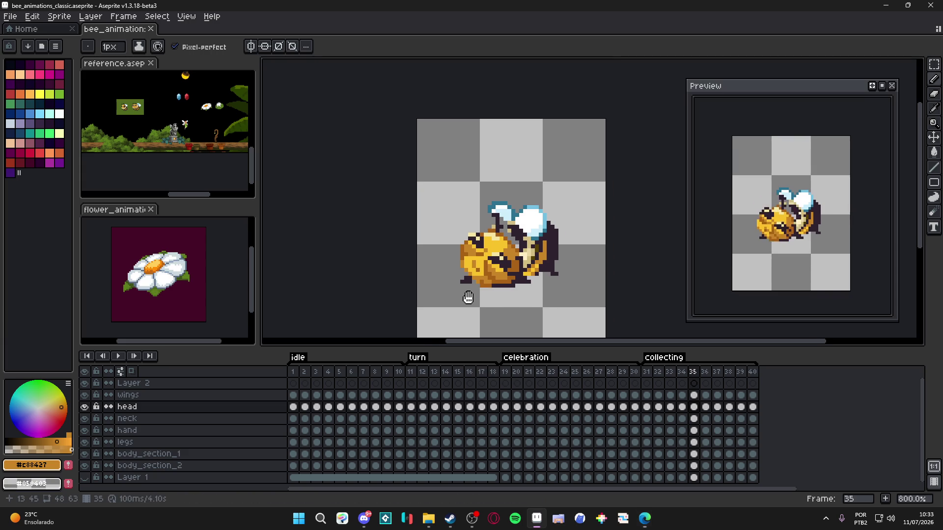
- Compare frames 32, 33 and 34 of the collecting animation, settling on frame 33
{"action": "left_click", "coordinate": [646, 372]}
{"action": "left_click", "coordinate": [658, 372]}
{"action": "key", "text": "period"}
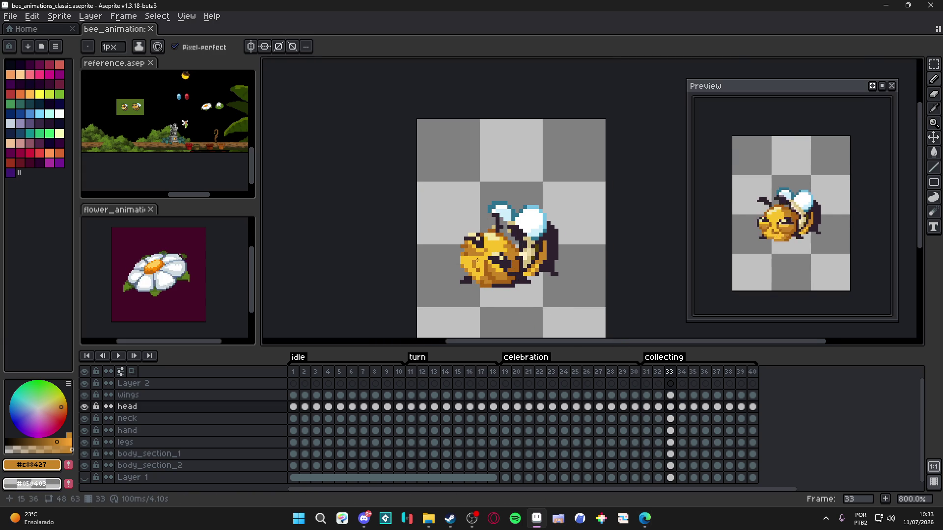
{"action": "scroll", "coordinate": [477, 265], "scroll_direction": "up", "scroll_amount": 5}
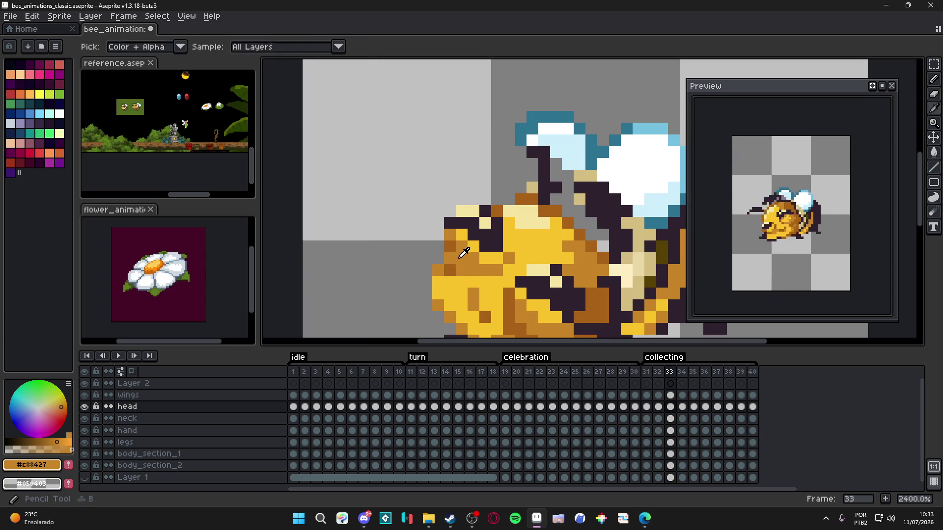
{"action": "left_click", "coordinate": [660, 373]}
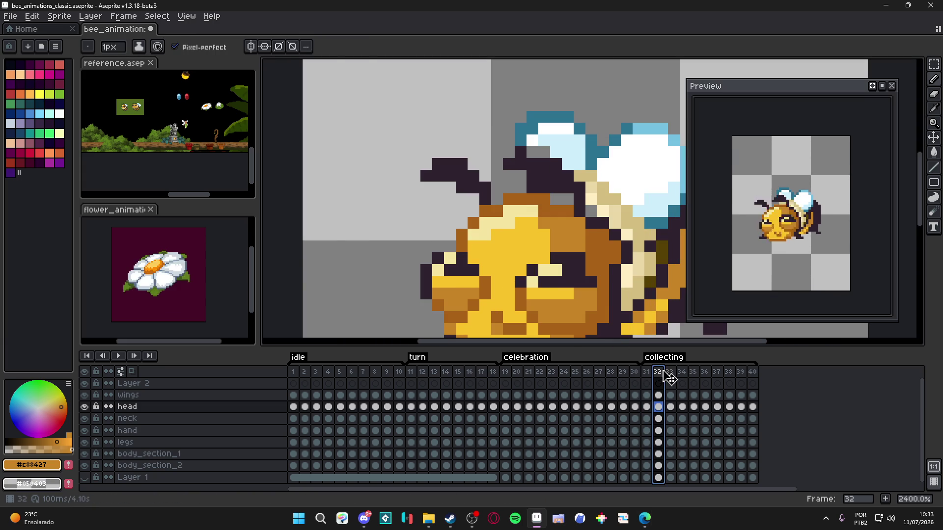
{"action": "left_click", "coordinate": [669, 372]}
{"action": "left_click", "coordinate": [681, 372]}
{"action": "left_click", "coordinate": [670, 372]}
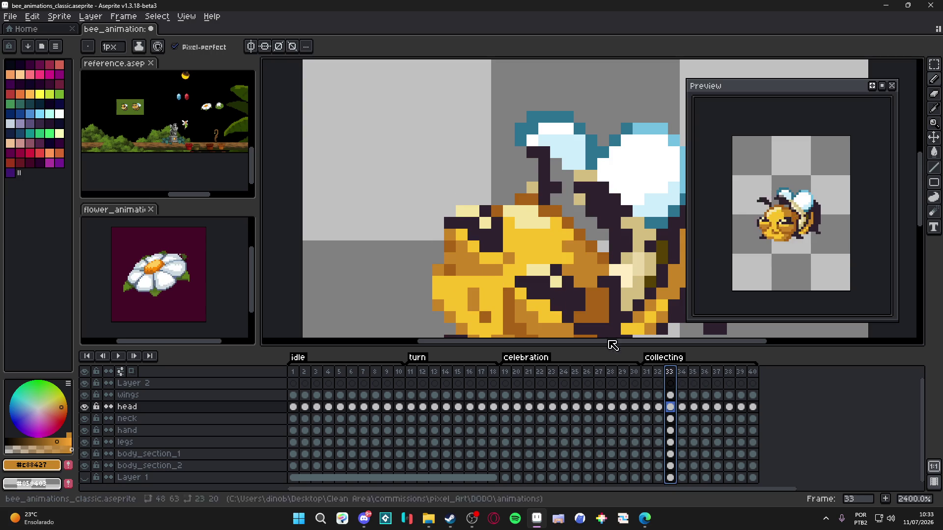
- Sample the bee's brown and outline colours, darken a light head pixel, and undo the erase
{"action": "left_click", "coordinate": [450, 257], "text": "alt"}
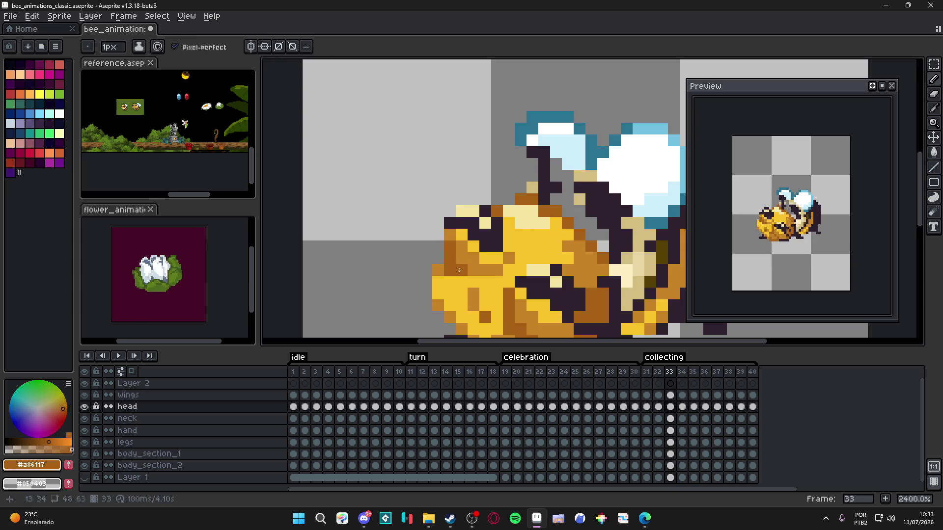
{"action": "left_click", "coordinate": [442, 272], "text": "alt"}
{"action": "left_click", "coordinate": [449, 270], "text": "alt"}
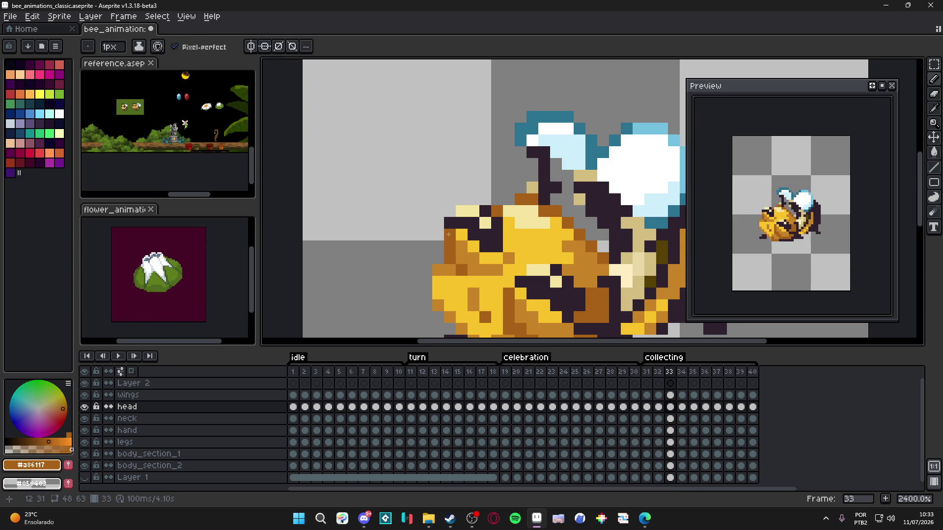
{"action": "scroll", "coordinate": [470, 279], "scroll_direction": "down", "scroll_amount": 2}
{"action": "scroll", "coordinate": [476, 279], "scroll_direction": "up", "scroll_amount": 2}
{"action": "left_click", "coordinate": [461, 277], "text": "alt"}
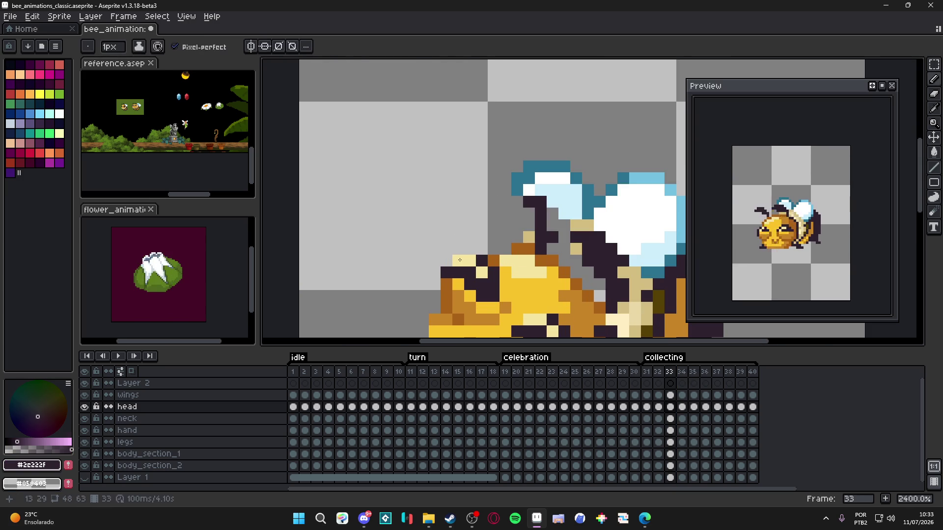
{"action": "left_click", "coordinate": [462, 277], "text": "ctrl"}
{"action": "key", "text": "e"}
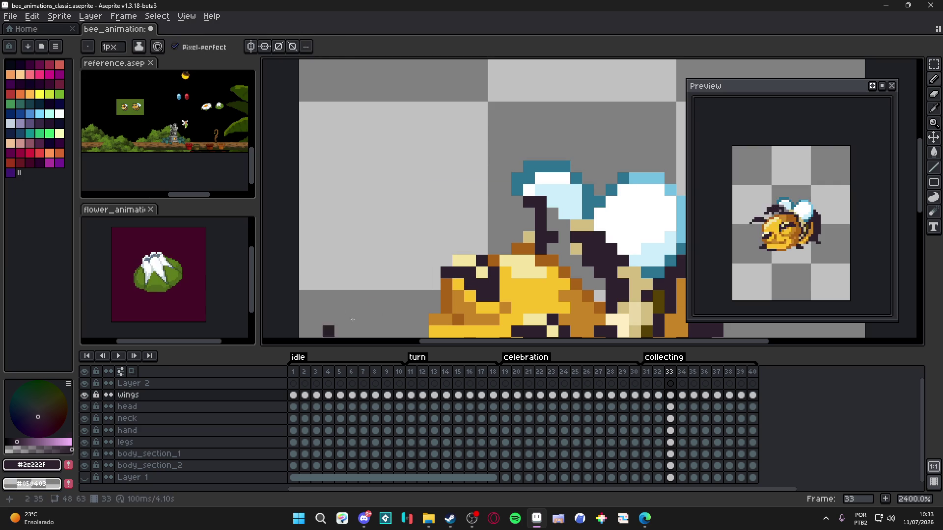
{"action": "key", "text": "b"}
{"action": "left_click", "coordinate": [464, 261]}
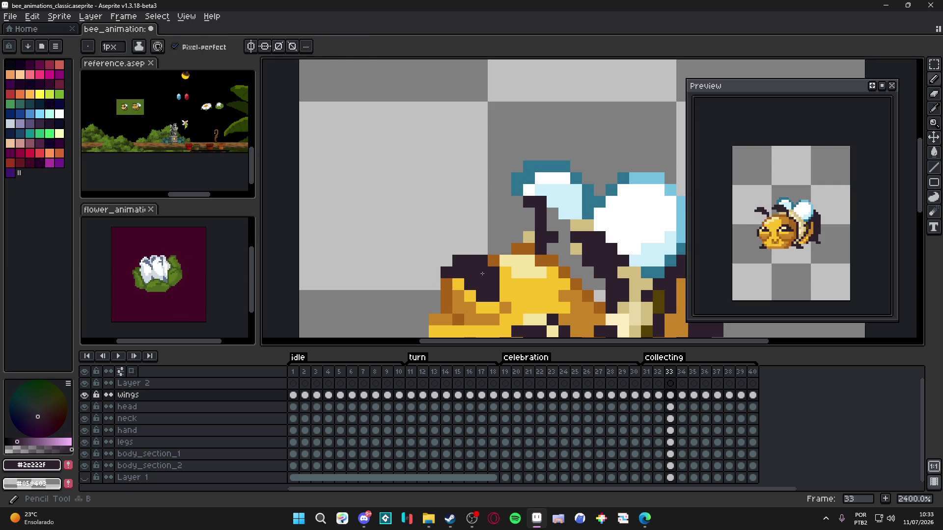
{"action": "left_click", "coordinate": [479, 272], "text": "alt"}
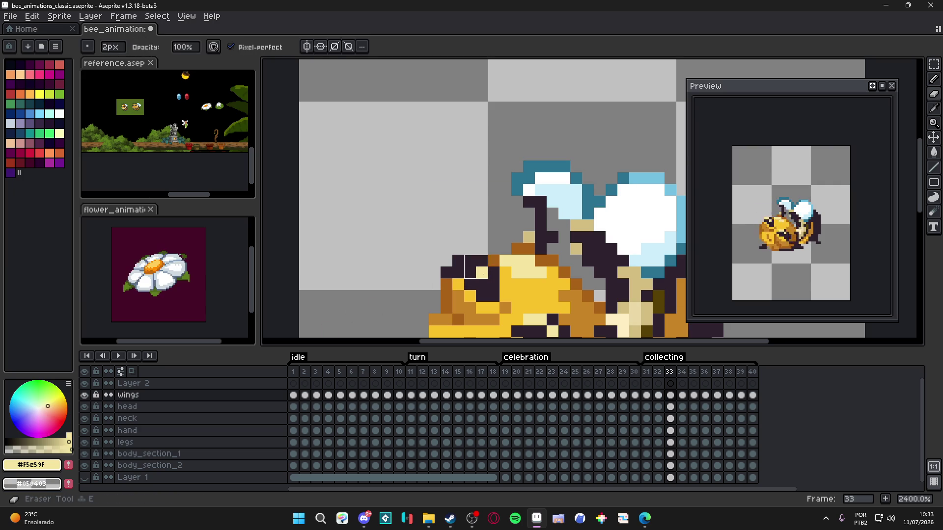
{"action": "key", "text": "ctrl+z"}
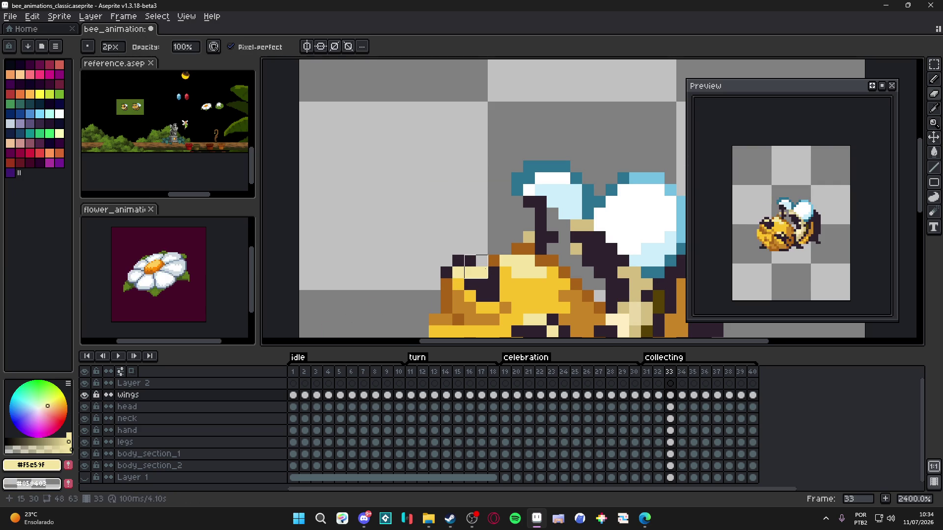
{"action": "scroll", "coordinate": [551, 269], "scroll_direction": "down", "scroll_amount": 3}
{"action": "scroll", "coordinate": [516, 292], "scroll_direction": "up", "scroll_amount": 3}
- Darken the bee's eye pixels and paint cream highlights across the head on frame 33
{"action": "left_click", "coordinate": [524, 310], "text": "alt"}
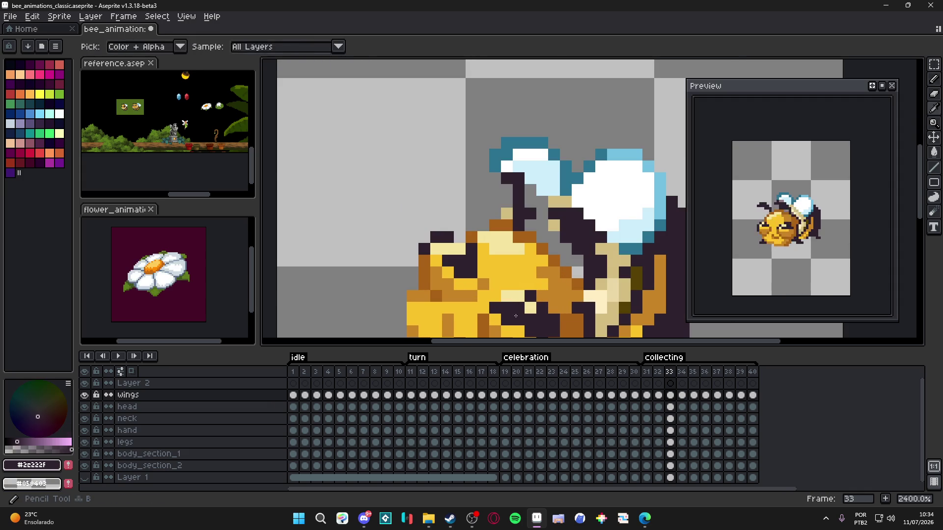
{"action": "left_click", "coordinate": [464, 269], "text": "ctrl"}
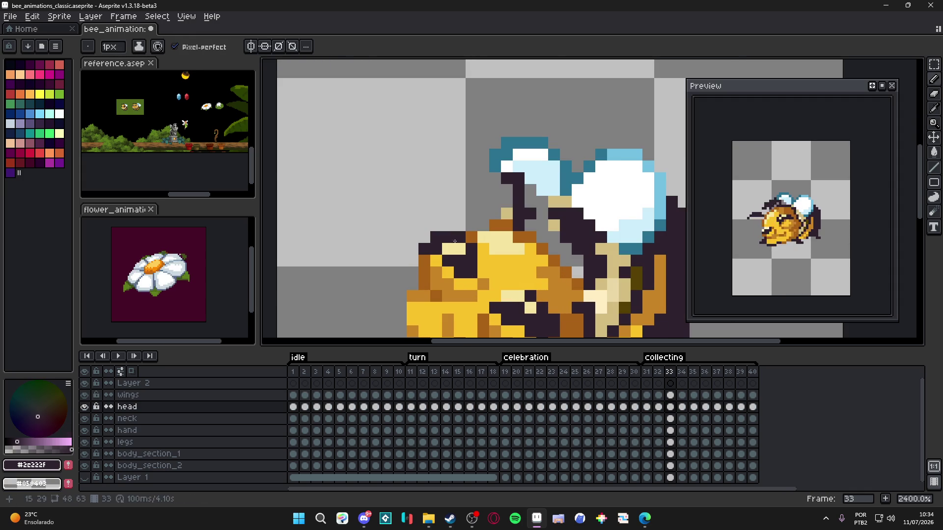
{"action": "left_click", "coordinate": [461, 249]}
{"action": "left_click", "coordinate": [448, 248], "text": "alt"}
{"action": "left_click", "coordinate": [448, 237]}
{"action": "left_click", "coordinate": [436, 238]}
{"action": "left_click", "coordinate": [434, 243], "text": "alt"}
{"action": "left_click", "coordinate": [442, 237], "text": "alt"}
{"action": "left_click", "coordinate": [434, 244], "text": "alt"}
{"action": "left_click", "coordinate": [446, 249]}
- Save the file, check frame 34, return to frame 33 and save again
{"action": "key", "text": "ctrl+s"}
{"action": "scroll", "coordinate": [444, 244], "scroll_direction": "down", "scroll_amount": 3}
{"action": "scroll", "coordinate": [535, 279], "scroll_direction": "down", "scroll_amount": 2}
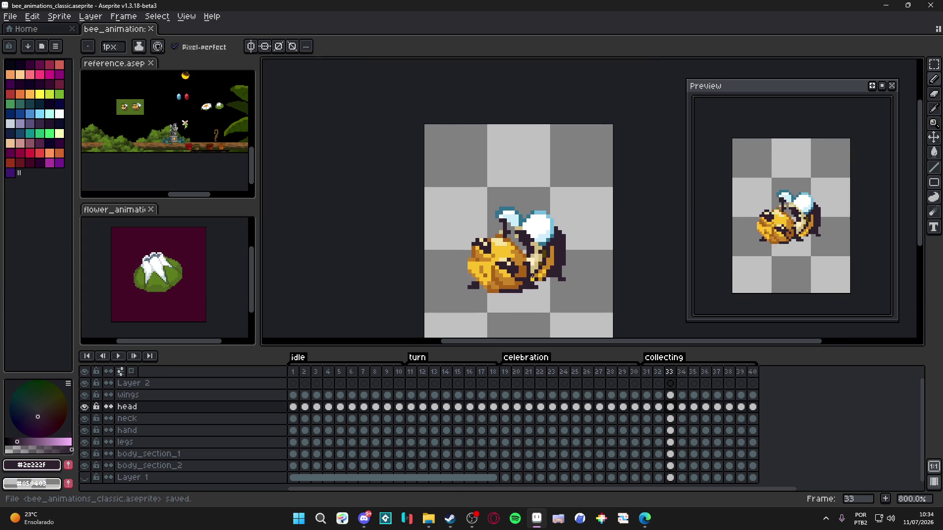
{"action": "scroll", "coordinate": [585, 332], "scroll_direction": "right", "scroll_amount": 1}
{"action": "scroll", "coordinate": [472, 276], "scroll_direction": "up", "scroll_amount": 3}
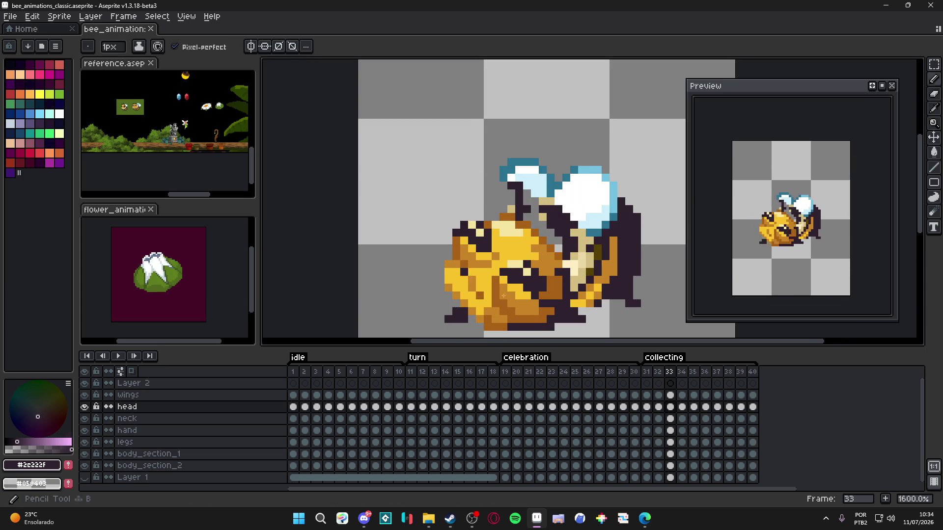
{"action": "left_click", "coordinate": [686, 374]}
{"action": "key", "text": "comma"}
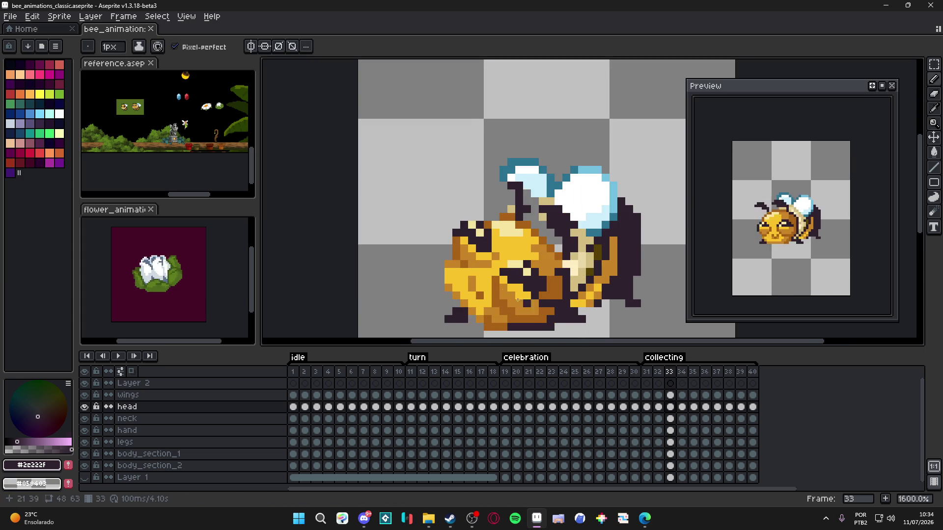
{"action": "scroll", "coordinate": [453, 266], "scroll_direction": "up", "scroll_amount": 2}
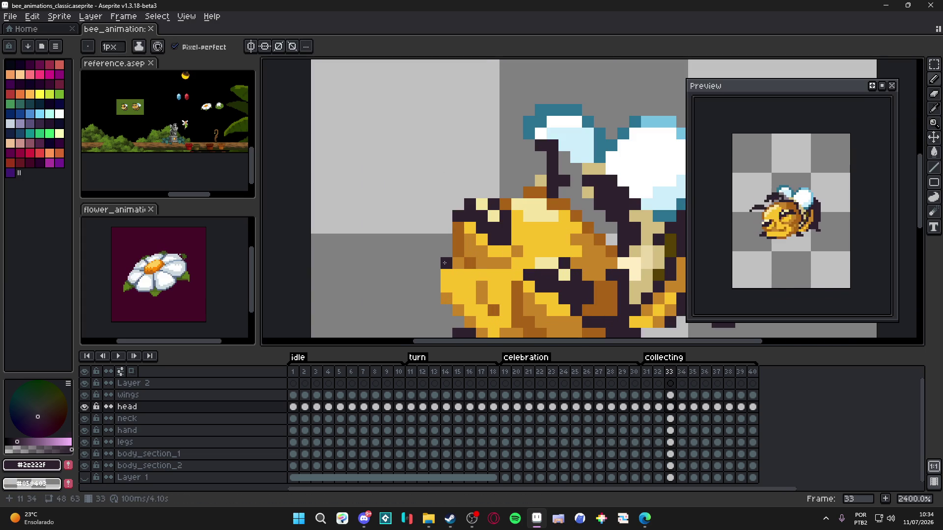
{"action": "scroll", "coordinate": [442, 262], "scroll_direction": "down", "scroll_amount": 3}
{"action": "key", "text": "ctrl+s"}
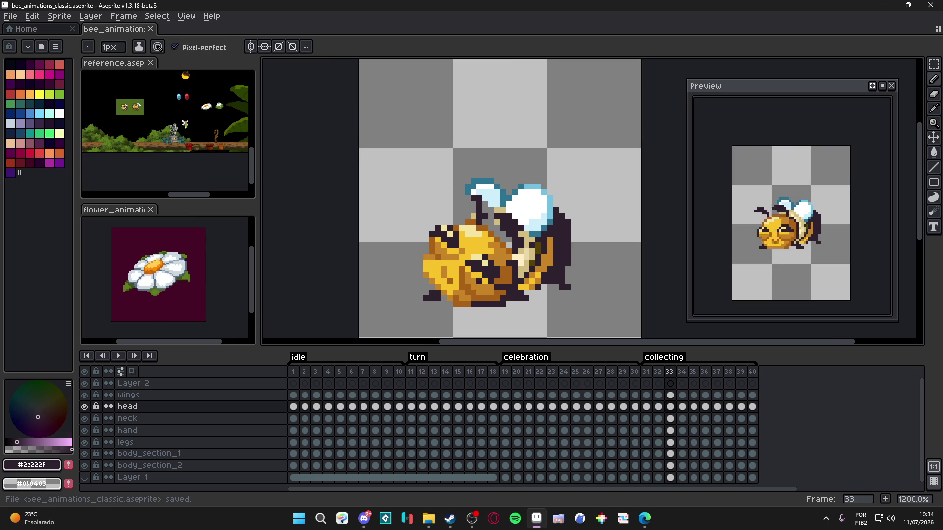
{"action": "scroll", "coordinate": [525, 290], "scroll_direction": "down", "scroll_amount": 1}
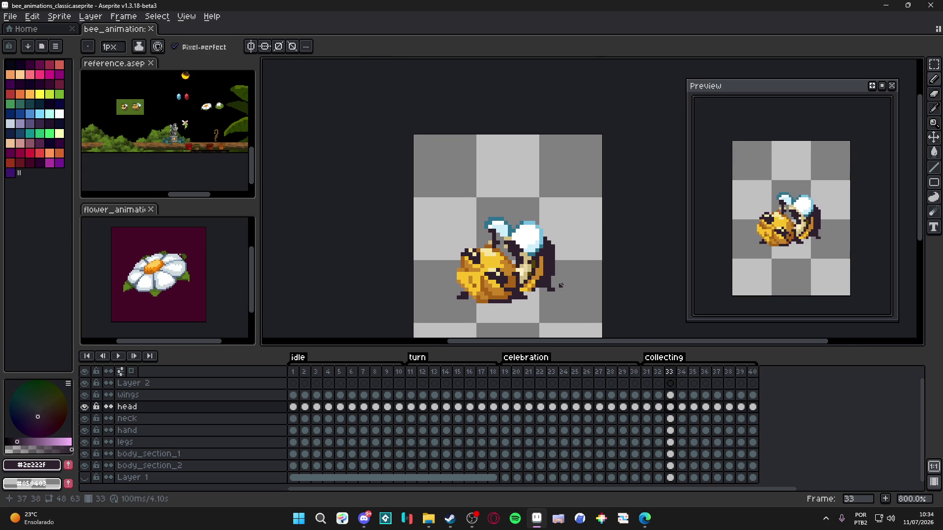
- On frame 32, add a brown pixel at the bee's lower tip, compare with frame 31, then undo it
{"action": "left_click", "coordinate": [660, 373]}
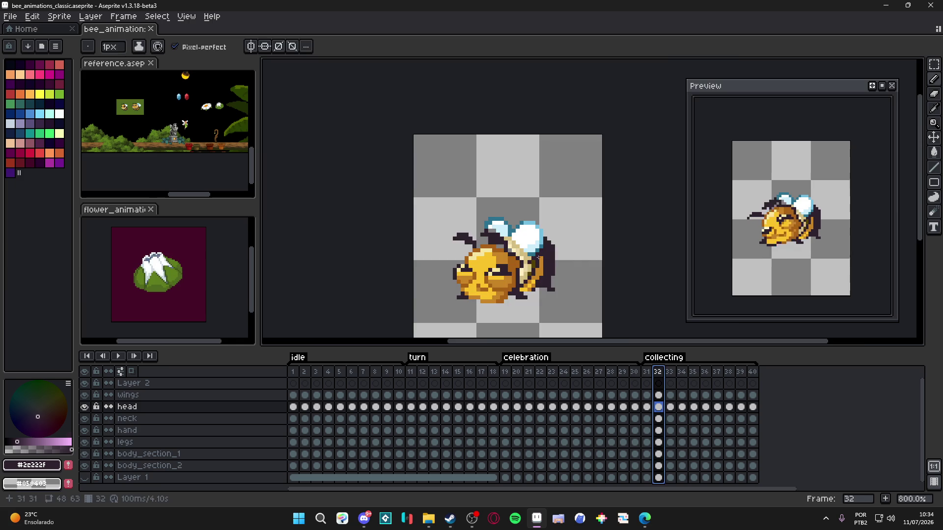
{"action": "scroll", "coordinate": [511, 279], "scroll_direction": "up", "scroll_amount": 5}
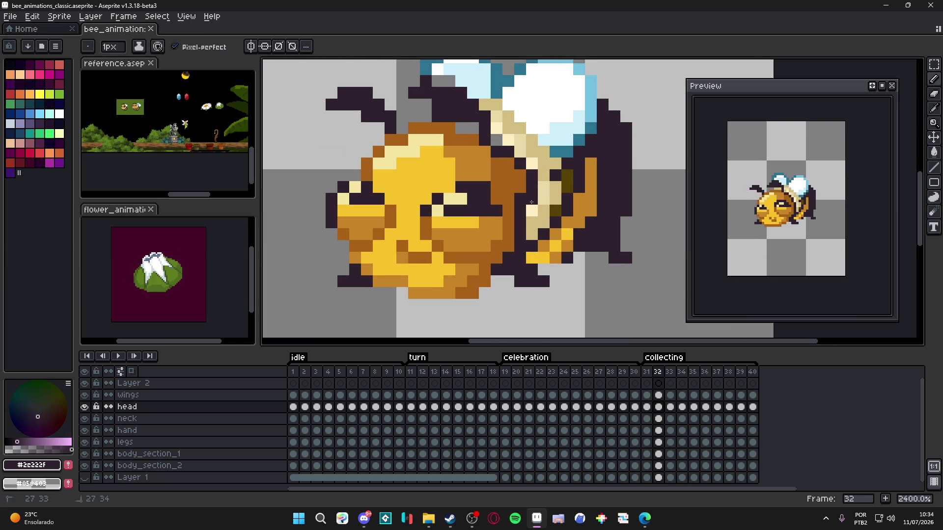
{"action": "left_click", "coordinate": [513, 204], "text": "alt"}
{"action": "scroll", "coordinate": [544, 231], "scroll_direction": "down", "scroll_amount": 2}
{"action": "left_click", "coordinate": [575, 240]}
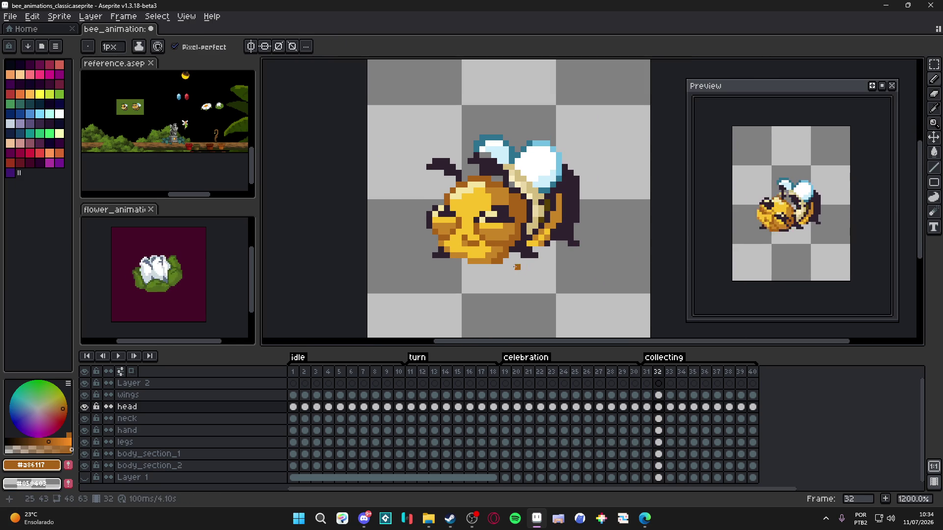
{"action": "left_click", "coordinate": [646, 372]}
{"action": "left_click", "coordinate": [659, 371]}
{"action": "key", "text": "ctrl+z"}
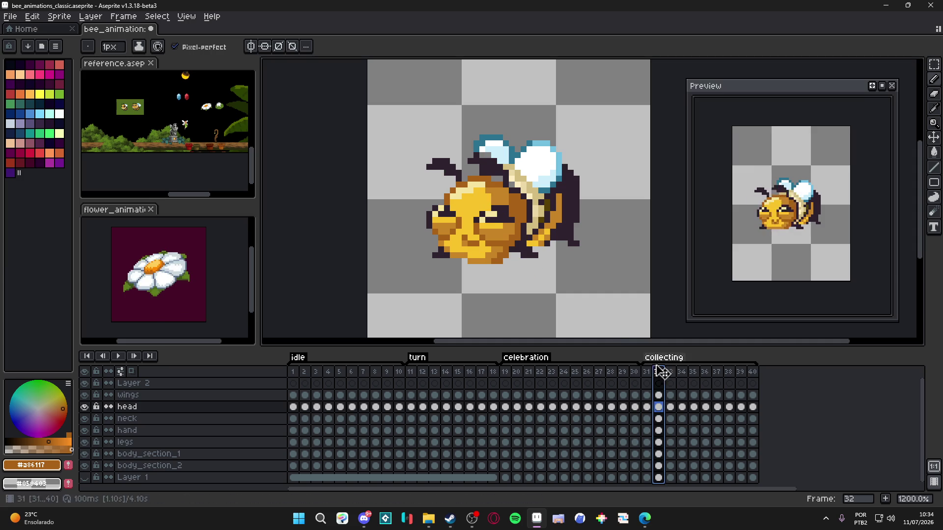
{"action": "left_click", "coordinate": [647, 372]}
{"action": "left_click", "coordinate": [659, 372]}
- Retouch frame 32's head using the sampled outline and brown shades, then go to frame 31
{"action": "scroll", "coordinate": [515, 246], "scroll_direction": "up", "scroll_amount": 1}
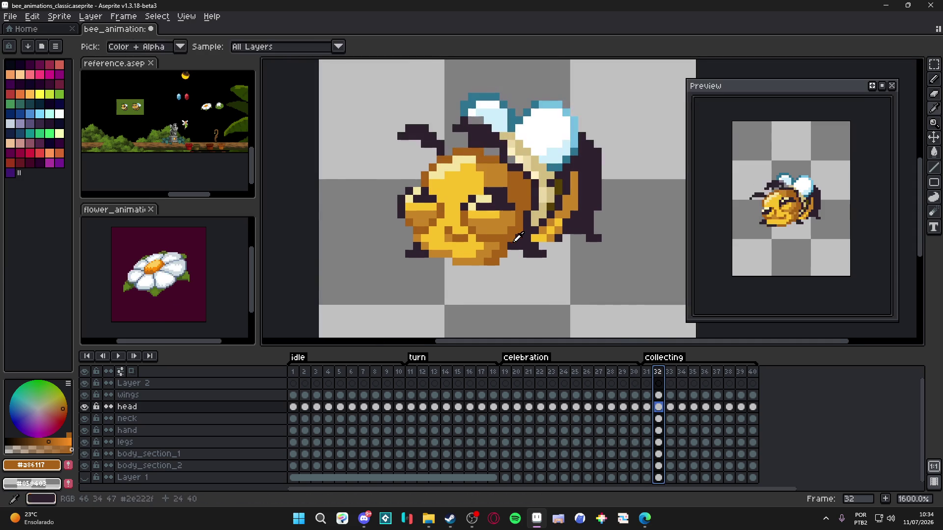
{"action": "left_click", "coordinate": [534, 216], "text": "alt"}
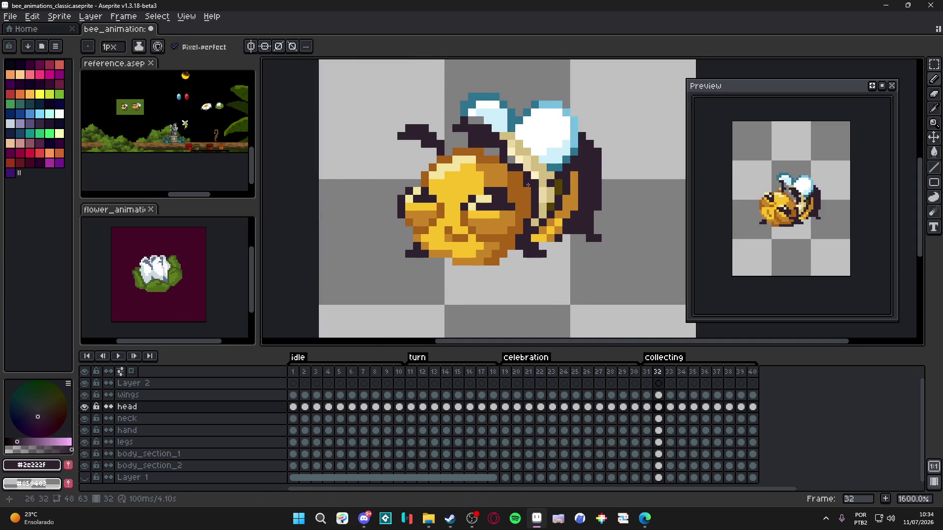
{"action": "key", "text": "e"}
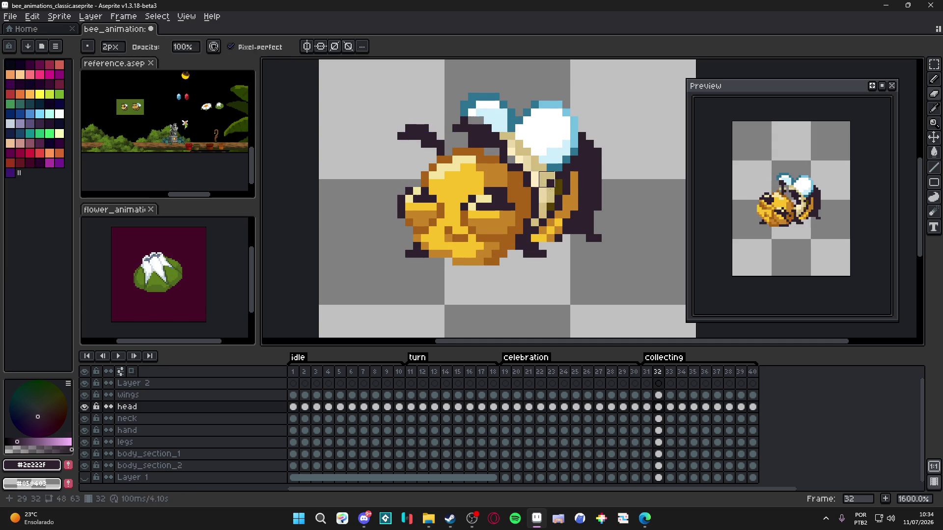
{"action": "scroll", "coordinate": [535, 179], "scroll_direction": "down", "scroll_amount": 1}
{"action": "scroll", "coordinate": [540, 178], "scroll_direction": "up", "scroll_amount": 1}
{"action": "scroll", "coordinate": [529, 186], "scroll_direction": "down", "scroll_amount": 1}
{"action": "scroll", "coordinate": [526, 185], "scroll_direction": "up", "scroll_amount": 1}
{"action": "key", "text": "b"}
{"action": "left_click", "coordinate": [525, 181], "text": "alt"}
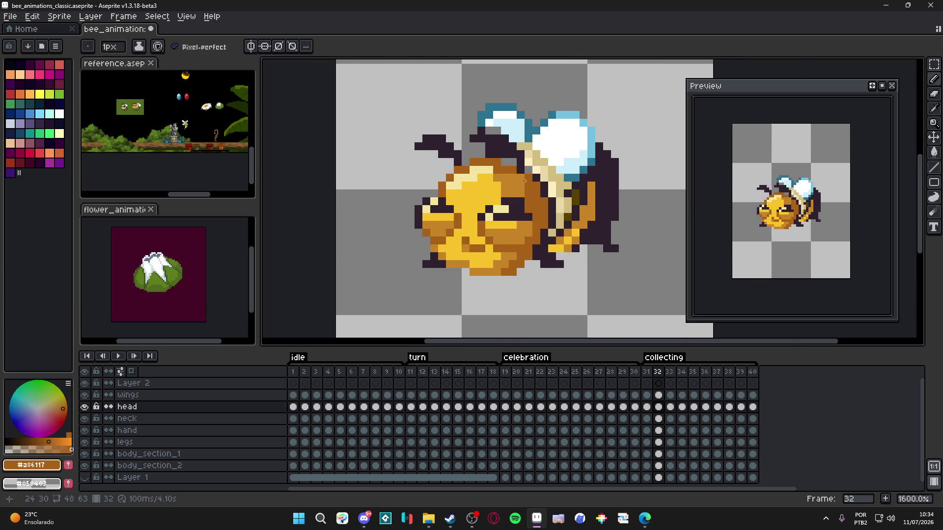
{"action": "left_click", "coordinate": [526, 177], "text": "alt"}
{"action": "left_click", "coordinate": [525, 174], "text": "alt"}
{"action": "scroll", "coordinate": [525, 174], "scroll_direction": "down", "scroll_amount": 3}
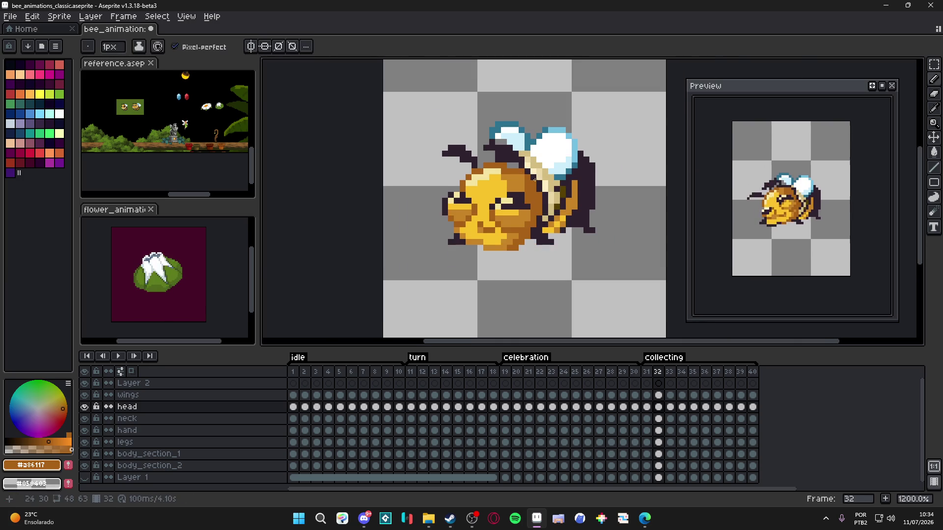
{"action": "left_click", "coordinate": [647, 372]}
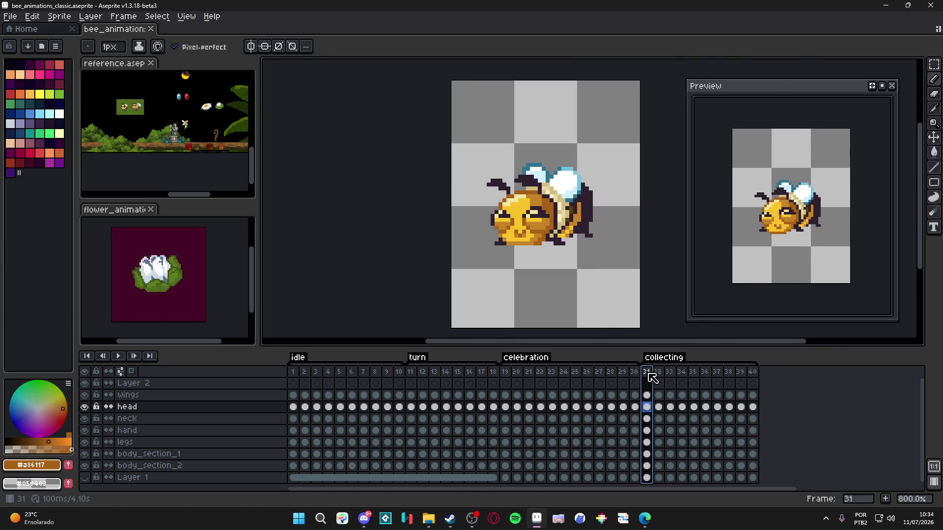
- Move to frame 34, bring the bee's head into view, sample its yellow, and save
{"action": "left_click", "coordinate": [659, 373]}
{"action": "left_click", "coordinate": [670, 375]}
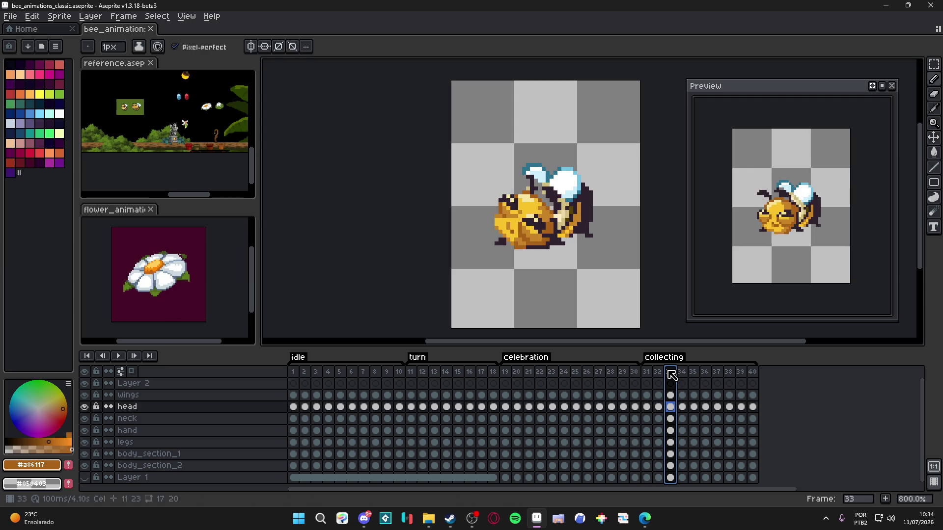
{"action": "left_click", "coordinate": [685, 374]}
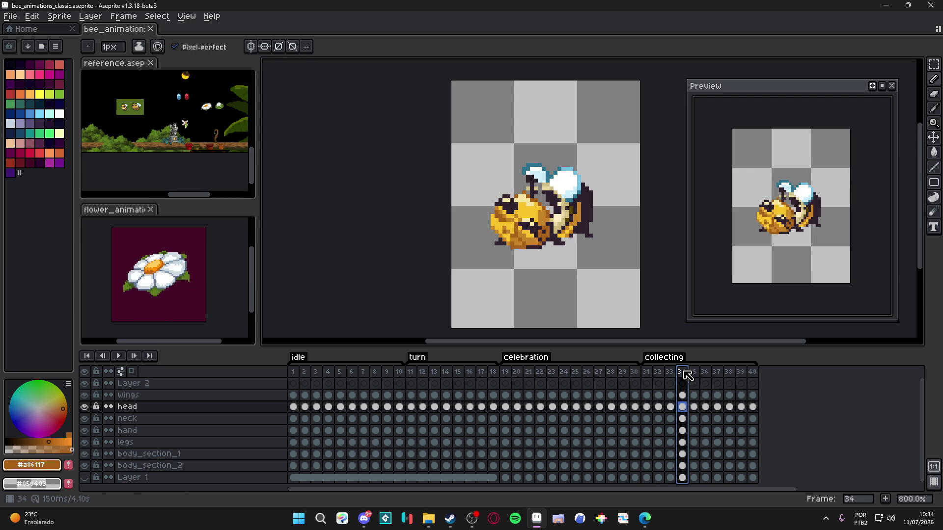
{"action": "scroll", "coordinate": [529, 247], "scroll_direction": "up", "scroll_amount": 2}
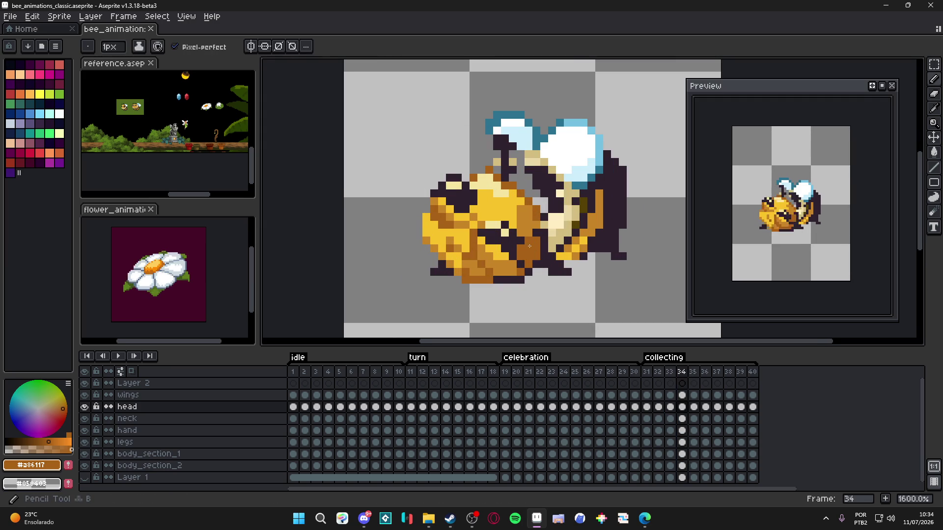
{"action": "left_click", "coordinate": [531, 247], "text": "alt"}
{"action": "left_click_drag", "start_coordinate": [541, 235], "coordinate": [568, 258]}
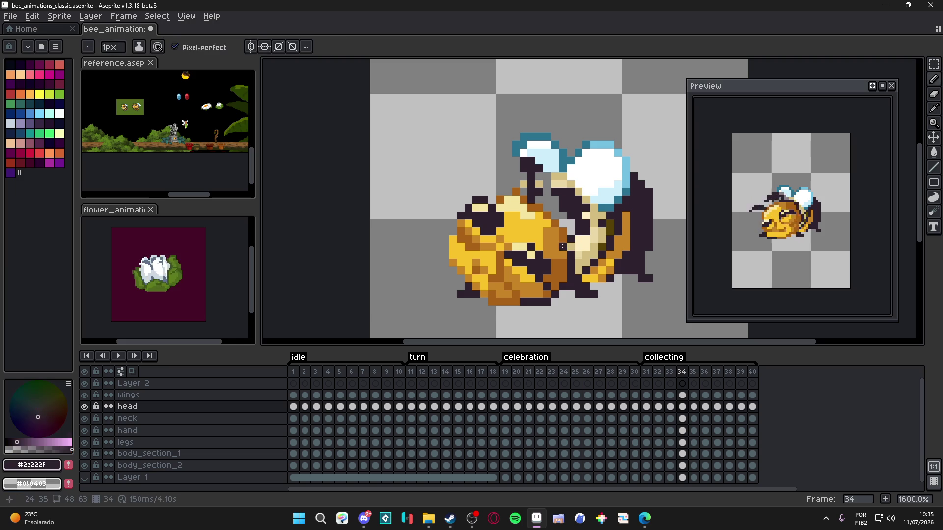
{"action": "left_click_drag", "start_coordinate": [566, 234], "coordinate": [587, 236]}
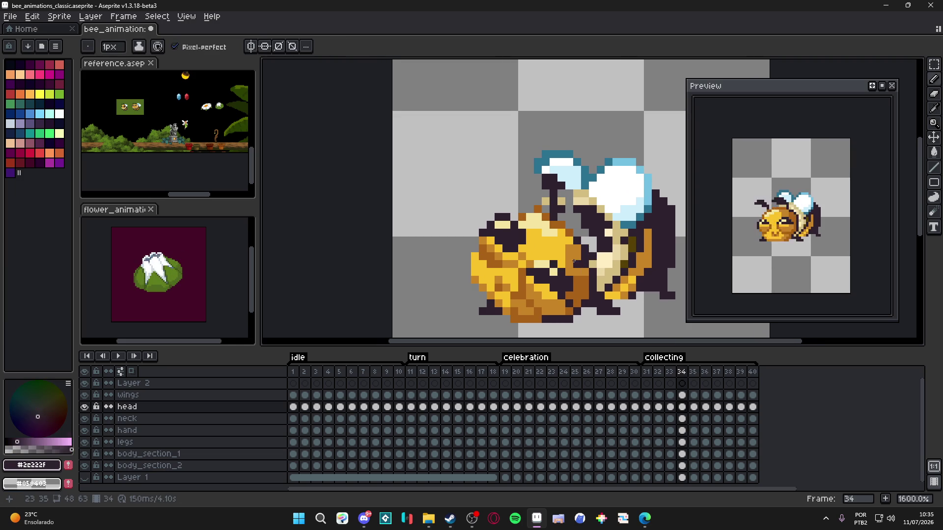
{"action": "left_click_drag", "start_coordinate": [500, 237], "coordinate": [511, 247]}
{"action": "left_click", "coordinate": [511, 247], "text": "alt"}
{"action": "key", "text": "ctrl+s"}
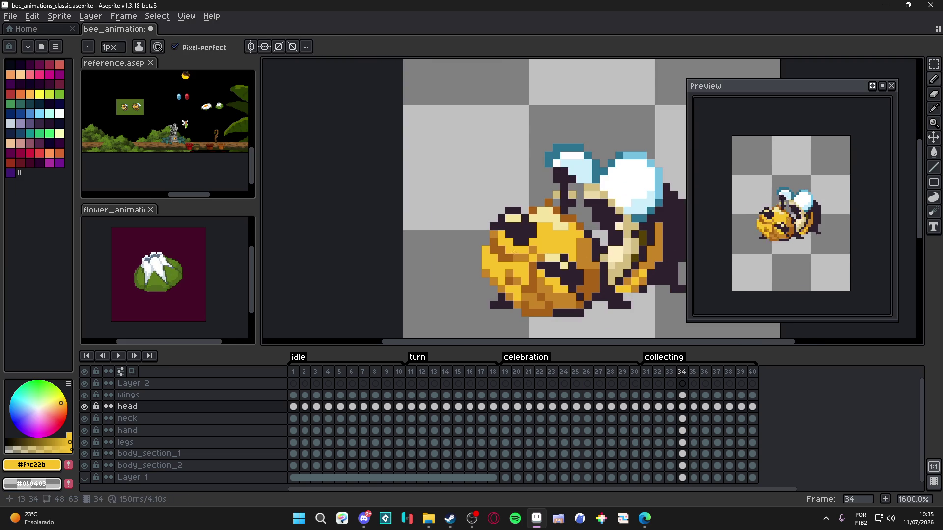
- Compare with frame 33, then paint darker orange pixels along the face edge of frame 34
{"action": "left_click", "coordinate": [501, 237], "text": "alt"}
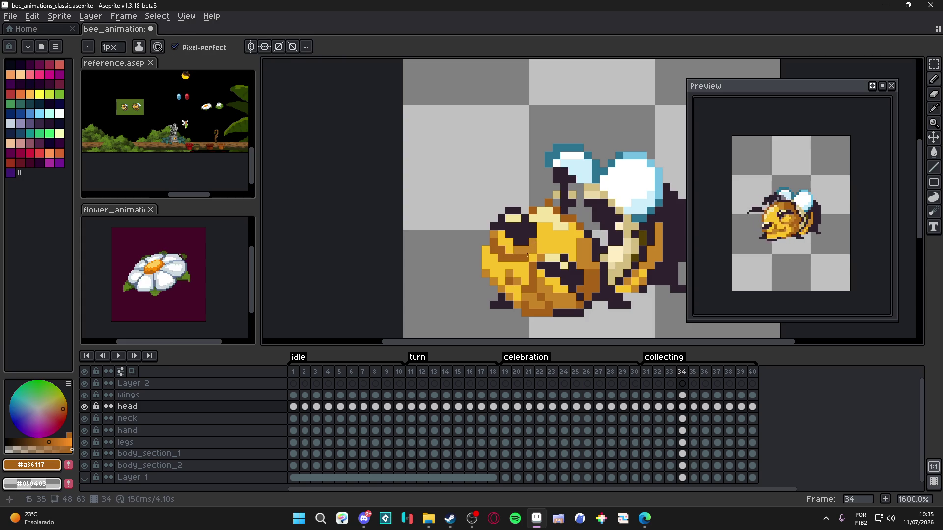
{"action": "scroll", "coordinate": [537, 277], "scroll_direction": "down", "scroll_amount": 1}
{"action": "left_click", "coordinate": [543, 282], "text": "alt"}
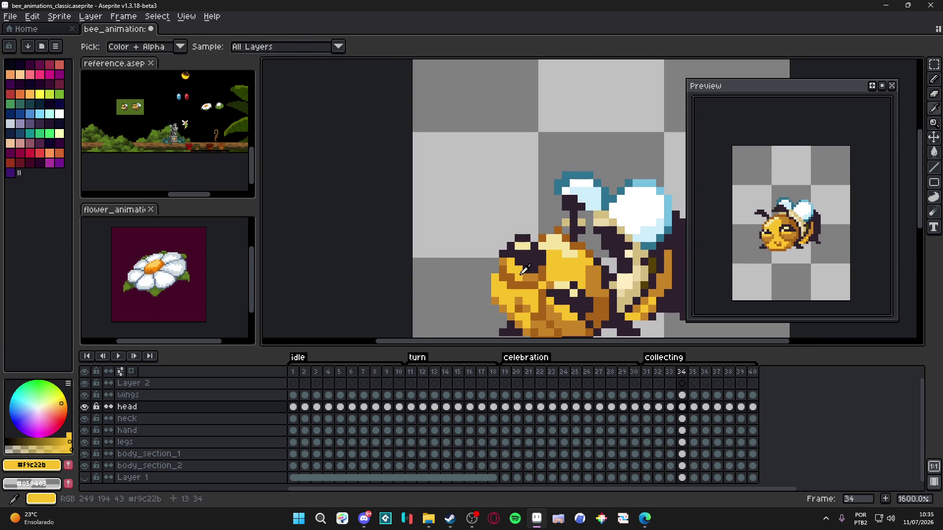
{"action": "scroll", "coordinate": [550, 287], "scroll_direction": "up", "scroll_amount": 1}
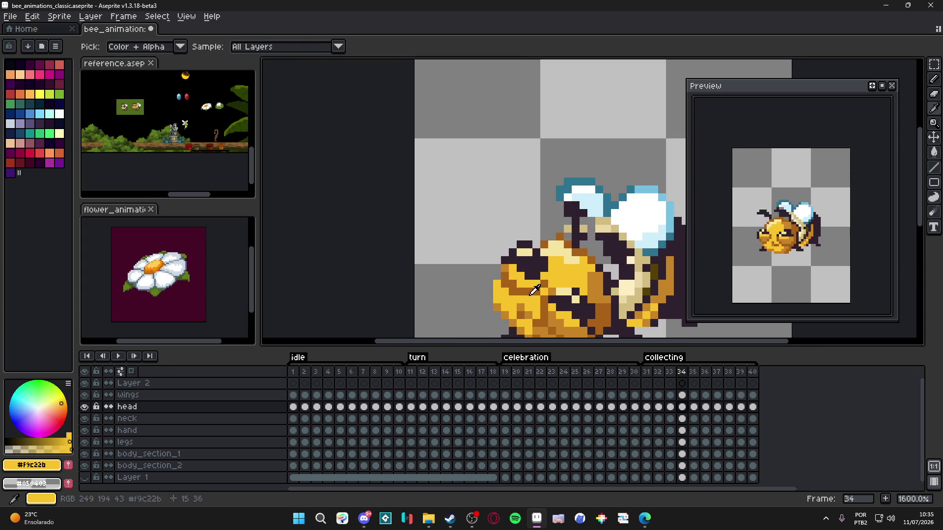
{"action": "left_click", "coordinate": [544, 288], "text": "alt"}
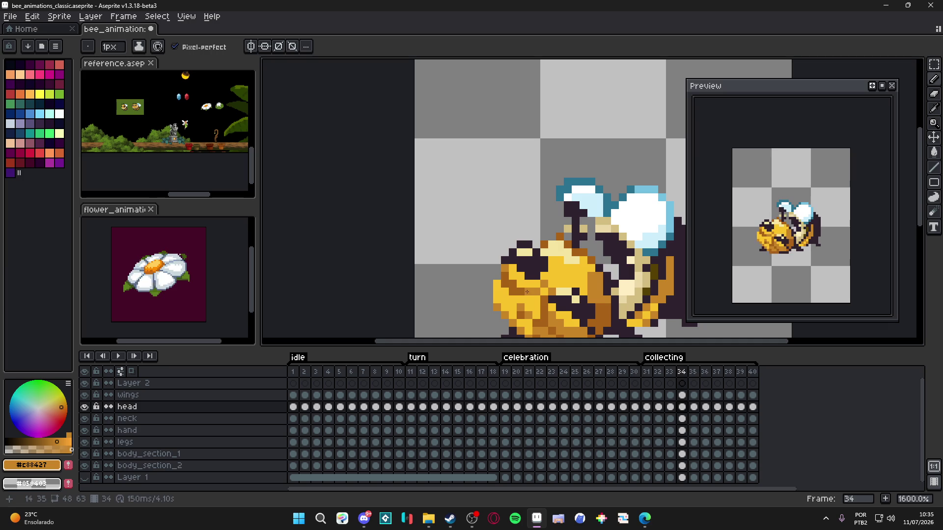
{"action": "left_click", "coordinate": [669, 372]}
{"action": "left_click", "coordinate": [682, 372]}
{"action": "mouse_move", "coordinate": [492, 285]}
{"action": "left_mouse_down"}
{"action": "mouse_move", "coordinate": [497, 299]}
{"action": "mouse_move", "coordinate": [504, 292]}
{"action": "left_mouse_up"}
{"action": "scroll", "coordinate": [527, 260], "scroll_direction": "down", "scroll_amount": 1}
{"action": "scroll", "coordinate": [527, 260], "scroll_direction": "down", "scroll_amount": 2}
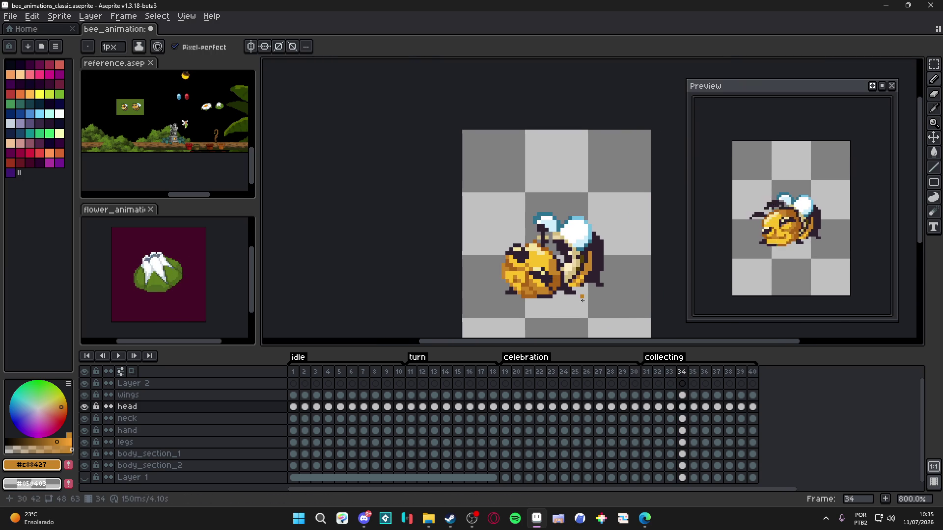
- Compare frames 33–35, then add a new 100 ms frame after frame 33, making 41 frames
{"action": "left_click", "coordinate": [670, 372]}
{"action": "left_click", "coordinate": [684, 374]}
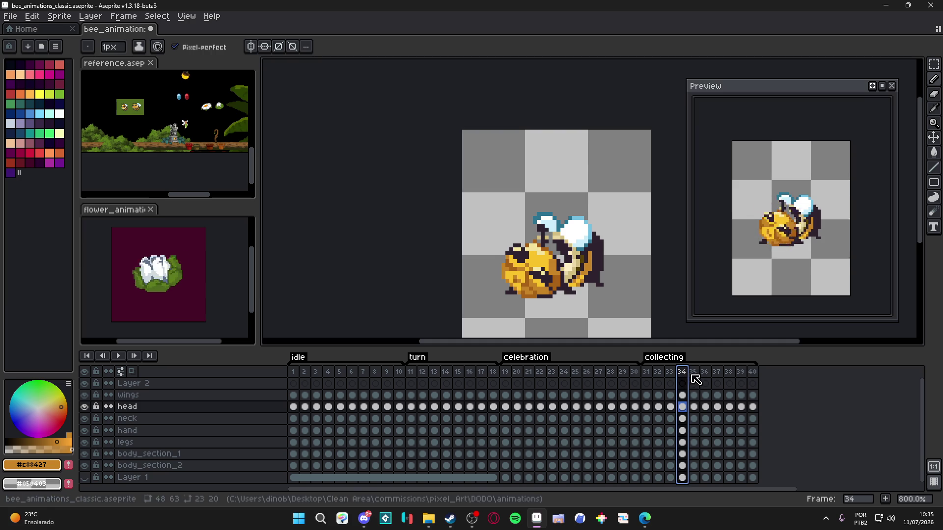
{"action": "left_click", "coordinate": [695, 375]}
{"action": "key", "text": "Left"}
{"action": "key", "text": "Right"}
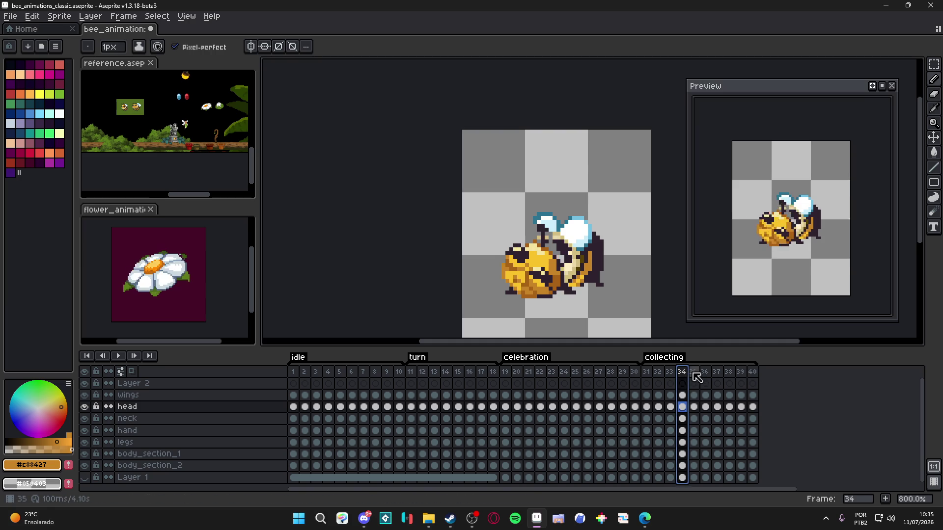
{"action": "key", "text": "Left"}
{"action": "key", "text": "Left"}
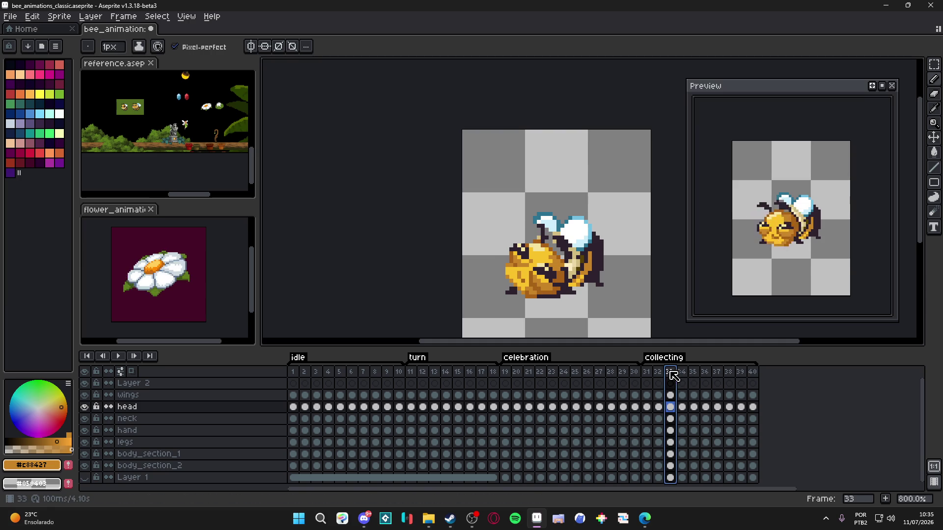
{"action": "left_click", "coordinate": [692, 375]}
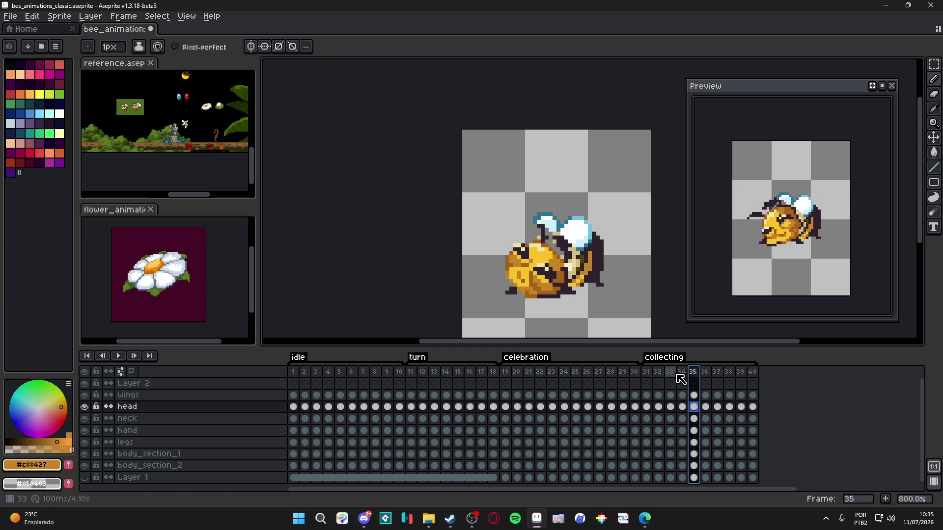
{"action": "left_click", "coordinate": [669, 374]}
{"action": "key", "text": "v"}
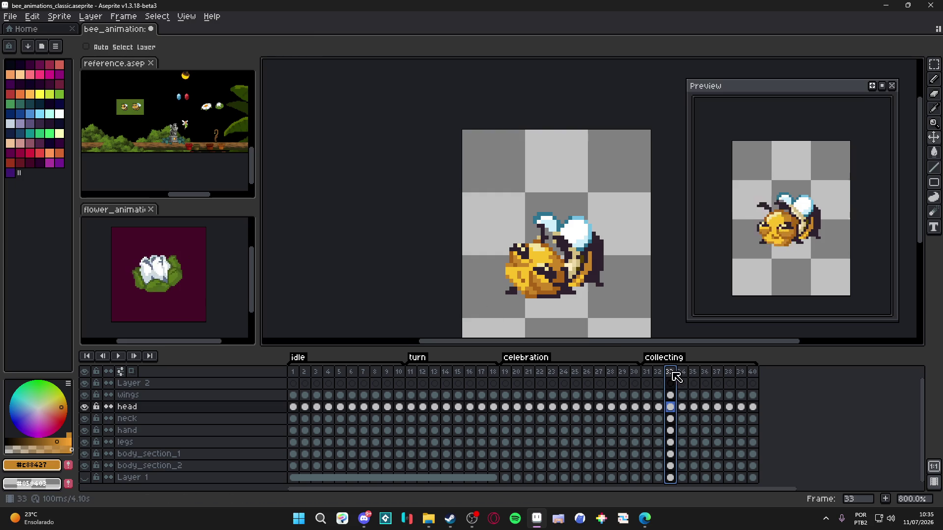
{"action": "left_click", "coordinate": [693, 374]}
{"action": "key", "text": "Left"}
{"action": "key", "text": "Left"}
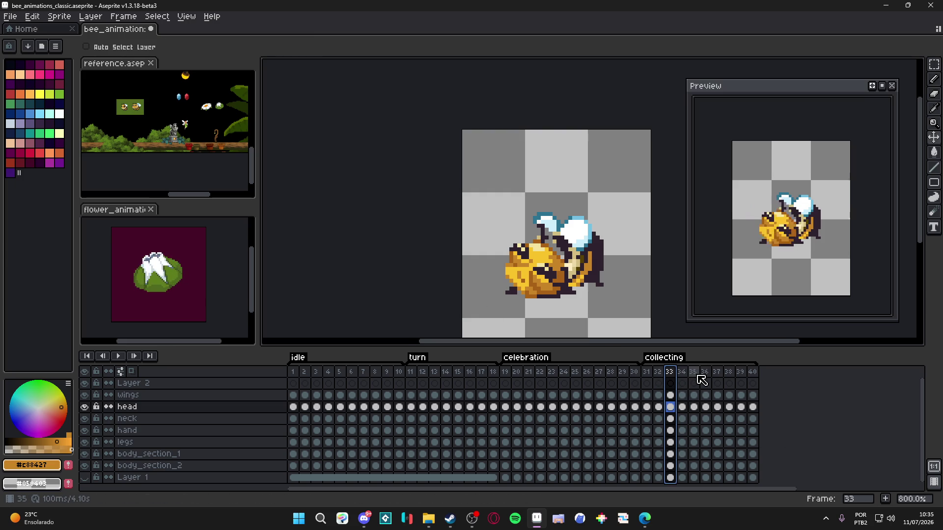
{"action": "left_click", "coordinate": [885, 499]}
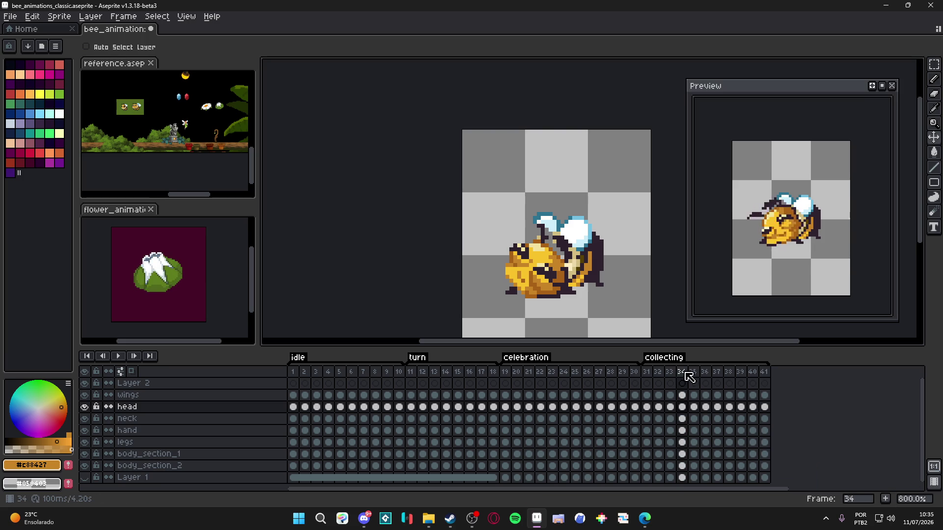
- Drag the new frame 34 to sit just before frame 36, then remove the extra frame
{"action": "mouse_move", "coordinate": [684, 377]}
{"action": "left_mouse_down"}
{"action": "mouse_move", "coordinate": [701, 381]}
{"action": "mouse_move", "coordinate": [692, 374]}
{"action": "left_mouse_up"}
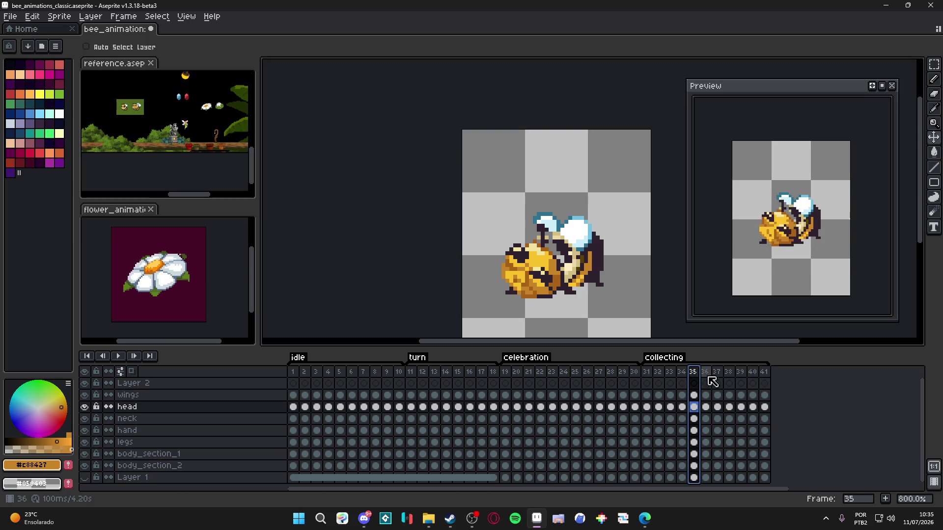
{"action": "left_click", "coordinate": [707, 372]}
{"action": "left_click", "coordinate": [686, 376]}
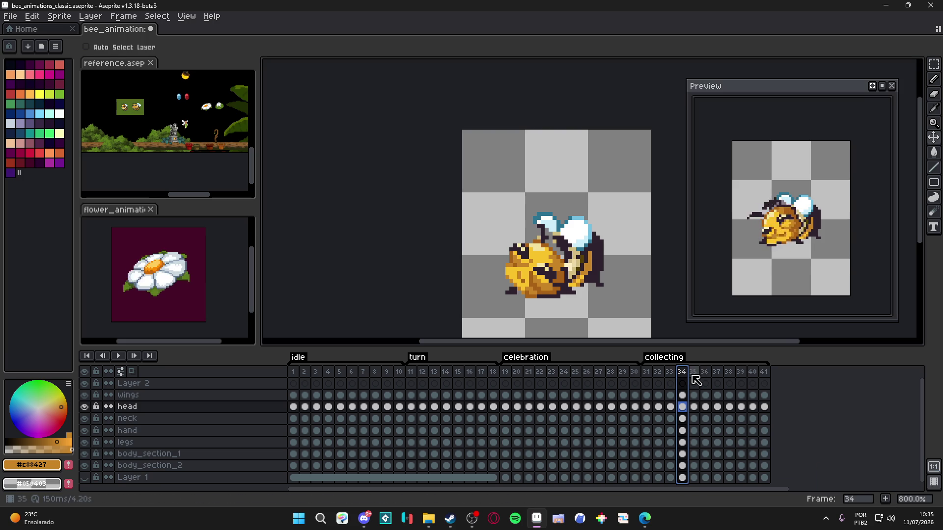
{"action": "left_click_drag", "start_coordinate": [682, 377], "coordinate": [713, 381]}
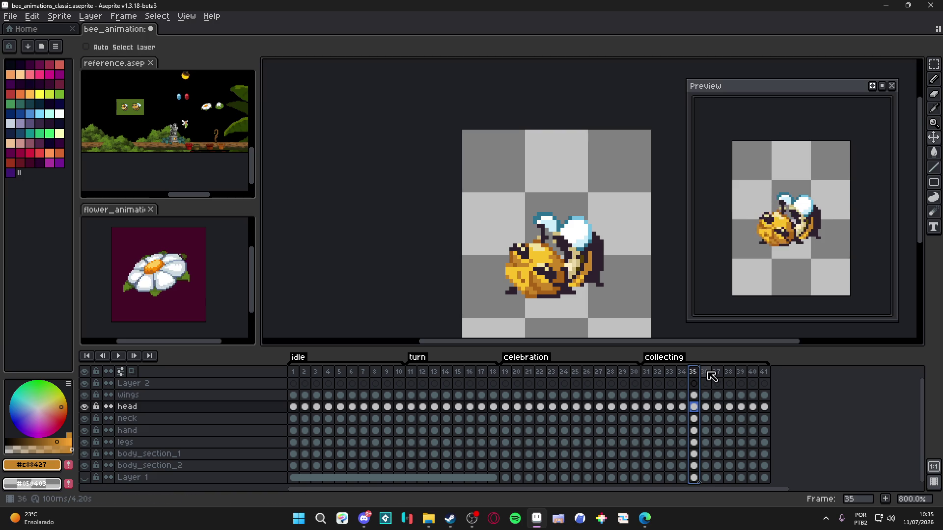
{"action": "left_click", "coordinate": [709, 373]}
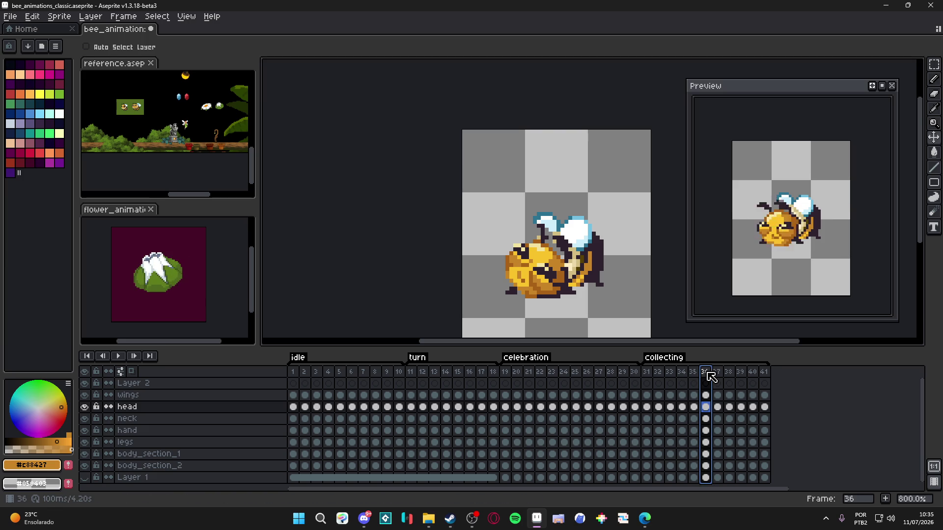
{"action": "key", "text": "Left"}
{"action": "key", "text": "alt+c"}
- Scrub through frames 31–35 to check the reordered sequence, ending on frame 33
{"action": "key", "text": "Left"}
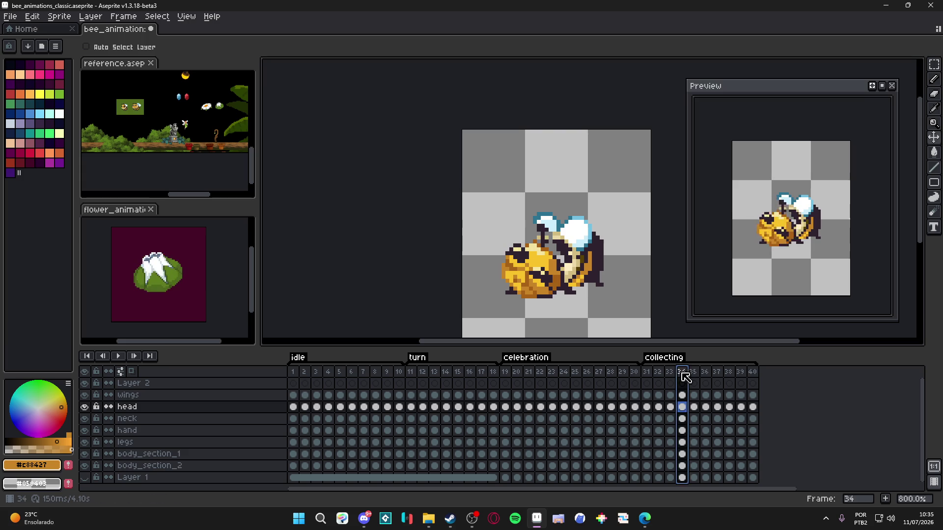
{"action": "left_click", "coordinate": [694, 375]}
{"action": "left_click", "coordinate": [670, 374]}
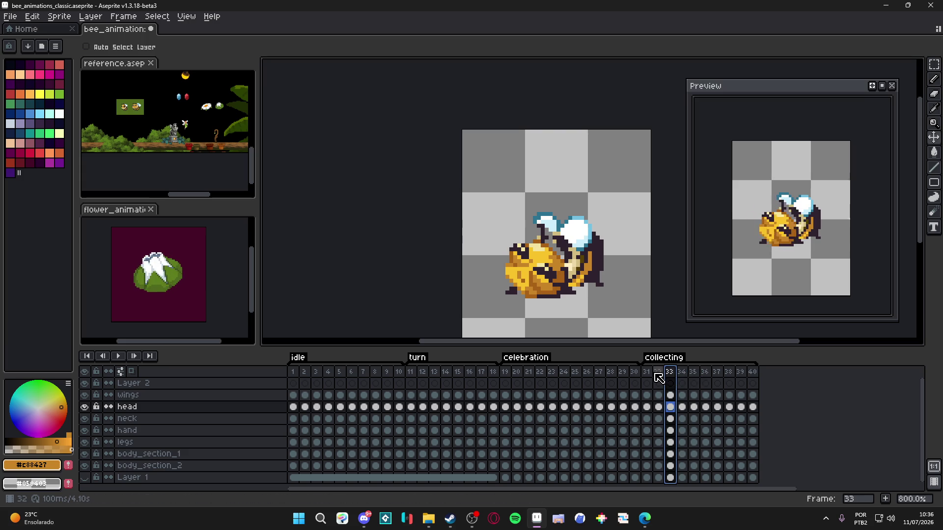
{"action": "left_click_drag", "start_coordinate": [647, 374], "coordinate": [659, 376]}
{"action": "key", "text": "Left"}
{"action": "key", "text": "Right"}
{"action": "key", "text": "Right"}
{"action": "key", "text": "Right"}
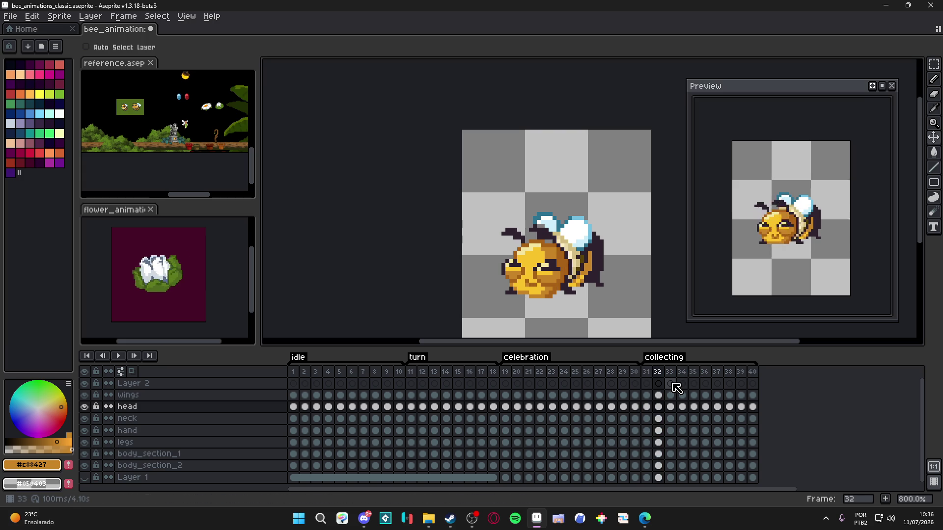
{"action": "key", "text": "Right"}
{"action": "key", "text": "Left"}
{"action": "key", "text": "Right"}
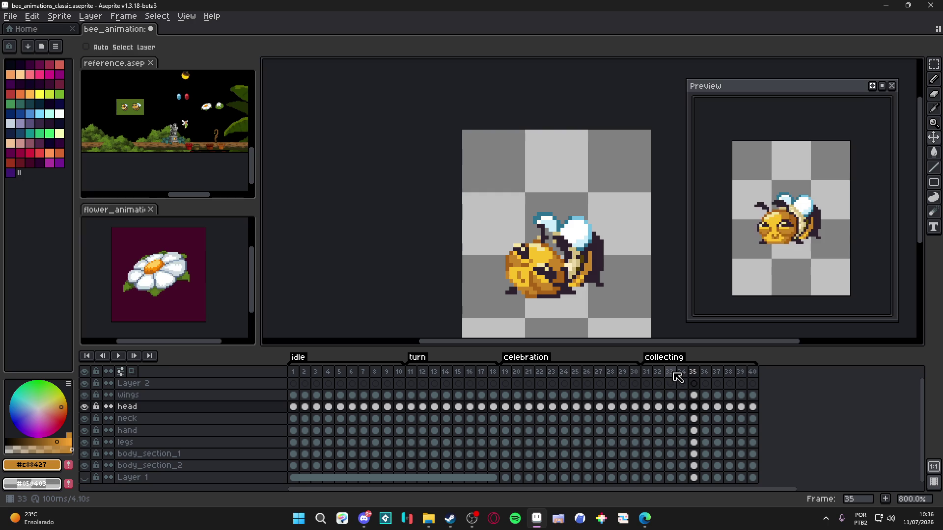
{"action": "left_click", "coordinate": [670, 372]}
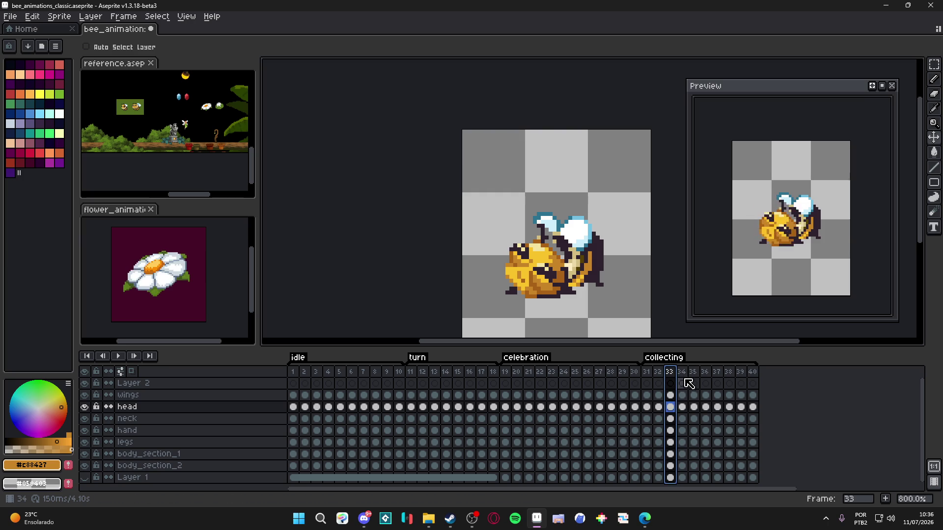
{"action": "key", "text": "Right"}
{"action": "key", "text": "Left"}
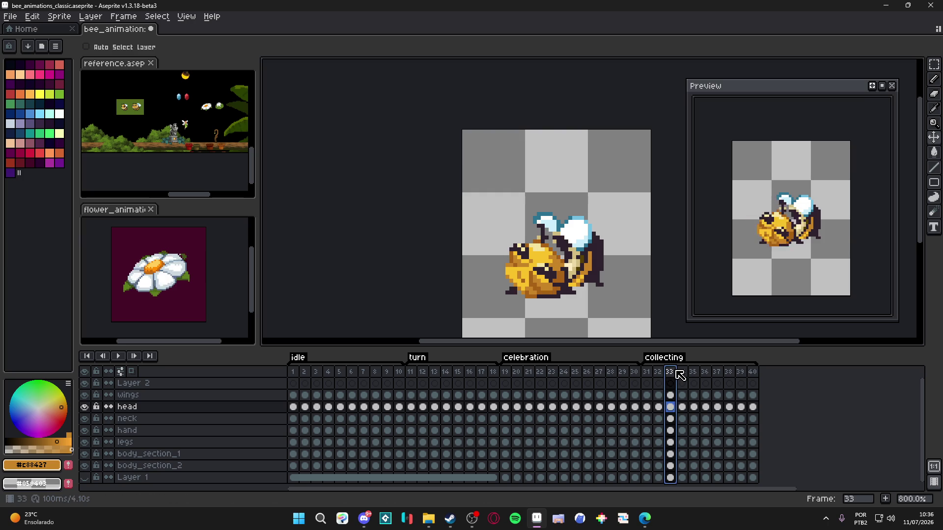
{"action": "scroll", "coordinate": [469, 287], "scroll_direction": "up", "scroll_amount": 3}
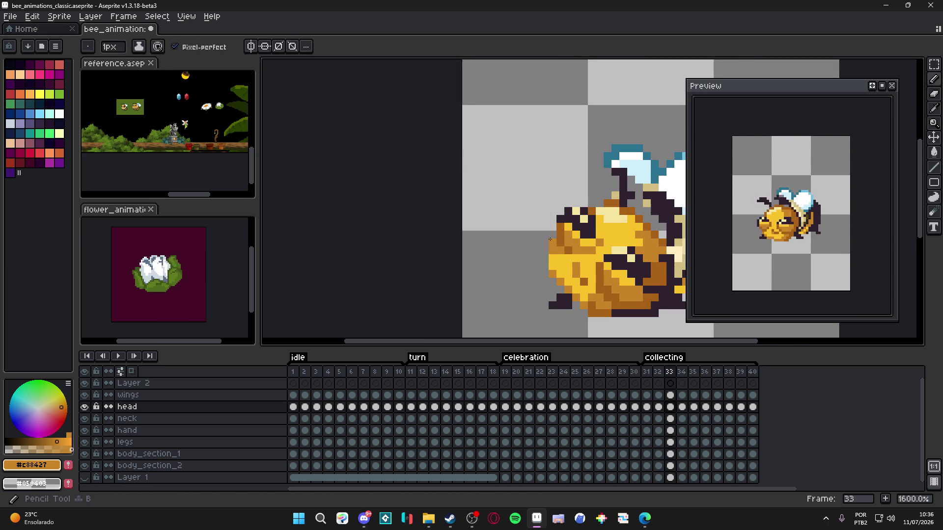
- Compare the bee poses across frames 32 to 35 in the timeline
{"action": "scroll", "coordinate": [430, 283], "scroll_direction": "down", "scroll_amount": 3}
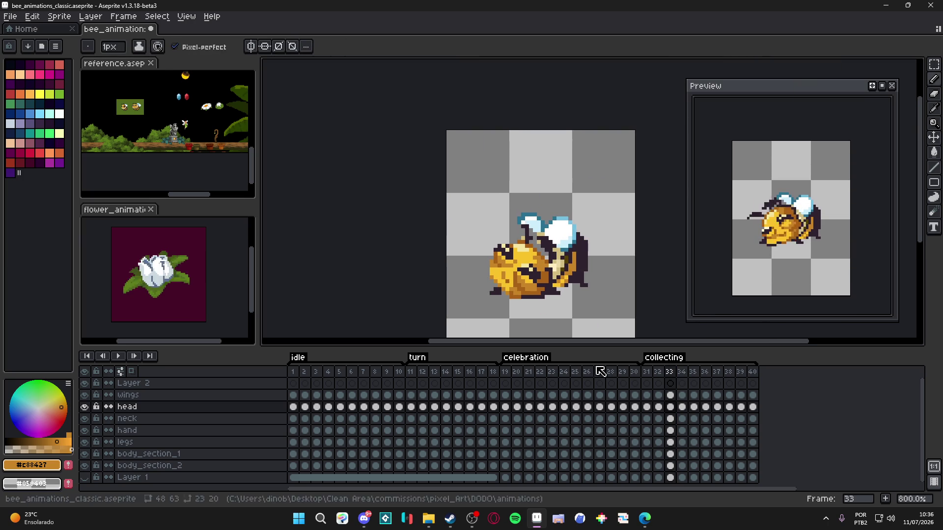
{"action": "left_click", "coordinate": [693, 376]}
{"action": "scroll", "coordinate": [629, 315], "scroll_direction": "right", "scroll_amount": 1}
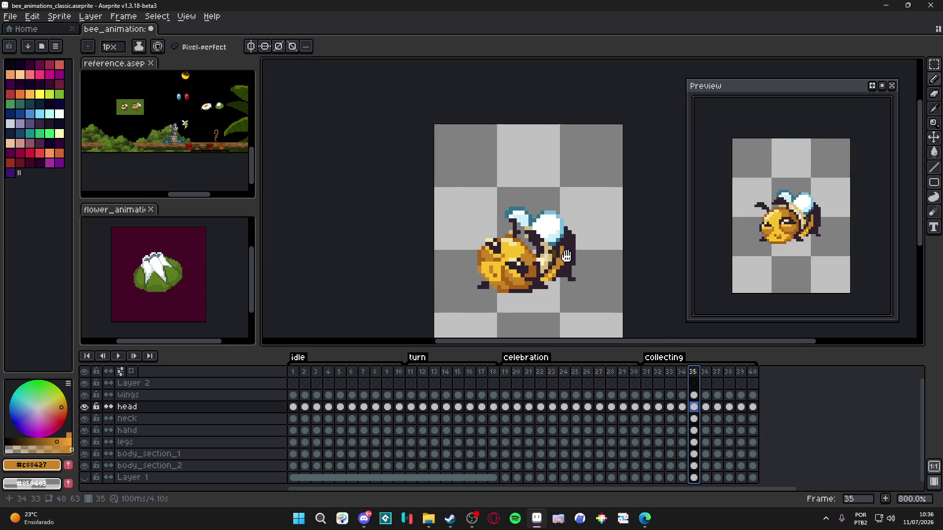
{"action": "scroll", "coordinate": [604, 295], "scroll_direction": "down", "scroll_amount": 1}
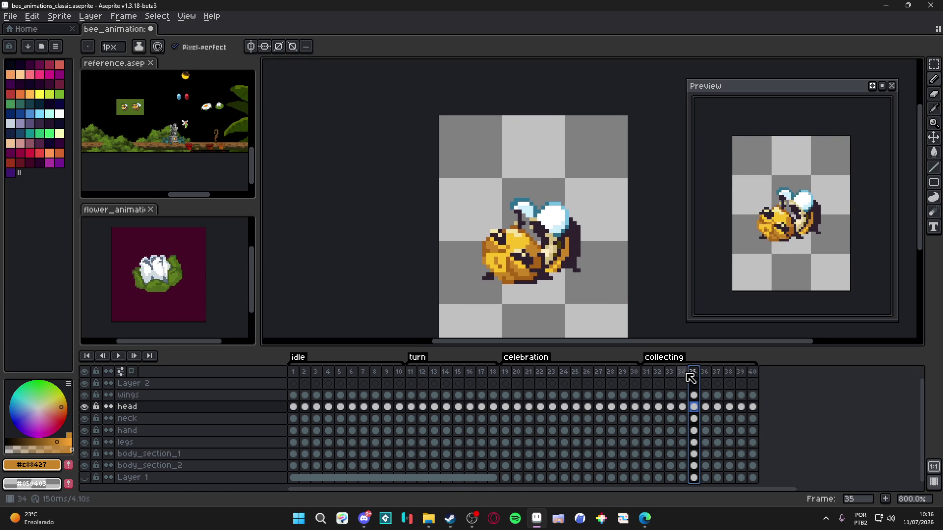
{"action": "key", "text": "Left"}
{"action": "left_click", "coordinate": [670, 372]}
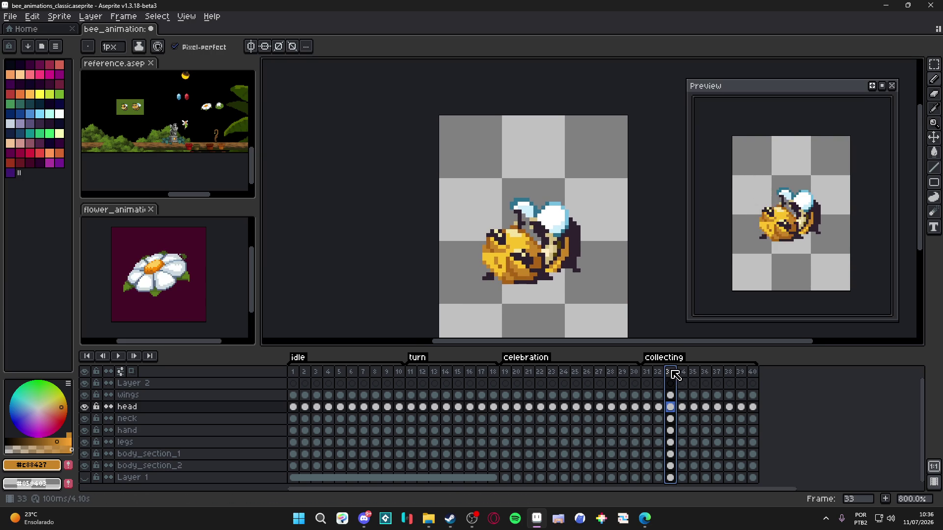
{"action": "left_click", "coordinate": [659, 372]}
{"action": "left_click", "coordinate": [670, 372]}
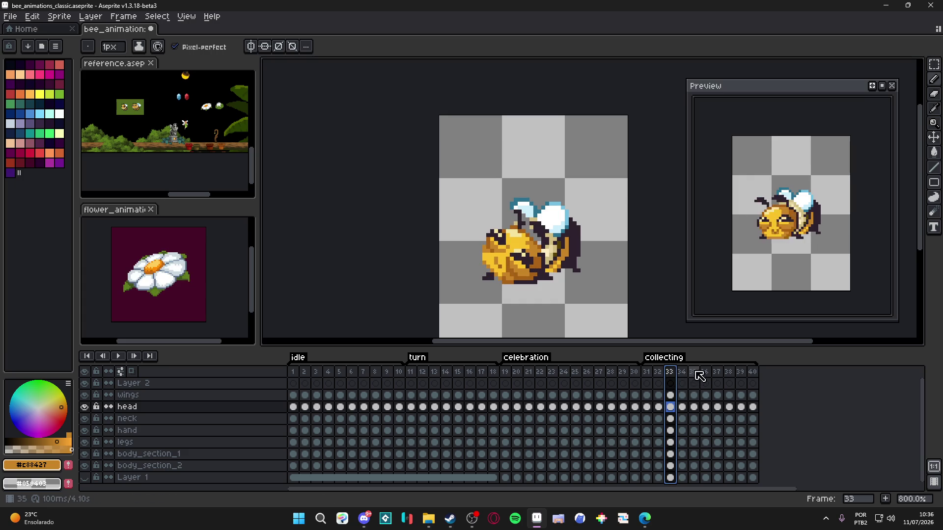
{"action": "left_click", "coordinate": [693, 374]}
{"action": "left_click", "coordinate": [671, 374]}
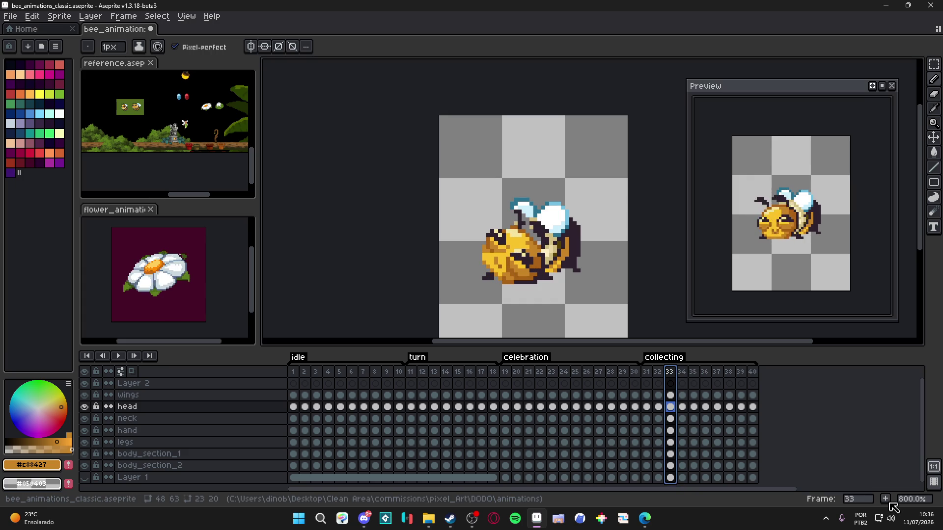
- Insert a new frame after frame 33 and flip through frames 34 to 36
{"action": "left_click", "coordinate": [886, 499]}
{"action": "left_click", "coordinate": [682, 372]}
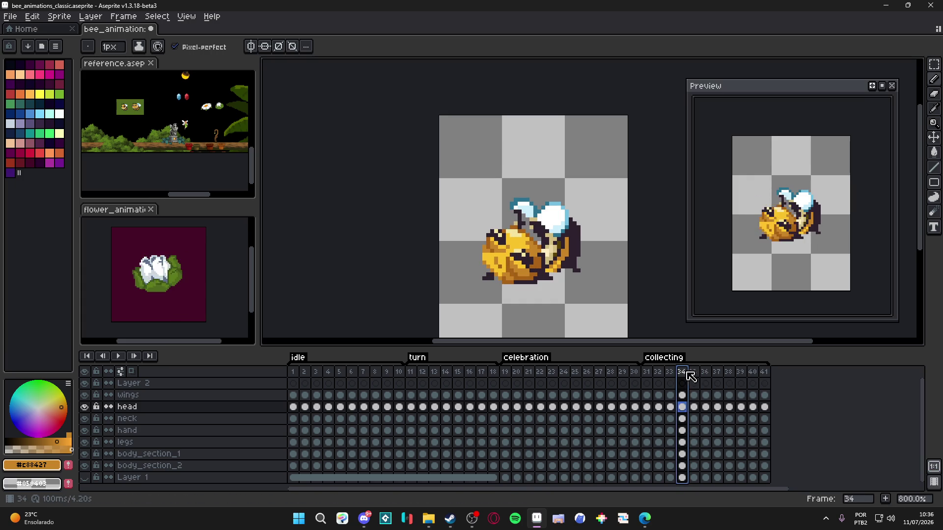
{"action": "left_click", "coordinate": [694, 373]}
{"action": "left_click", "coordinate": [682, 373]}
{"action": "left_click", "coordinate": [694, 373]}
{"action": "left_click", "coordinate": [706, 373]}
- Remove the extra frame, compare the heads in frames 33 to 35, then undo the frame move
{"action": "key", "text": "alt+c"}
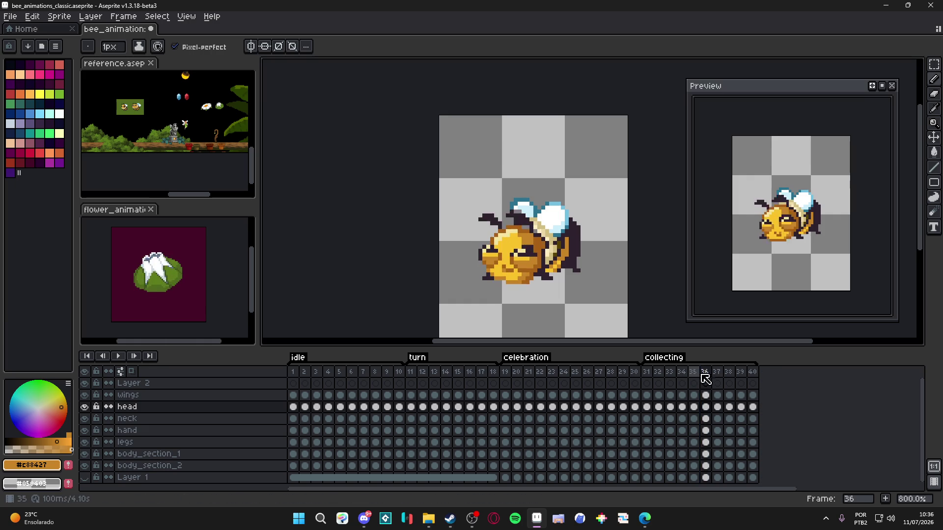
{"action": "left_click", "coordinate": [697, 374]}
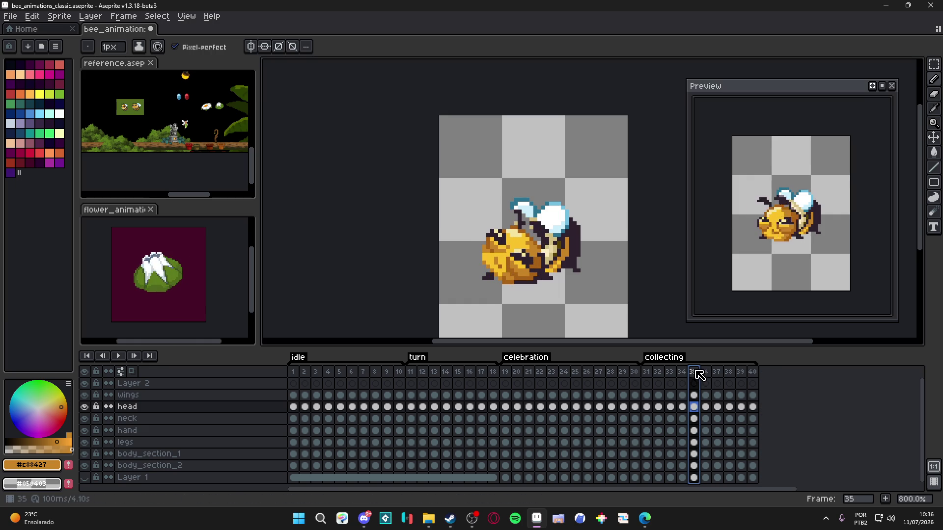
{"action": "left_click", "coordinate": [682, 373]}
{"action": "left_click", "coordinate": [671, 373]}
{"action": "left_click", "coordinate": [682, 373]}
{"action": "left_click", "coordinate": [694, 374]}
{"action": "left_click", "coordinate": [707, 375]}
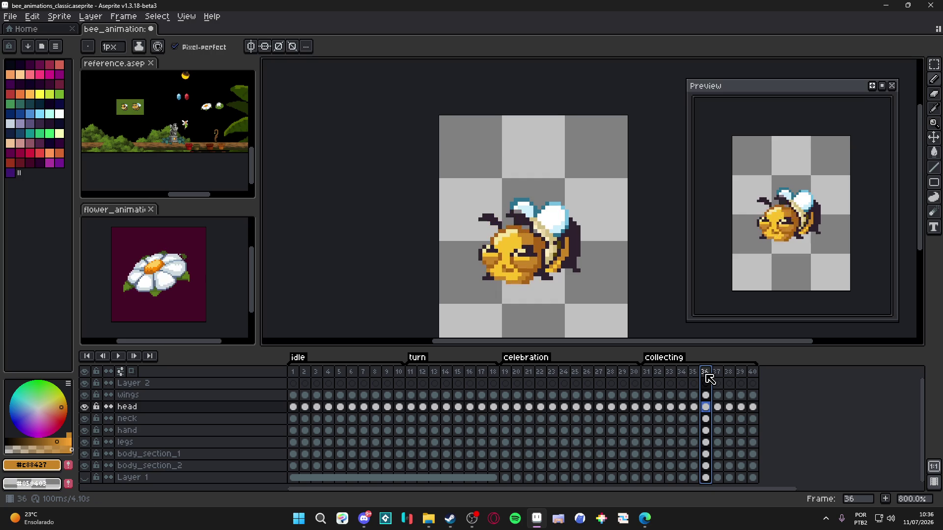
{"action": "key", "text": "ctrl+z"}
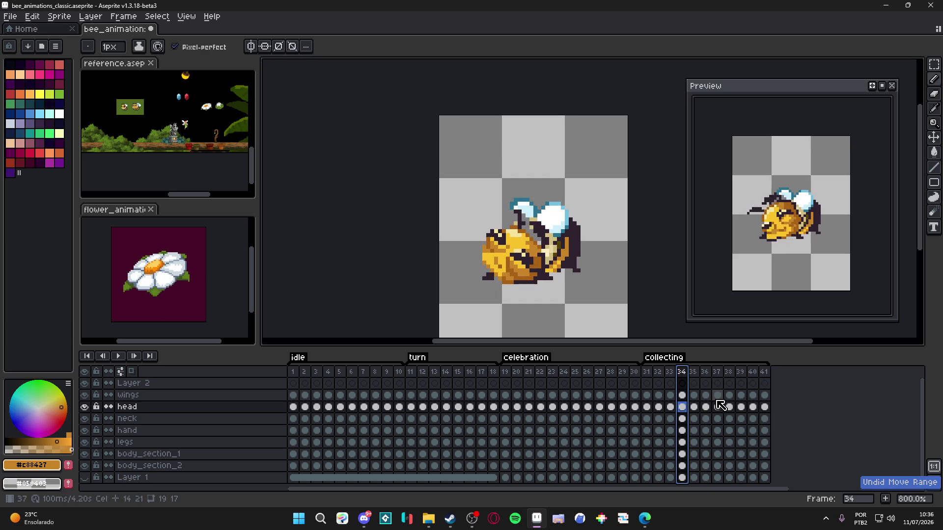
- Undo adding the new frame and compare the poses in frames 32 to 35
{"action": "key", "text": "ctrl+z"}
{"action": "key", "text": "ctrl+z"}
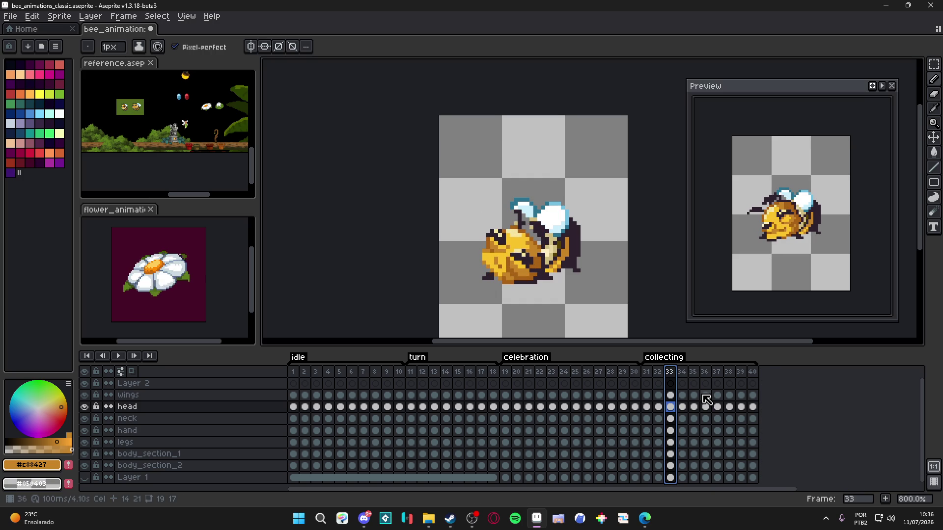
{"action": "left_click", "coordinate": [658, 372]}
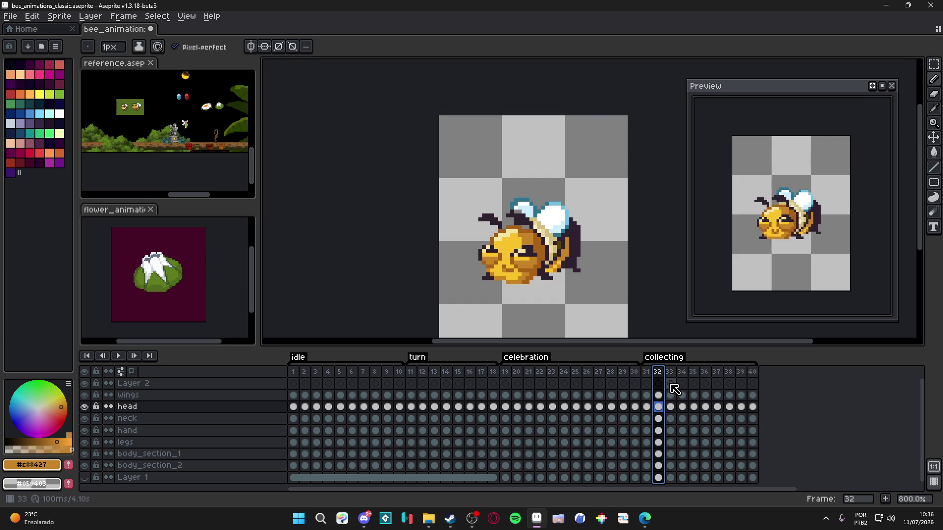
{"action": "key", "text": "Right"}
{"action": "key", "text": "Right"}
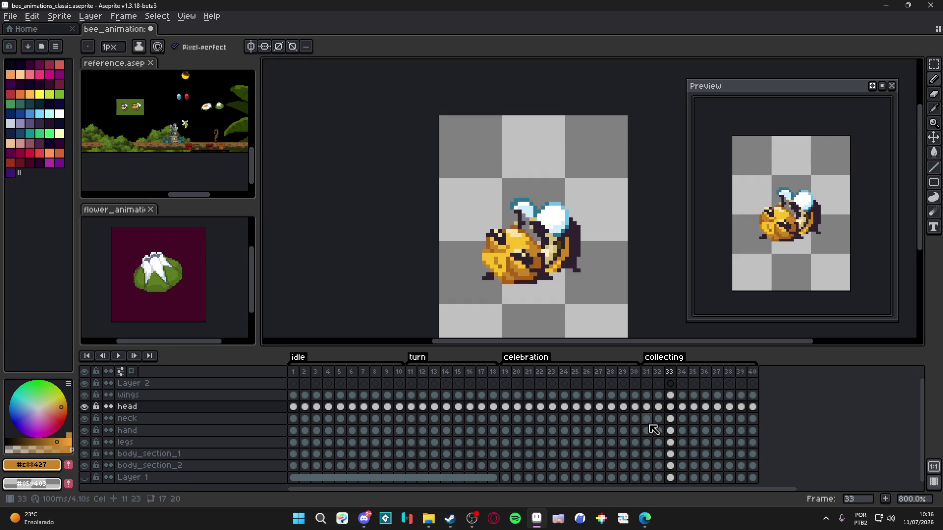
{"action": "key", "text": "Left"}
{"action": "key", "text": "Right"}
{"action": "key", "text": "Left"}
{"action": "key", "text": "Right"}
{"action": "key", "text": "Left"}
{"action": "key", "text": "Right"}
{"action": "key", "text": "Right"}
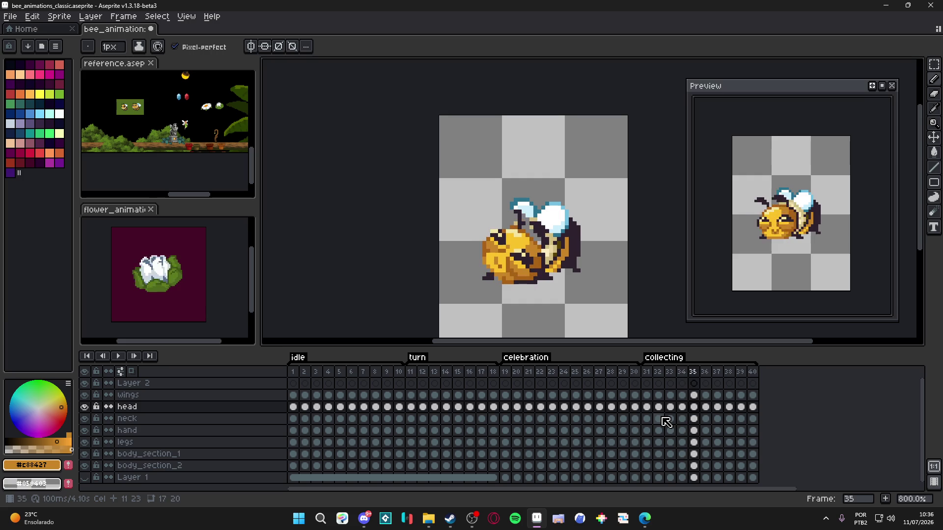
- Undo the frame reordering and clear the frame range selection
{"action": "key", "text": "ctrl+z"}
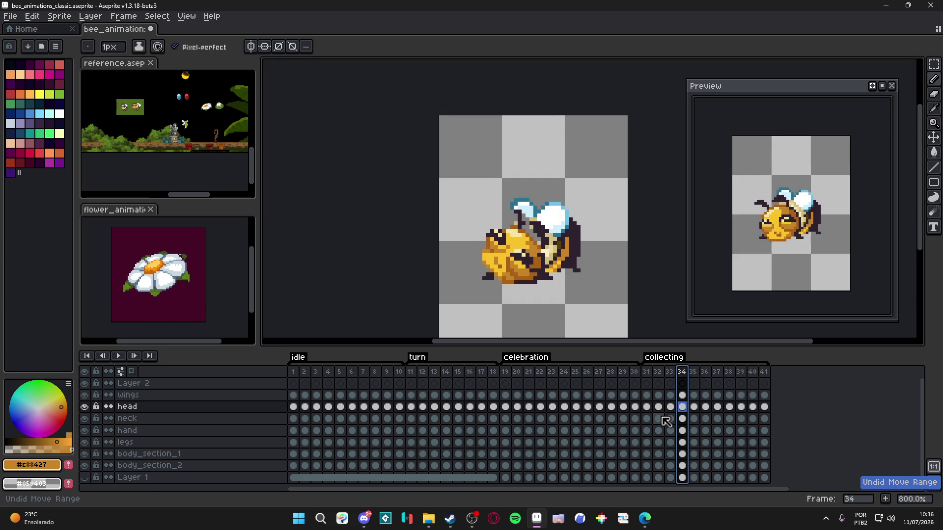
{"action": "left_click", "coordinate": [684, 386]}
{"action": "key", "text": "Right"}
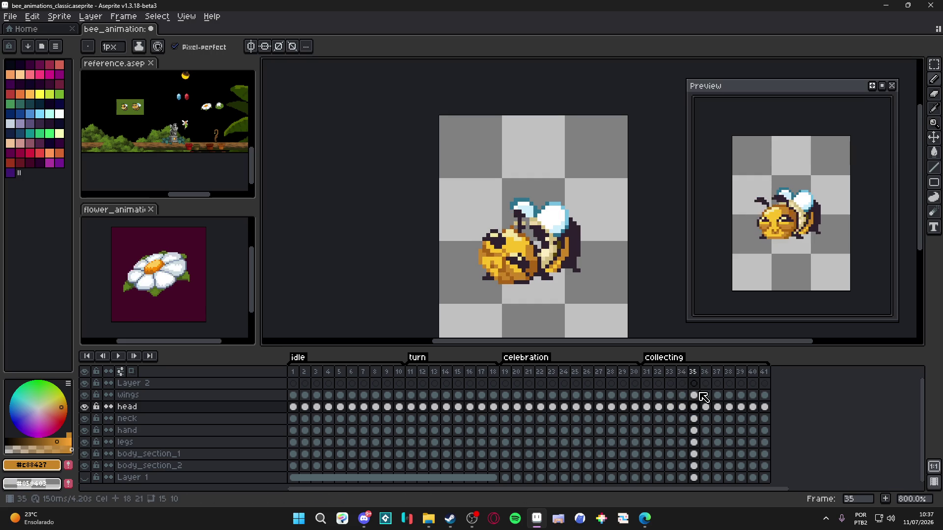
{"action": "key", "text": "Right"}
{"action": "key", "text": "Left"}
{"action": "key", "text": "Left"}
{"action": "key", "text": "Left"}
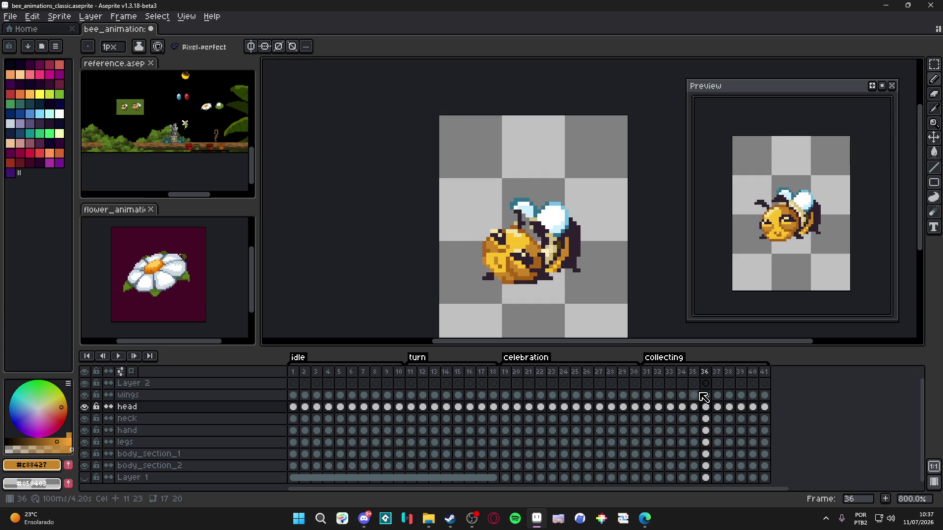
{"action": "key", "text": "Right"}
{"action": "key", "text": "Right"}
- Flip between frames 31 and 36 to compare the bee poses
{"action": "key", "text": "Right"}
{"action": "key", "text": "Left"}
{"action": "key", "text": "Right"}
{"action": "key", "text": "Left"}
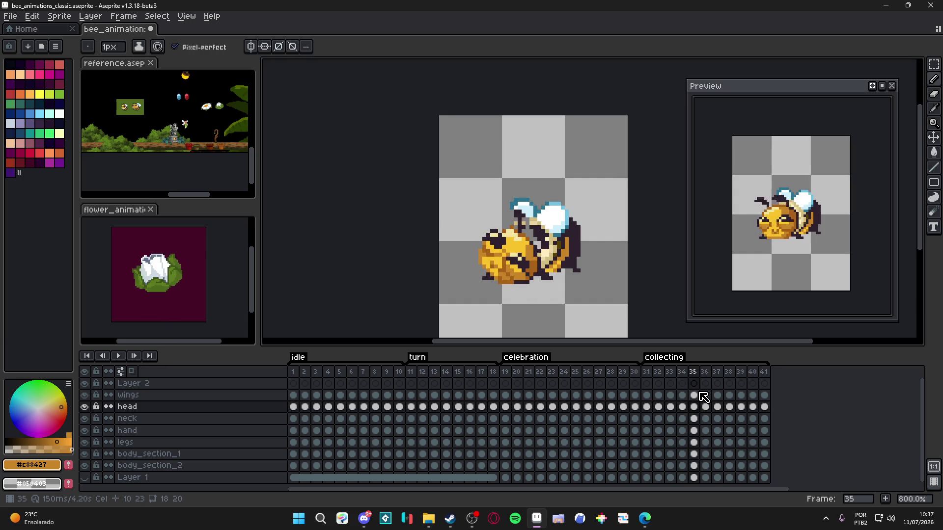
{"action": "key", "text": "Left"}
{"action": "key", "text": "Left"}
{"action": "key", "text": "Left"}
{"action": "key", "text": "Left"}
{"action": "key", "text": "Right"}
{"action": "key", "text": "Right"}
{"action": "key", "text": "Right"}
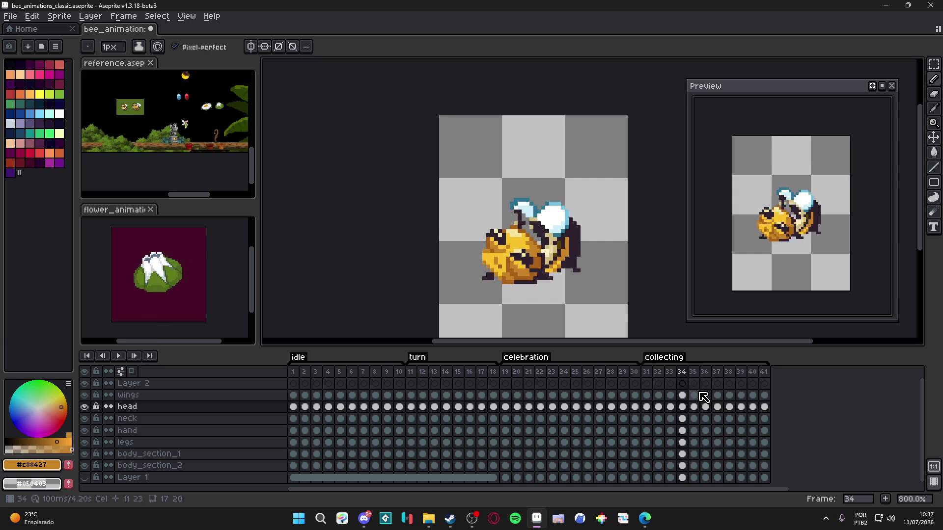
{"action": "key", "text": "Right"}
{"action": "key", "text": "Left"}
{"action": "key", "text": "Left"}
{"action": "key", "text": "Left"}
{"action": "key", "text": "Left"}
{"action": "key", "text": "Right"}
{"action": "key", "text": "Right"}
{"action": "key", "text": "Right"}
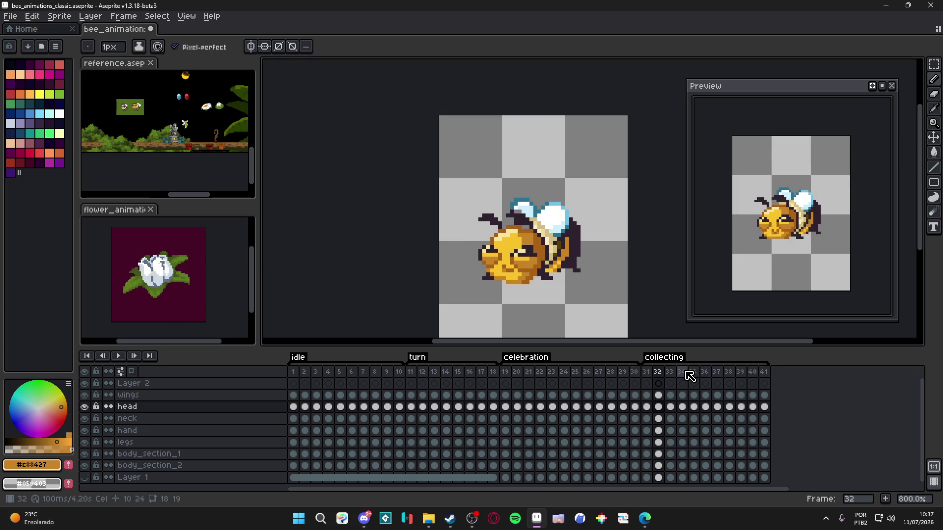
- Delete frame 34 so the animation is back to 40 frames
{"action": "left_click", "coordinate": [685, 374]}
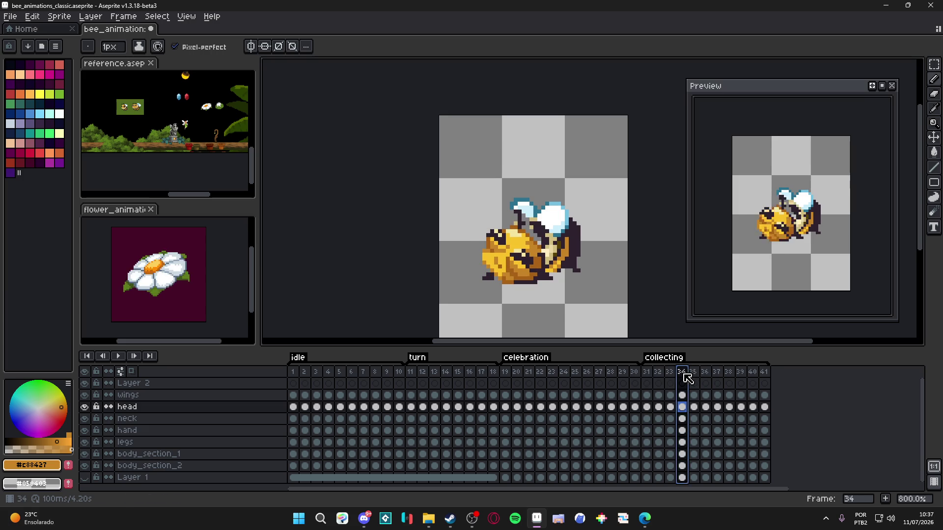
{"action": "key", "text": "Delete"}
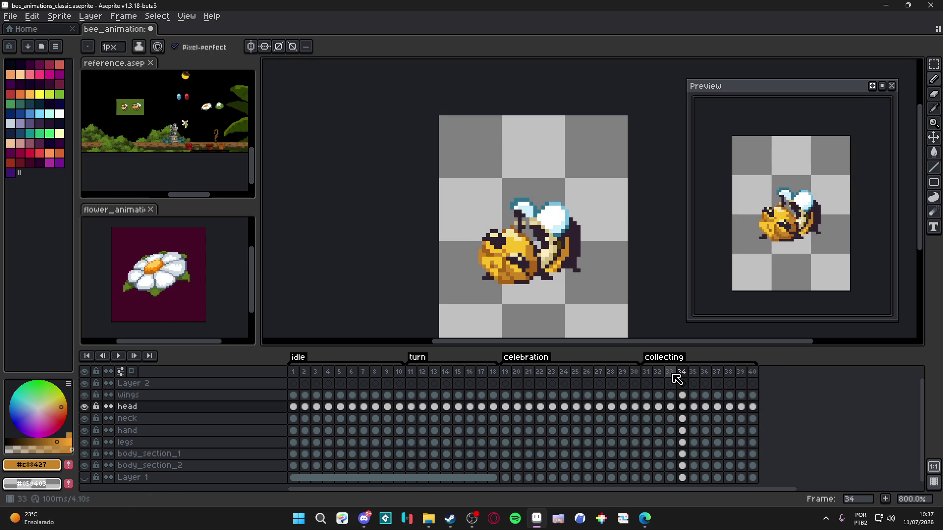
{"action": "key", "text": "Left"}
{"action": "key", "text": "Left"}
{"action": "key", "text": "Left"}
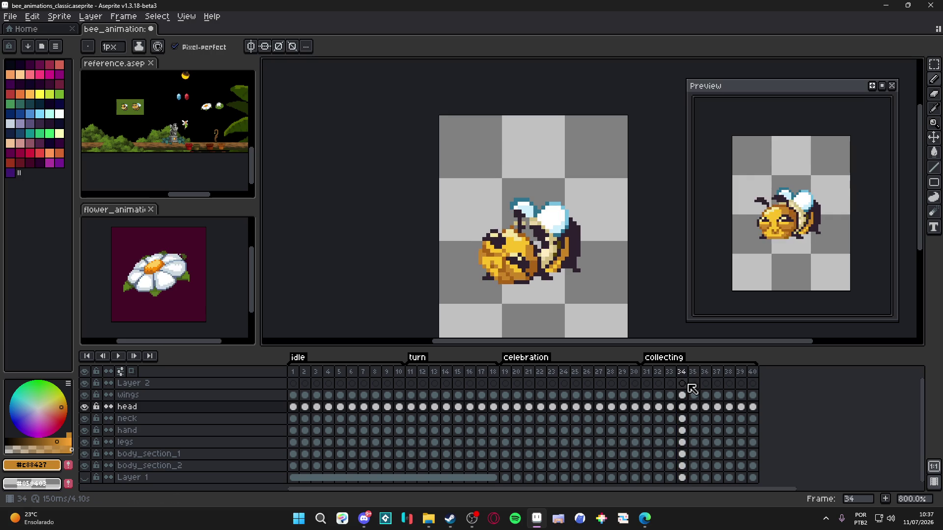
{"action": "key", "text": "Right"}
{"action": "key", "text": "Right"}
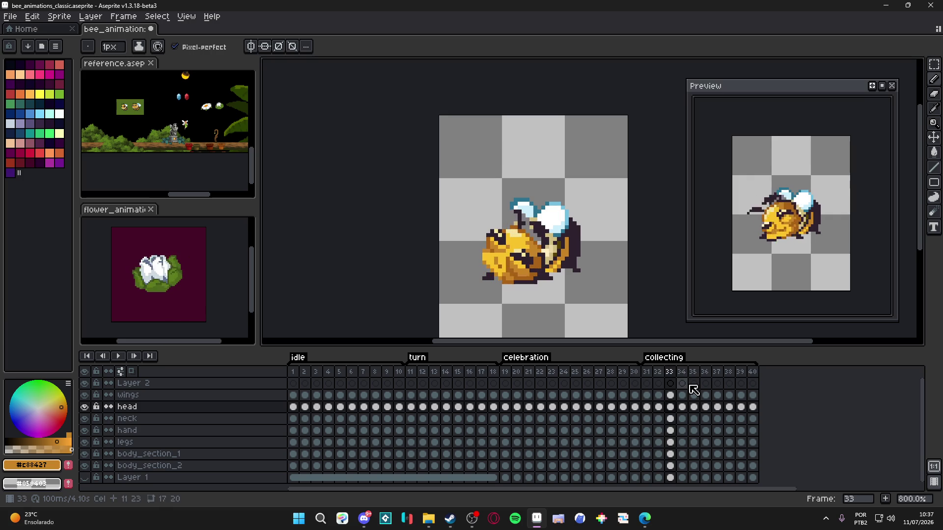
- Review frames 35 through 40, then return to frame 34
{"action": "left_click", "coordinate": [696, 373]}
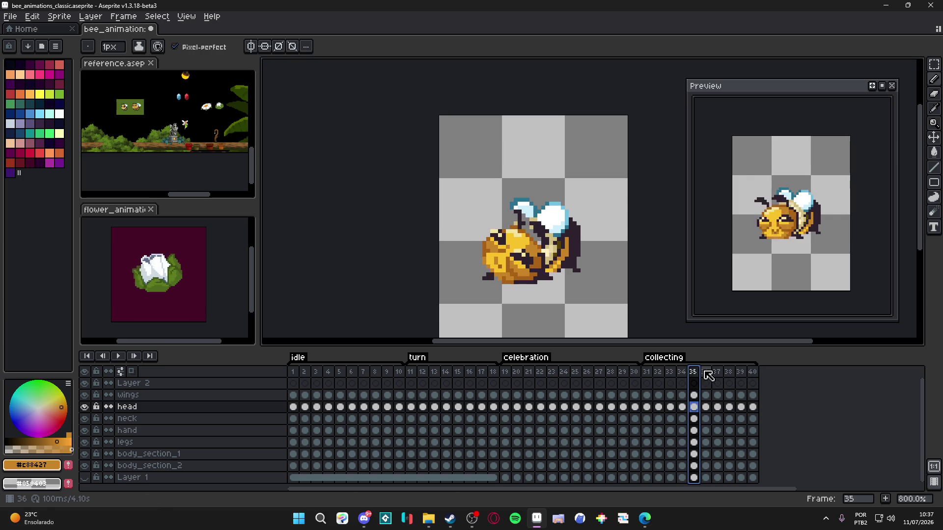
{"action": "left_click", "coordinate": [706, 375]}
{"action": "left_click", "coordinate": [717, 375]}
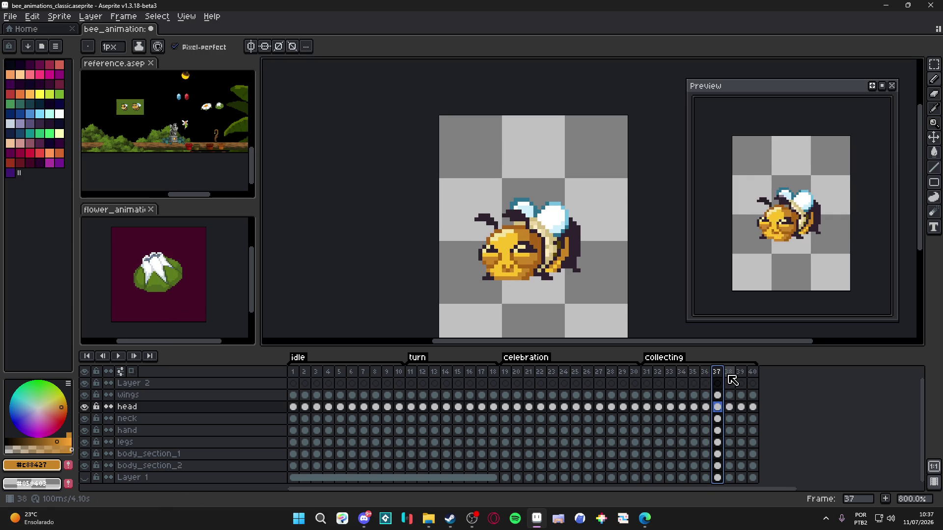
{"action": "left_click", "coordinate": [730, 375]}
{"action": "left_click", "coordinate": [742, 373]}
{"action": "left_click", "coordinate": [753, 373]}
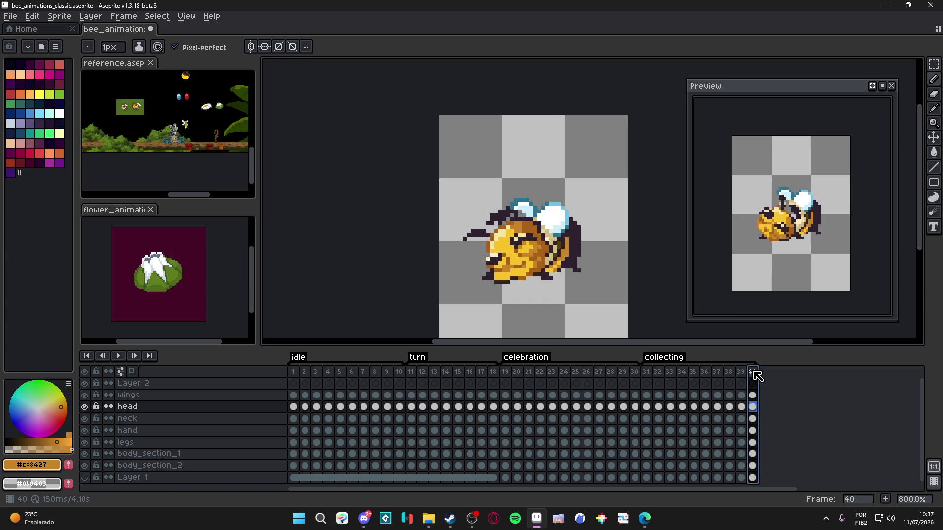
{"action": "left_click", "coordinate": [682, 373]}
{"action": "left_click", "coordinate": [694, 373]}
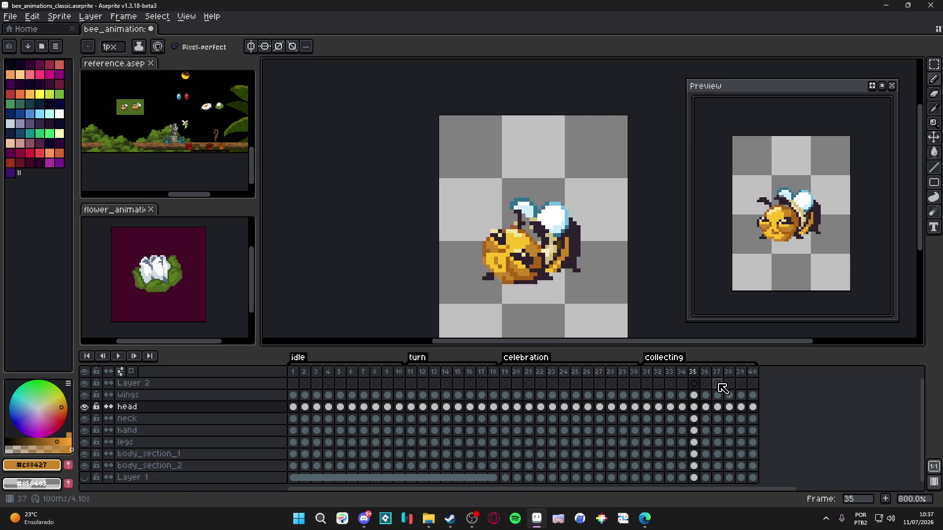
{"action": "key", "text": "Left"}
{"action": "key", "text": "Left"}
{"action": "key", "text": "Left"}
{"action": "key", "text": "Left"}
{"action": "key", "text": "Right"}
{"action": "key", "text": "Right"}
{"action": "key", "text": "Right"}
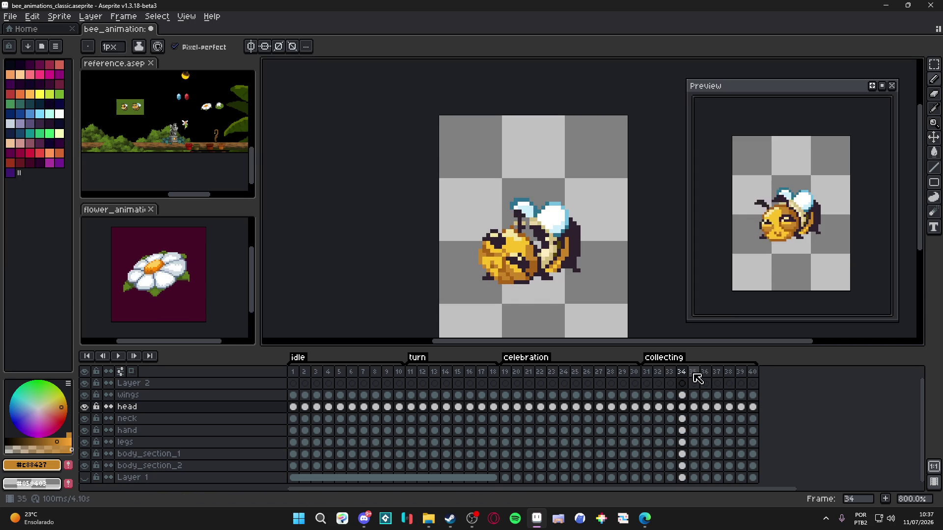
{"action": "scroll", "coordinate": [542, 278], "scroll_direction": "up", "scroll_amount": 2}
- Nudge the bee's head one pixel right with the Move tool
{"action": "key", "text": "v"}
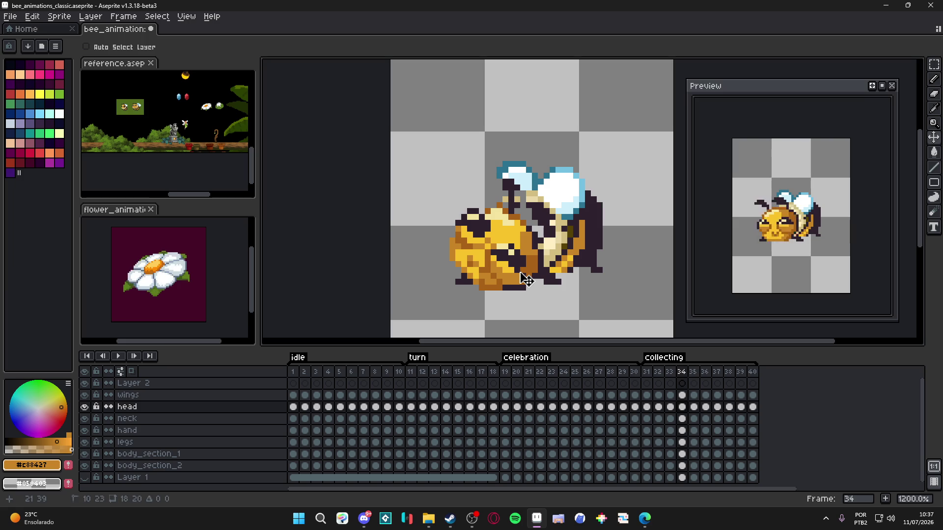
{"action": "left_click_drag", "start_coordinate": [526, 279], "coordinate": [529, 280]}
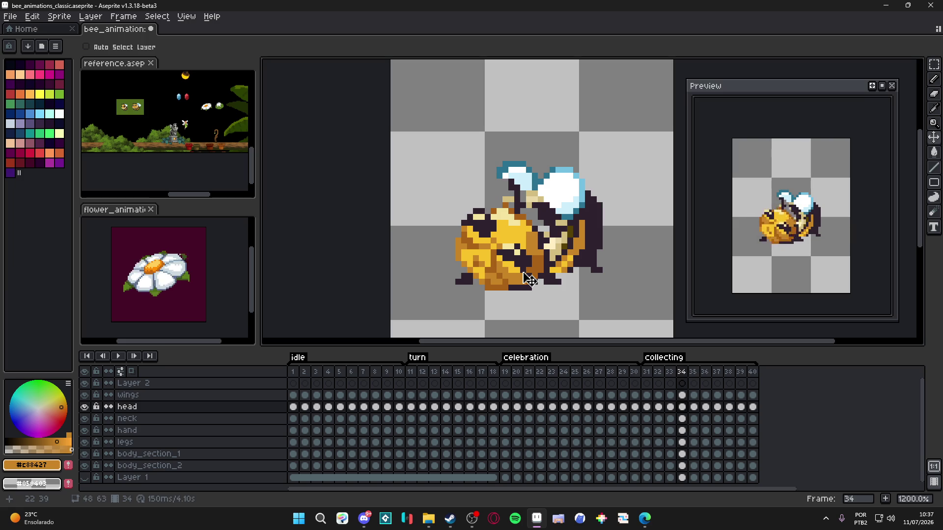
{"action": "scroll", "coordinate": [530, 282], "scroll_direction": "down", "scroll_amount": 3}
- Save the bee animations file and show frame 33
{"action": "key", "text": "ctrl+s"}
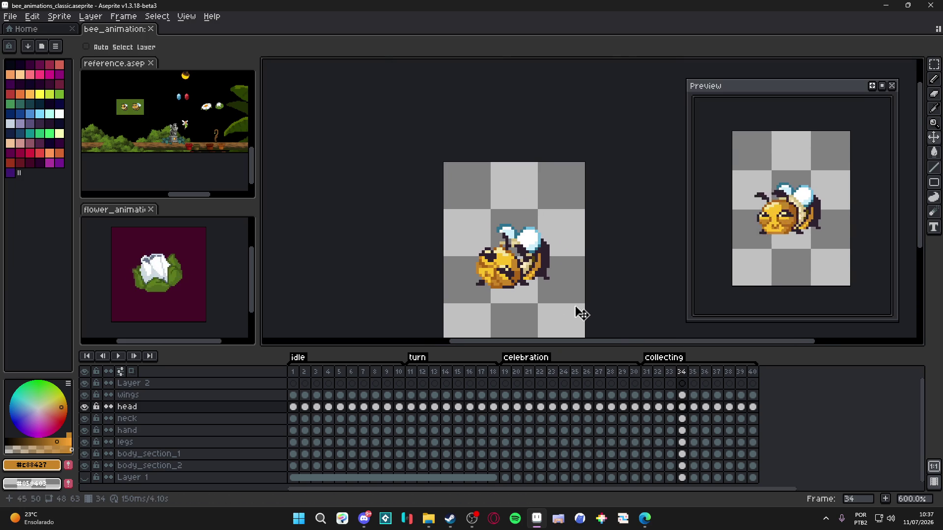
{"action": "scroll", "coordinate": [551, 278], "scroll_direction": "up", "scroll_amount": 2}
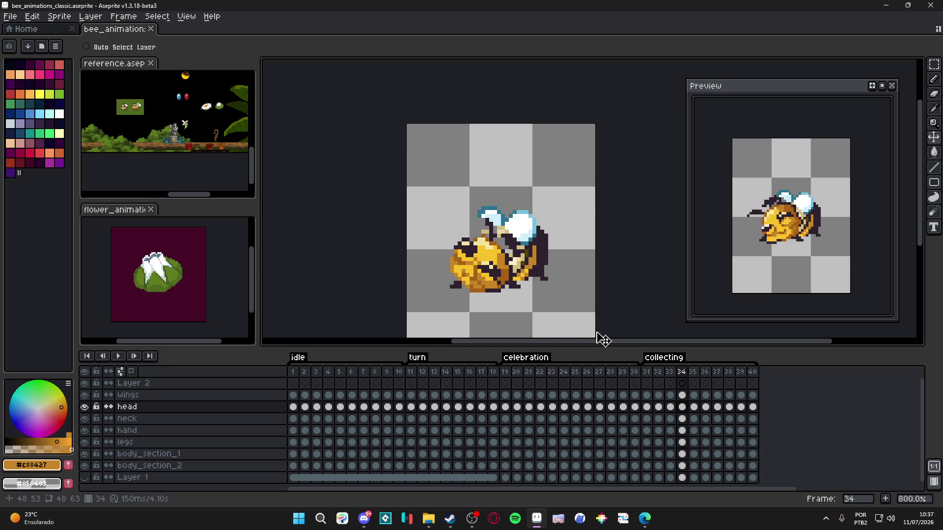
{"action": "scroll", "coordinate": [560, 291], "scroll_direction": "down", "scroll_amount": 1}
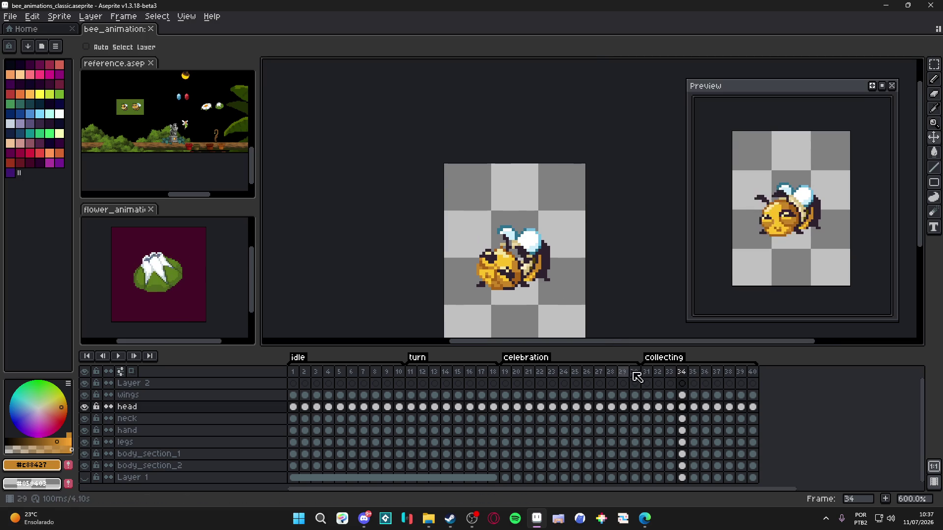
{"action": "scroll", "coordinate": [513, 279], "scroll_direction": "up", "scroll_amount": 1}
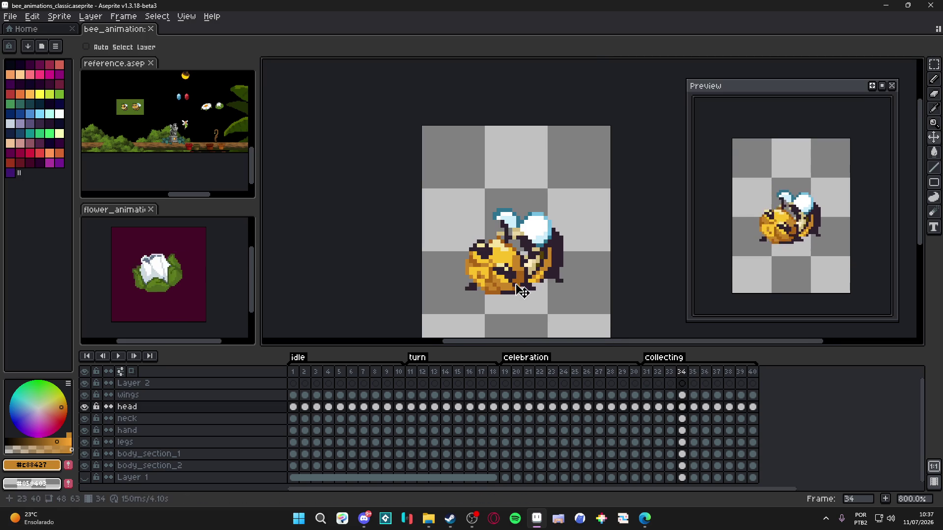
{"action": "left_click", "coordinate": [671, 373]}
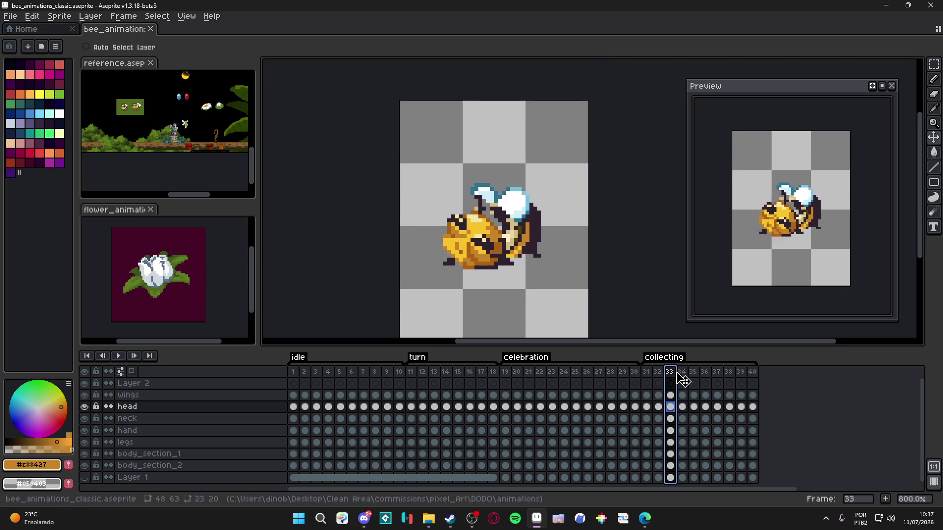
- Set frame 34's duration to 100 ms in Frame Properties
{"action": "double_click", "coordinate": [682, 372]}
{"action": "type", "text": "100"}
{"action": "left_click", "coordinate": [474, 281]}
- Compare frame 35 with frames 32 and 33, including the head and wings cels
{"action": "left_click", "coordinate": [694, 372]}
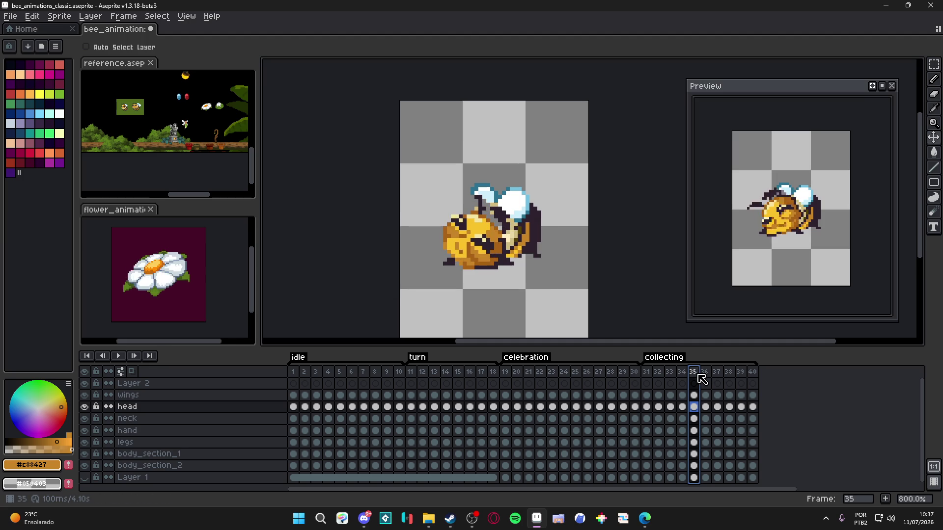
{"action": "left_click", "coordinate": [670, 372]}
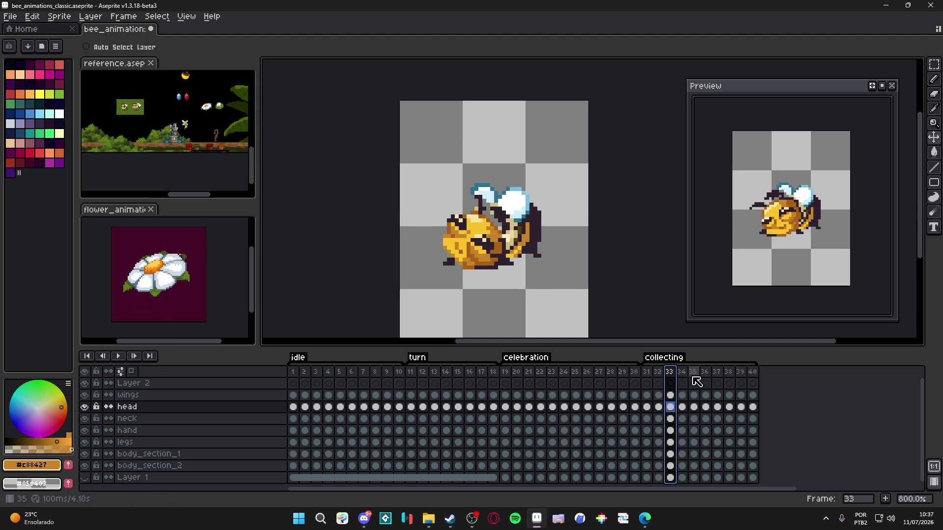
{"action": "left_click", "coordinate": [693, 373]}
{"action": "left_click", "coordinate": [659, 373]}
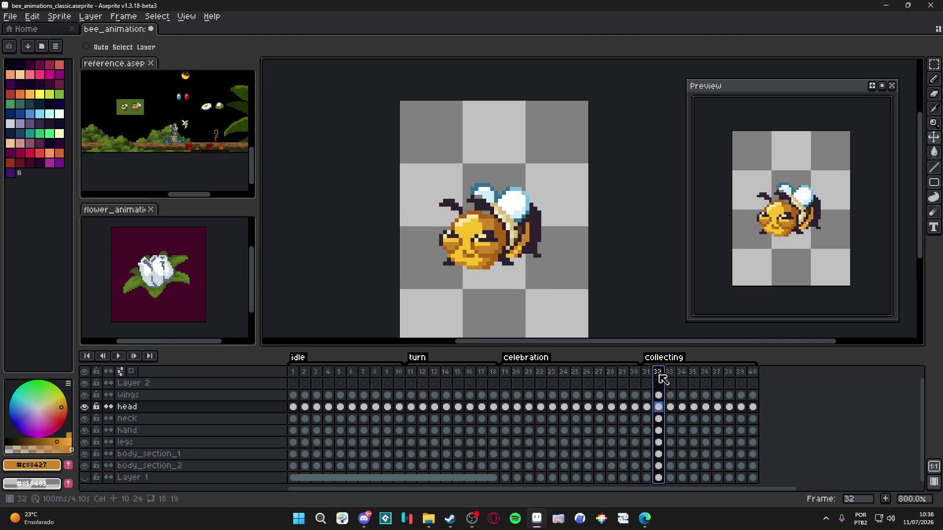
{"action": "left_click", "coordinate": [694, 373]}
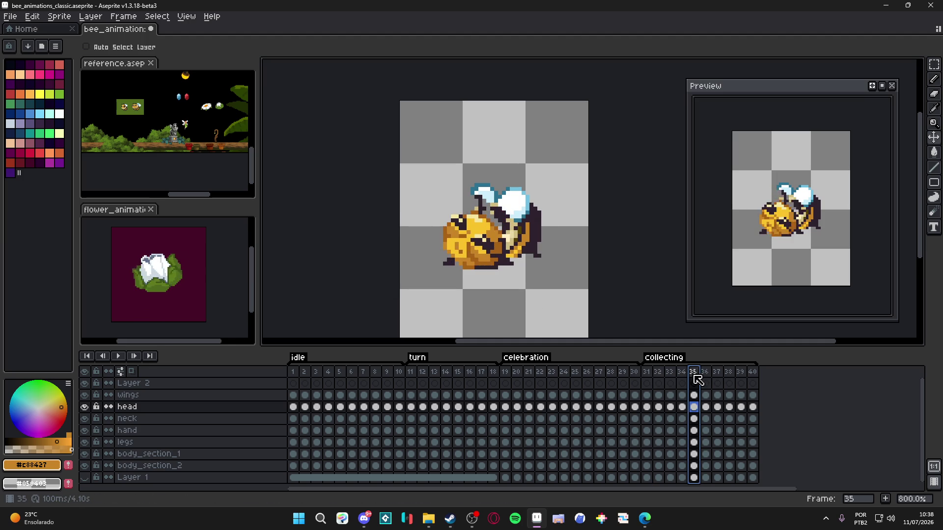
{"action": "left_click", "coordinate": [670, 372]}
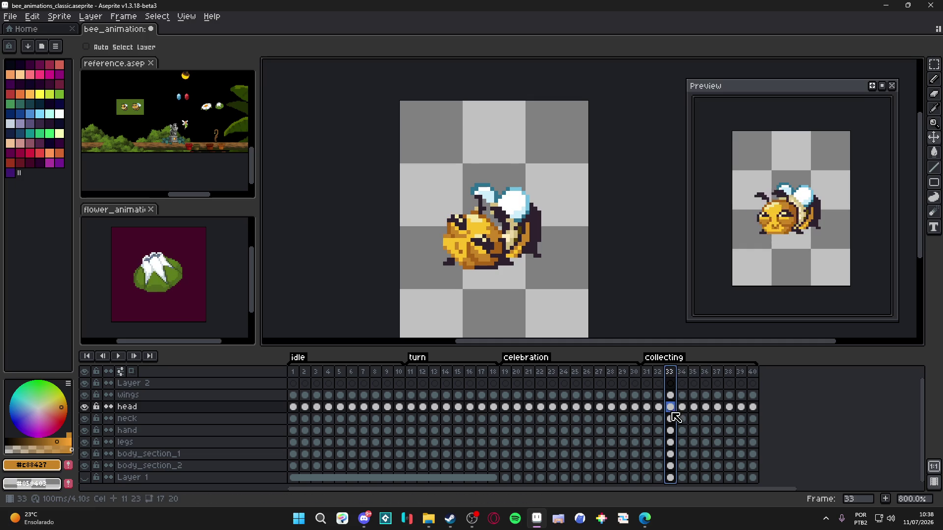
{"action": "left_click", "coordinate": [695, 410]}
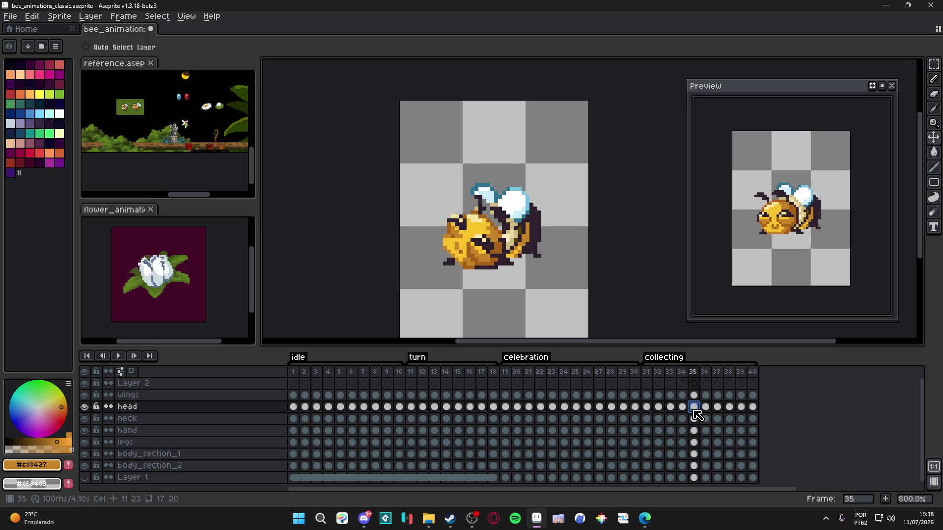
{"action": "left_click", "coordinate": [669, 395]}
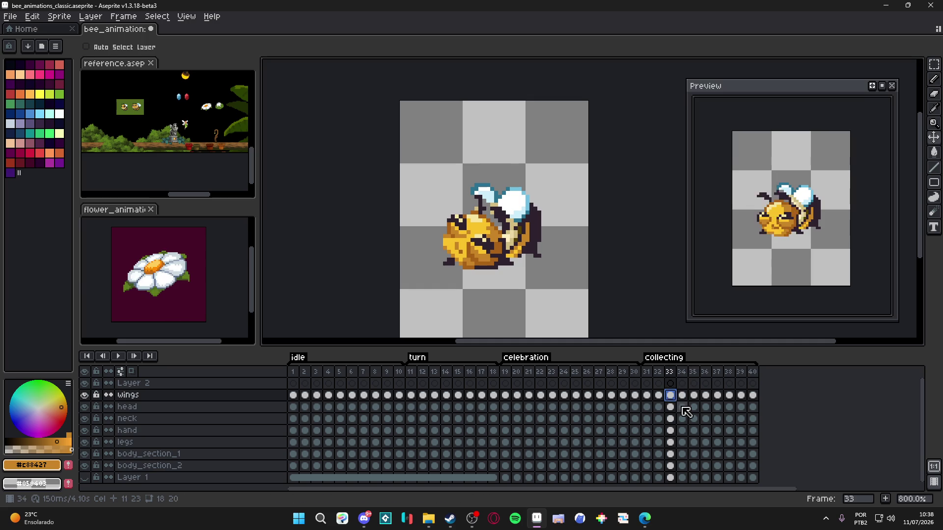
{"action": "left_click", "coordinate": [695, 396]}
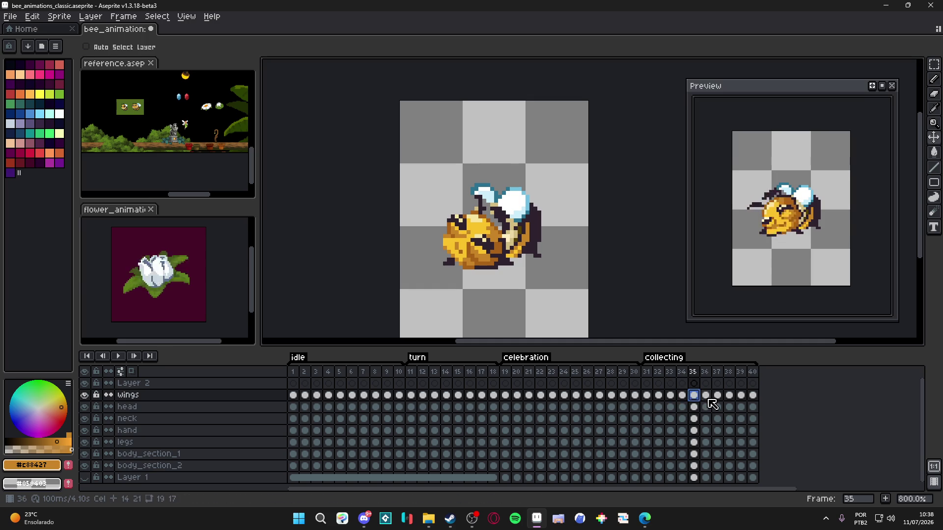
- Step through frames 36 to 40 and make the head layer active
{"action": "left_click", "coordinate": [705, 396]}
{"action": "left_click", "coordinate": [717, 396]}
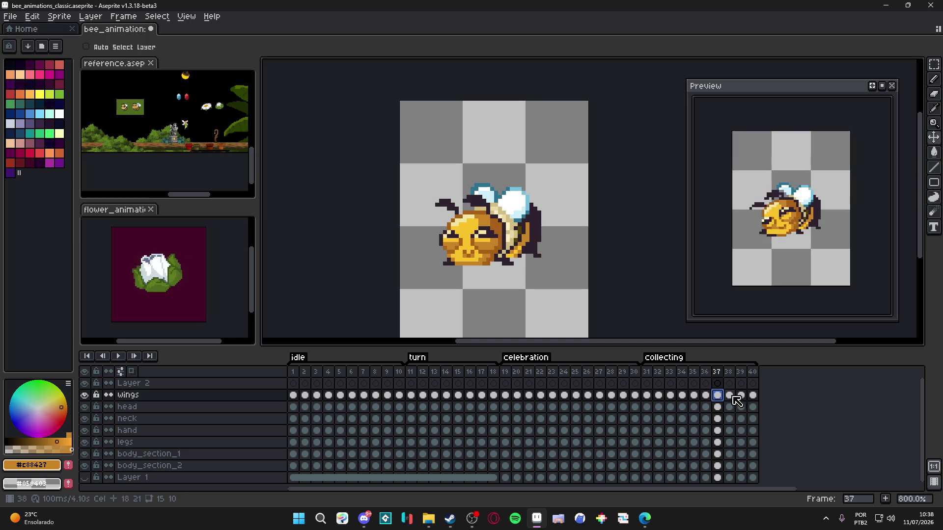
{"action": "left_click", "coordinate": [730, 397]}
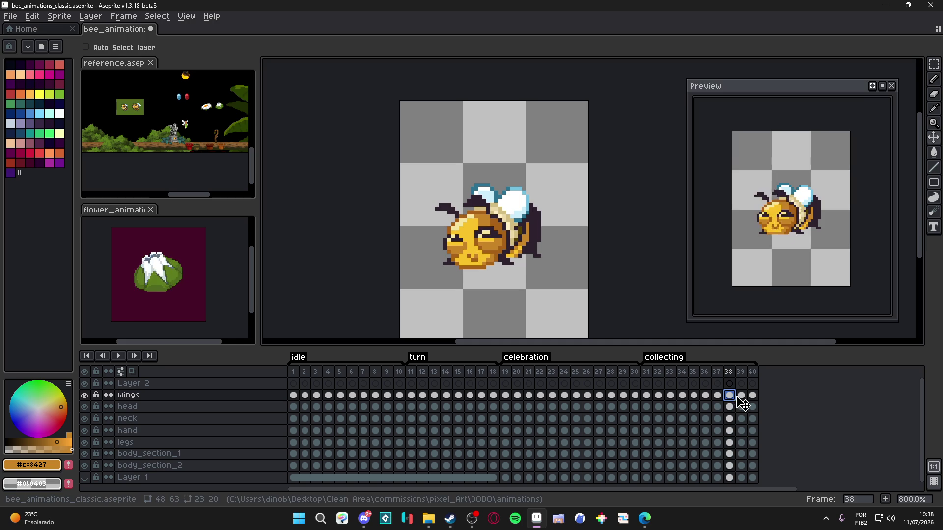
{"action": "left_click", "coordinate": [744, 398]}
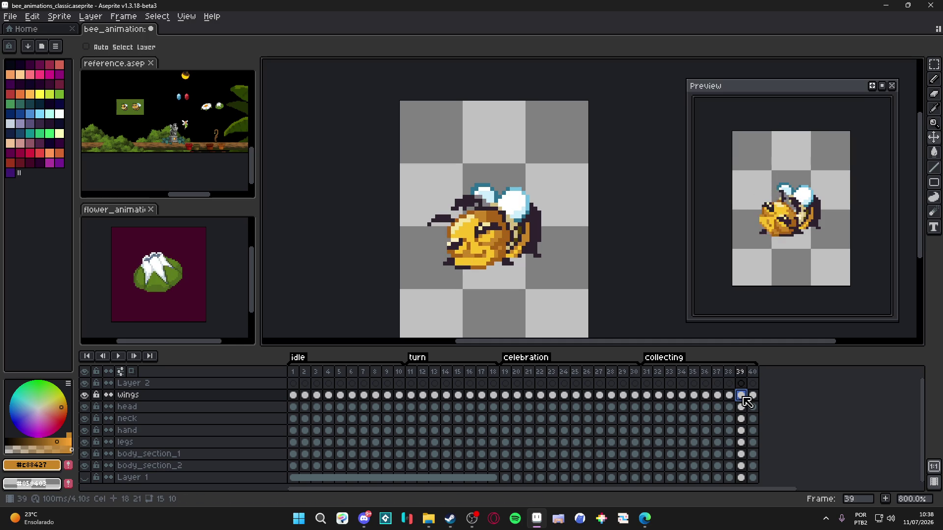
{"action": "left_click", "coordinate": [751, 396]}
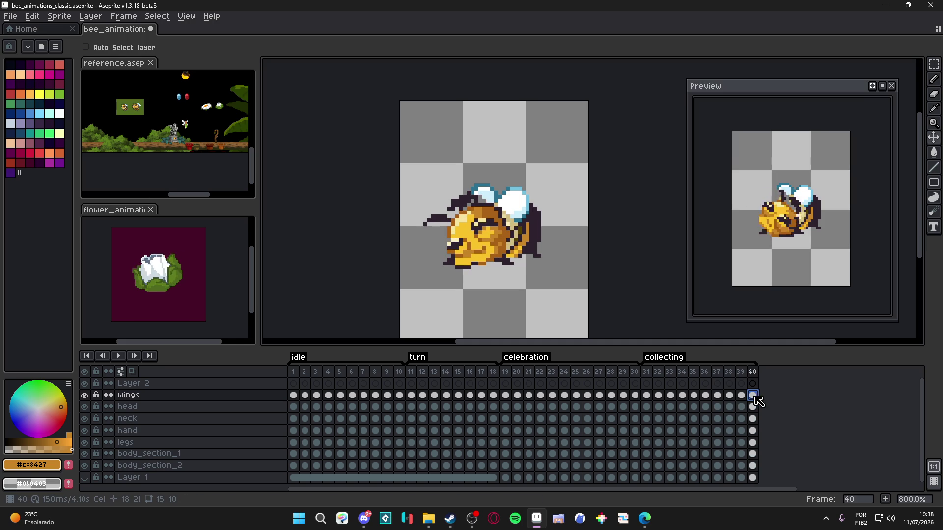
{"action": "scroll", "coordinate": [474, 270], "scroll_direction": "up", "scroll_amount": 3}
{"action": "left_click", "coordinate": [471, 268], "text": "ctrl"}
- Erase stray dark pixels under the bee on frame 40
{"action": "key", "text": "b"}
{"action": "left_click", "coordinate": [429, 257], "text": "alt"}
{"action": "key", "text": "e"}
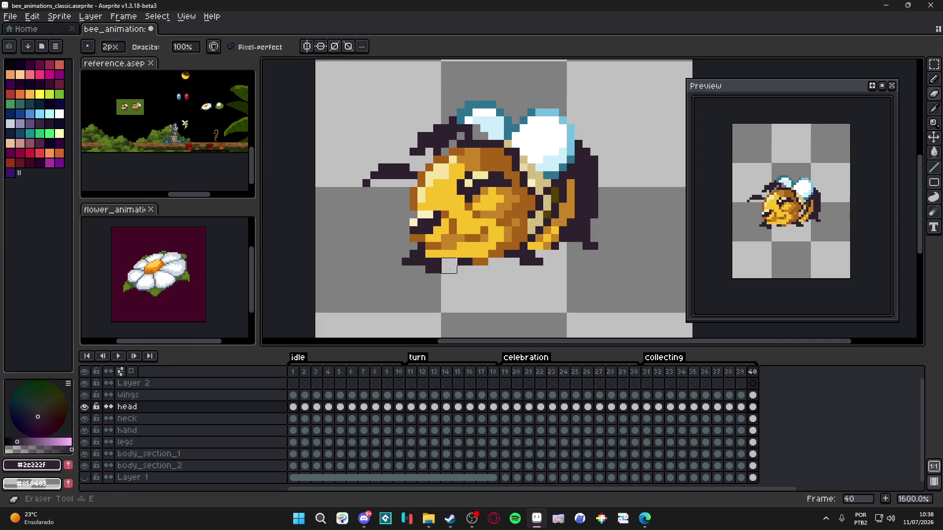
{"action": "left_click", "coordinate": [442, 274]}
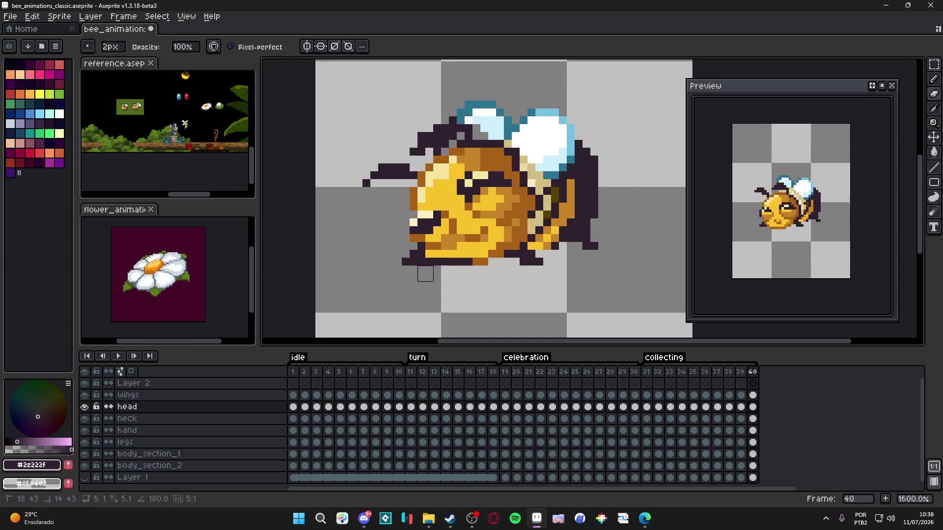
{"action": "scroll", "coordinate": [462, 305], "scroll_direction": "down", "scroll_amount": 3}
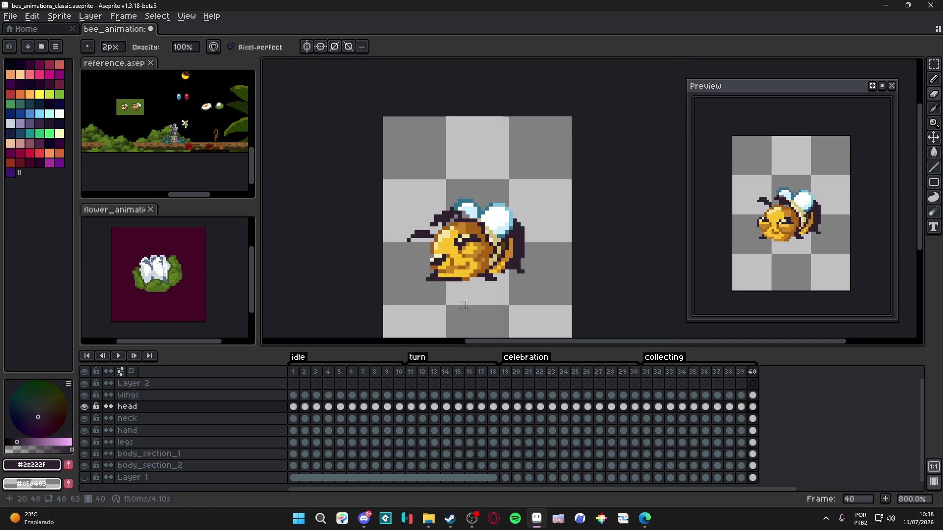
- On frame 39, sample the bee's brown and repaint its lower edge with the Pencil
{"action": "left_click", "coordinate": [742, 373]}
{"action": "left_click", "coordinate": [752, 373]}
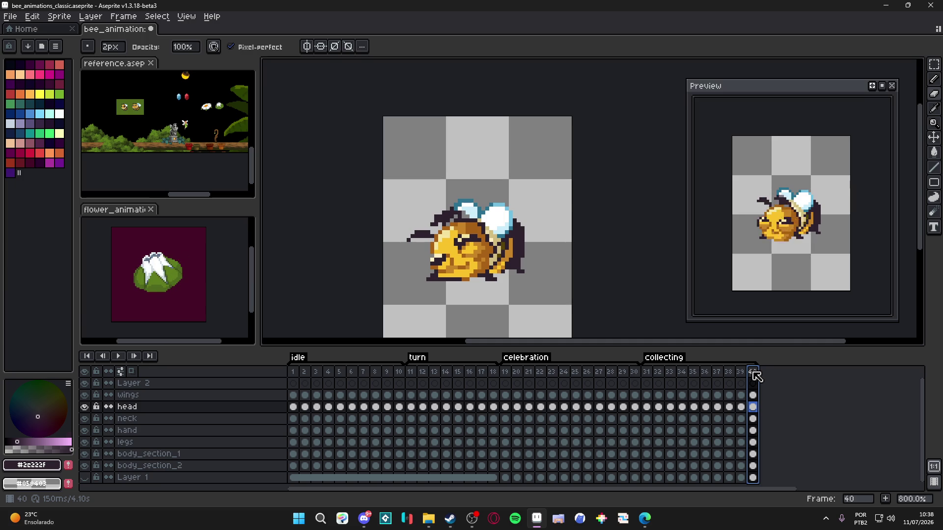
{"action": "left_click", "coordinate": [741, 372]}
{"action": "scroll", "coordinate": [454, 275], "scroll_direction": "up", "scroll_amount": 3}
{"action": "key", "text": "i"}
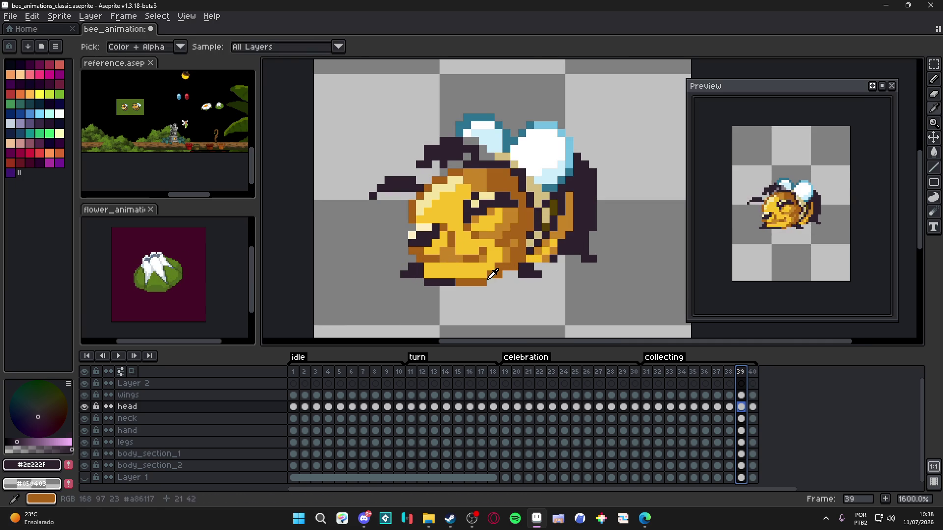
{"action": "left_click", "coordinate": [491, 276]}
{"action": "key", "text": "b"}
{"action": "left_click_drag", "start_coordinate": [485, 274], "coordinate": [426, 272]}
{"action": "left_click_drag", "start_coordinate": [483, 290], "coordinate": [428, 282]}
{"action": "scroll", "coordinate": [442, 285], "scroll_direction": "down", "scroll_amount": 1}
{"action": "scroll", "coordinate": [437, 278], "scroll_direction": "up", "scroll_amount": 1}
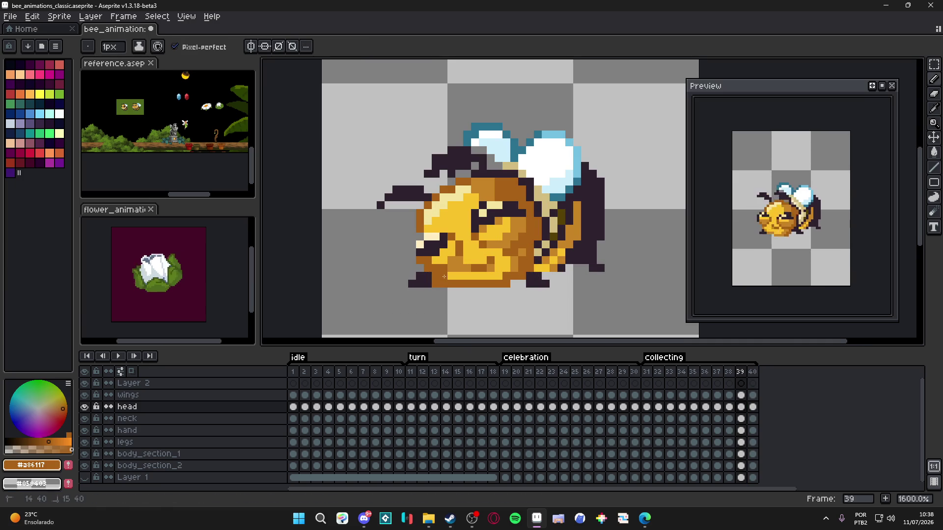
{"action": "scroll", "coordinate": [437, 278], "scroll_direction": "up", "scroll_amount": 1}
- Sample the dark outline colour, try a pixel, and undo that stroke
{"action": "key", "text": "i"}
{"action": "left_click", "coordinate": [416, 277]}
{"action": "key", "text": "b"}
{"action": "left_click", "coordinate": [433, 276]}
{"action": "scroll", "coordinate": [442, 295], "scroll_direction": "down", "scroll_amount": 2}
{"action": "key", "text": "ctrl+z"}
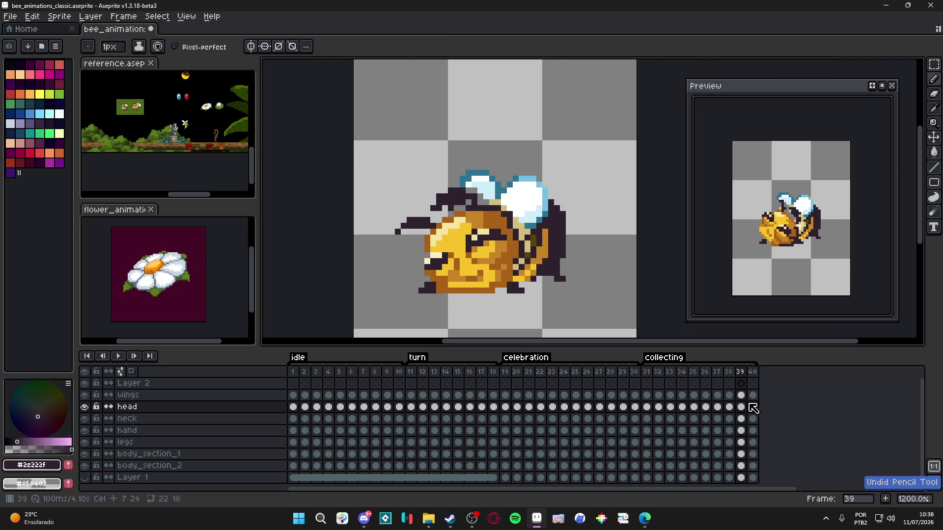
{"action": "left_click", "coordinate": [753, 396]}
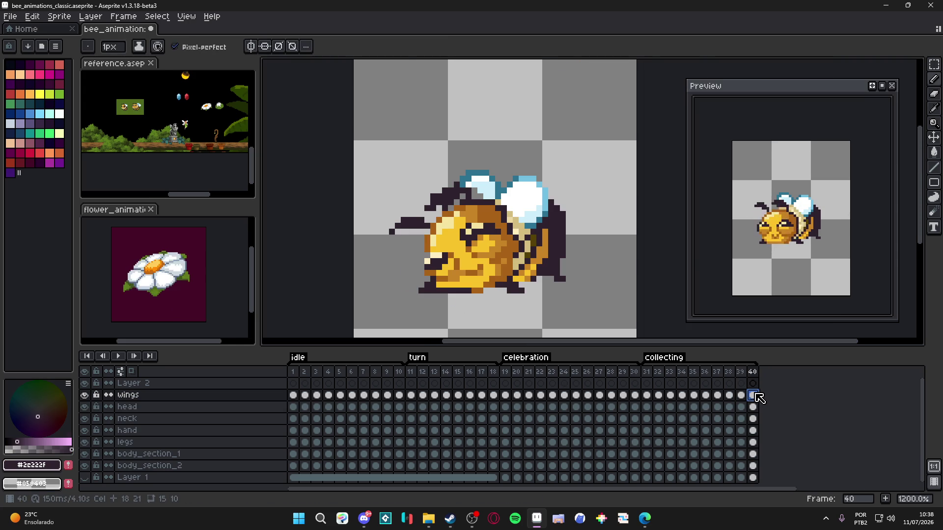
- Draw a dark outline stroke along the bee's bottom edge on frame 39, checking it against frame 40
{"action": "left_click", "coordinate": [740, 395]}
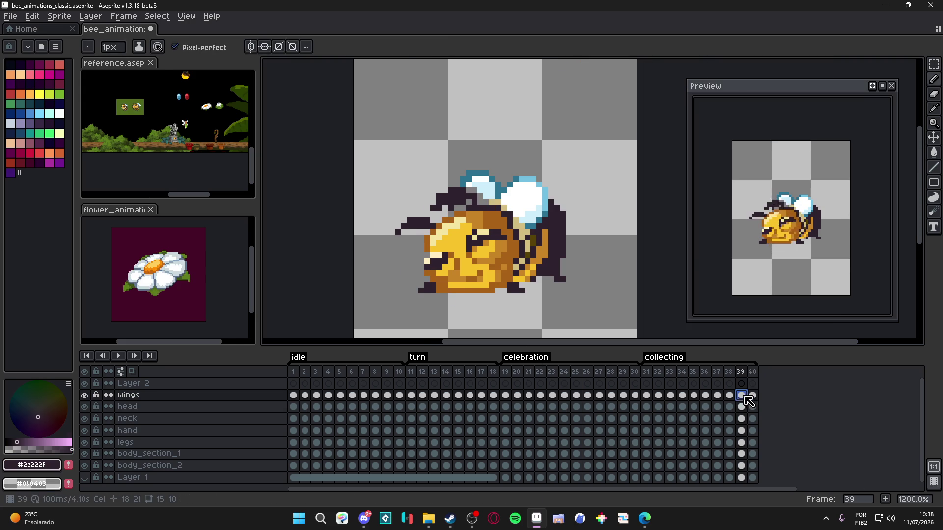
{"action": "scroll", "coordinate": [461, 286], "scroll_direction": "up", "scroll_amount": 2}
{"action": "mouse_move", "coordinate": [462, 285]}
{"action": "left_mouse_down"}
{"action": "mouse_move", "coordinate": [515, 286]}
{"action": "mouse_move", "coordinate": [503, 298]}
{"action": "left_mouse_up"}
{"action": "scroll", "coordinate": [506, 294], "scroll_direction": "down", "scroll_amount": 2}
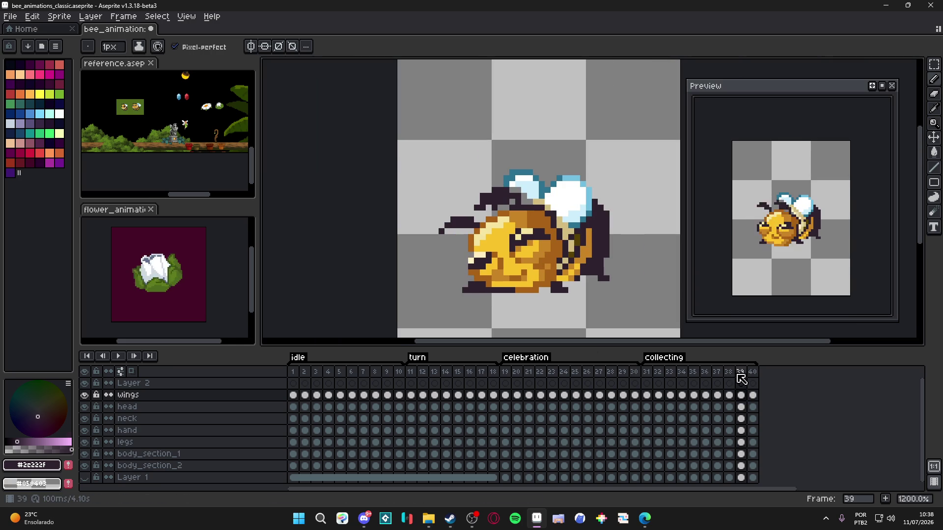
{"action": "left_click", "coordinate": [754, 373]}
{"action": "left_click", "coordinate": [745, 373]}
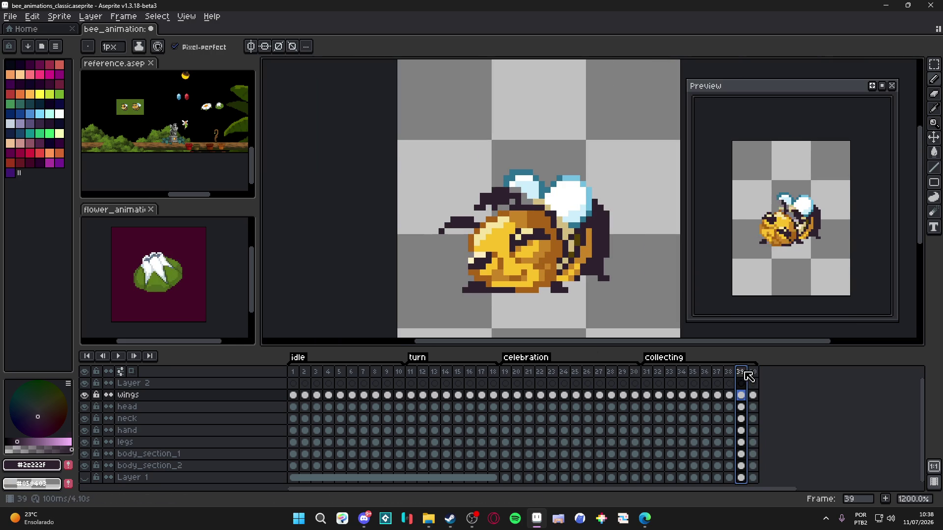
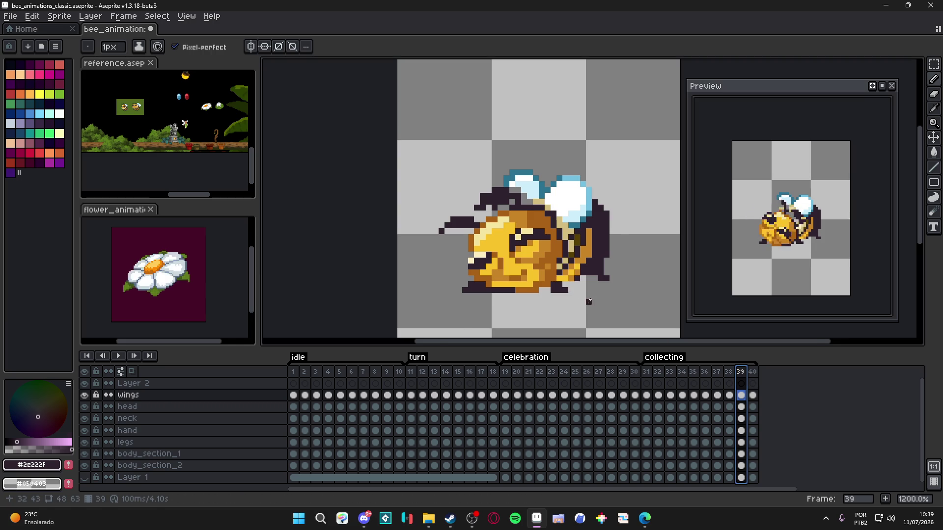
- Save the bee animation file, glance at the web browser and return to Aseprite
{"action": "scroll", "coordinate": [588, 297], "scroll_direction": "down", "scroll_amount": 2}
{"action": "key", "text": "ctrl+s"}
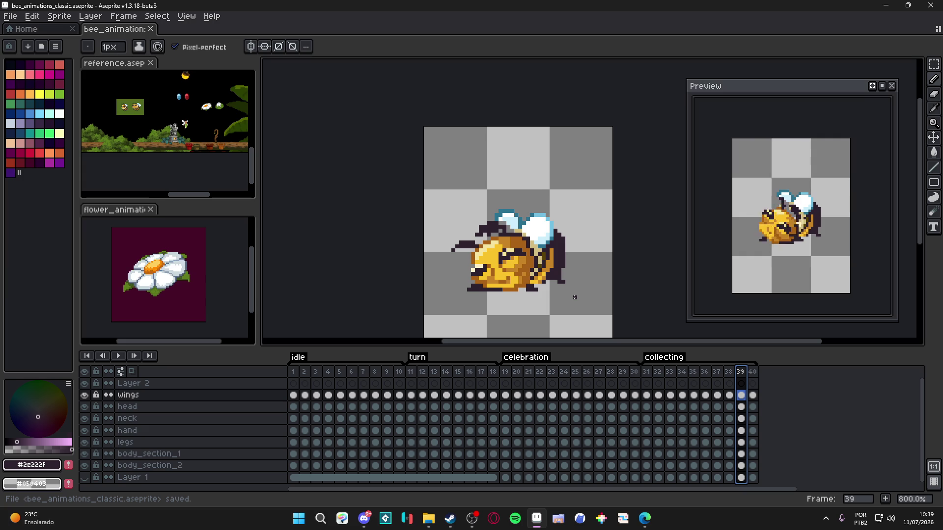
{"action": "key", "text": "alt+Tab"}
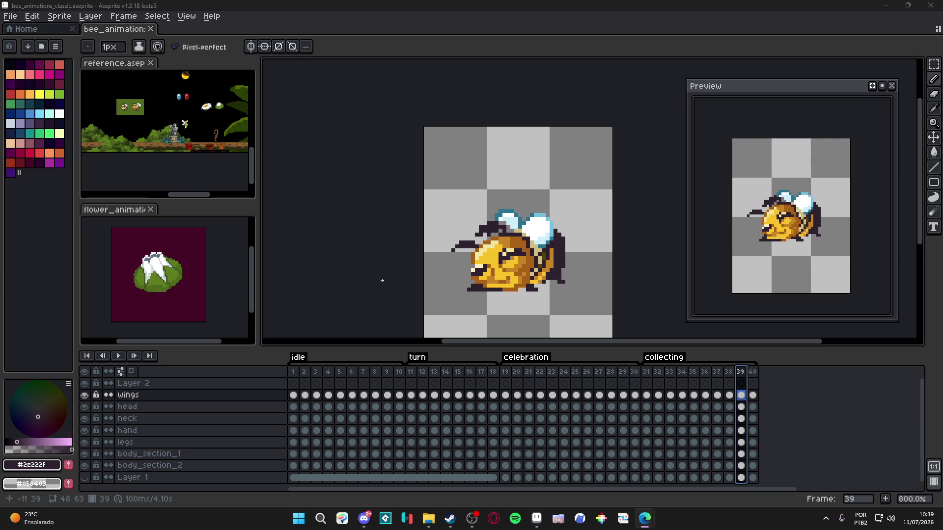
{"action": "left_click", "coordinate": [512, 288]}
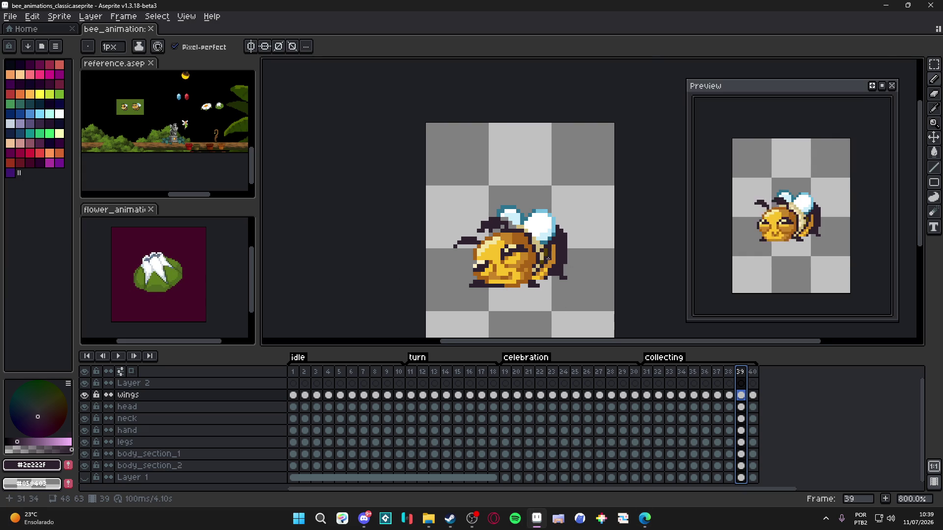
- On frame 39, sample the pale #d3bc82 from the neck, retouch the head layer, undo a bad erase, and save
{"action": "scroll", "coordinate": [537, 252], "scroll_direction": "up", "scroll_amount": 2}
{"action": "left_click", "coordinate": [536, 235], "text": "ctrl"}
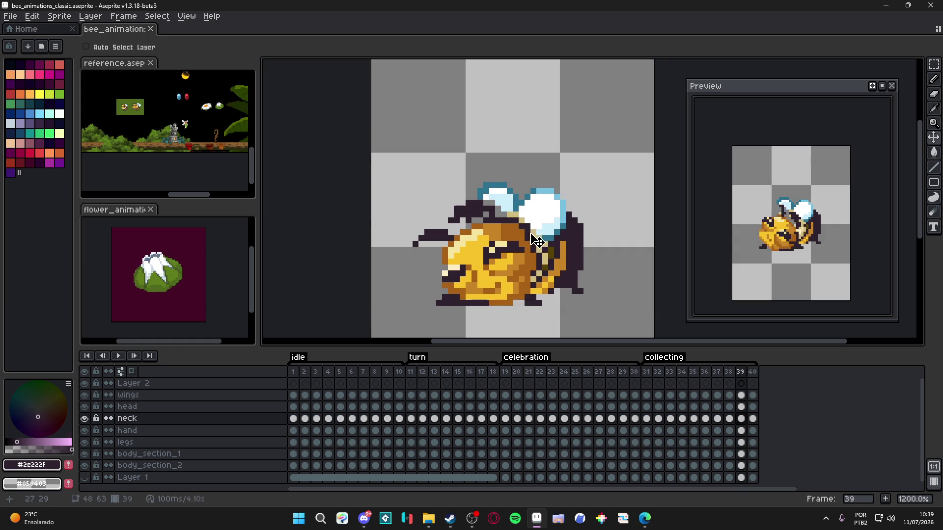
{"action": "left_click", "coordinate": [535, 236], "text": "alt"}
{"action": "left_click", "coordinate": [530, 239], "text": "ctrl"}
{"action": "key", "text": "e"}
{"action": "key", "text": "ctrl+z"}
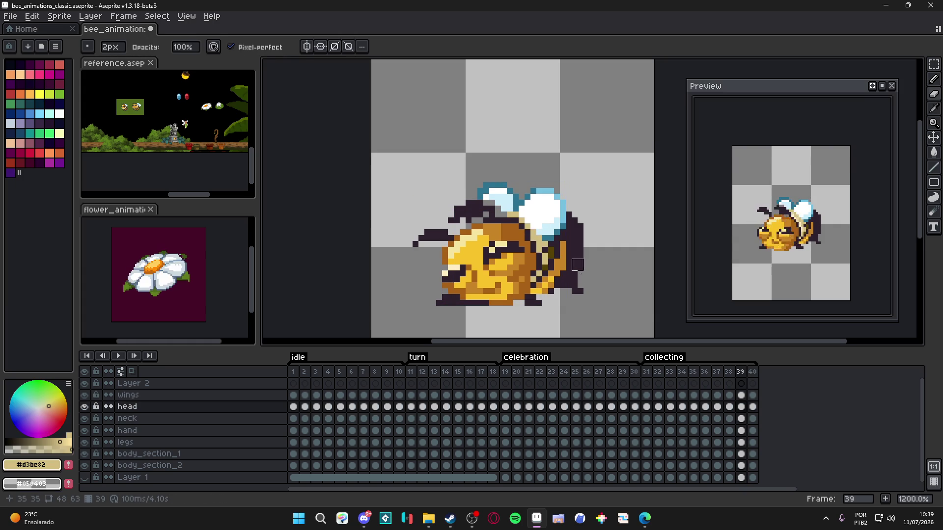
{"action": "scroll", "coordinate": [533, 228], "scroll_direction": "down", "scroll_amount": 3}
{"action": "key", "text": "b"}
{"action": "key", "text": "ctrl+s"}
- Erase stray head pixels on frame 39, clear the selection around the bee, and save
{"action": "scroll", "coordinate": [552, 263], "scroll_direction": "up", "scroll_amount": 1}
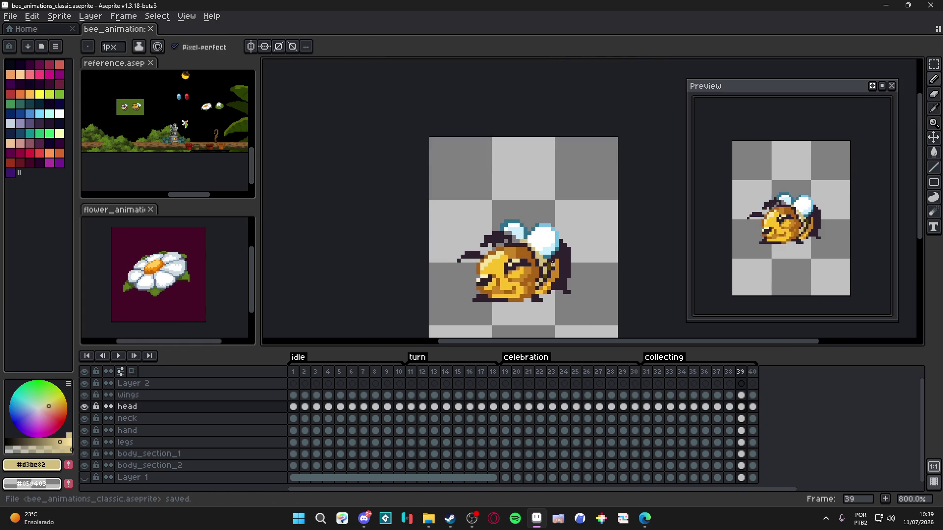
{"action": "scroll", "coordinate": [545, 261], "scroll_direction": "up", "scroll_amount": 2}
{"action": "key", "text": "e"}
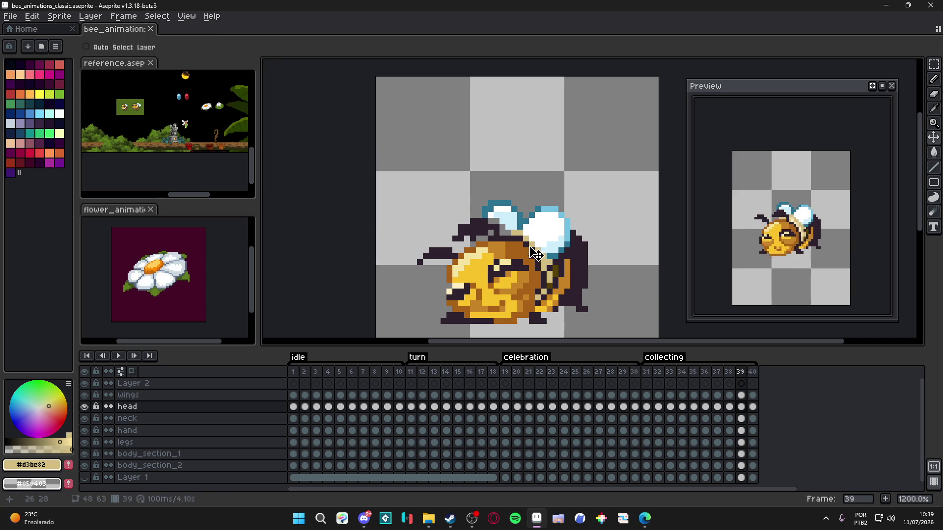
{"action": "key", "text": "ctrl+d"}
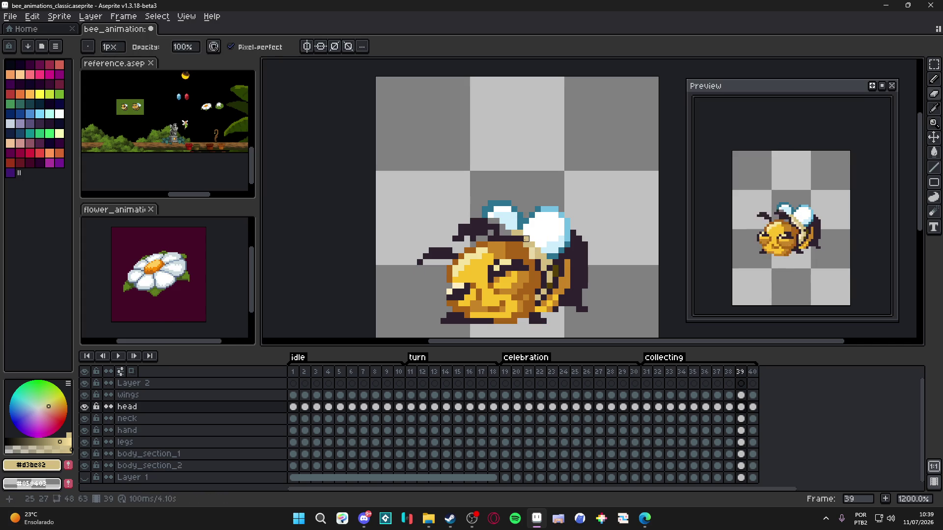
{"action": "scroll", "coordinate": [514, 239], "scroll_direction": "down", "scroll_amount": 2}
{"action": "key", "text": "ctrl+s"}
{"action": "scroll", "coordinate": [565, 245], "scroll_direction": "down", "scroll_amount": 1}
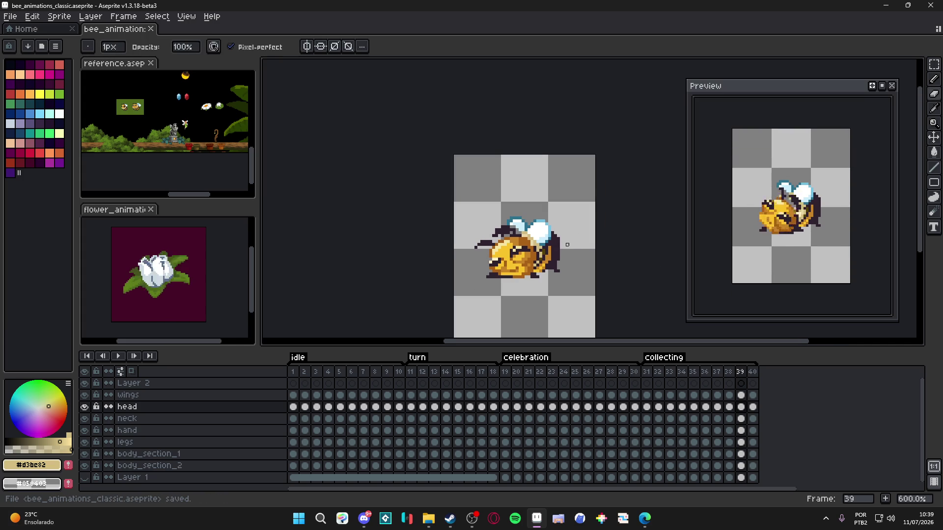
- On frame 40, draw a short stroke at the head-wing join and sample the darker brown #a86117
{"action": "key", "text": "Right"}
{"action": "scroll", "coordinate": [515, 234], "scroll_direction": "up", "scroll_amount": 4}
{"action": "left_click_drag", "start_coordinate": [499, 241], "coordinate": [507, 249]}
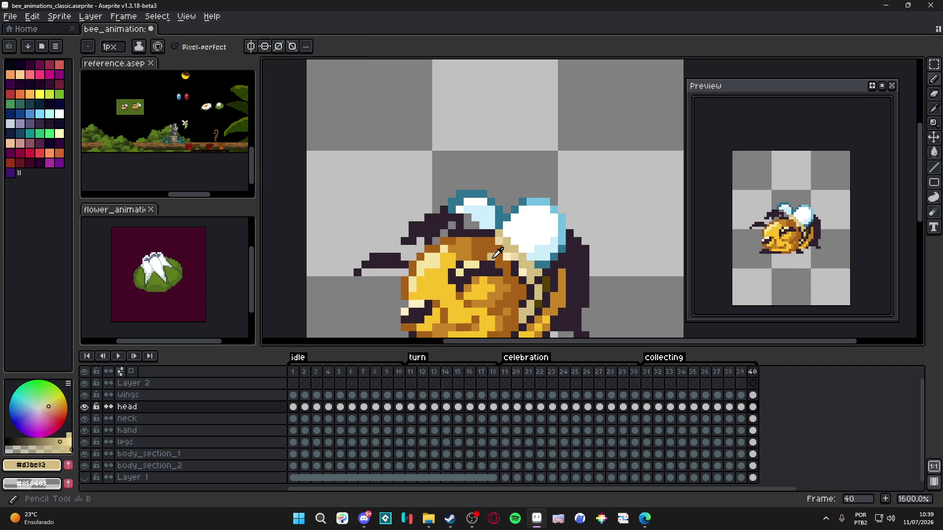
{"action": "left_click", "coordinate": [507, 257], "text": "alt"}
{"action": "scroll", "coordinate": [534, 268], "scroll_direction": "down", "scroll_amount": 3}
{"action": "scroll", "coordinate": [532, 266], "scroll_direction": "up", "scroll_amount": 2}
{"action": "key", "text": "e"}
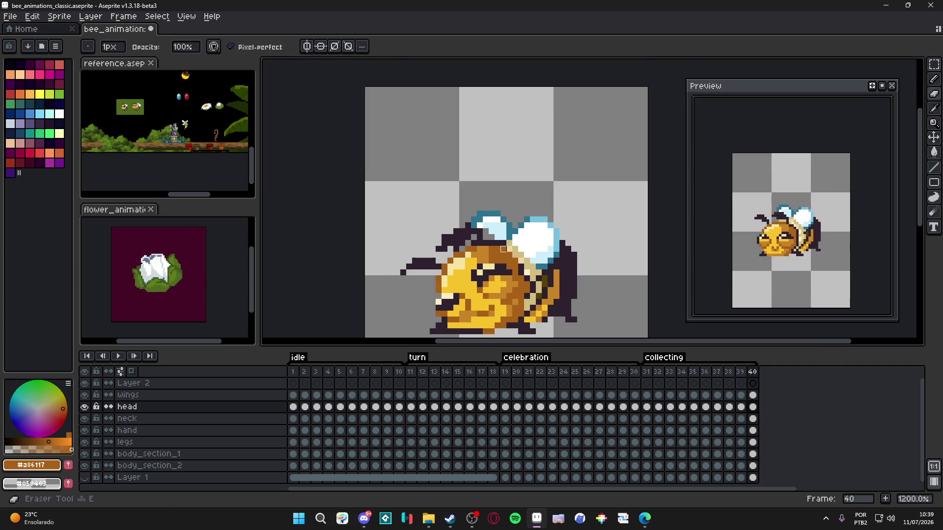
{"action": "scroll", "coordinate": [545, 264], "scroll_direction": "down", "scroll_amount": 1}
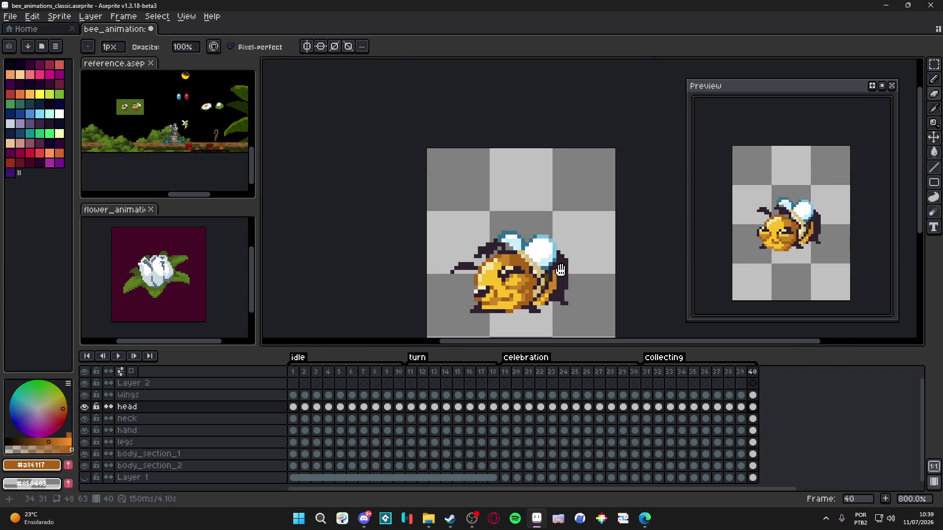
- Pencil touch-up pixels on the bee at frame 38's head-wing join
{"action": "left_click", "coordinate": [745, 372]}
{"action": "left_click", "coordinate": [728, 372]}
{"action": "scroll", "coordinate": [516, 269], "scroll_direction": "up", "scroll_amount": 3}
{"action": "key", "text": "b"}
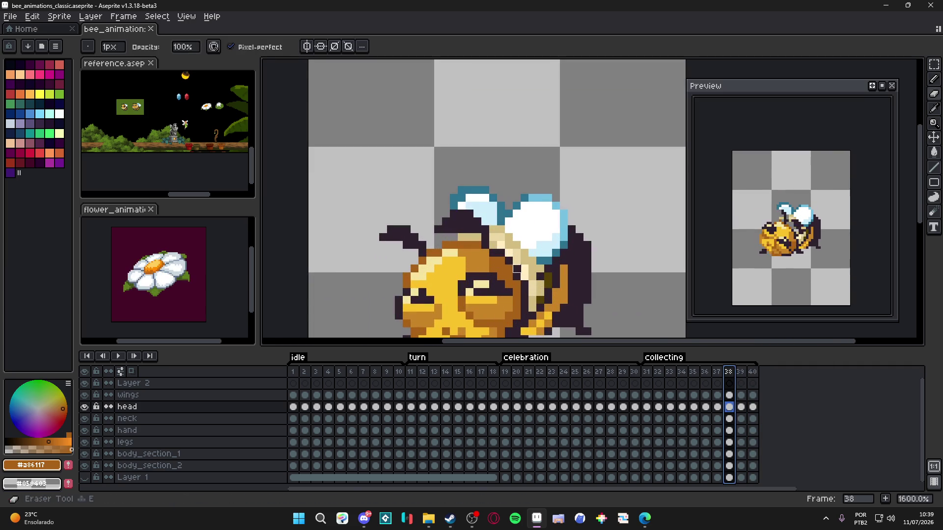
{"action": "left_click", "coordinate": [517, 273]}
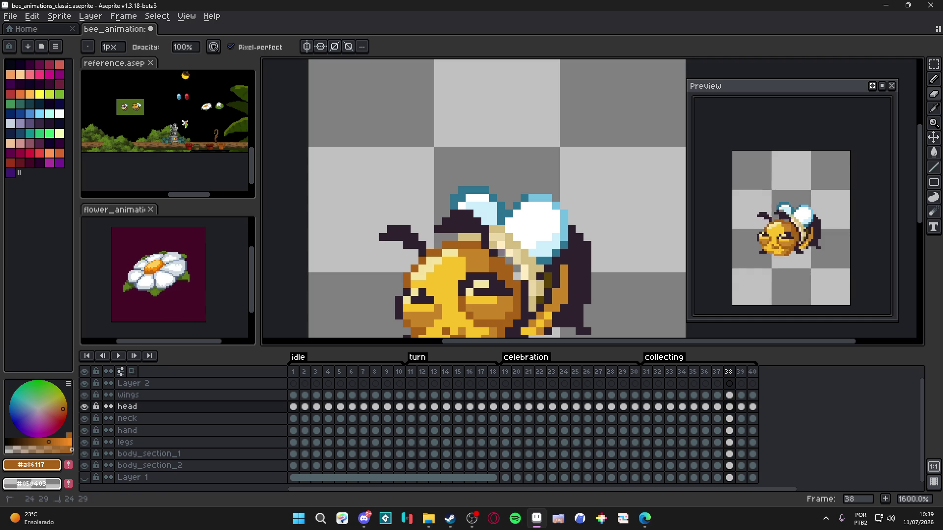
{"action": "scroll", "coordinate": [557, 266], "scroll_direction": "down", "scroll_amount": 1}
{"action": "scroll", "coordinate": [550, 263], "scroll_direction": "down", "scroll_amount": 1}
{"action": "scroll", "coordinate": [545, 261], "scroll_direction": "up", "scroll_amount": 3}
{"action": "scroll", "coordinate": [540, 258], "scroll_direction": "down", "scroll_amount": 3}
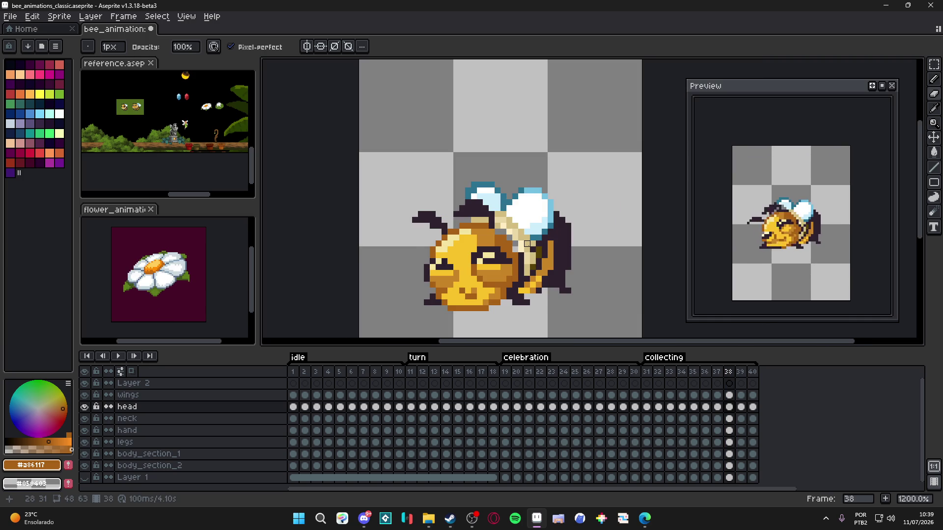
{"action": "scroll", "coordinate": [537, 254], "scroll_direction": "up", "scroll_amount": 1}
- Undo the last eraser stroke, retouch the frame 38 bee again, and save
{"action": "key", "text": "ctrl+z"}
{"action": "key", "text": "ctrl+z"}
{"action": "scroll", "coordinate": [517, 244], "scroll_direction": "up", "scroll_amount": 1}
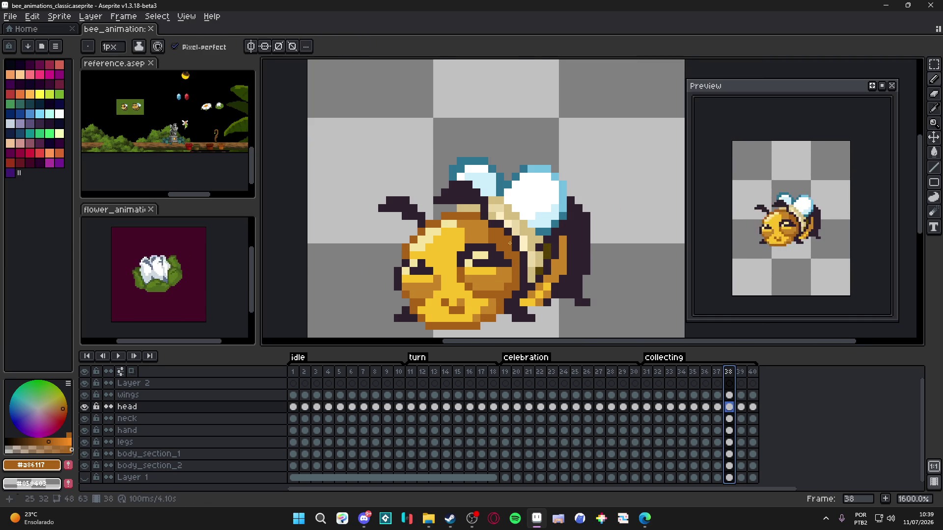
{"action": "left_click", "coordinate": [517, 244]}
{"action": "scroll", "coordinate": [540, 239], "scroll_direction": "down", "scroll_amount": 1}
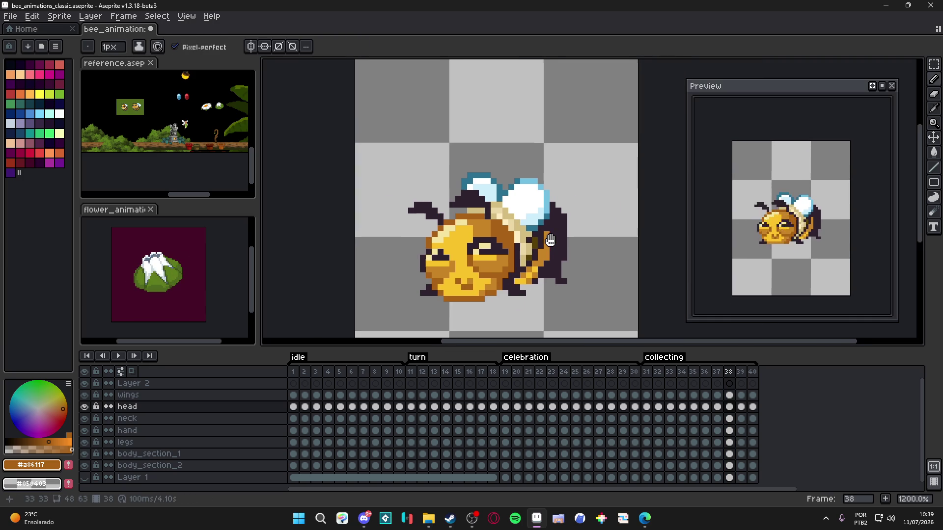
{"action": "key", "text": "ctrl+s"}
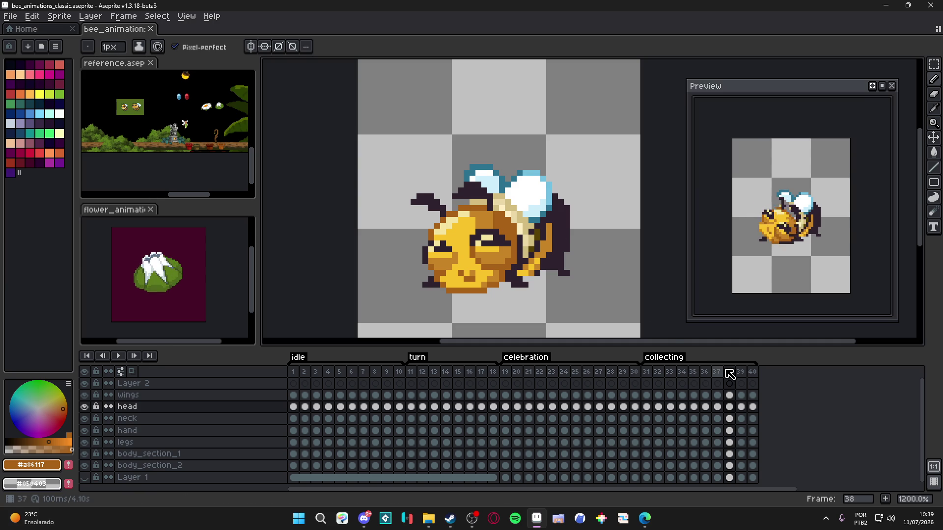
- On frame 37, paint brown over the dark gap between wing and head
{"action": "left_click", "coordinate": [716, 372]}
{"action": "scroll", "coordinate": [521, 229], "scroll_direction": "up", "scroll_amount": 3}
{"action": "mouse_move", "coordinate": [486, 230]}
{"action": "left_mouse_down"}
{"action": "mouse_move", "coordinate": [451, 198]}
{"action": "mouse_move", "coordinate": [465, 196]}
{"action": "left_mouse_up"}
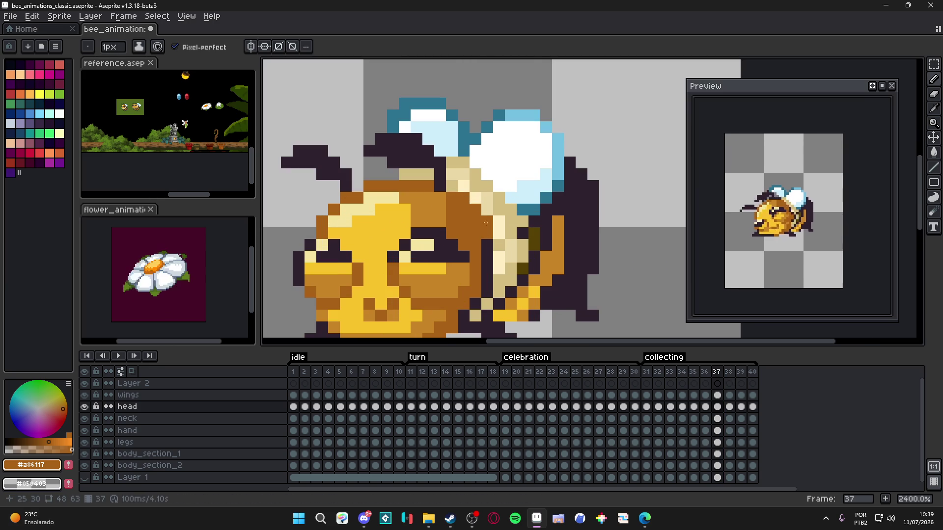
{"action": "scroll", "coordinate": [473, 204], "scroll_direction": "down", "scroll_amount": 3}
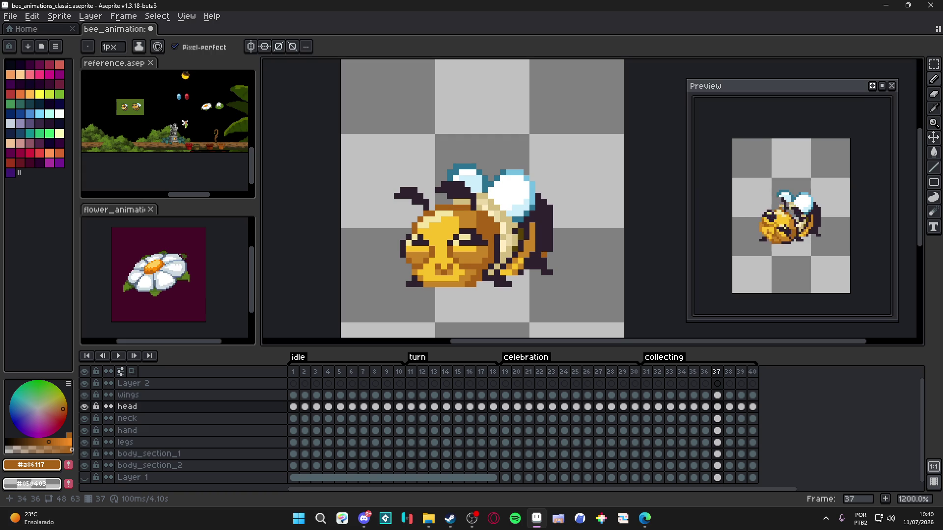
- On frame 36, switch between bucket, eraser and pencil tools at the head-wing join
{"action": "left_click", "coordinate": [705, 371]}
{"action": "scroll", "coordinate": [483, 229], "scroll_direction": "up", "scroll_amount": 3}
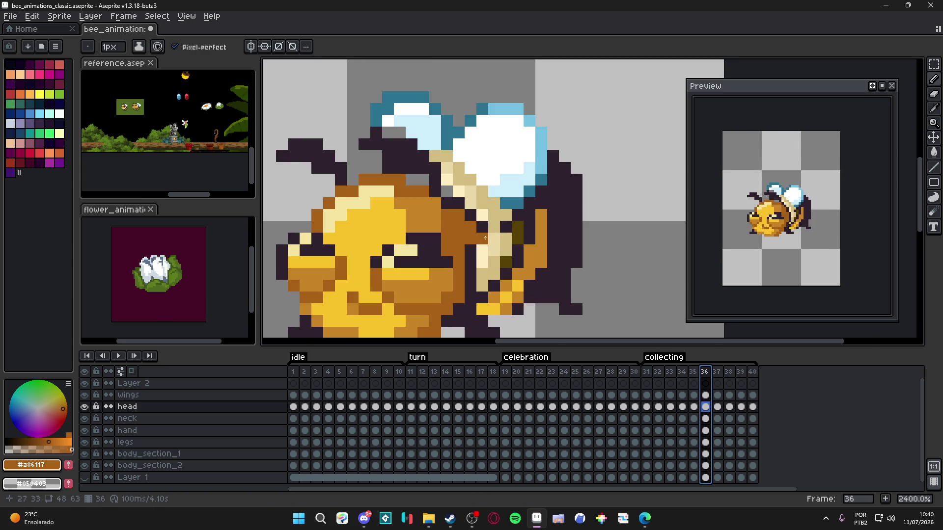
{"action": "key", "text": "g"}
{"action": "key", "text": "b"}
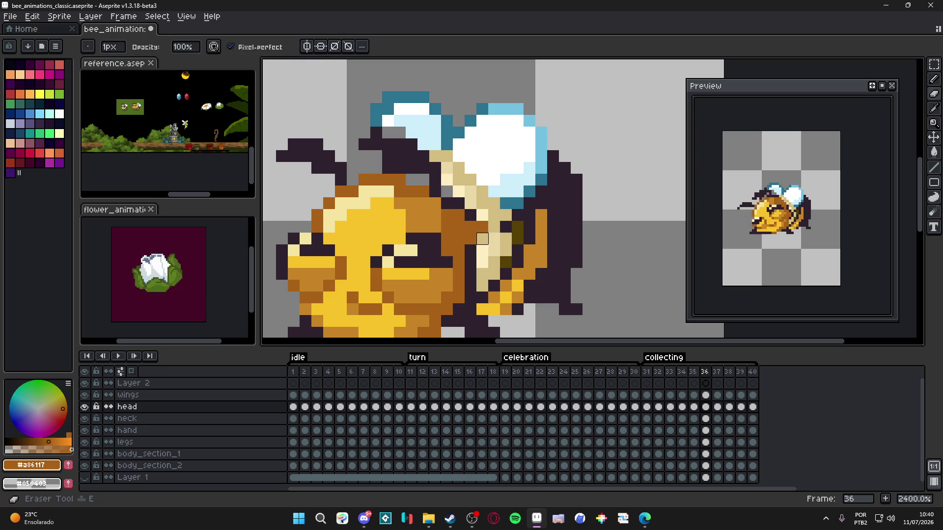
{"action": "key", "text": "b"}
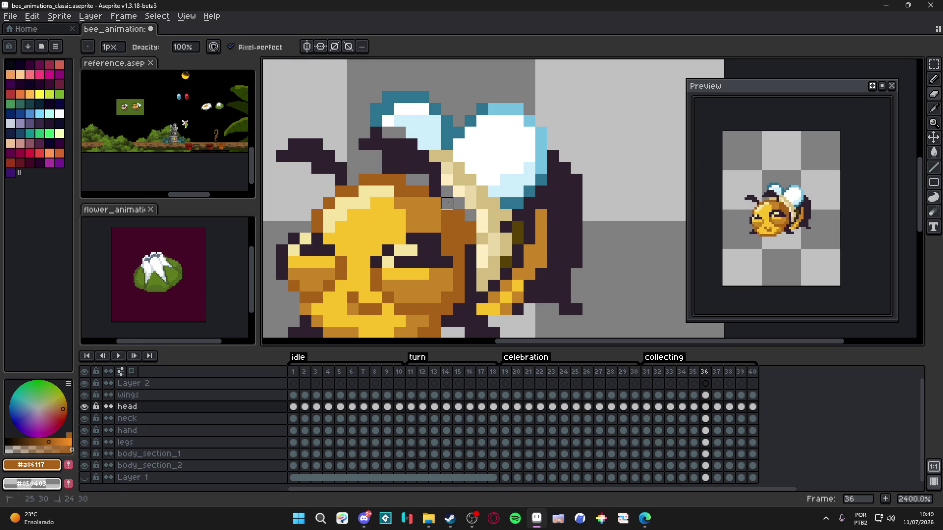
{"action": "scroll", "coordinate": [486, 237], "scroll_direction": "down", "scroll_amount": 2}
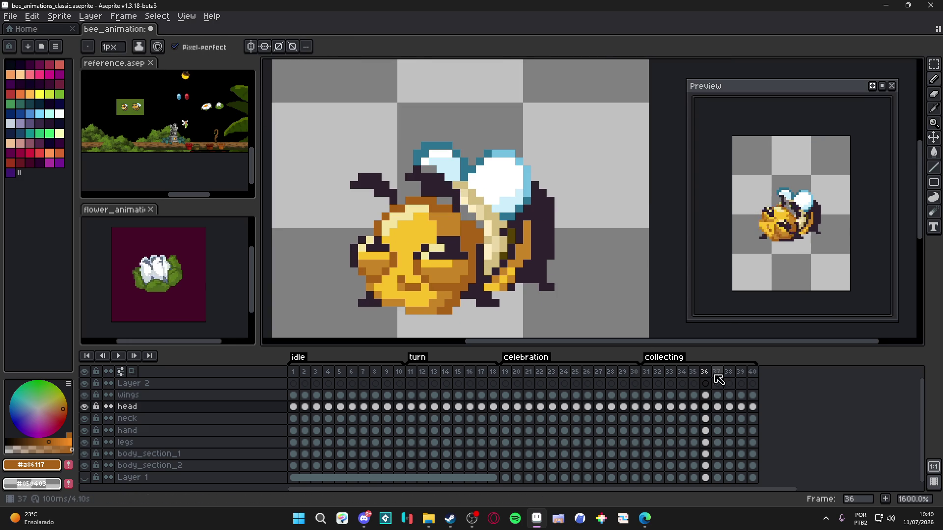
- On frame 35, sample the golden #c88427 from the bee
{"action": "left_click", "coordinate": [693, 372]}
{"action": "left_click", "coordinate": [465, 256], "text": "alt"}
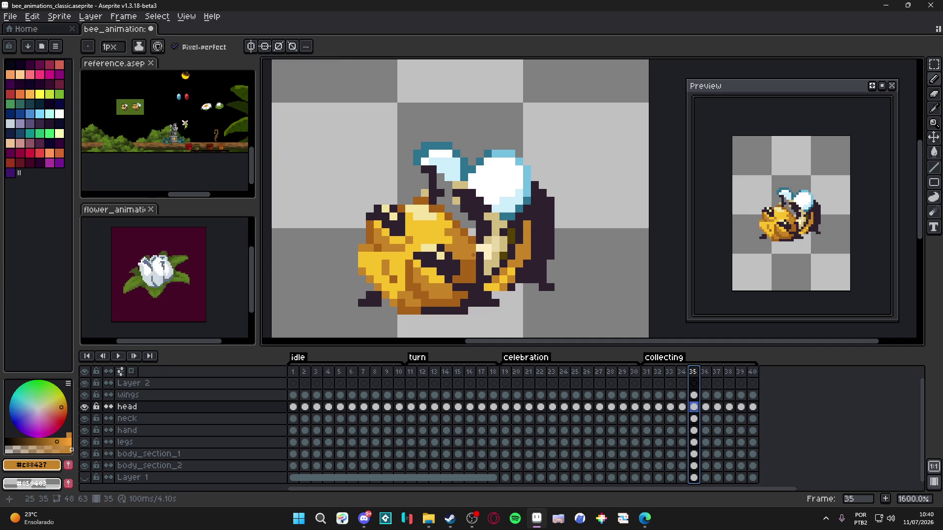
{"action": "scroll", "coordinate": [497, 273], "scroll_direction": "down", "scroll_amount": 1}
{"action": "scroll", "coordinate": [496, 272], "scroll_direction": "down", "scroll_amount": 2}
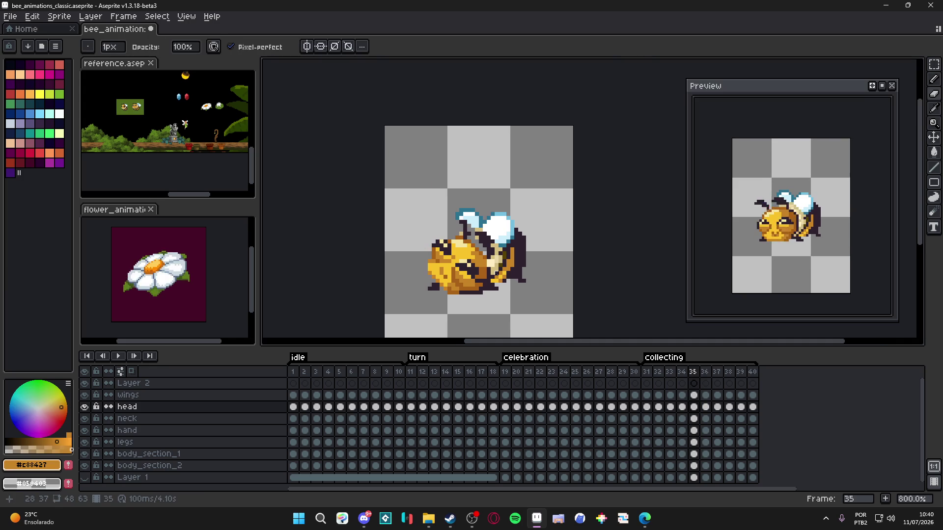
- Step through frames 34, 36, 37, 38 and 39 to review the head's progression
{"action": "left_click", "coordinate": [682, 372]}
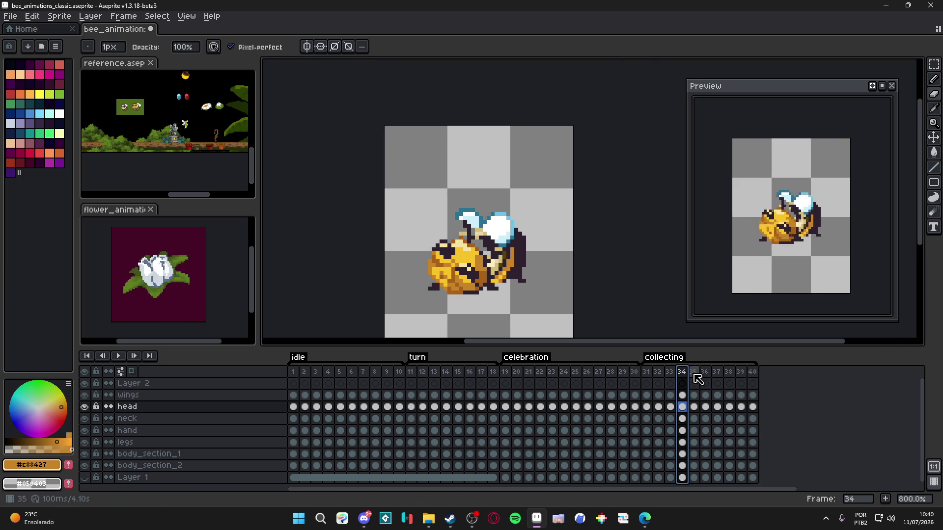
{"action": "left_click", "coordinate": [704, 373]}
{"action": "left_click", "coordinate": [717, 373]}
{"action": "left_click", "coordinate": [730, 383]}
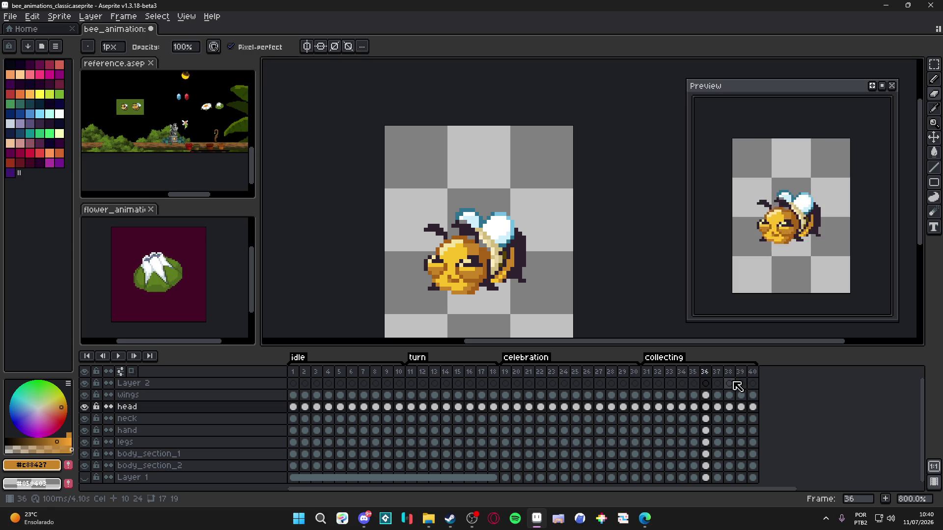
{"action": "left_click", "coordinate": [740, 384]}
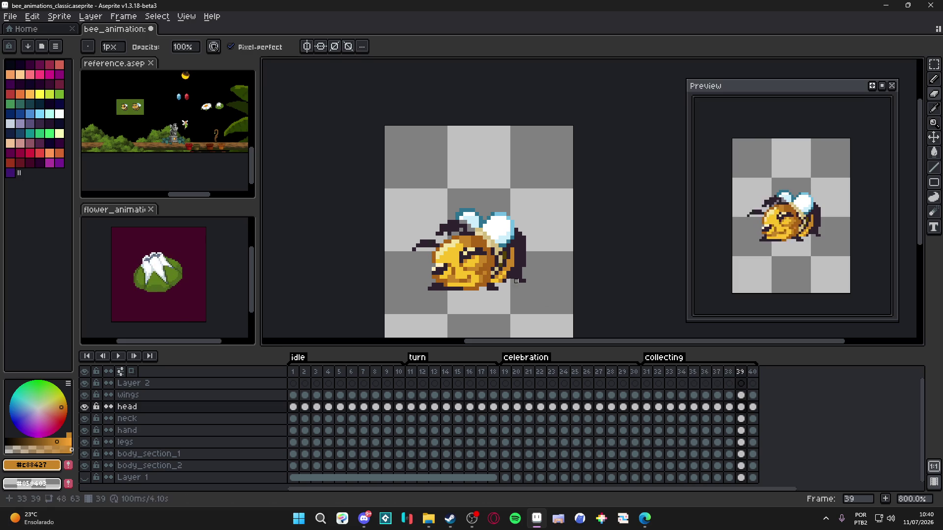
- Move the bee's head down one pixel on frame 39 and commit the move
{"action": "key", "text": "v"}
{"action": "mouse_move", "coordinate": [472, 271]}
{"action": "left_mouse_down"}
{"action": "mouse_move", "coordinate": [406, 304]}
{"action": "mouse_move", "coordinate": [445, 300]}
{"action": "mouse_move", "coordinate": [464, 277]}
{"action": "left_mouse_up"}
{"action": "key", "text": "Up"}
{"action": "key", "text": "m"}
{"action": "key", "text": "v"}
{"action": "left_click", "coordinate": [448, 296]}
{"action": "key", "text": "Return"}
- Compare frames 40, 39 and 38 to check the lowered head
{"action": "left_click", "coordinate": [752, 383]}
{"action": "scroll", "coordinate": [467, 292], "scroll_direction": "up", "scroll_amount": 1}
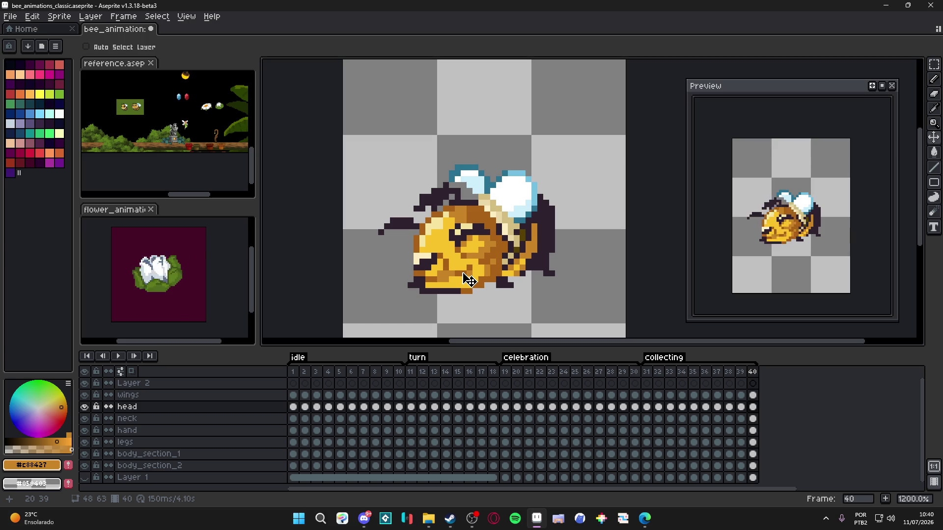
{"action": "scroll", "coordinate": [473, 278], "scroll_direction": "down", "scroll_amount": 2}
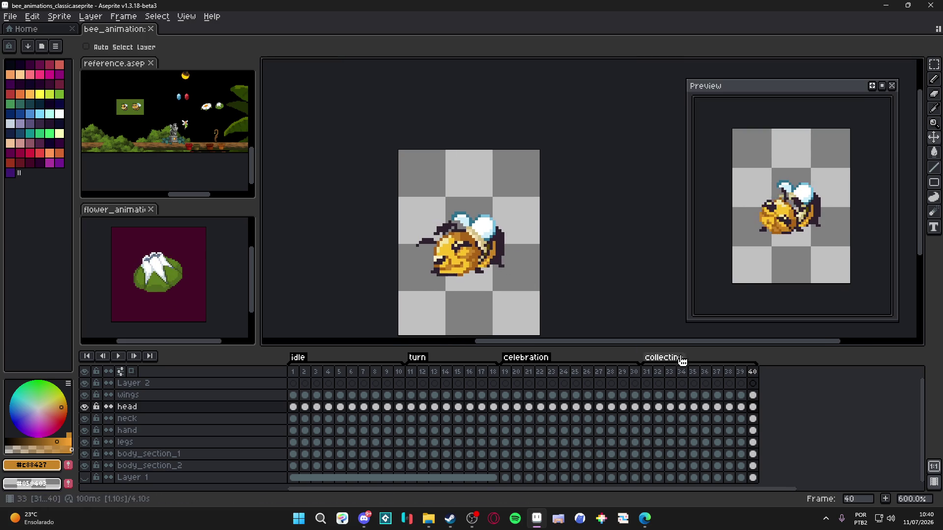
{"action": "left_click", "coordinate": [742, 375]}
{"action": "left_click", "coordinate": [729, 373]}
{"action": "left_click", "coordinate": [741, 374]}
- Eyedrop the dark outline colour and pencil dark pixels onto the bee on frame 39
{"action": "scroll", "coordinate": [486, 260], "scroll_direction": "up", "scroll_amount": 3}
{"action": "key", "text": "b"}
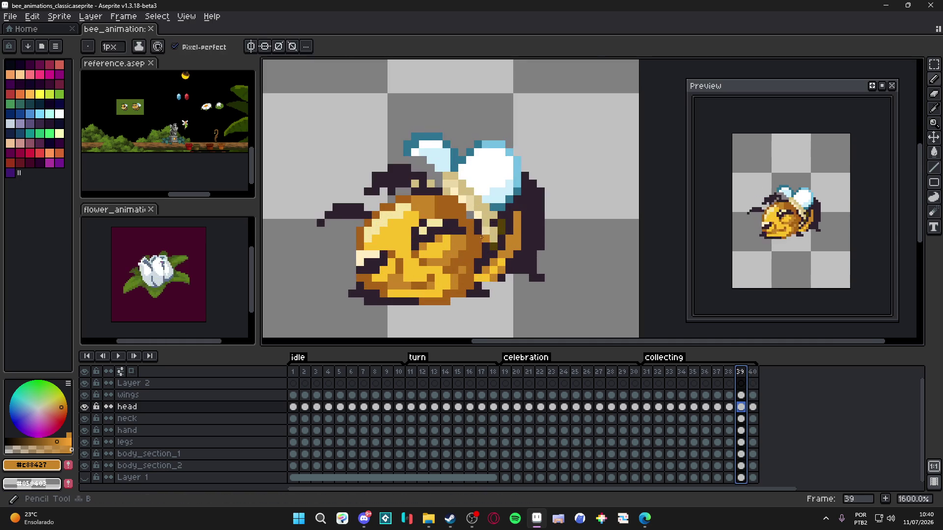
{"action": "left_click", "coordinate": [475, 232], "text": "alt"}
{"action": "left_click_drag", "start_coordinate": [475, 232], "coordinate": [469, 262]}
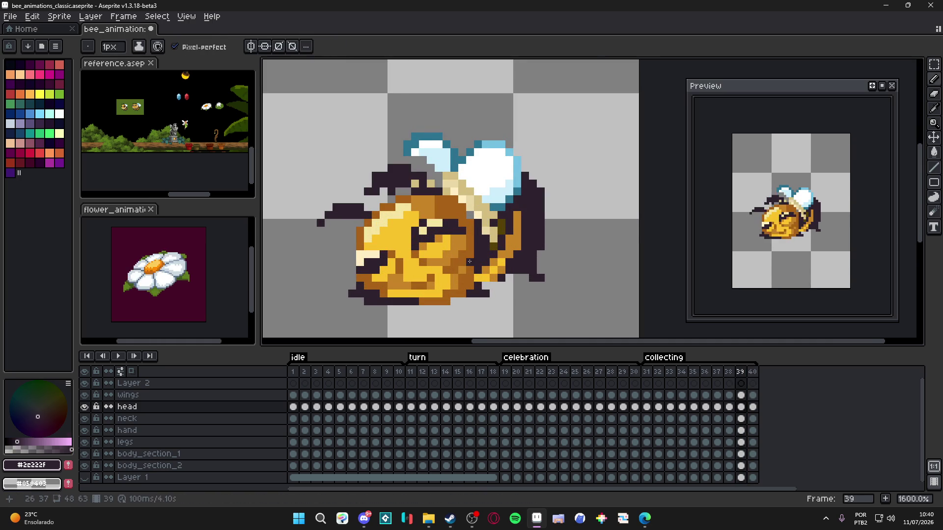
{"action": "left_click", "coordinate": [469, 255]}
{"action": "scroll", "coordinate": [486, 261], "scroll_direction": "down", "scroll_amount": 1}
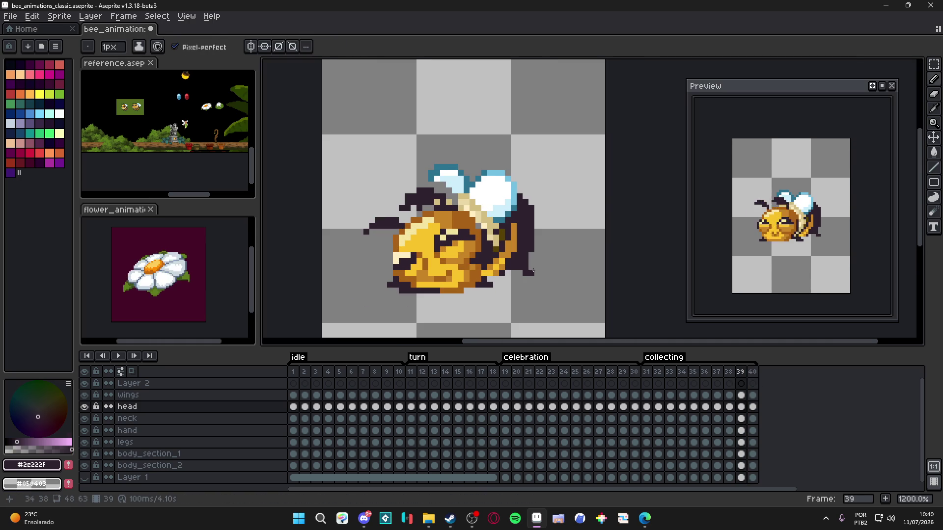
- Inspect frame 40 and save the sprite file
{"action": "left_click", "coordinate": [753, 371]}
{"action": "scroll", "coordinate": [498, 256], "scroll_direction": "up", "scroll_amount": 1}
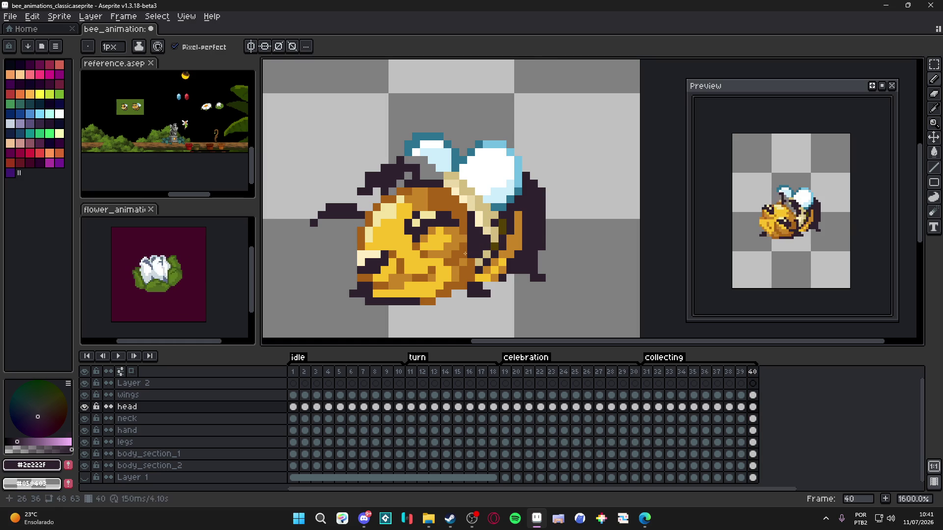
{"action": "scroll", "coordinate": [494, 258], "scroll_direction": "down", "scroll_amount": 1}
{"action": "scroll", "coordinate": [494, 256], "scroll_direction": "up", "scroll_amount": 3}
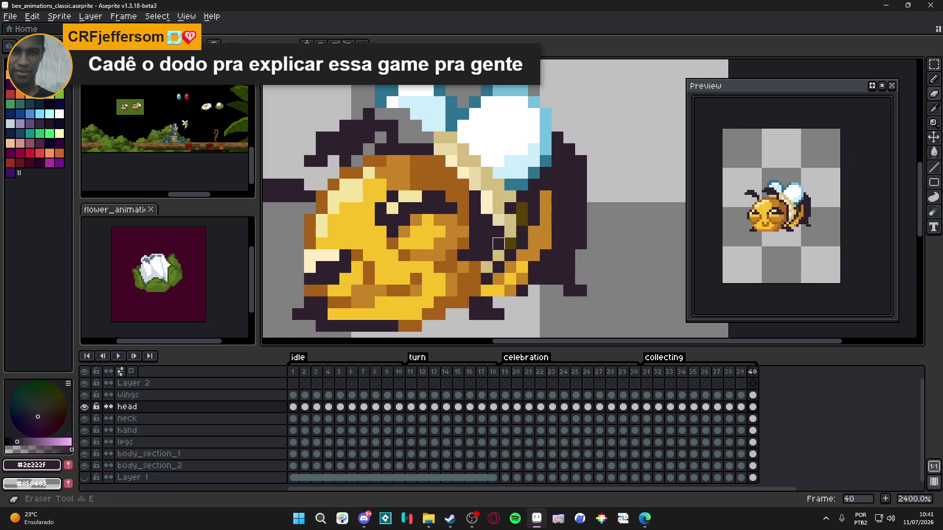
{"action": "scroll", "coordinate": [486, 255], "scroll_direction": "down", "scroll_amount": 2}
{"action": "scroll", "coordinate": [472, 256], "scroll_direction": "up", "scroll_amount": 2}
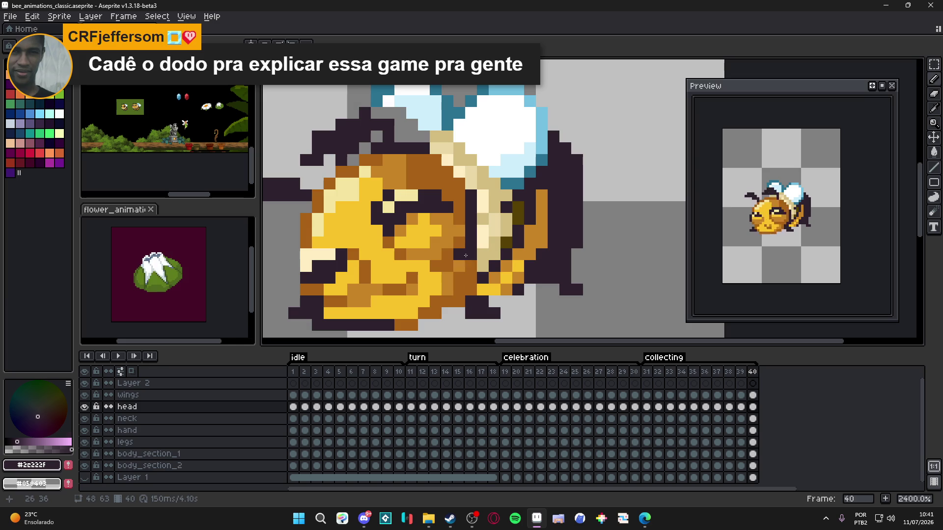
{"action": "key", "text": "ctrl+s"}
{"action": "scroll", "coordinate": [466, 256], "scroll_direction": "down", "scroll_amount": 1}
- Pick the orange shade from the bee and save the sprite again
{"action": "right_click", "coordinate": [493, 290]}
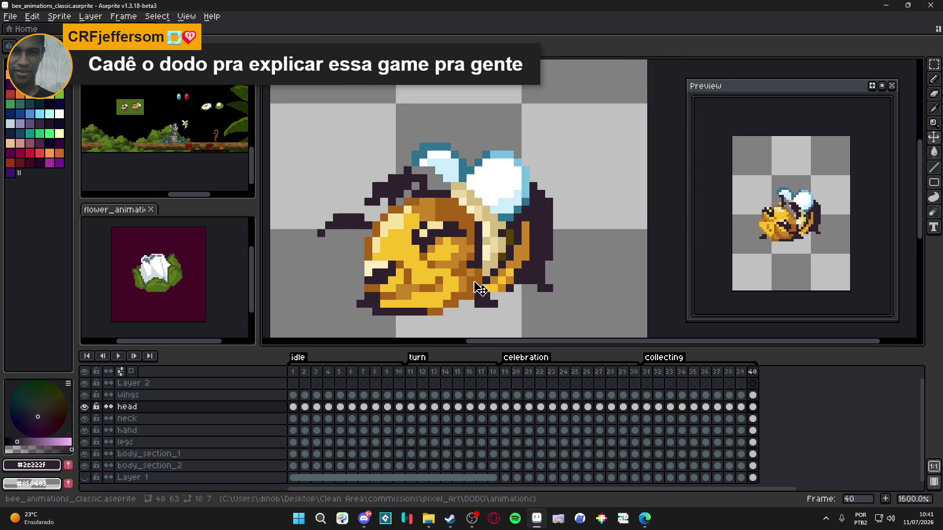
{"action": "scroll", "coordinate": [501, 285], "scroll_direction": "down", "scroll_amount": 1}
{"action": "scroll", "coordinate": [502, 286], "scroll_direction": "up", "scroll_amount": 3}
{"action": "left_click", "coordinate": [490, 291], "text": "alt"}
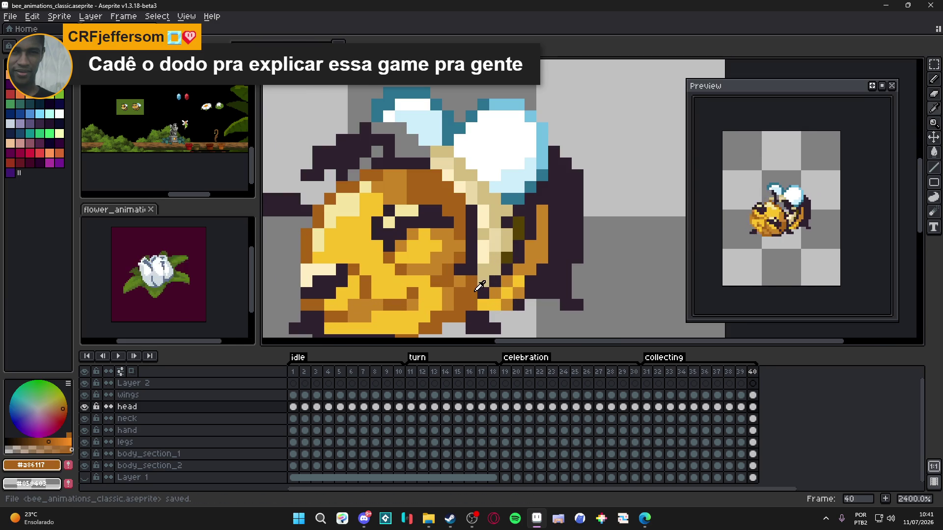
{"action": "scroll", "coordinate": [490, 291], "scroll_direction": "down", "scroll_amount": 4}
{"action": "key", "text": "ctrl+s"}
{"action": "scroll", "coordinate": [472, 260], "scroll_direction": "up", "scroll_amount": 2}
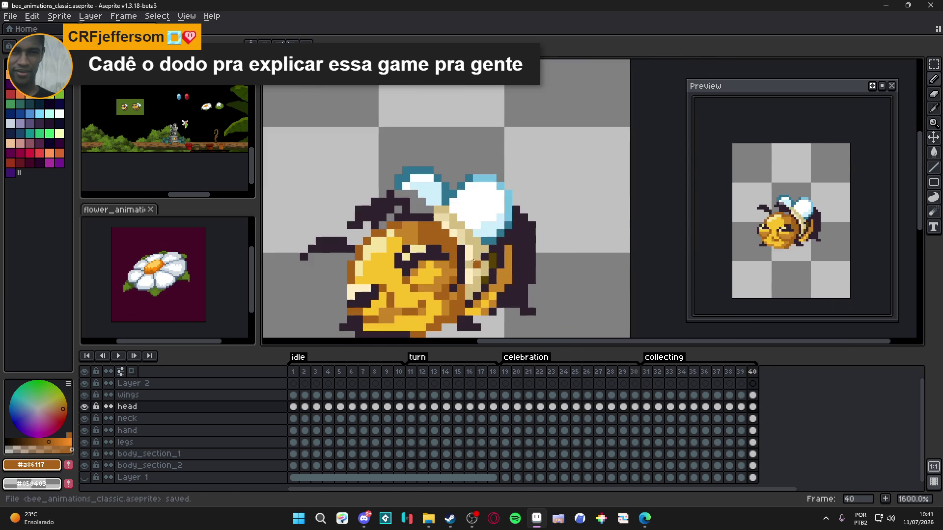
{"action": "scroll", "coordinate": [472, 261], "scroll_direction": "down", "scroll_amount": 1}
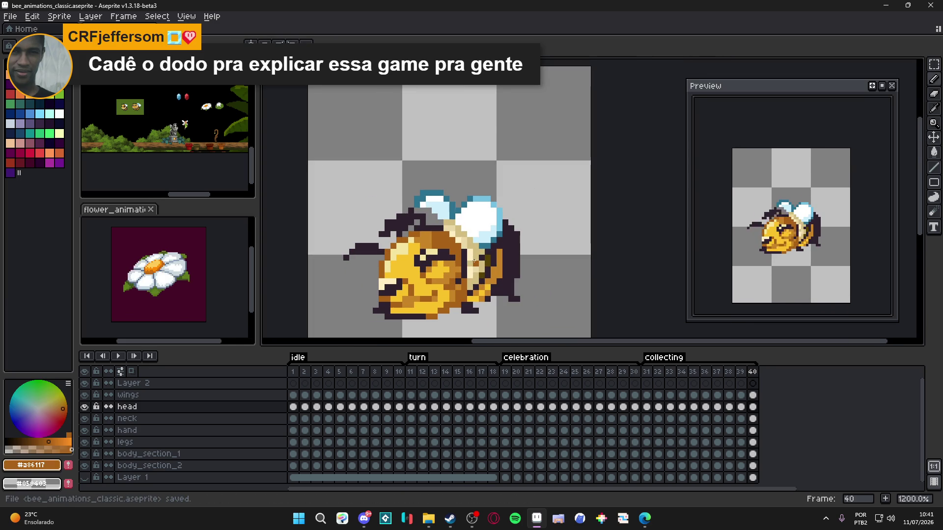
- Review frames 38–40, then make the body_section_1 layer active with the move tool
{"action": "left_click", "coordinate": [741, 372]}
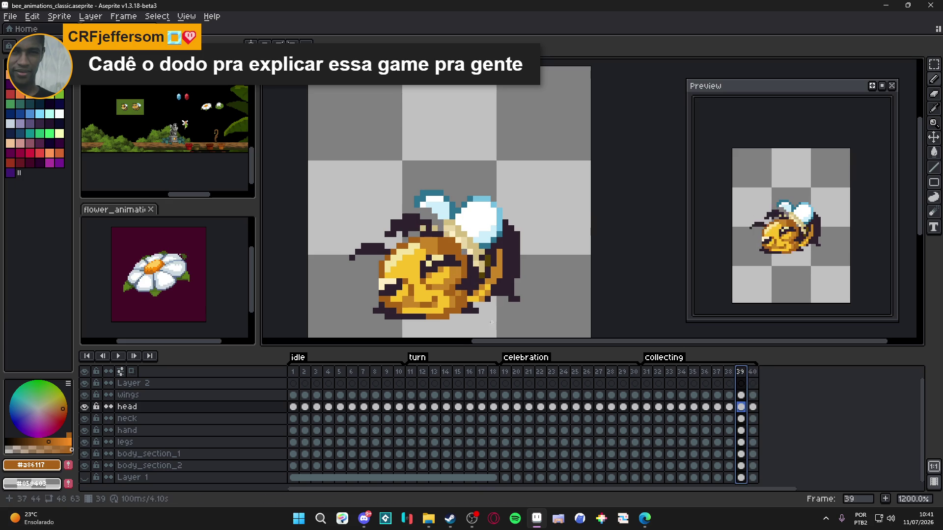
{"action": "left_click", "coordinate": [755, 373]}
{"action": "left_click", "coordinate": [744, 374]}
{"action": "left_click", "coordinate": [732, 374]}
{"action": "left_click", "coordinate": [741, 373]}
{"action": "scroll", "coordinate": [480, 274], "scroll_direction": "up", "scroll_amount": 1}
{"action": "key", "text": "e"}
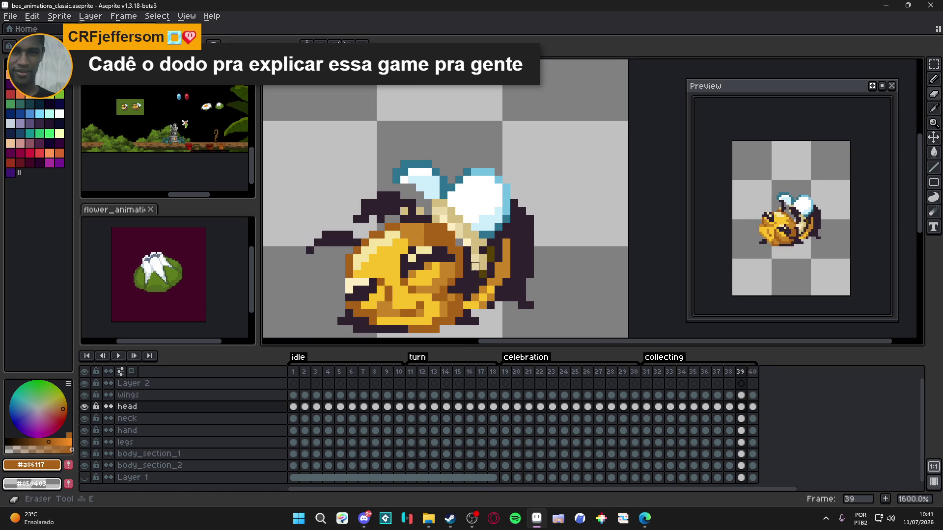
{"action": "key", "text": "v"}
{"action": "left_click", "coordinate": [487, 273], "text": "ctrl"}
{"action": "scroll", "coordinate": [500, 292], "scroll_direction": "down", "scroll_amount": 3}
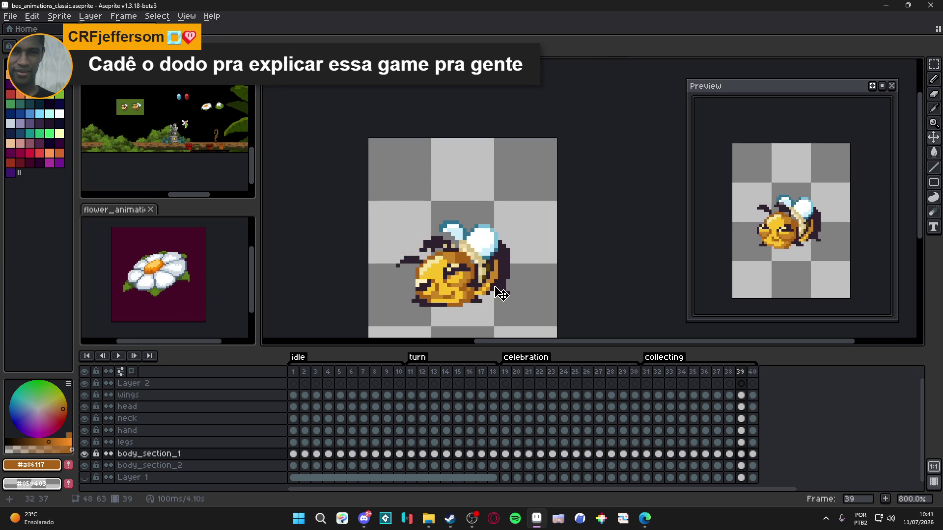
- Check frames 37–39, then switch between the head and neck layers, ending on head
{"action": "left_click", "coordinate": [728, 376]}
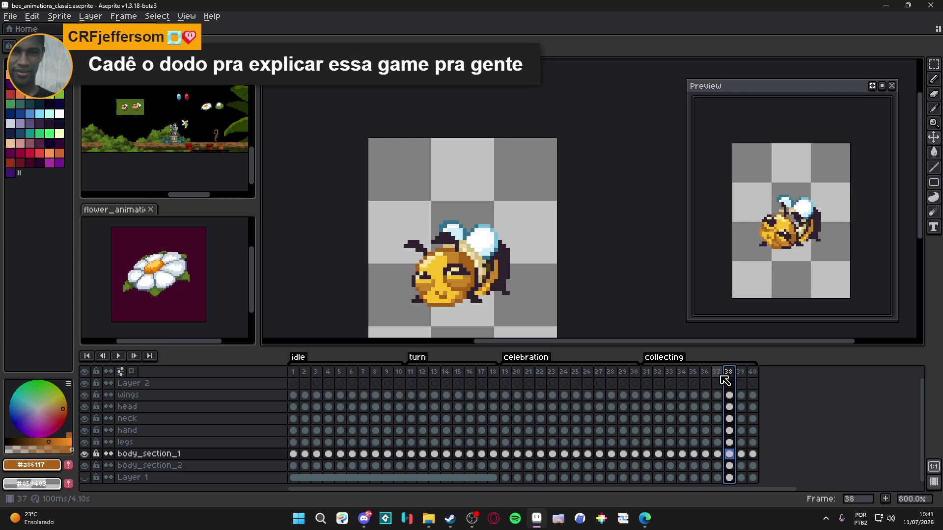
{"action": "left_click", "coordinate": [721, 376]}
{"action": "left_click", "coordinate": [728, 376]}
{"action": "left_click", "coordinate": [741, 375]}
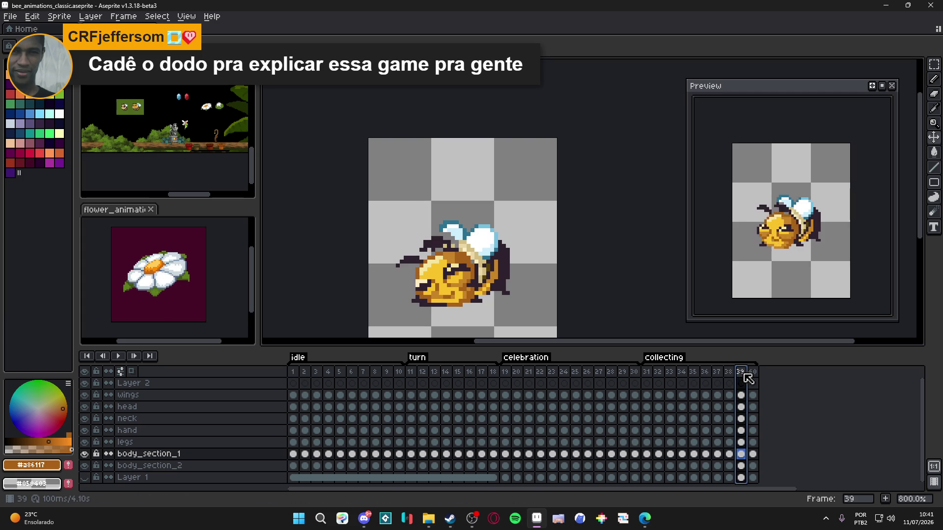
{"action": "scroll", "coordinate": [515, 311], "scroll_direction": "up", "scroll_amount": 5}
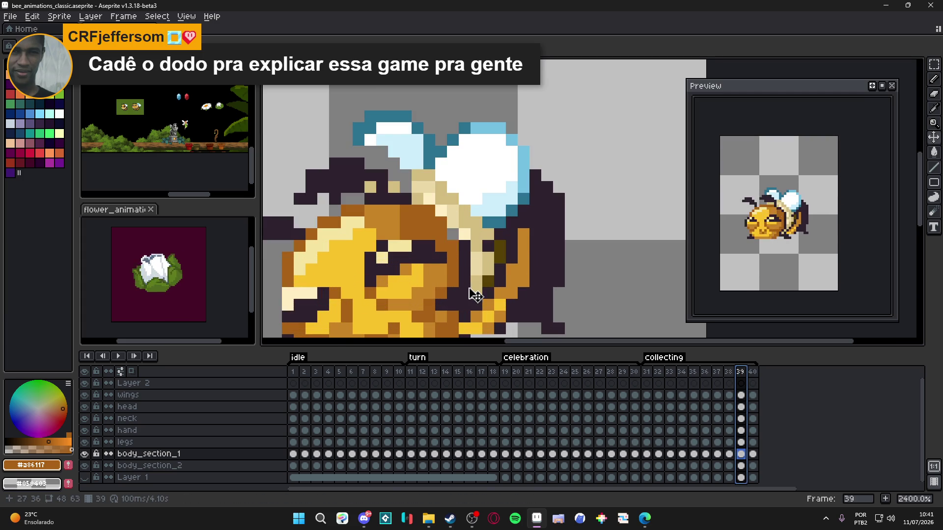
{"action": "left_click", "coordinate": [458, 314], "text": "ctrl"}
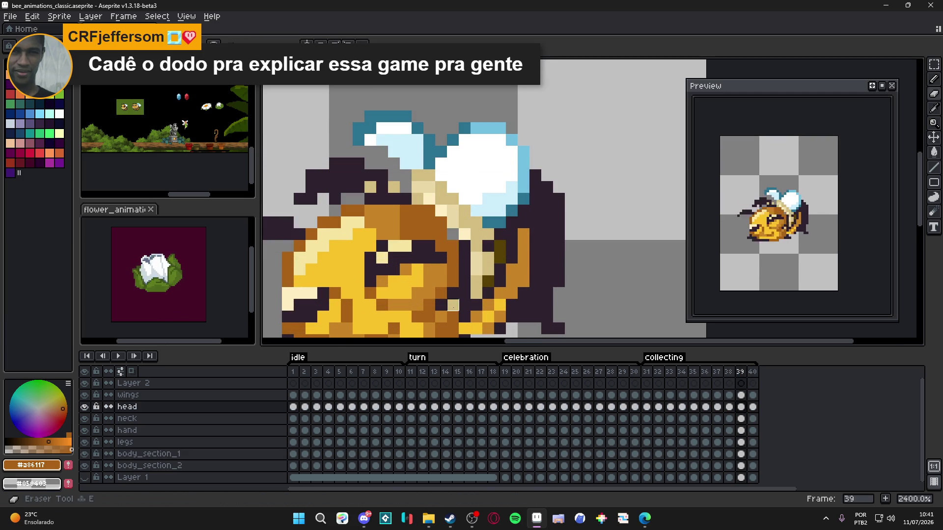
{"action": "scroll", "coordinate": [462, 316], "scroll_direction": "down", "scroll_amount": 5}
{"action": "scroll", "coordinate": [462, 317], "scroll_direction": "up", "scroll_amount": 3}
{"action": "left_click", "coordinate": [453, 312], "text": "ctrl"}
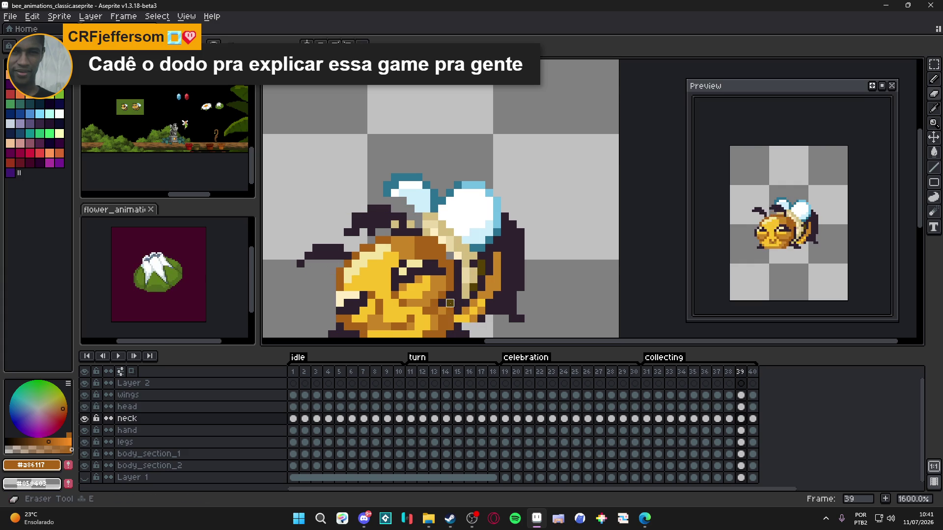
{"action": "left_click", "coordinate": [454, 313], "text": "ctrl"}
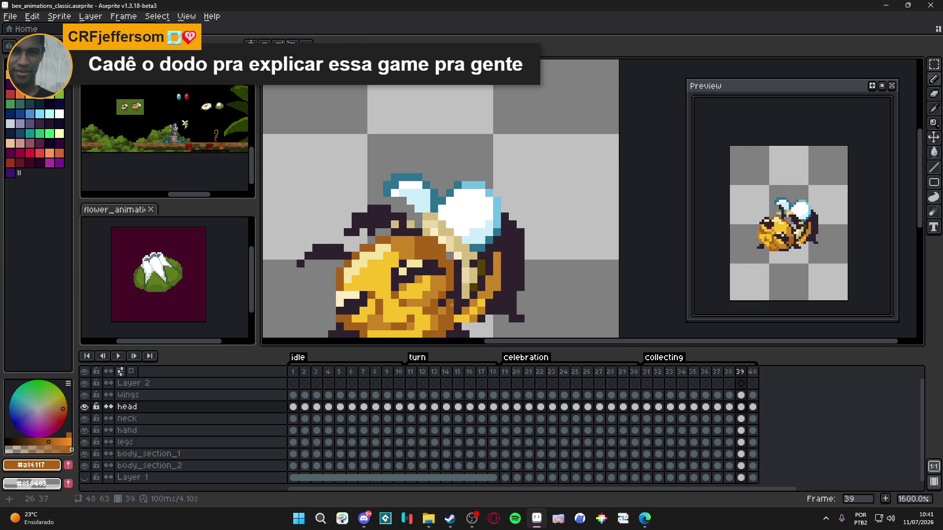
{"action": "scroll", "coordinate": [501, 313], "scroll_direction": "down", "scroll_amount": 3}
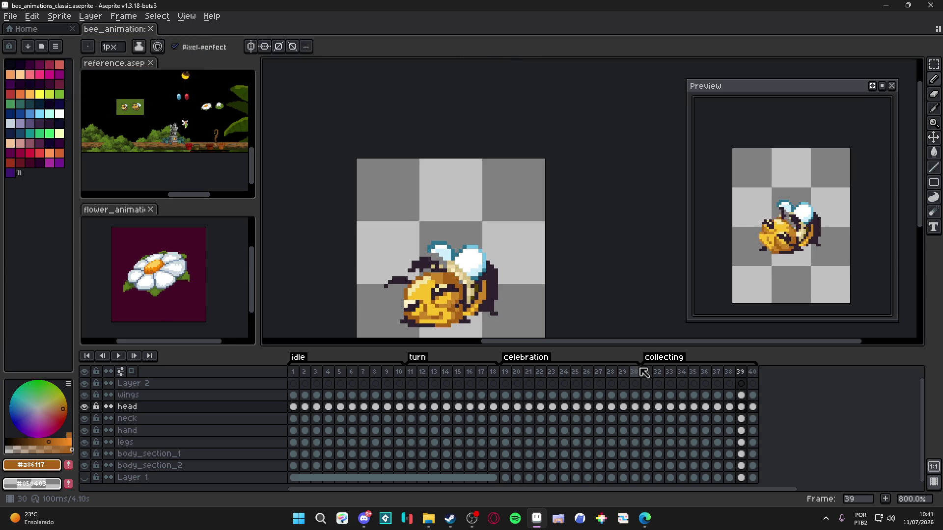
- Save the sprite, then compare collecting frame 40 against frames 38 and 39
{"action": "key", "text": "ctrl+s"}
{"action": "key", "text": "v"}
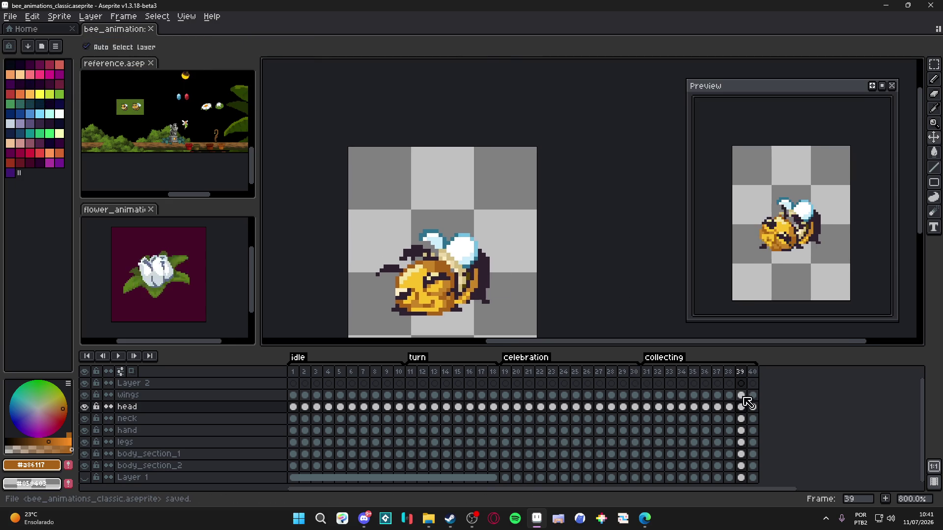
{"action": "left_click", "coordinate": [729, 372]}
{"action": "left_click", "coordinate": [741, 373]}
{"action": "left_click", "coordinate": [752, 373]}
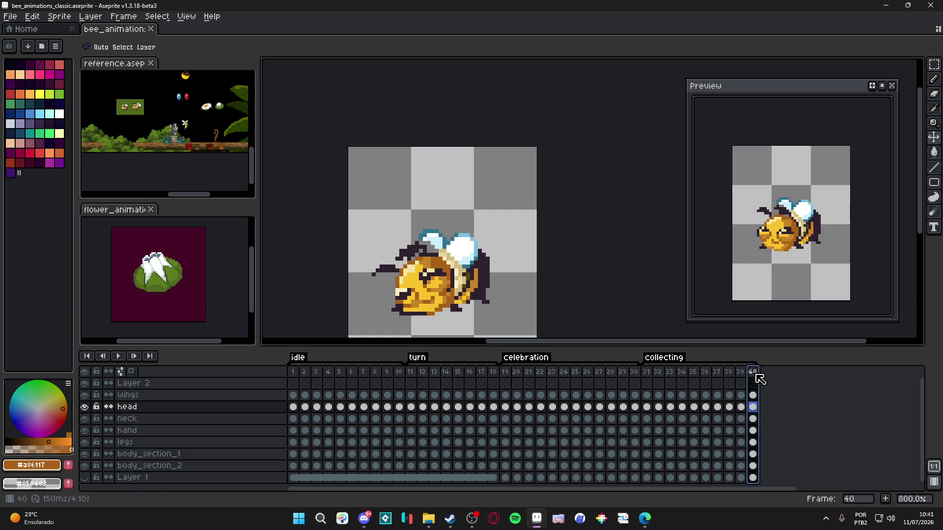
{"action": "left_click", "coordinate": [741, 373]}
{"action": "left_click", "coordinate": [752, 373]}
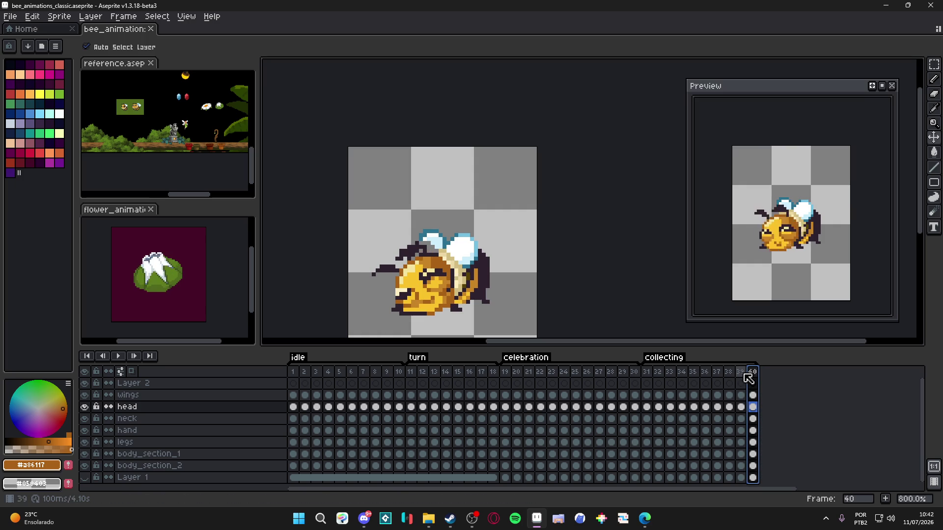
{"action": "left_click", "coordinate": [745, 375]}
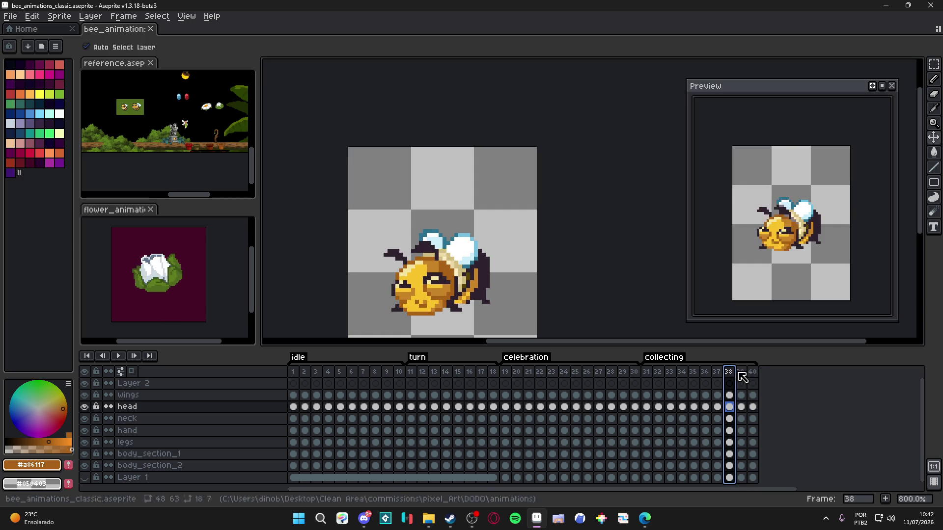
{"action": "left_click", "coordinate": [752, 374]}
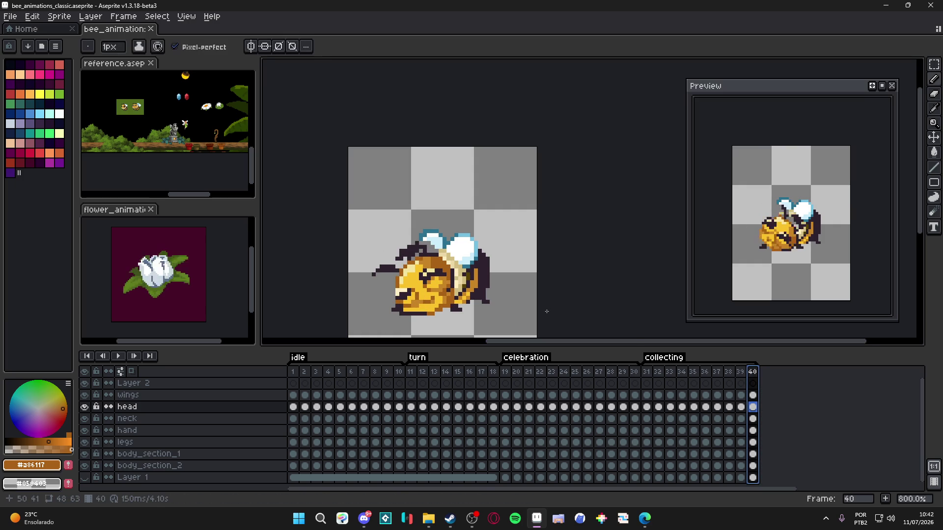
- Pick the dark #2c222f outline colour and paint a pixel on the bee's lower body in frame 40
{"action": "scroll", "coordinate": [455, 298], "scroll_direction": "up", "scroll_amount": 3}
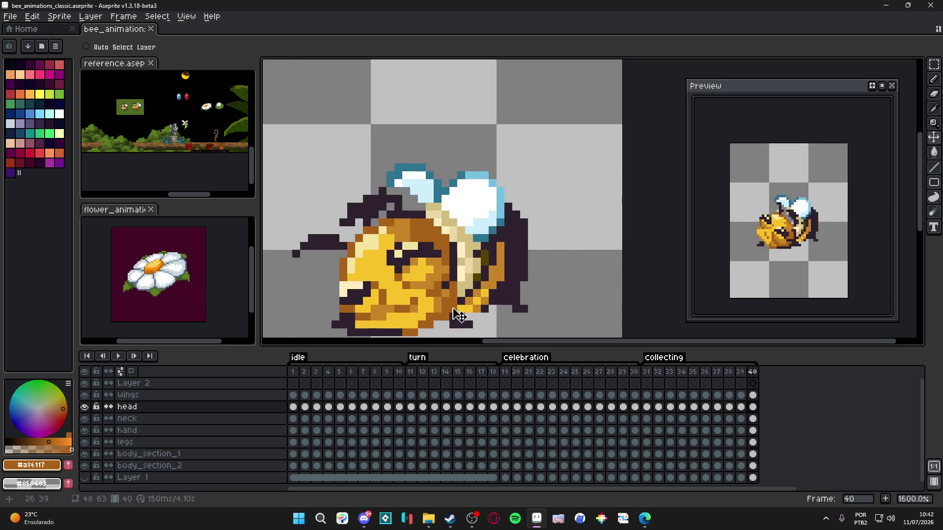
{"action": "left_click", "coordinate": [451, 309], "text": "alt"}
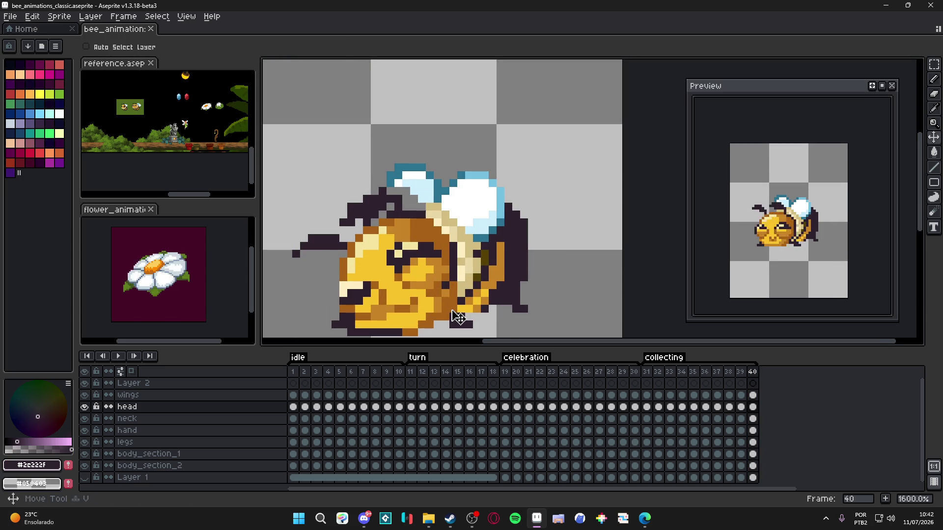
{"action": "left_click", "coordinate": [448, 317]}
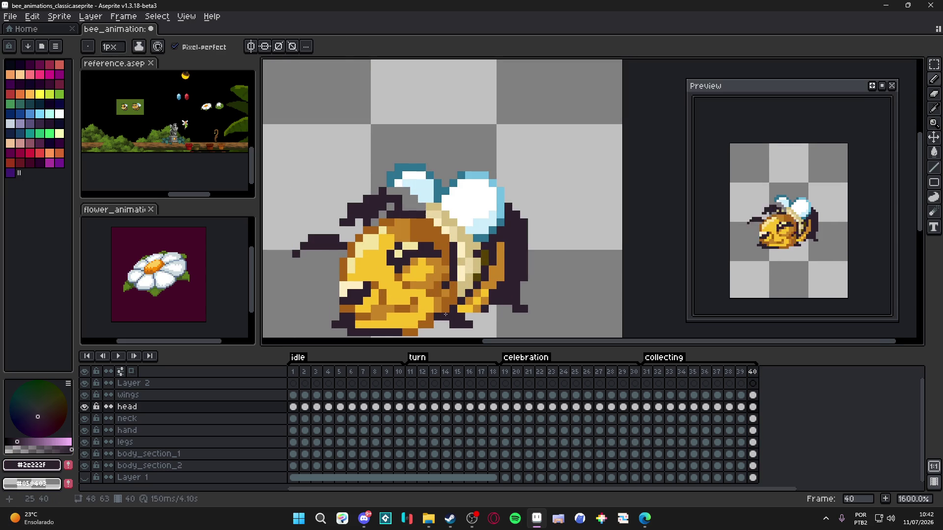
{"action": "scroll", "coordinate": [474, 309], "scroll_direction": "down", "scroll_amount": 4}
{"action": "scroll", "coordinate": [445, 307], "scroll_direction": "up", "scroll_amount": 6}
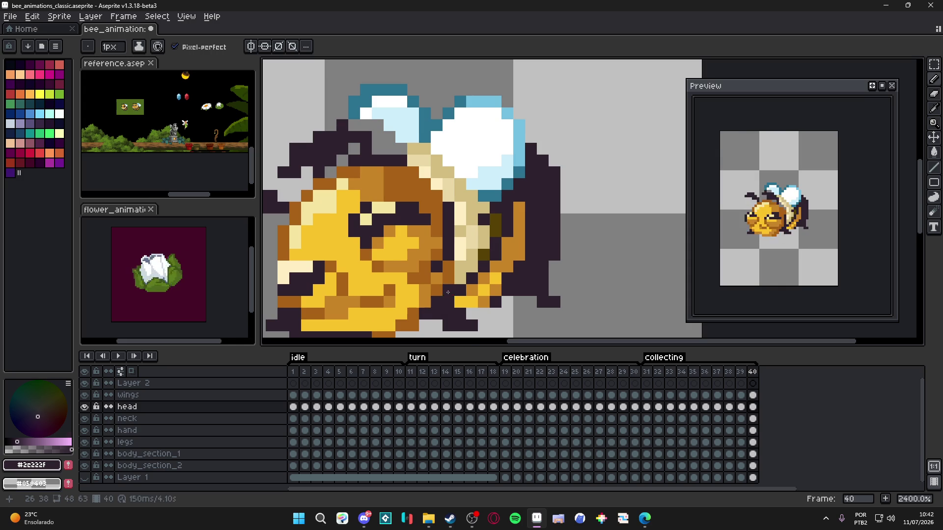
{"action": "scroll", "coordinate": [445, 307], "scroll_direction": "down", "scroll_amount": 5}
{"action": "scroll", "coordinate": [477, 307], "scroll_direction": "up", "scroll_amount": 3}
{"action": "scroll", "coordinate": [502, 304], "scroll_direction": "down", "scroll_amount": 4}
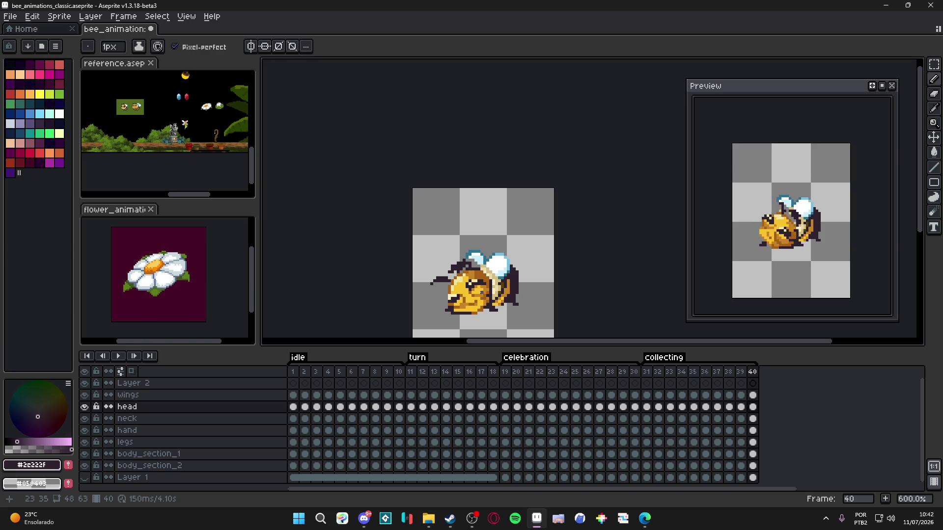
- Recheck frame 40 against frame 39, recentre the bee on the canvas, and save
{"action": "left_click", "coordinate": [741, 373]}
{"action": "left_click", "coordinate": [753, 373]}
{"action": "left_click", "coordinate": [741, 374]}
{"action": "left_click", "coordinate": [753, 373]}
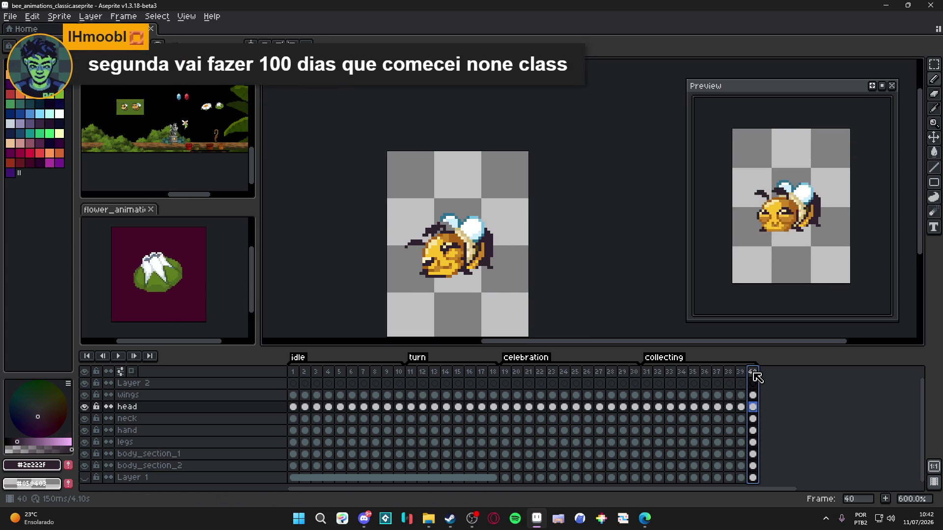
{"action": "key", "text": "ctrl+s"}
{"action": "scroll", "coordinate": [413, 231], "scroll_direction": "up", "scroll_amount": 3}
{"action": "left_click_drag", "start_coordinate": [414, 232], "coordinate": [422, 224]}
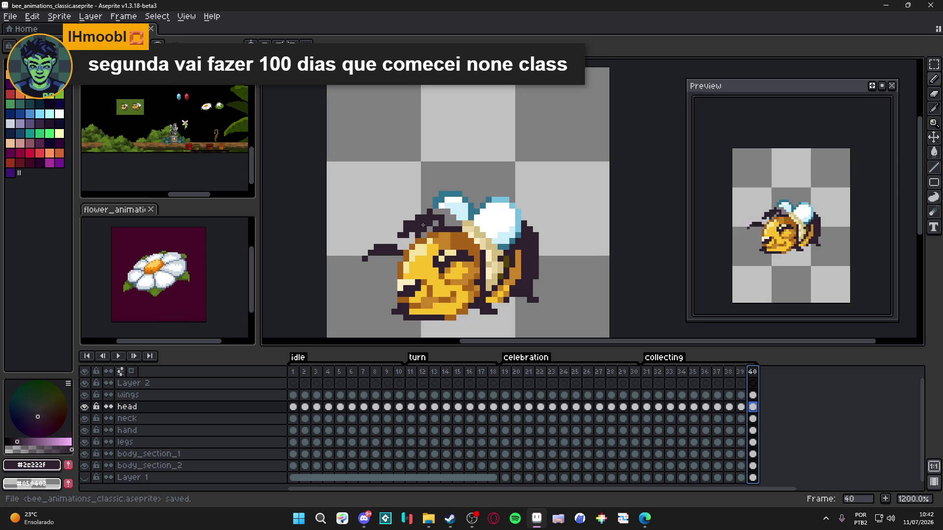
{"action": "scroll", "coordinate": [552, 224], "scroll_direction": "down", "scroll_amount": 1}
{"action": "key", "text": "ctrl+s"}
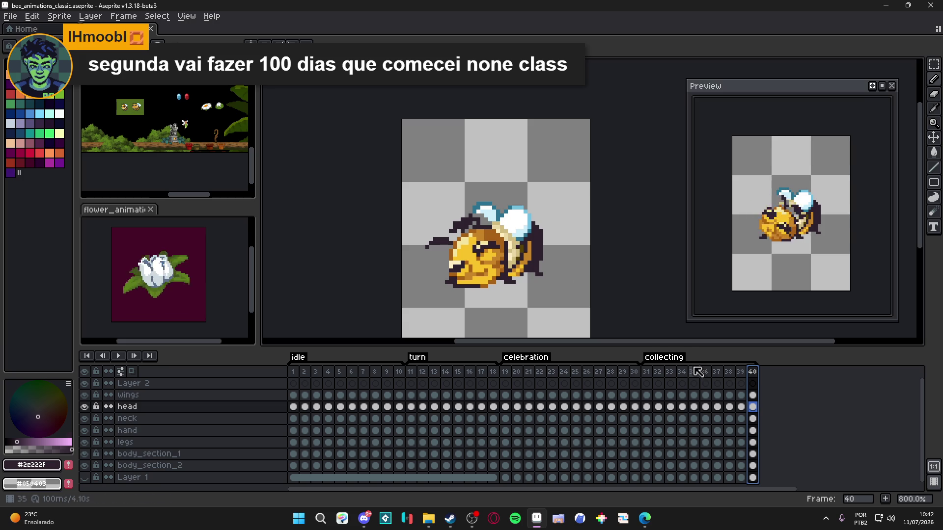
- Step through collecting frames 36–40 and settle on frame 38
{"action": "left_click", "coordinate": [704, 372]}
{"action": "key", "text": "Right"}
{"action": "key", "text": "Right"}
{"action": "key", "text": "Right"}
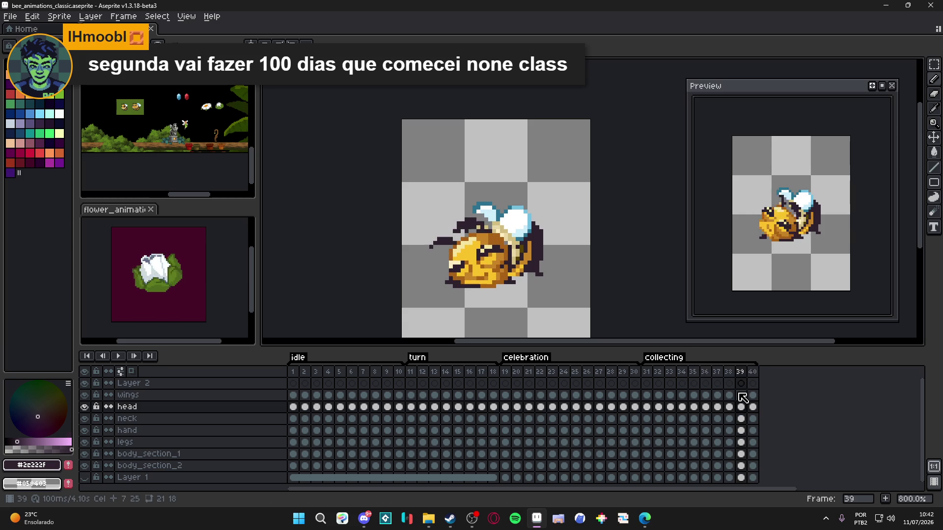
{"action": "key", "text": "Left"}
{"action": "key", "text": "Left"}
{"action": "key", "text": "Left"}
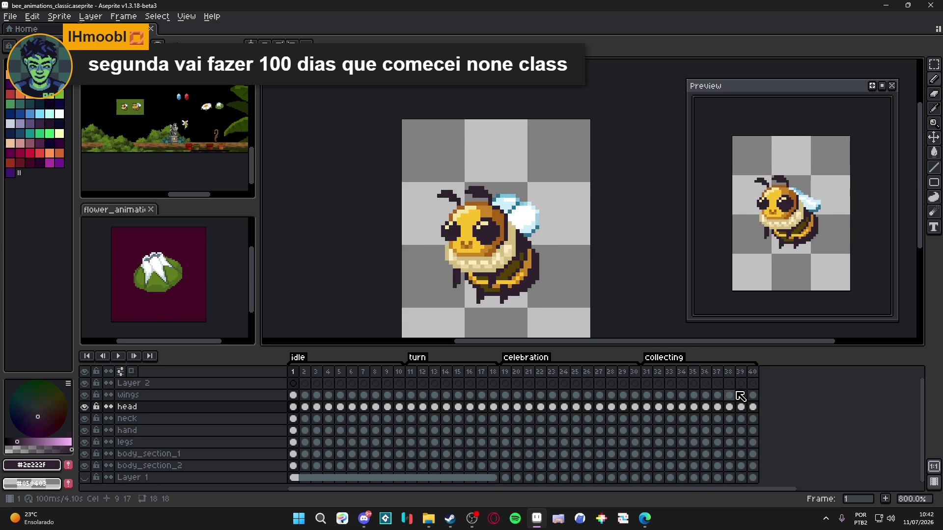
{"action": "key", "text": "Left"}
{"action": "key", "text": "Right"}
{"action": "key", "text": "Right"}
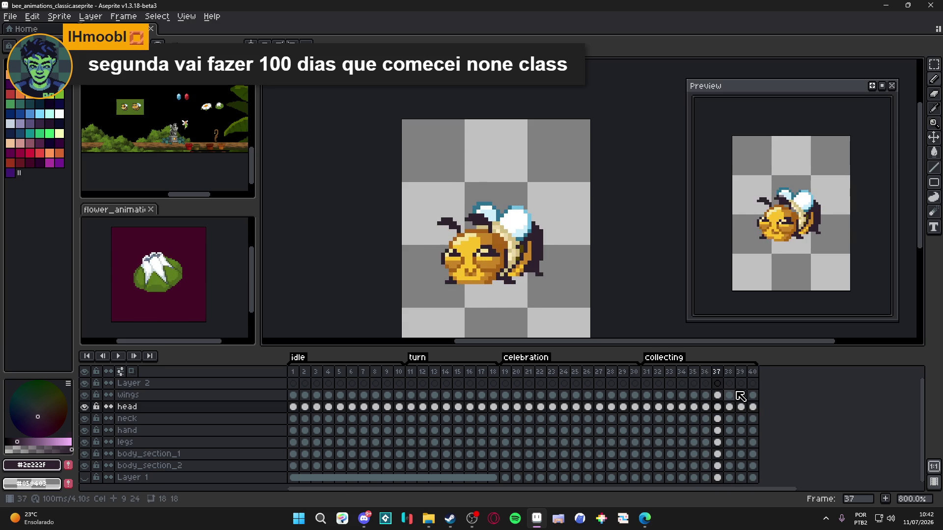
{"action": "key", "text": "Right"}
- Nudge the small patch of mouth pixels on the bee in frame 38
{"action": "scroll", "coordinate": [481, 253], "scroll_direction": "up", "scroll_amount": 3}
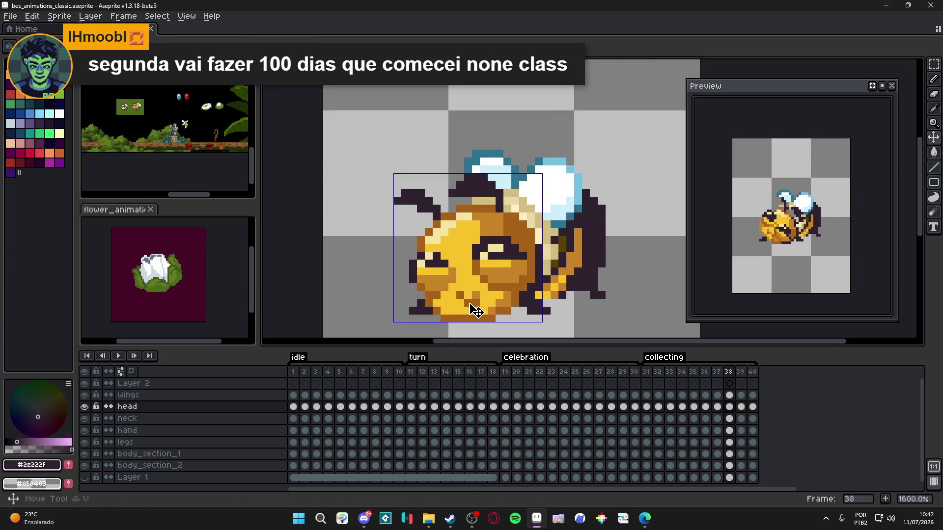
{"action": "left_click_drag", "start_coordinate": [452, 295], "coordinate": [487, 309]}
{"action": "left_click", "coordinate": [486, 300], "text": "alt"}
- On frame 39, sample the head shades and repaint two head pixels yellow #f9c22b
{"action": "key", "text": "Right"}
{"action": "scroll", "coordinate": [490, 298], "scroll_direction": "down", "scroll_amount": 1}
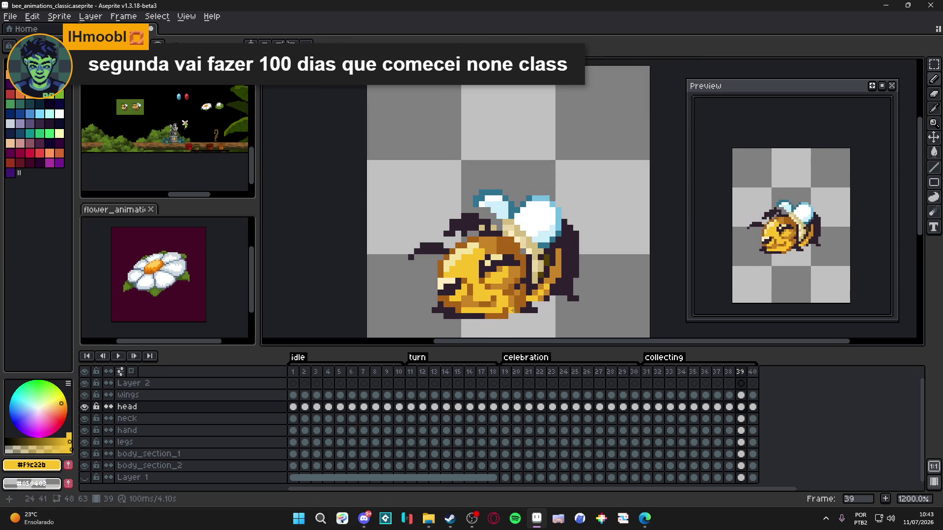
{"action": "scroll", "coordinate": [491, 298], "scroll_direction": "up", "scroll_amount": 3}
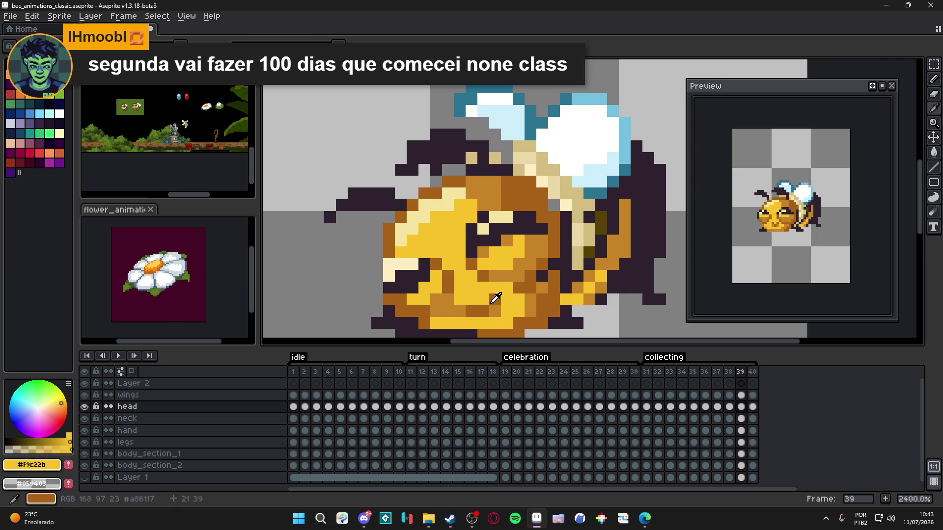
{"action": "left_click", "coordinate": [488, 311], "text": "alt"}
{"action": "left_click", "coordinate": [490, 300], "text": "alt"}
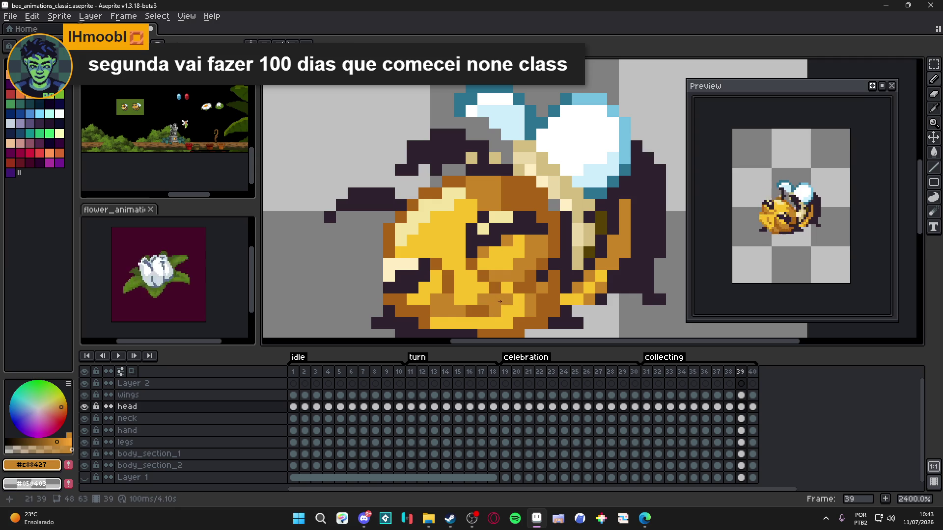
{"action": "left_click", "coordinate": [491, 302], "text": "alt"}
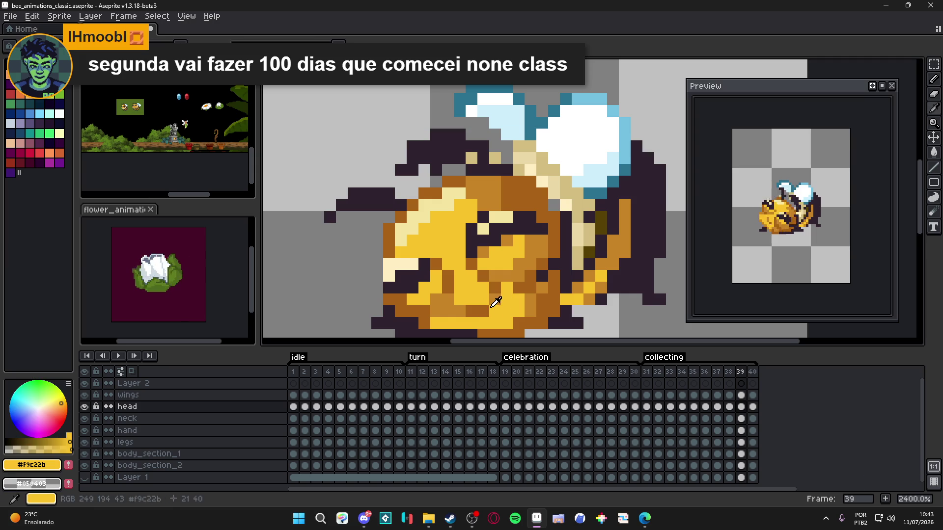
{"action": "left_click", "coordinate": [491, 307], "text": "alt"}
{"action": "left_click", "coordinate": [501, 310], "text": "alt"}
{"action": "left_click", "coordinate": [472, 311]}
{"action": "left_click", "coordinate": [459, 311]}
{"action": "scroll", "coordinate": [448, 311], "scroll_direction": "down", "scroll_amount": 2}
{"action": "scroll", "coordinate": [448, 311], "scroll_direction": "up", "scroll_amount": 2}
{"action": "scroll", "coordinate": [448, 310], "scroll_direction": "down", "scroll_amount": 3}
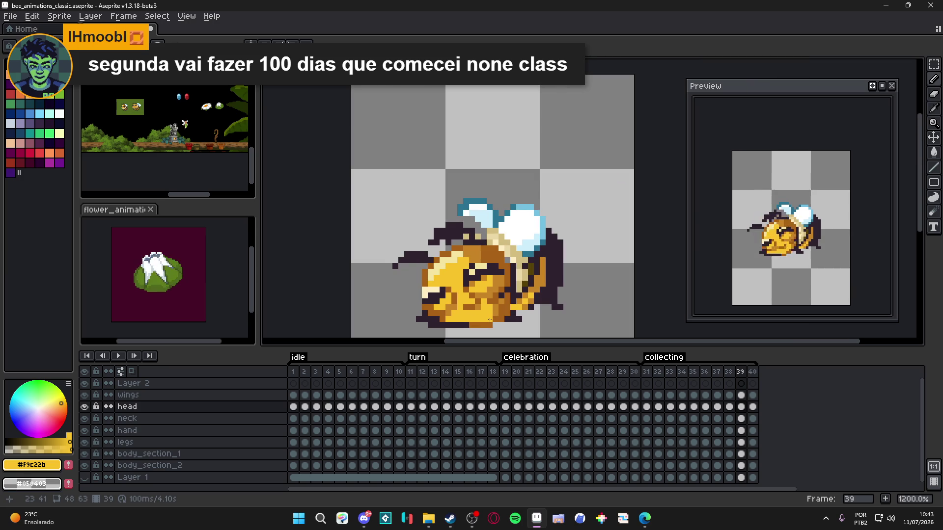
- Move to frame 40 and sample the brown and yellow shades from the bee's head
{"action": "key", "text": "Right"}
{"action": "scroll", "coordinate": [480, 298], "scroll_direction": "up", "scroll_amount": 3}
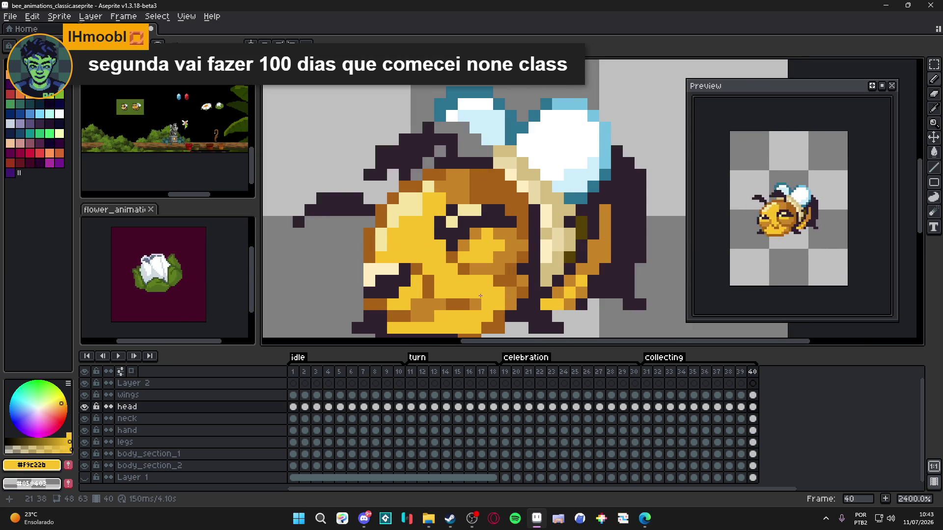
{"action": "key", "text": "m"}
{"action": "left_click_drag", "start_coordinate": [445, 274], "coordinate": [470, 300]}
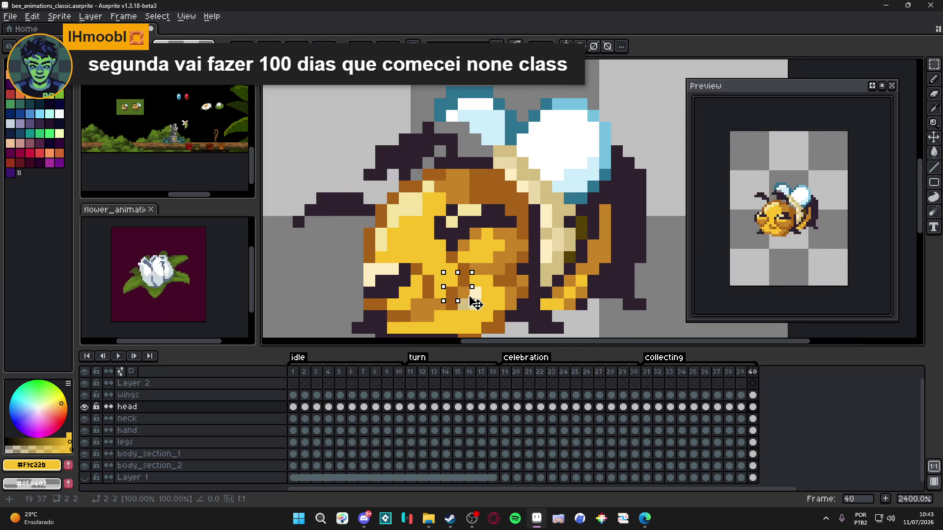
{"action": "key", "text": "ctrl+d"}
{"action": "key", "text": "i"}
{"action": "left_click", "coordinate": [447, 303]}
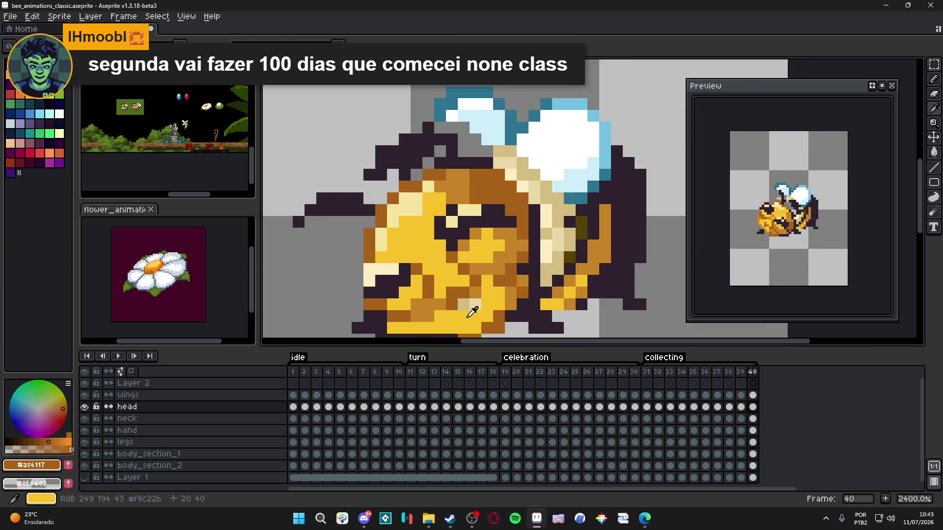
{"action": "left_click", "coordinate": [468, 316]}
{"action": "scroll", "coordinate": [500, 324], "scroll_direction": "down", "scroll_amount": 3}
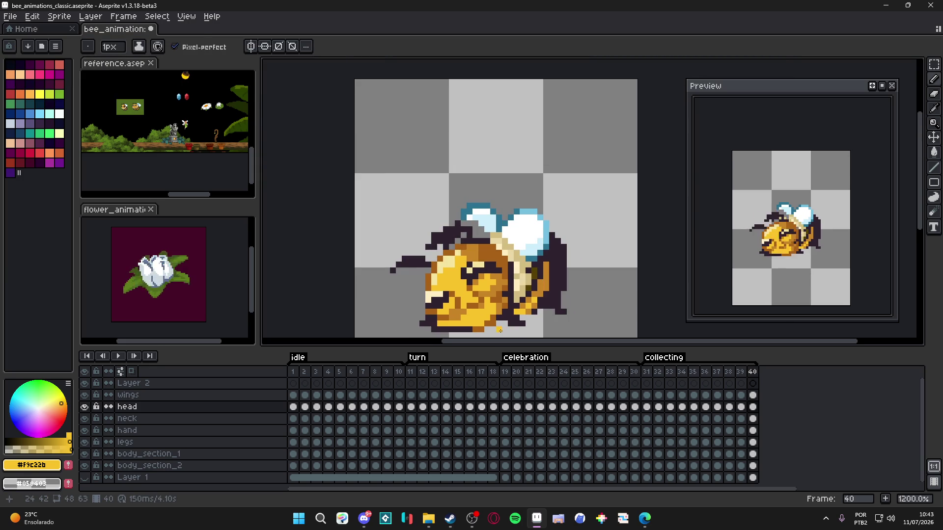
{"action": "scroll", "coordinate": [487, 314], "scroll_direction": "down", "scroll_amount": 3}
{"action": "scroll", "coordinate": [460, 259], "scroll_direction": "up", "scroll_amount": 1}
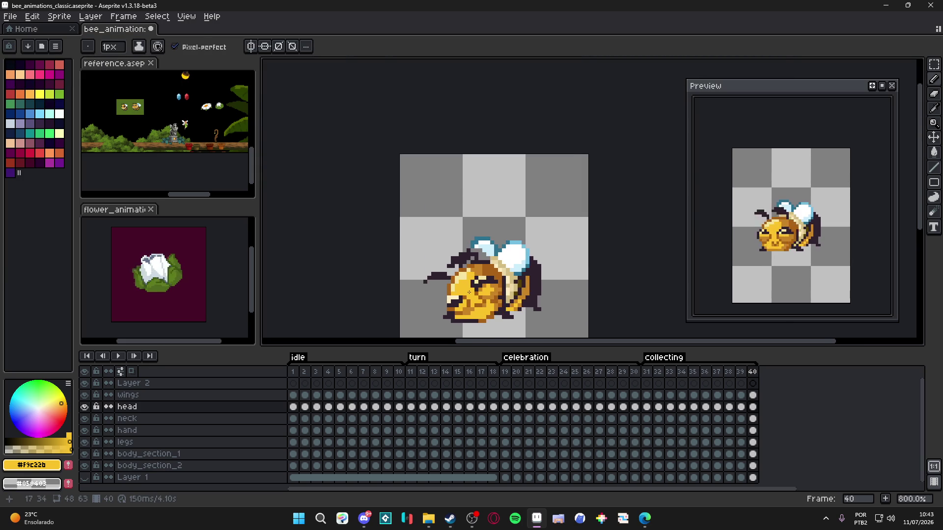
- Compare frame 40 with frame 39, sample the head's dark brown, and save bee_animations_classic.aseprite
{"action": "left_click", "coordinate": [741, 372]}
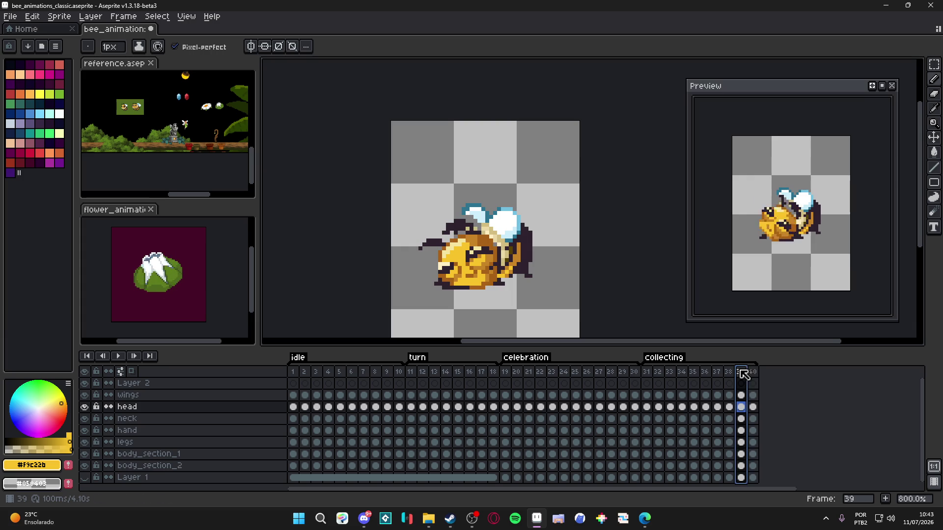
{"action": "left_click", "coordinate": [752, 372]}
{"action": "scroll", "coordinate": [478, 288], "scroll_direction": "up", "scroll_amount": 5}
{"action": "left_click", "coordinate": [370, 279], "text": "alt"}
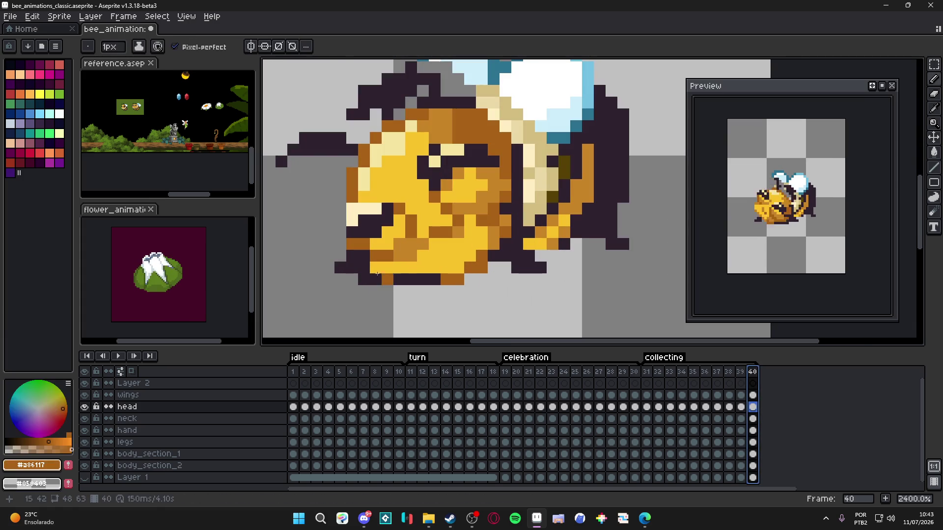
{"action": "scroll", "coordinate": [388, 282], "scroll_direction": "down", "scroll_amount": 5}
{"action": "left_click", "coordinate": [740, 372]}
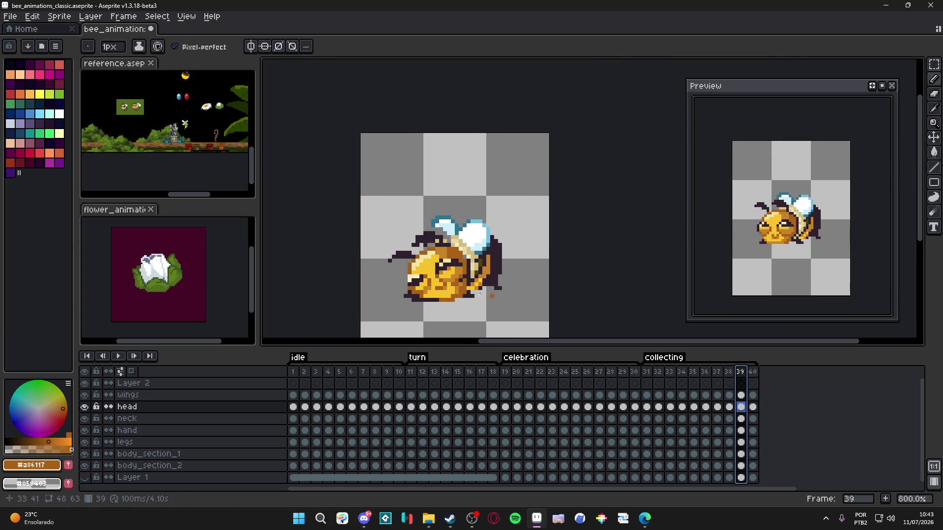
{"action": "scroll", "coordinate": [403, 305], "scroll_direction": "up", "scroll_amount": 3}
{"action": "scroll", "coordinate": [497, 316], "scroll_direction": "down", "scroll_amount": 3}
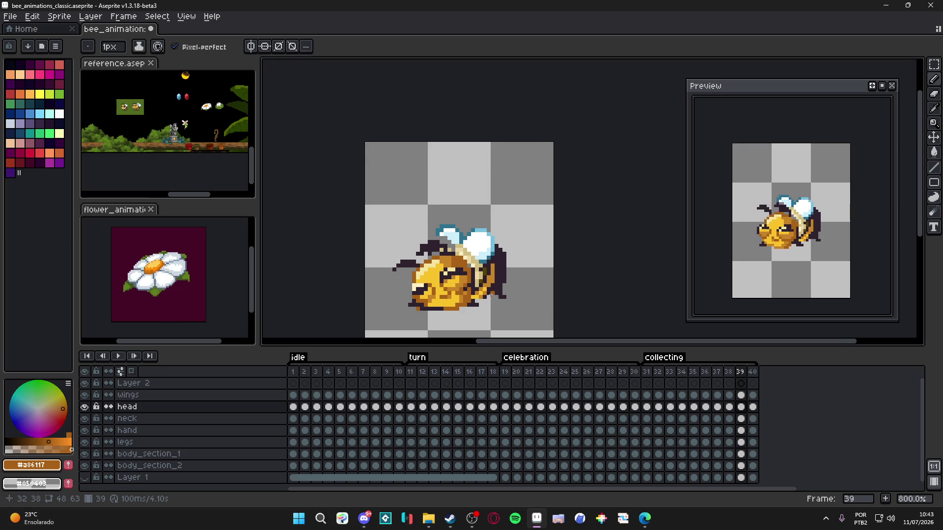
{"action": "key", "text": "ctrl+s"}
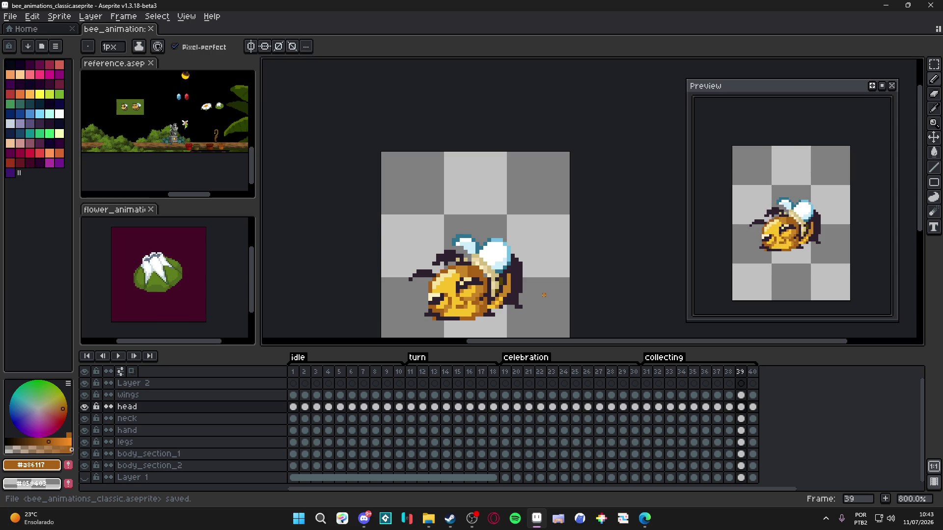
{"action": "scroll", "coordinate": [481, 241], "scroll_direction": "down", "scroll_amount": 2}
{"action": "key", "text": "ctrl+s"}
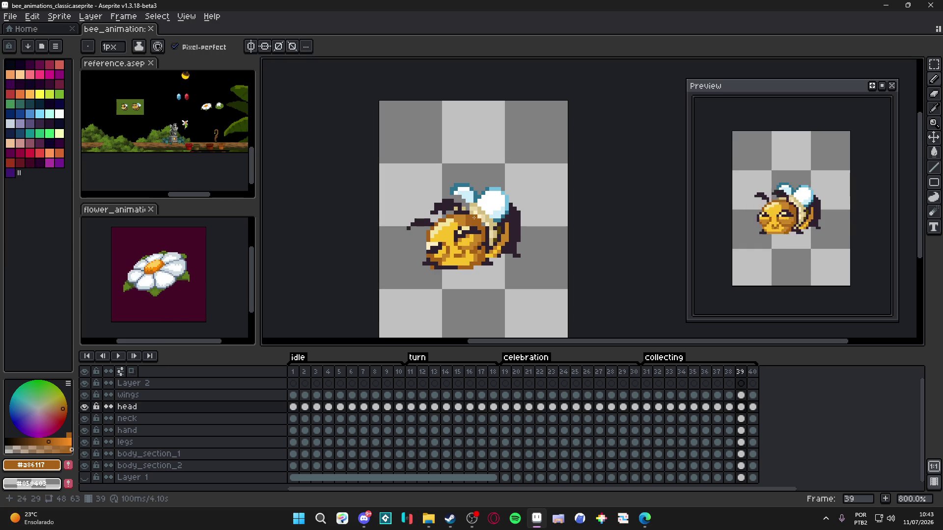
- Review frames 38–40 and sample the head's yellow on frame 40
{"action": "left_click", "coordinate": [753, 372]}
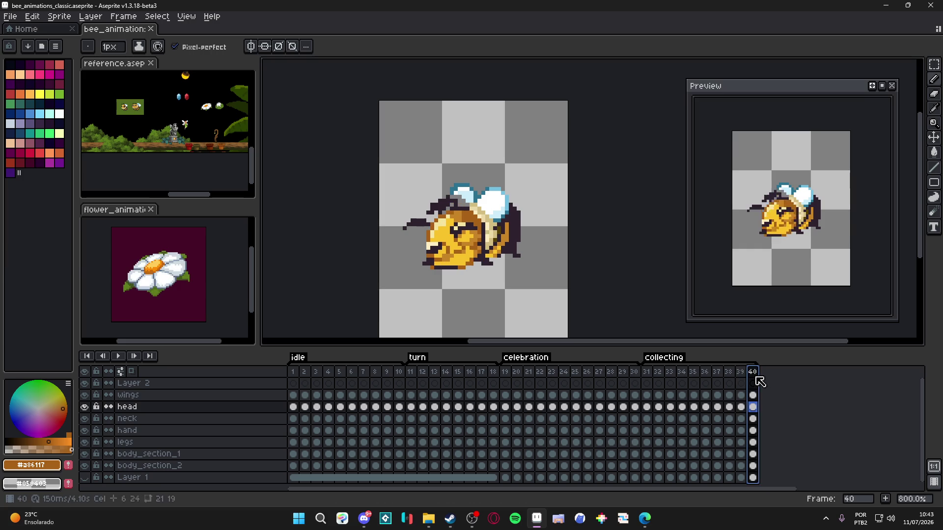
{"action": "left_click", "coordinate": [742, 372]}
{"action": "left_click", "coordinate": [732, 373]}
{"action": "left_click", "coordinate": [741, 373]}
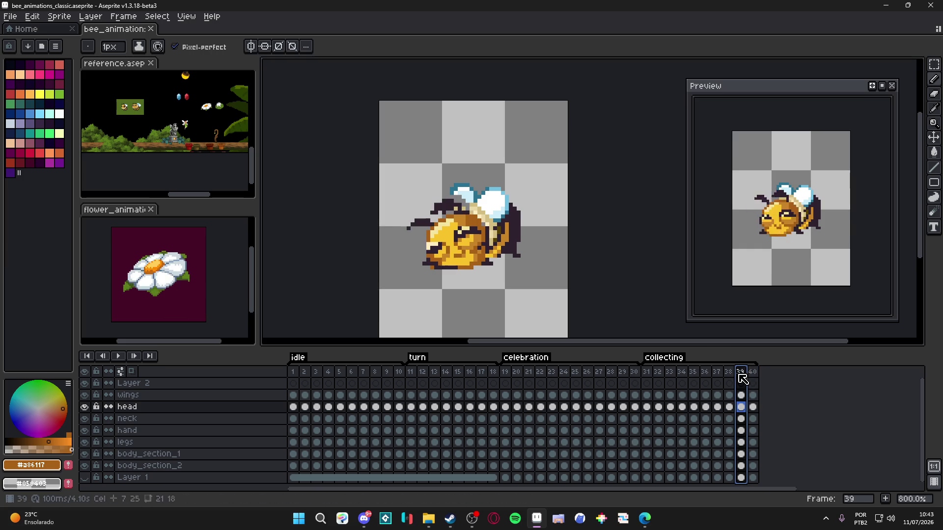
{"action": "left_click", "coordinate": [753, 374]}
{"action": "scroll", "coordinate": [459, 238], "scroll_direction": "up", "scroll_amount": 3}
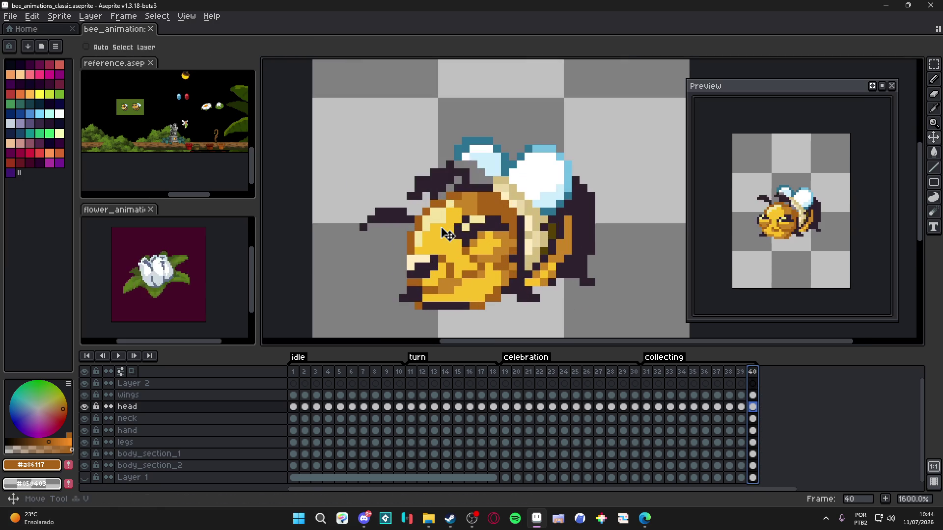
{"action": "left_click", "coordinate": [441, 229], "text": "alt"}
{"action": "scroll", "coordinate": [439, 220], "scroll_direction": "down", "scroll_amount": 3}
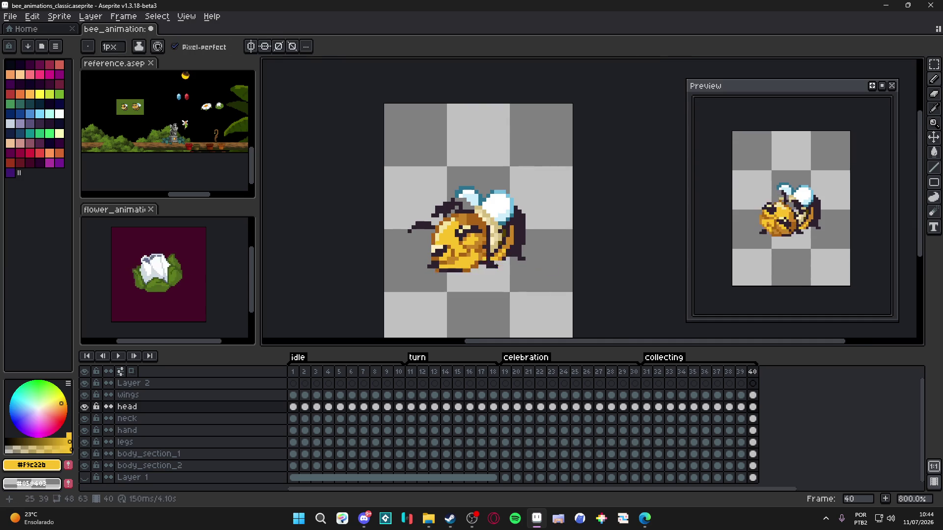
- Flip between frames 39 and 40 repeatedly to compare the bee's poses
{"action": "left_click", "coordinate": [741, 371]}
{"action": "left_click", "coordinate": [752, 372]}
{"action": "left_click", "coordinate": [741, 372]}
{"action": "left_click", "coordinate": [752, 372]}
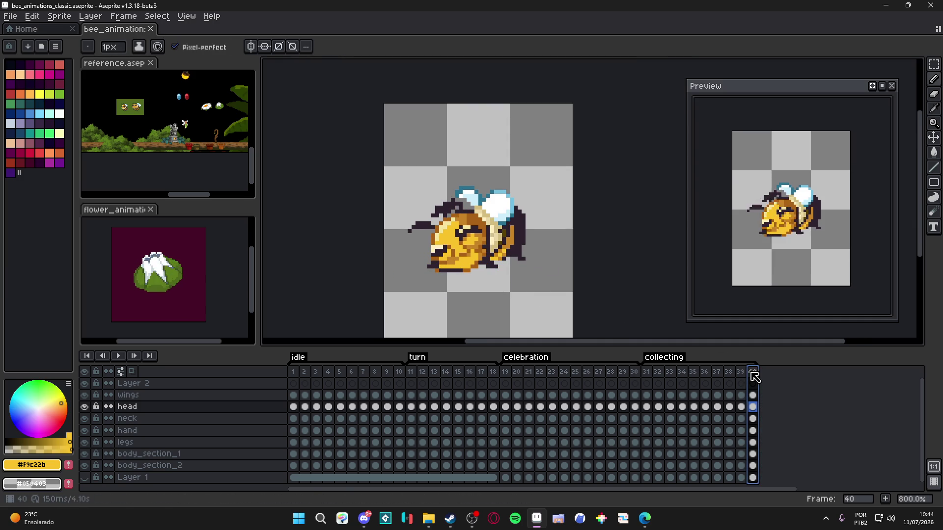
{"action": "left_click", "coordinate": [740, 371]}
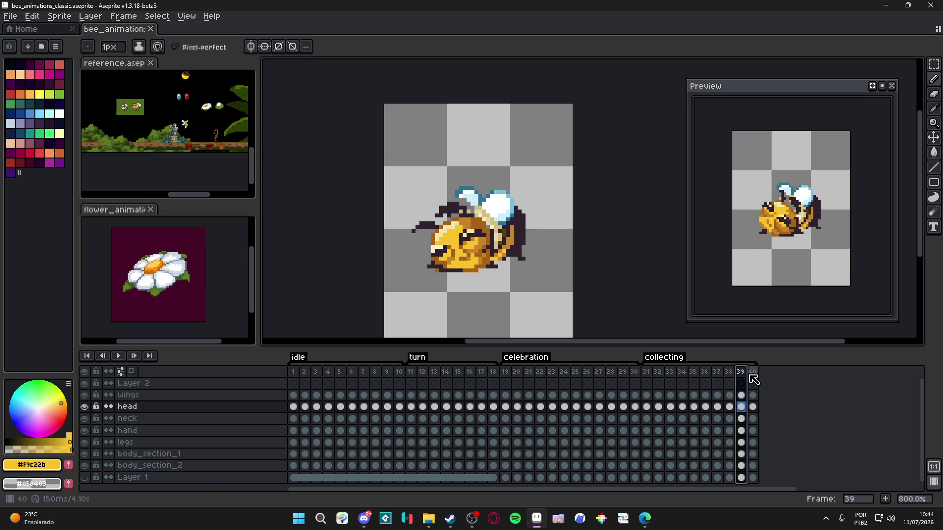
{"action": "left_click", "coordinate": [753, 373]}
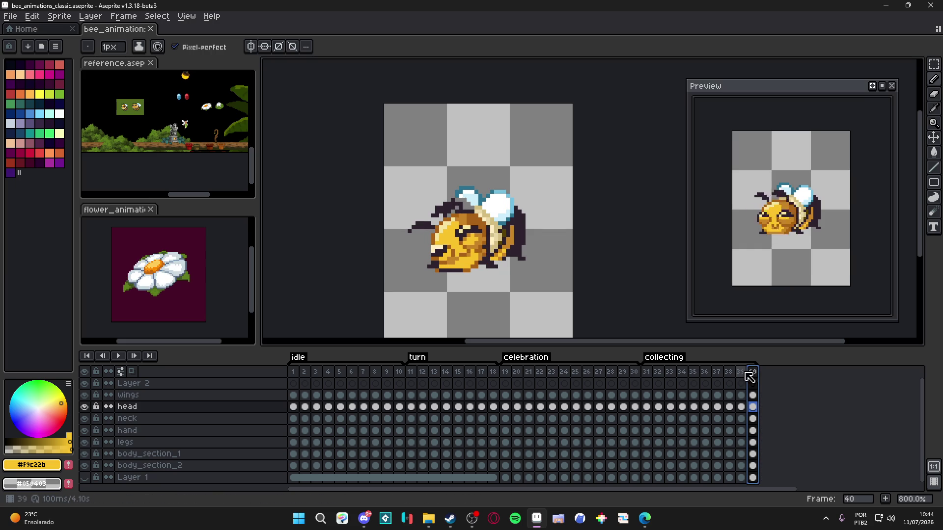
- On frame 40, sample the head's orange #c88427 and yellow shades
{"action": "scroll", "coordinate": [472, 244], "scroll_direction": "up", "scroll_amount": 5}
{"action": "left_click", "coordinate": [472, 244], "text": "alt"}
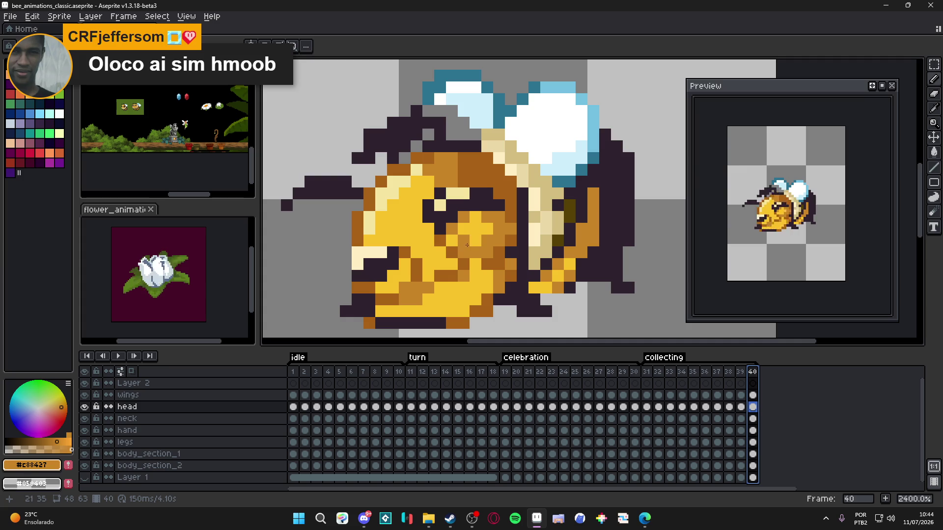
{"action": "left_click", "coordinate": [495, 219], "text": "alt"}
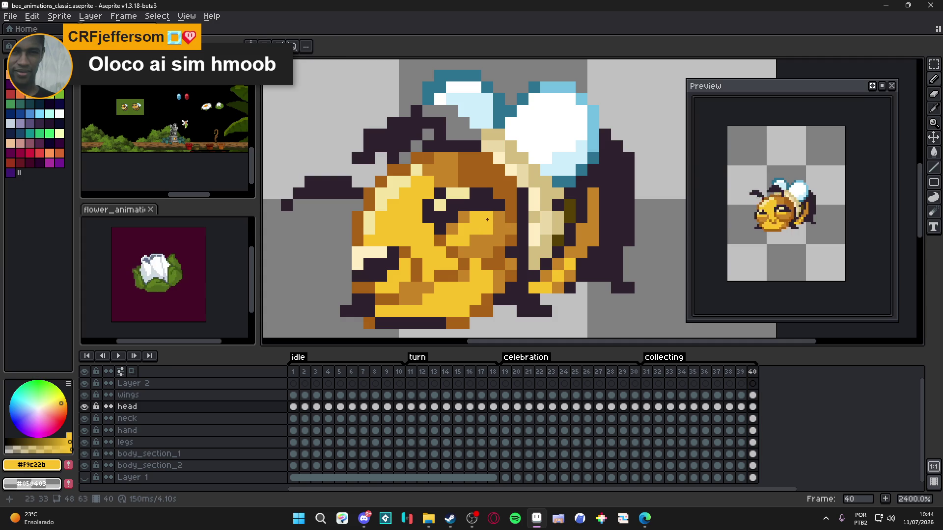
{"action": "left_click", "coordinate": [501, 219], "text": "alt"}
{"action": "scroll", "coordinate": [484, 232], "scroll_direction": "down", "scroll_amount": 1}
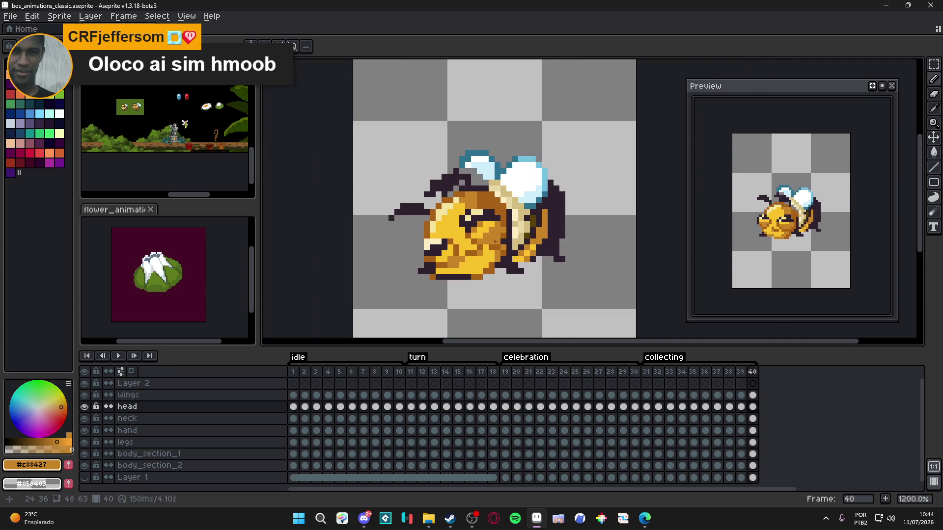
{"action": "scroll", "coordinate": [484, 232], "scroll_direction": "up", "scroll_amount": 1}
- Repaint four head pixels in yellow and orange #c88427, then save the file
{"action": "left_click", "coordinate": [494, 212], "text": "alt"}
{"action": "left_click", "coordinate": [474, 212]}
{"action": "left_click", "coordinate": [462, 223]}
{"action": "left_click", "coordinate": [505, 221], "text": "alt"}
{"action": "left_click", "coordinate": [474, 236]}
{"action": "scroll", "coordinate": [474, 234], "scroll_direction": "down", "scroll_amount": 3}
{"action": "key", "text": "ctrl+s"}
{"action": "scroll", "coordinate": [473, 233], "scroll_direction": "down", "scroll_amount": 3}
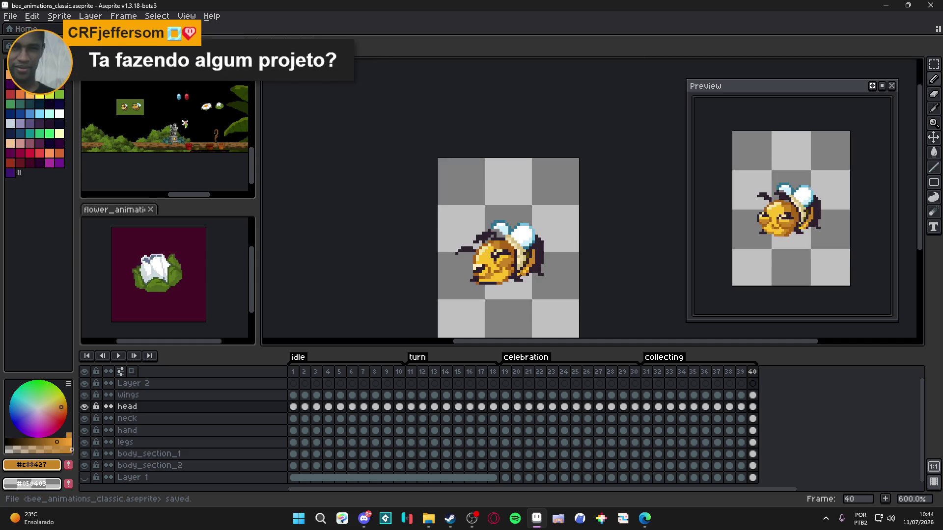
- Repaint two of frame 40's head pixels with the yellow #F9C22B
{"action": "scroll", "coordinate": [486, 243], "scroll_direction": "up", "scroll_amount": 3}
{"action": "scroll", "coordinate": [486, 243], "scroll_direction": "up", "scroll_amount": 3}
{"action": "left_click", "coordinate": [478, 245], "text": "alt"}
{"action": "left_click", "coordinate": [462, 242]}
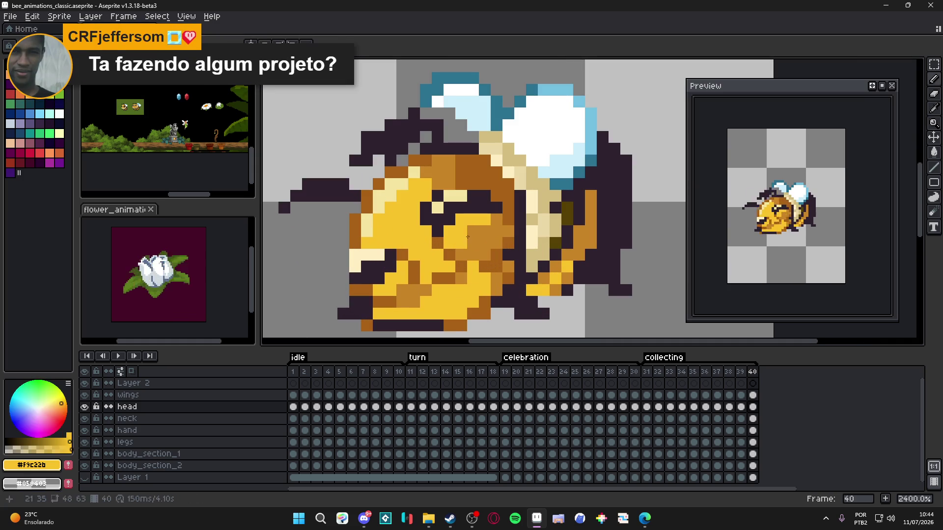
{"action": "left_click", "coordinate": [472, 234]}
{"action": "scroll", "coordinate": [487, 246], "scroll_direction": "down", "scroll_amount": 3}
{"action": "scroll", "coordinate": [487, 246], "scroll_direction": "up", "scroll_amount": 1}
{"action": "scroll", "coordinate": [532, 293], "scroll_direction": "down", "scroll_amount": 1}
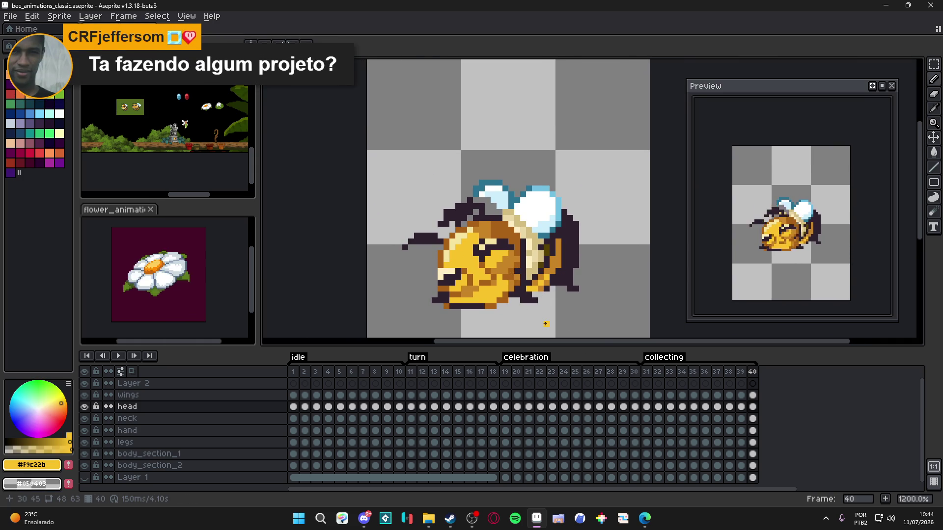
- Compare frame 40 with frame 39 zoomed out, then jump to collecting frame 31
{"action": "left_click", "coordinate": [741, 372]}
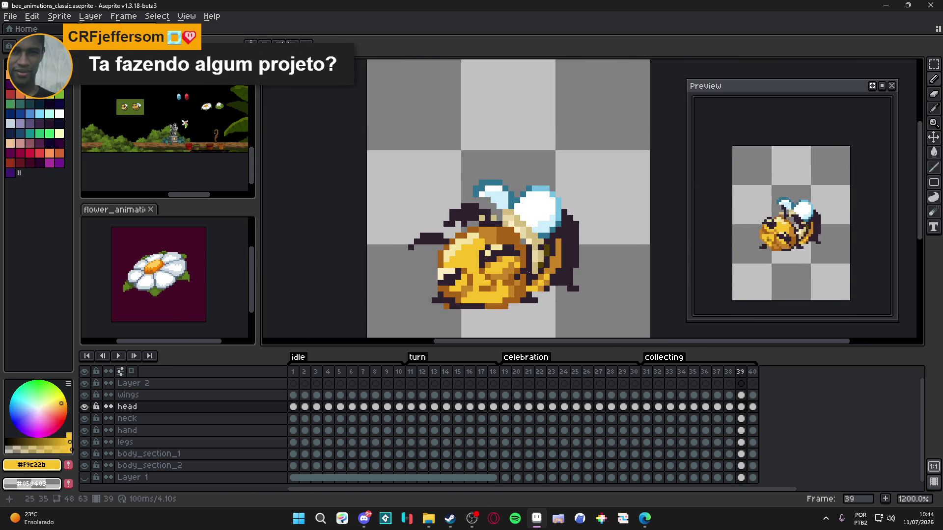
{"action": "scroll", "coordinate": [519, 269], "scroll_direction": "down", "scroll_amount": 2}
{"action": "left_click", "coordinate": [753, 372]}
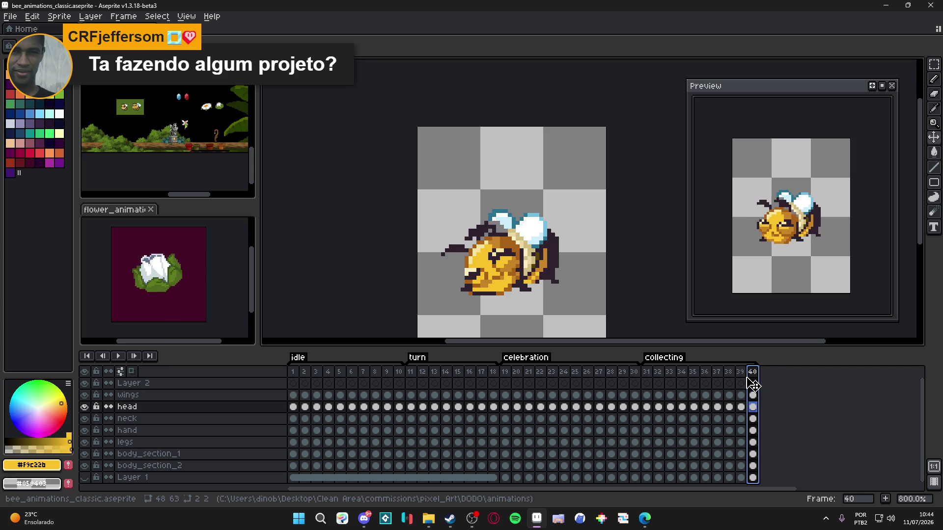
{"action": "scroll", "coordinate": [567, 290], "scroll_direction": "down", "scroll_amount": 2}
{"action": "scroll", "coordinate": [524, 276], "scroll_direction": "down", "scroll_amount": 3}
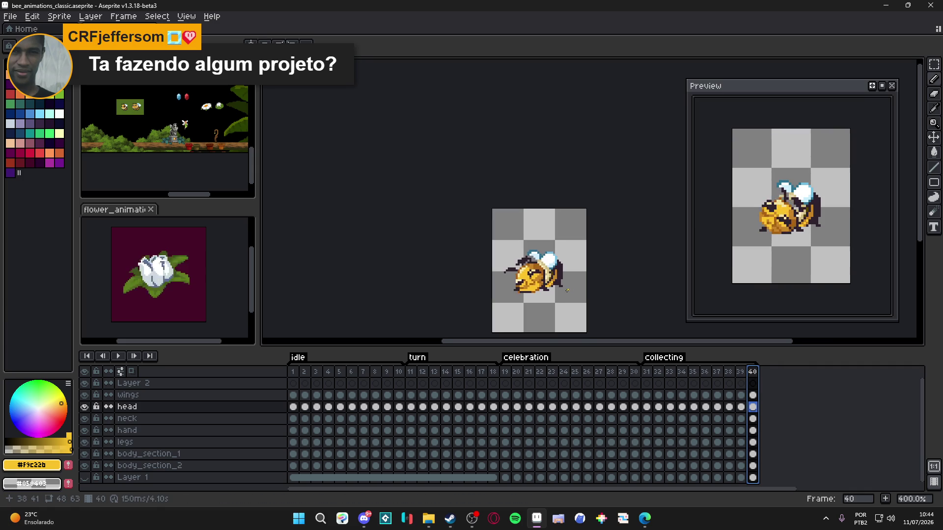
{"action": "scroll", "coordinate": [761, 245], "scroll_direction": "down", "scroll_amount": 2}
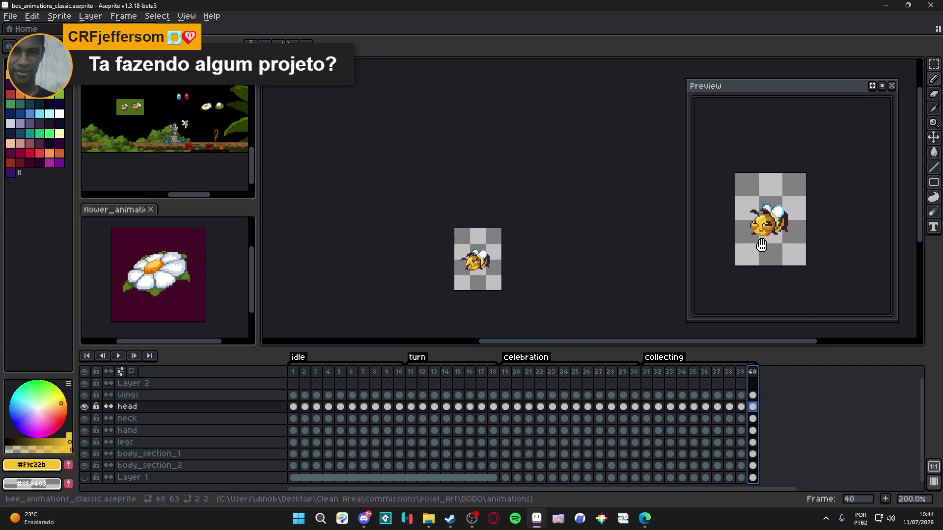
{"action": "scroll", "coordinate": [770, 255], "scroll_direction": "up", "scroll_amount": 1}
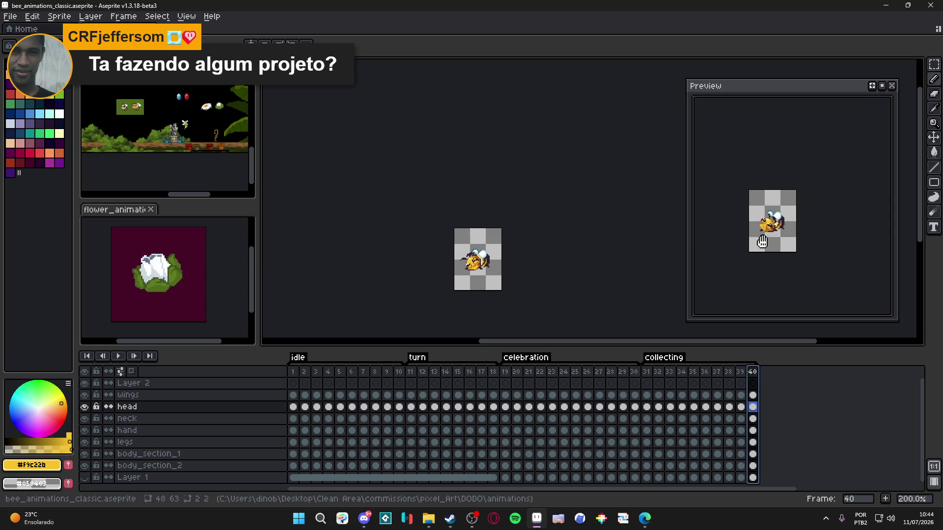
{"action": "scroll", "coordinate": [762, 244], "scroll_direction": "up", "scroll_amount": 2}
{"action": "scroll", "coordinate": [485, 272], "scroll_direction": "up", "scroll_amount": 4}
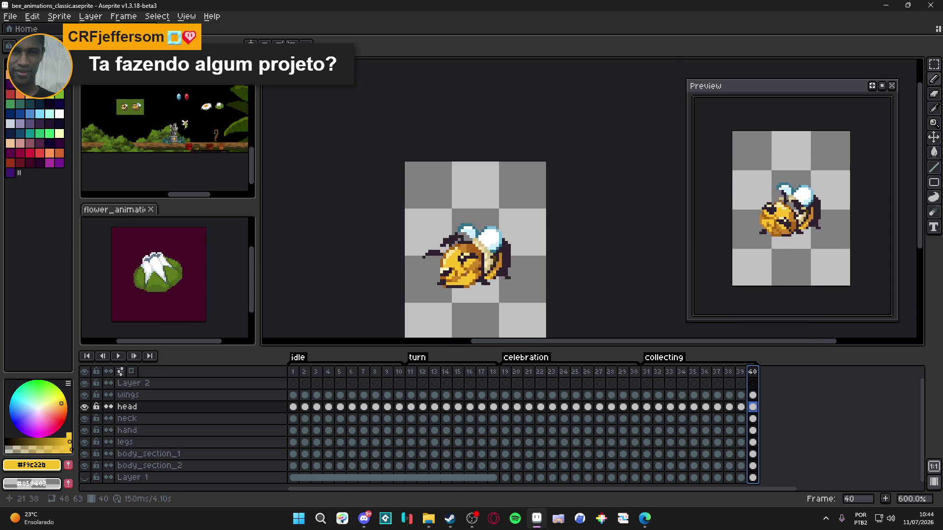
{"action": "scroll", "coordinate": [484, 272], "scroll_direction": "up", "scroll_amount": 3}
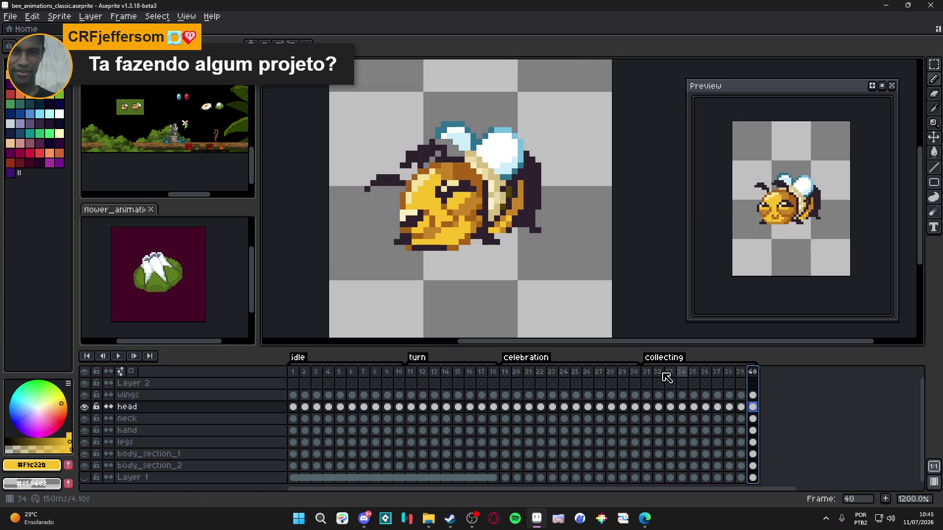
{"action": "left_click", "coordinate": [646, 372]}
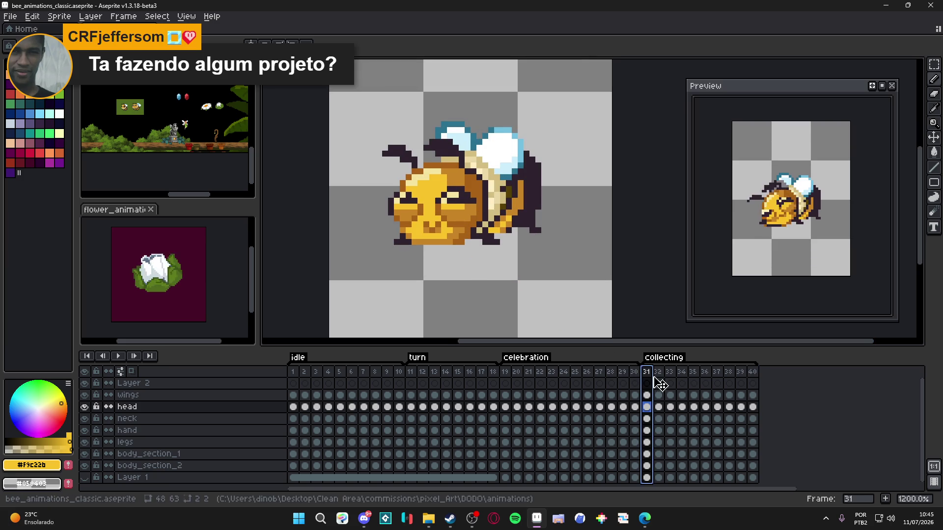
- Go to frame 33, paint a brown #A86117 pixel on the bee's head, and save
{"action": "left_click", "coordinate": [658, 372]}
{"action": "left_click", "coordinate": [669, 371]}
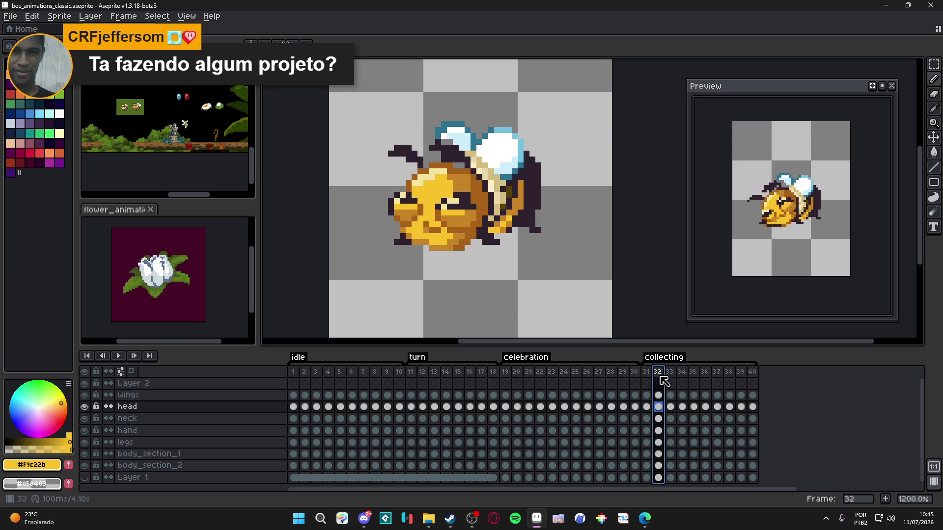
{"action": "scroll", "coordinate": [419, 237], "scroll_direction": "up", "scroll_amount": 3}
{"action": "left_click", "coordinate": [419, 237], "text": "alt"}
{"action": "left_click", "coordinate": [454, 243]}
{"action": "key", "text": "Up"}
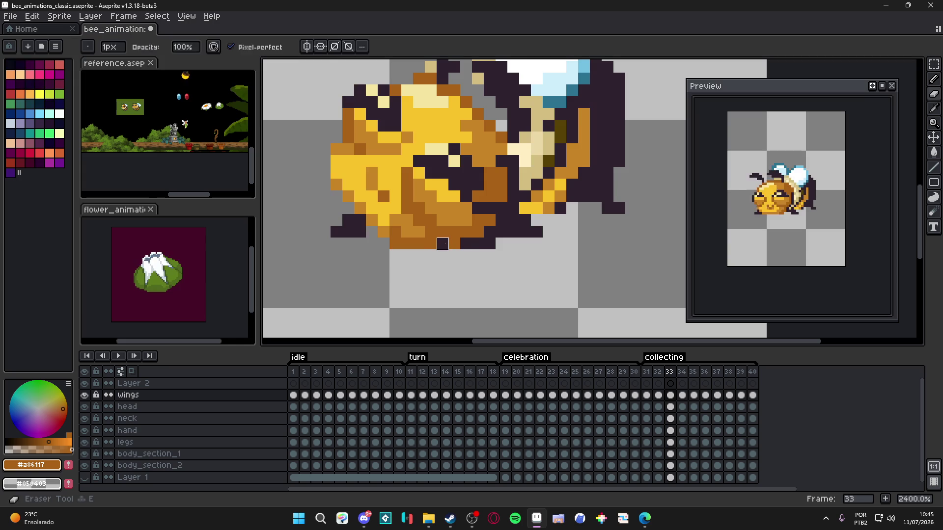
{"action": "scroll", "coordinate": [471, 240], "scroll_direction": "down", "scroll_amount": 3}
{"action": "key", "text": "ctrl+s"}
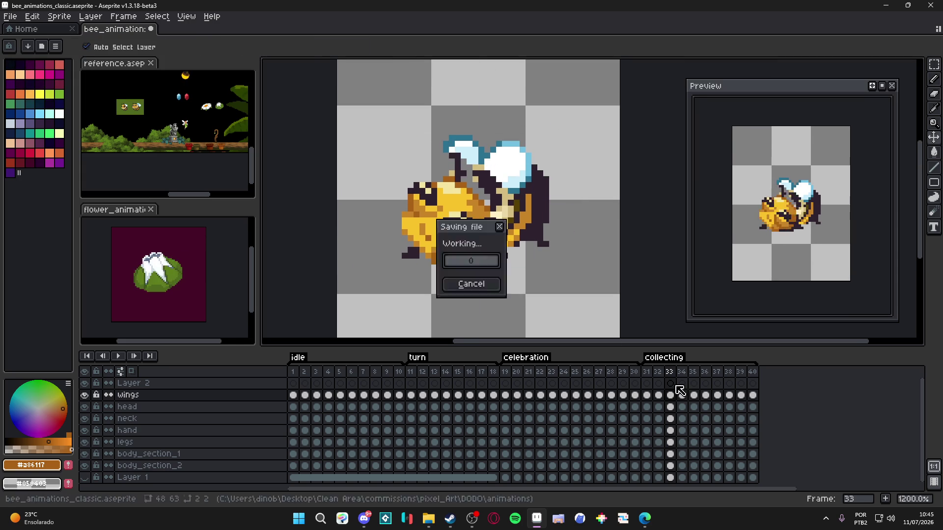
- Step through frames 34–36, switching between head and wings layers and Move/Pencil tools
{"action": "left_click", "coordinate": [682, 371]}
{"action": "scroll", "coordinate": [485, 269], "scroll_direction": "up", "scroll_amount": 3}
{"action": "key", "text": "v"}
{"action": "left_click", "coordinate": [693, 371]}
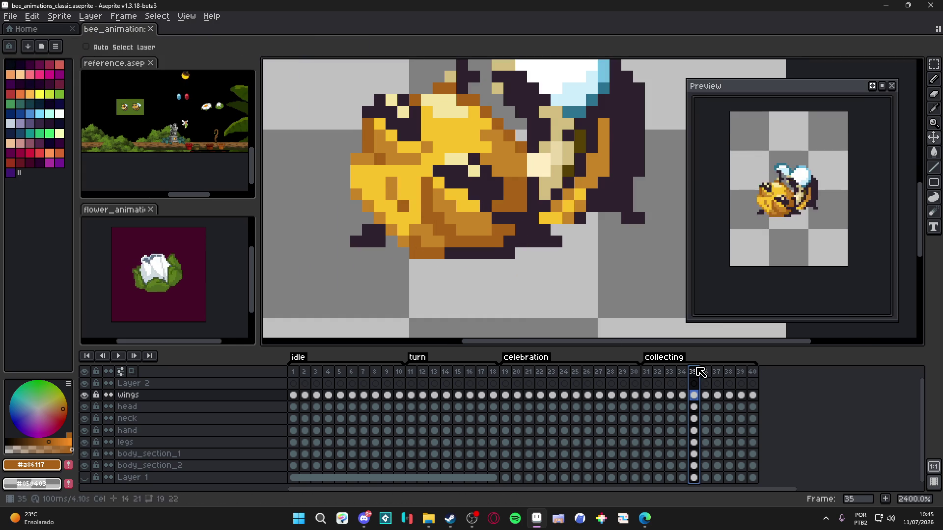
{"action": "key", "text": "Down"}
{"action": "key", "text": "b"}
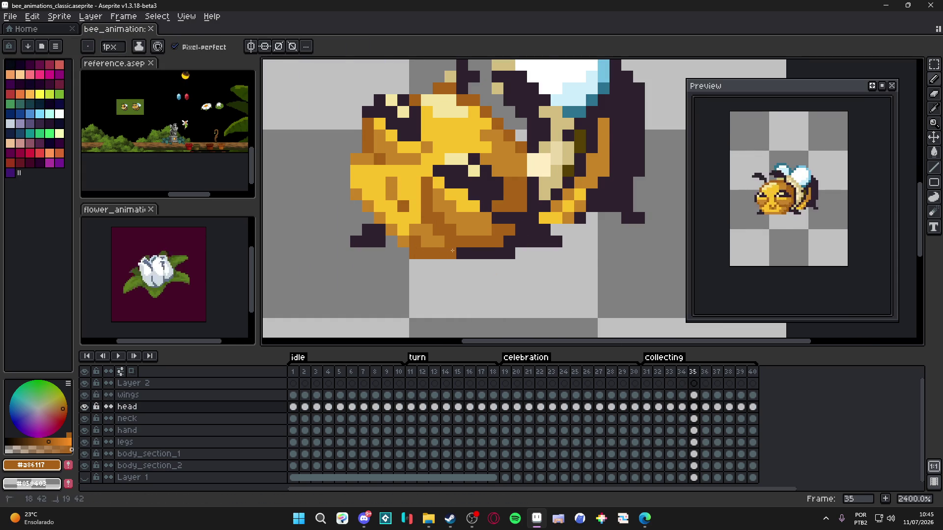
{"action": "key", "text": "v"}
{"action": "key", "text": "Up"}
{"action": "key", "text": "b"}
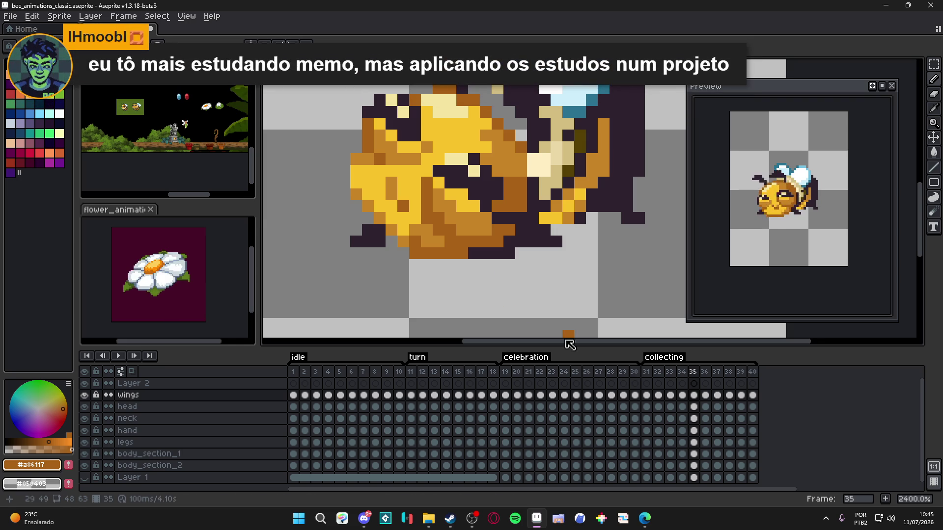
{"action": "left_click", "coordinate": [706, 373]}
- Step through frames 38–39 and select frame 40 on the head layer
{"action": "left_click", "coordinate": [729, 372]}
{"action": "left_click", "coordinate": [741, 372]}
{"action": "scroll", "coordinate": [456, 254], "scroll_direction": "up", "scroll_amount": 2}
{"action": "key", "text": "alt+Down"}
{"action": "scroll", "coordinate": [467, 277], "scroll_direction": "down", "scroll_amount": 2}
{"action": "left_click_drag", "start_coordinate": [467, 277], "coordinate": [468, 306]}
{"action": "left_click", "coordinate": [752, 407]}
- Recolour one head pixel orange and darken two bottom-edge pixels with #2E222F, then save
{"action": "key", "text": "b"}
{"action": "left_click", "coordinate": [436, 285]}
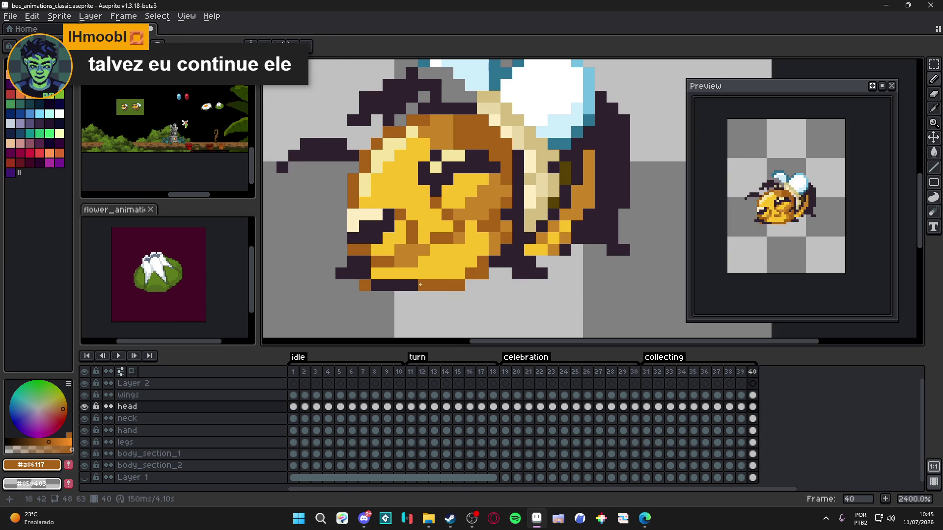
{"action": "left_click", "coordinate": [411, 281], "text": "alt"}
{"action": "left_click_drag", "start_coordinate": [412, 285], "coordinate": [420, 283]}
{"action": "key", "text": "ctrl+s"}
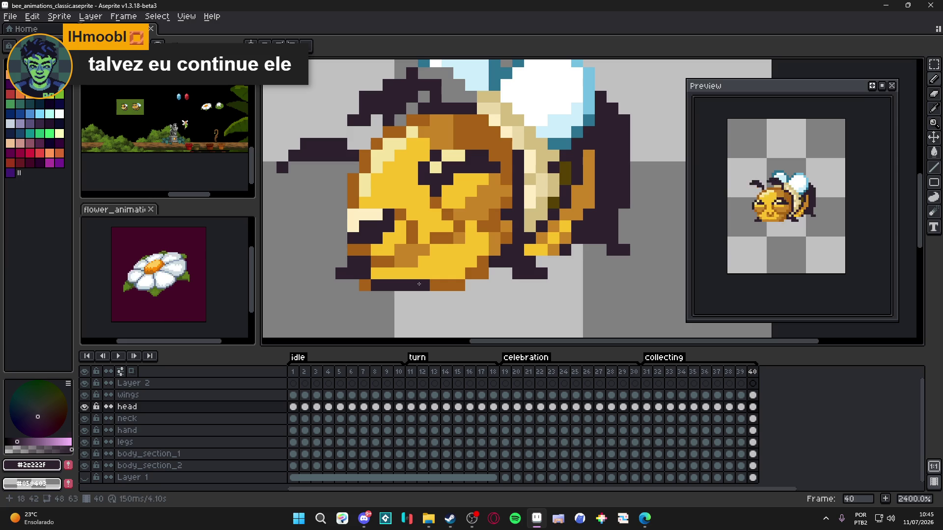
- Save bee_animations_classic.aseprite again and return to frame 31
{"action": "left_click_drag", "start_coordinate": [433, 199], "coordinate": [454, 242]}
{"action": "key", "text": "ctrl+s"}
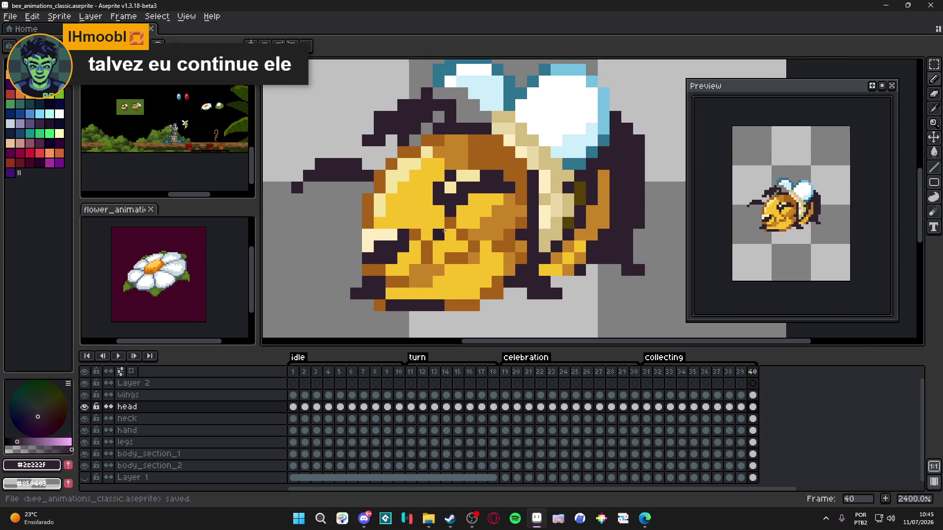
{"action": "scroll", "coordinate": [461, 267], "scroll_direction": "down", "scroll_amount": 1}
{"action": "scroll", "coordinate": [460, 266], "scroll_direction": "up", "scroll_amount": 1}
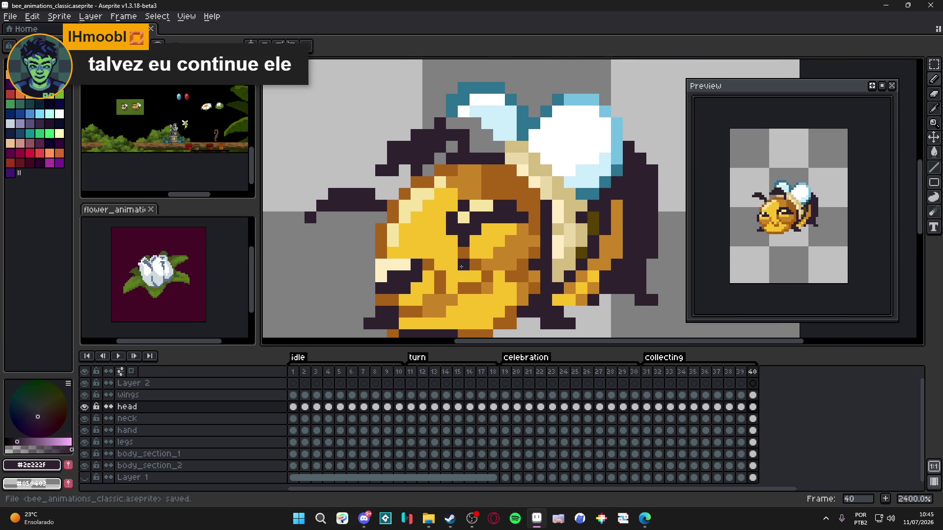
{"action": "left_click", "coordinate": [646, 378]}
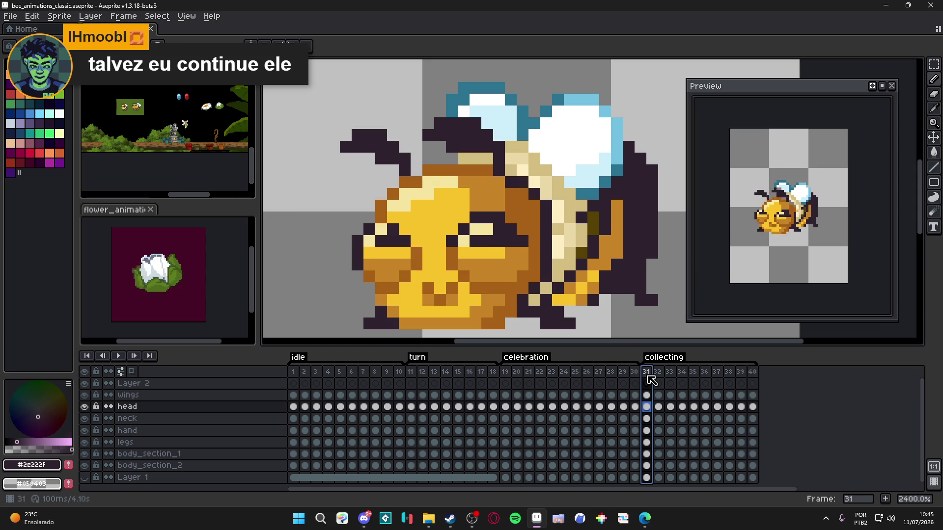
- Move through frames 32–33 and marquee-select the pixels around the bee's head on frame 33
{"action": "key", "text": "minus"}
{"action": "left_click", "coordinate": [659, 374]}
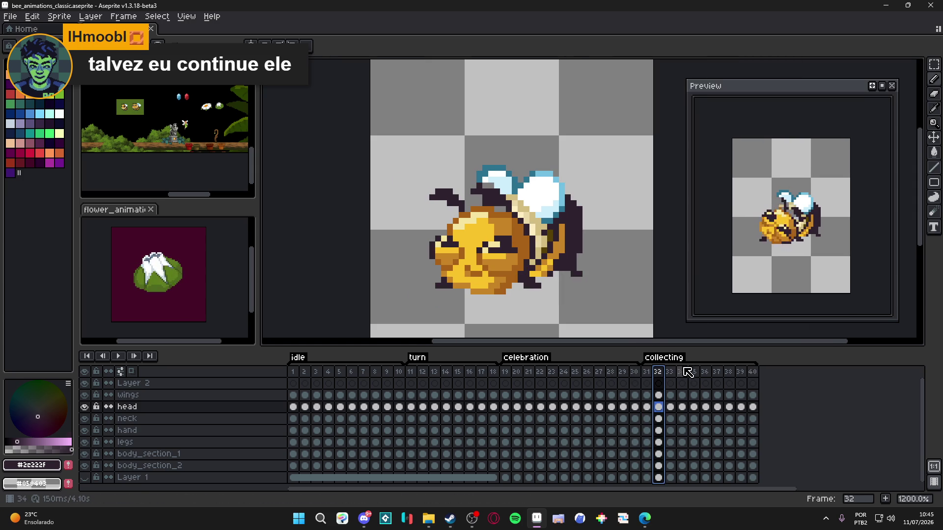
{"action": "left_click", "coordinate": [670, 375]}
{"action": "scroll", "coordinate": [473, 206], "scroll_direction": "up", "scroll_amount": 1}
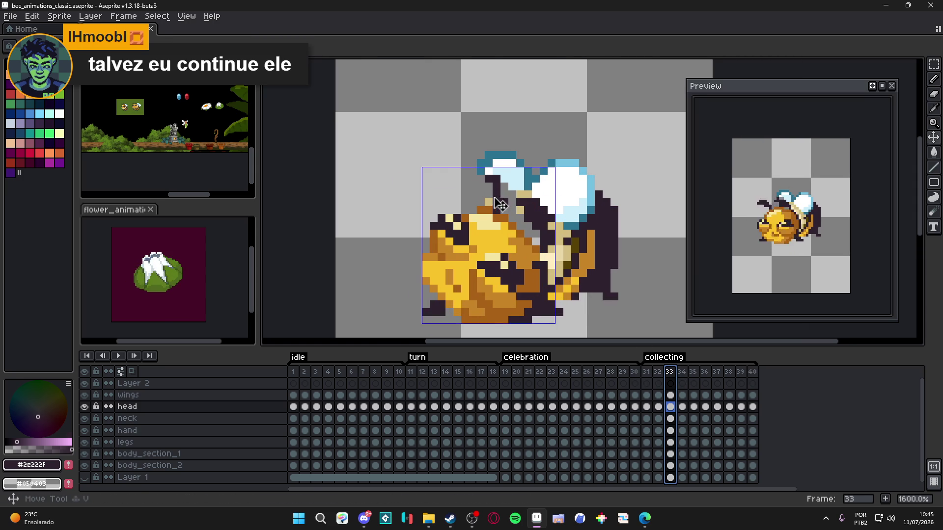
{"action": "key", "text": "b"}
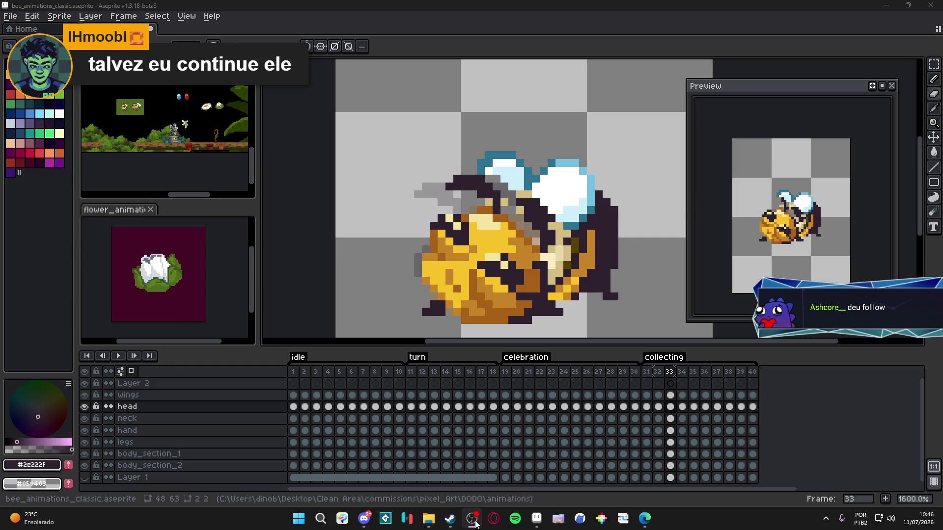
{"action": "key", "text": "m"}
{"action": "left_click_drag", "start_coordinate": [506, 196], "coordinate": [540, 235]}
{"action": "key", "text": "e"}
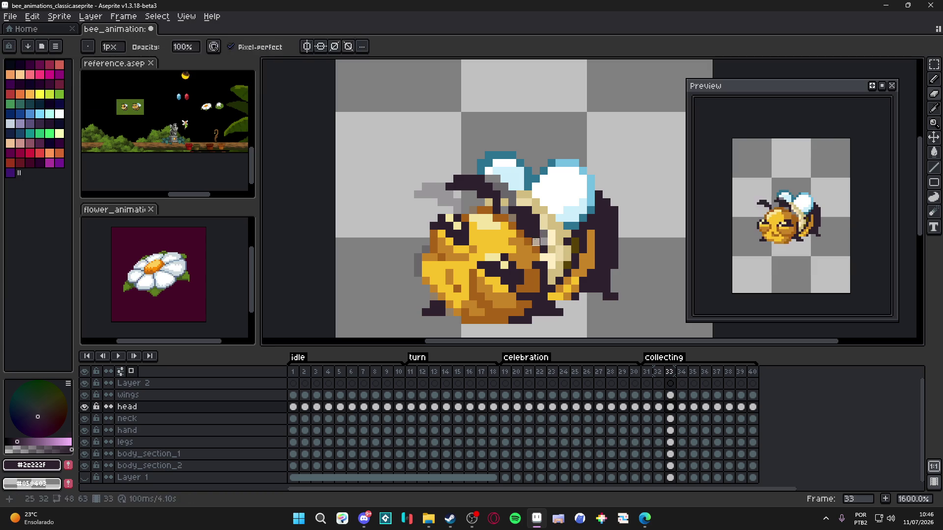
{"action": "key", "text": "b"}
{"action": "scroll", "coordinate": [544, 245], "scroll_direction": "down", "scroll_amount": 1}
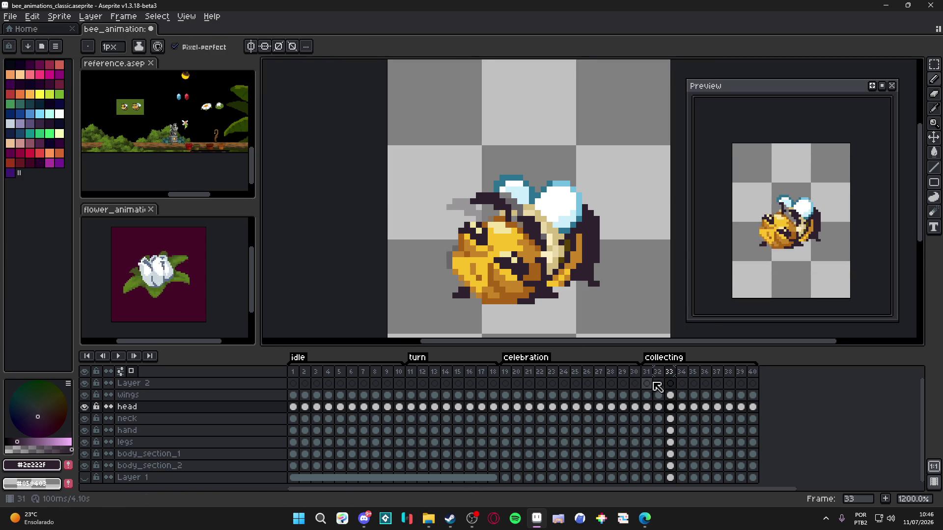
- Compare against frame 32, then add a dark pixel near the bee's head on frame 34
{"action": "left_click", "coordinate": [658, 391]}
{"action": "left_click", "coordinate": [670, 373]}
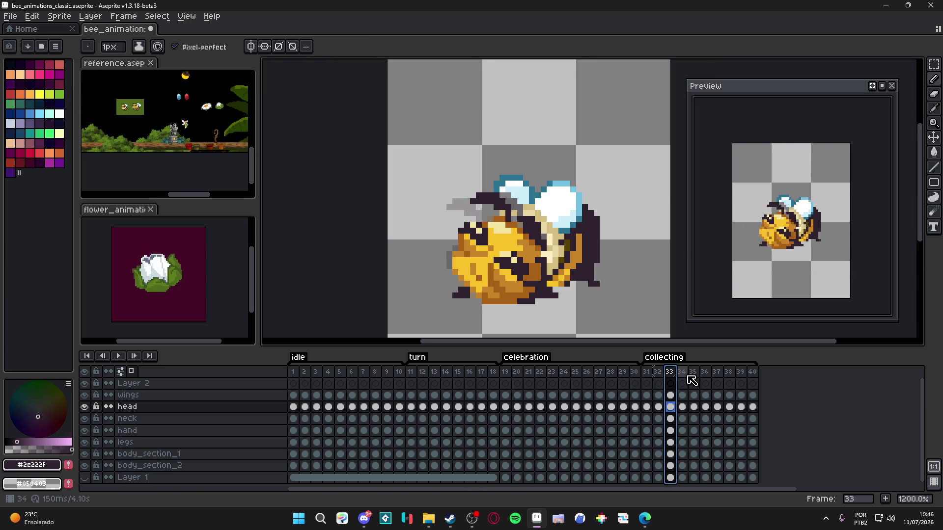
{"action": "left_click", "coordinate": [686, 374]}
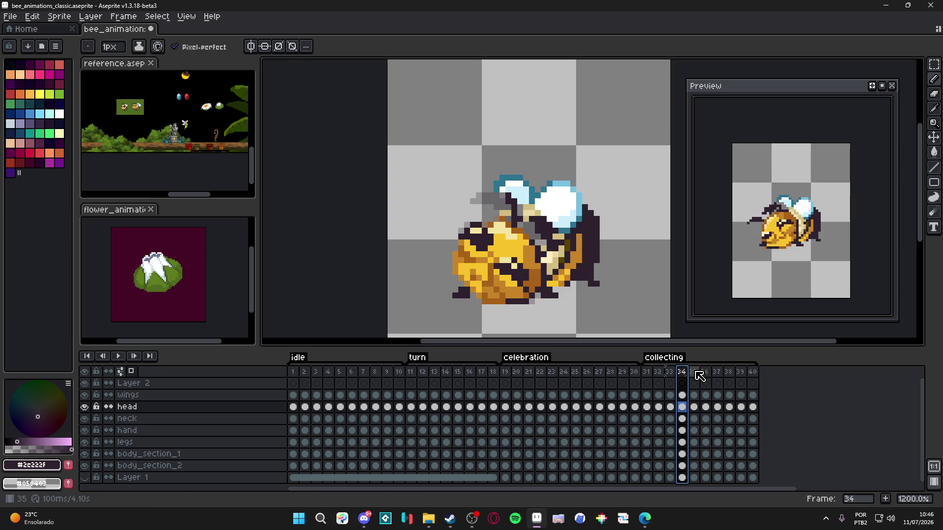
{"action": "scroll", "coordinate": [511, 209], "scroll_direction": "up", "scroll_amount": 1}
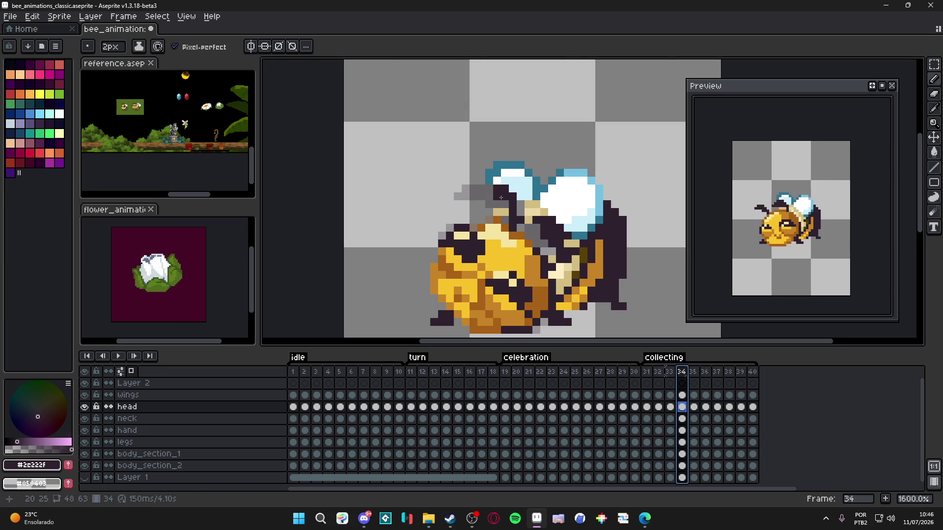
{"action": "left_click", "coordinate": [481, 189]}
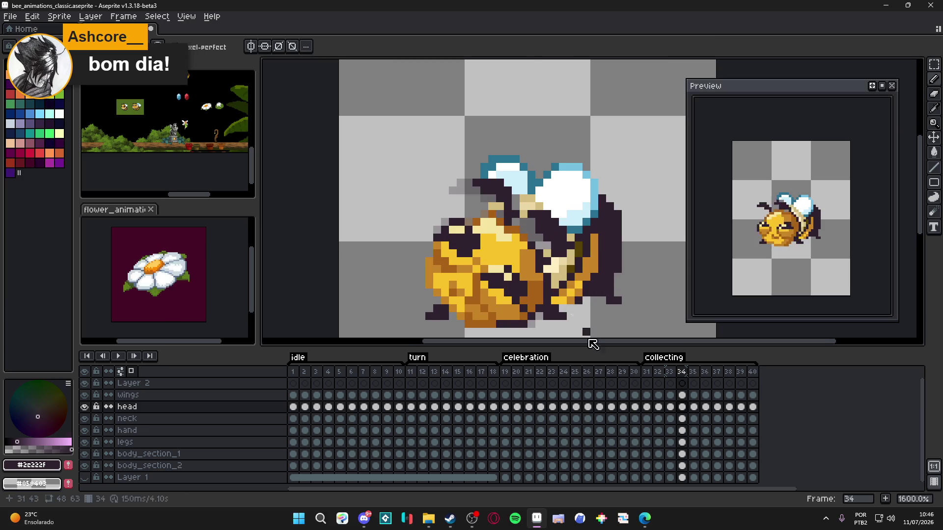
- On frame 35, sample a bee colour, touch up head pixels and nudge a small head patch
{"action": "left_click", "coordinate": [669, 372]}
{"action": "left_click", "coordinate": [683, 374]}
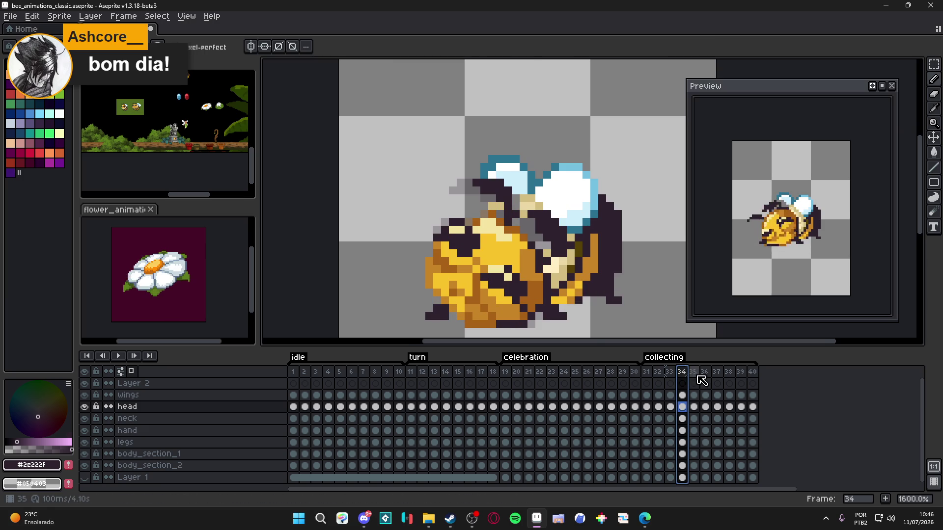
{"action": "left_click", "coordinate": [697, 375]}
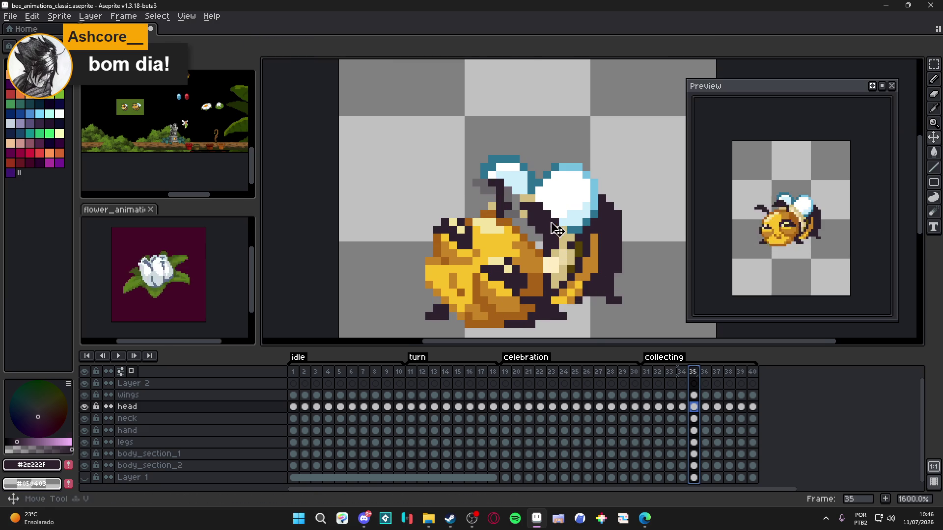
{"action": "left_click", "coordinate": [549, 225], "text": "alt"}
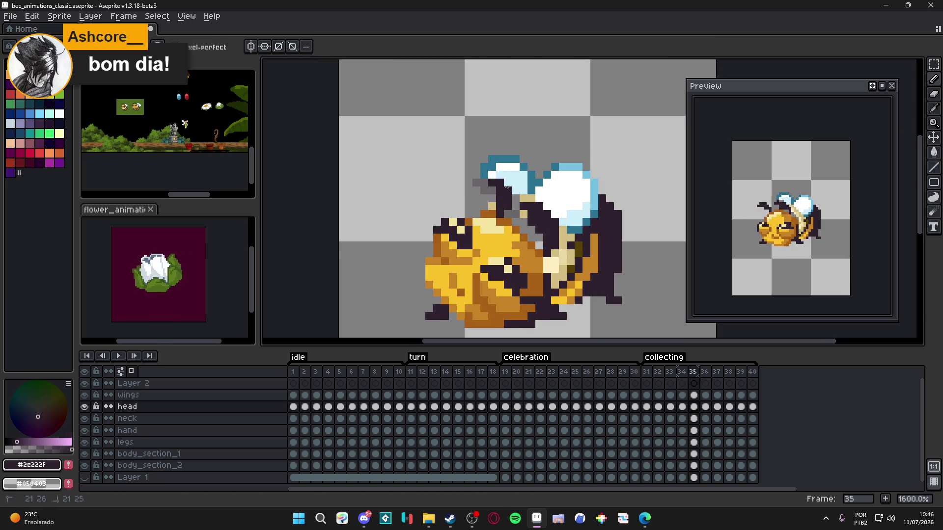
{"action": "left_click", "coordinate": [504, 211]}
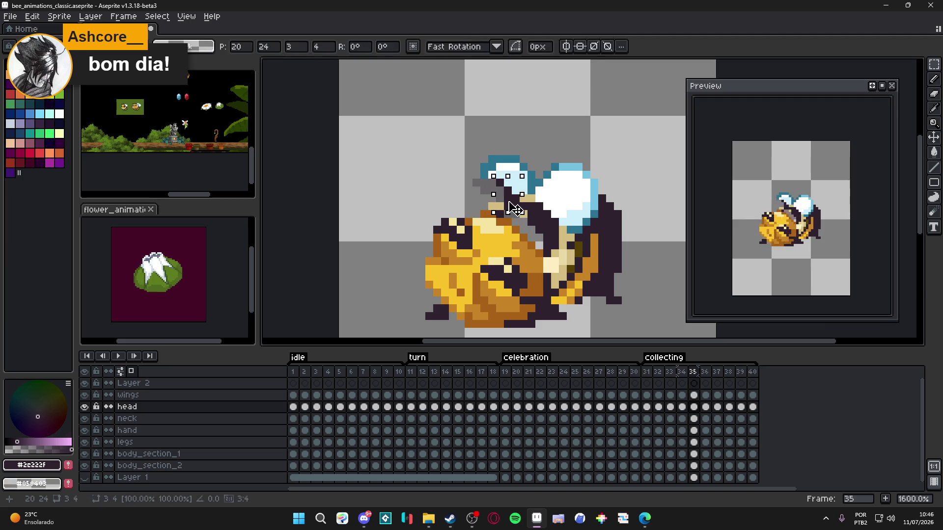
{"action": "key", "text": "m"}
{"action": "mouse_move", "coordinate": [517, 200]}
{"action": "left_mouse_down"}
{"action": "mouse_move", "coordinate": [545, 212]}
{"action": "mouse_move", "coordinate": [554, 236]}
{"action": "mouse_move", "coordinate": [548, 225]}
{"action": "left_mouse_up"}
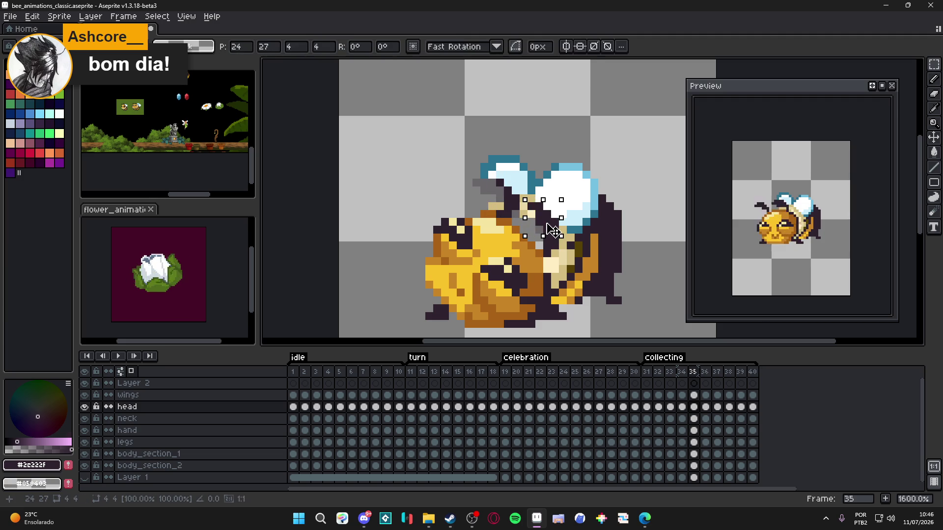
{"action": "key", "text": "ctrl+d"}
{"action": "key", "text": "b"}
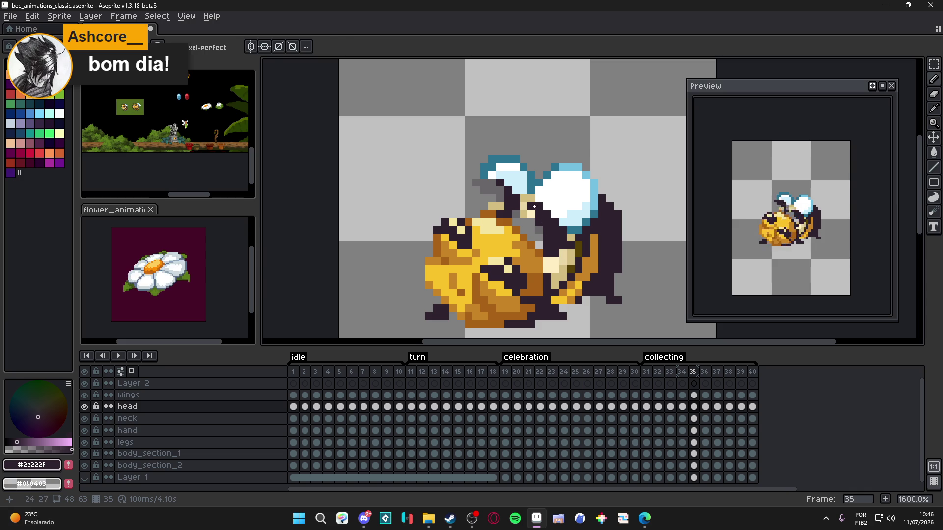
- Nudge a 3x3 patch on the bee's head and save the file
{"action": "key", "text": "m"}
{"action": "left_click_drag", "start_coordinate": [533, 200], "coordinate": [560, 227]}
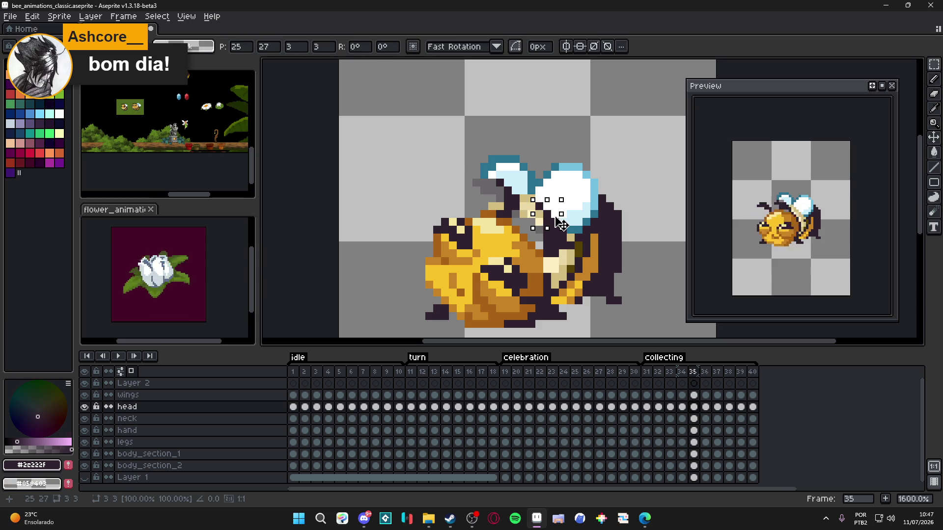
{"action": "key", "text": "ctrl+d"}
{"action": "key", "text": "v"}
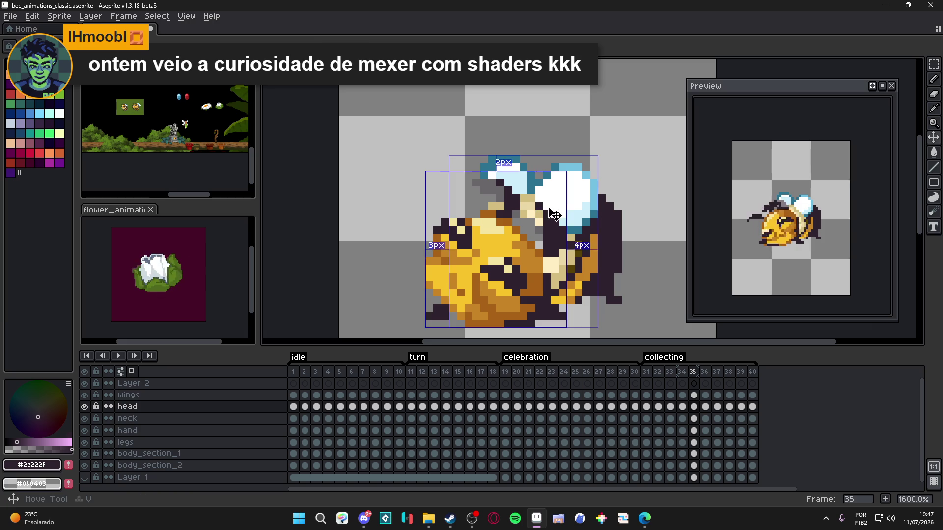
{"action": "key", "text": "b"}
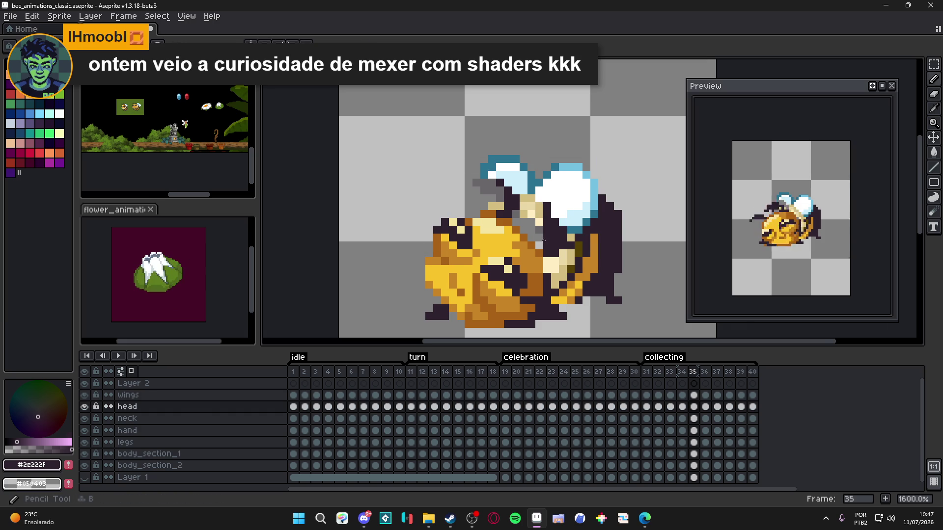
{"action": "key", "text": "ctrl+s"}
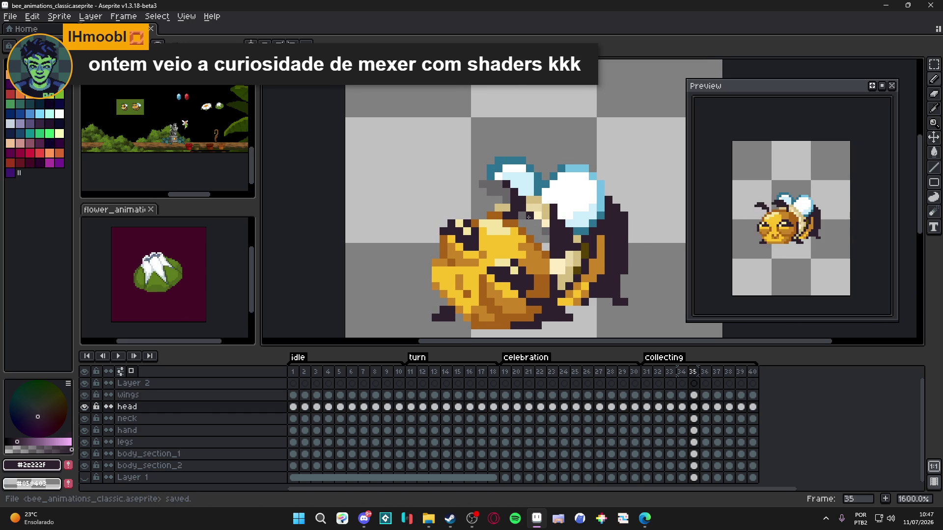
- Paint a dark pixel over the wing edge on the wings layer and save
{"action": "scroll", "coordinate": [528, 216], "scroll_direction": "up", "scroll_amount": 2}
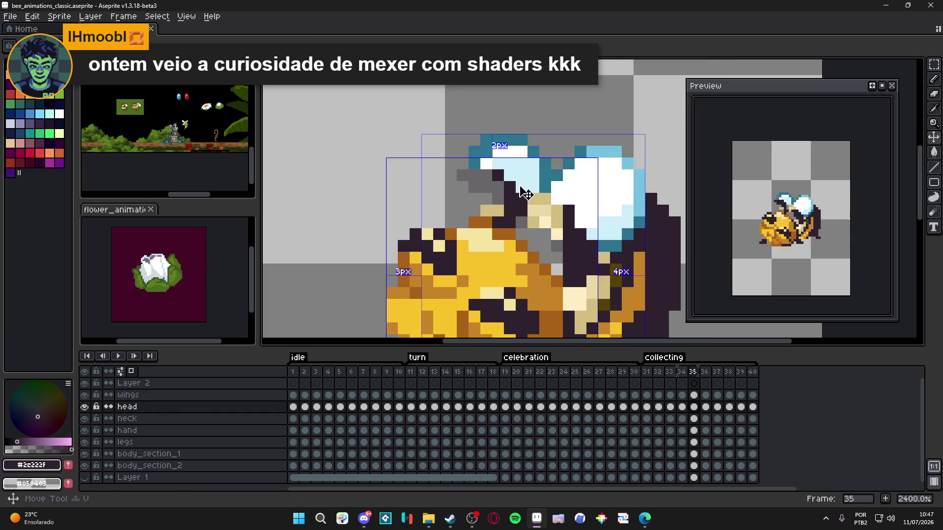
{"action": "left_click", "coordinate": [497, 175], "text": "ctrl"}
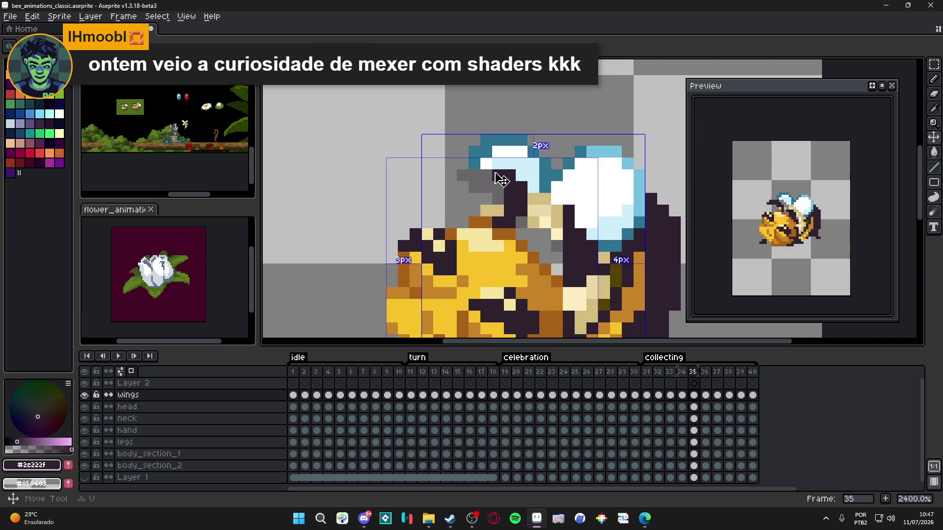
{"action": "left_click", "coordinate": [512, 176], "text": "ctrl"}
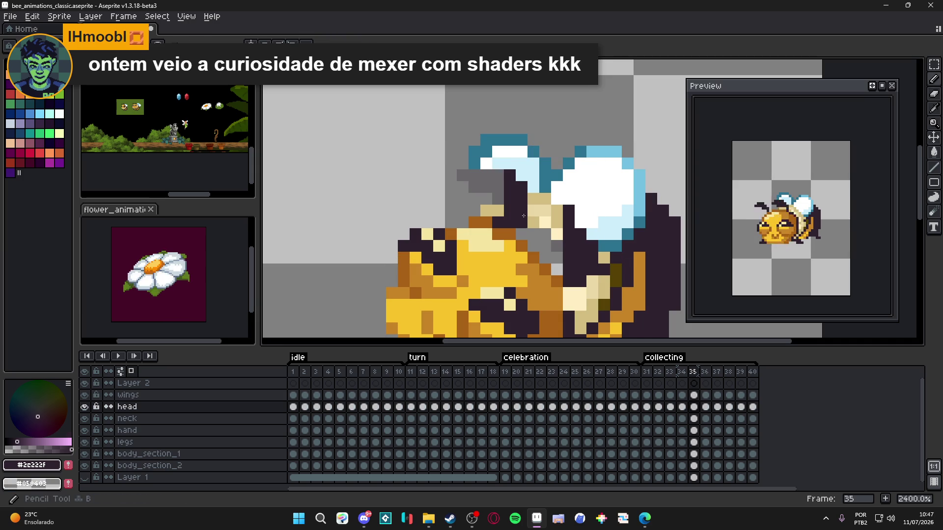
{"action": "left_click", "coordinate": [543, 189], "text": "ctrl"}
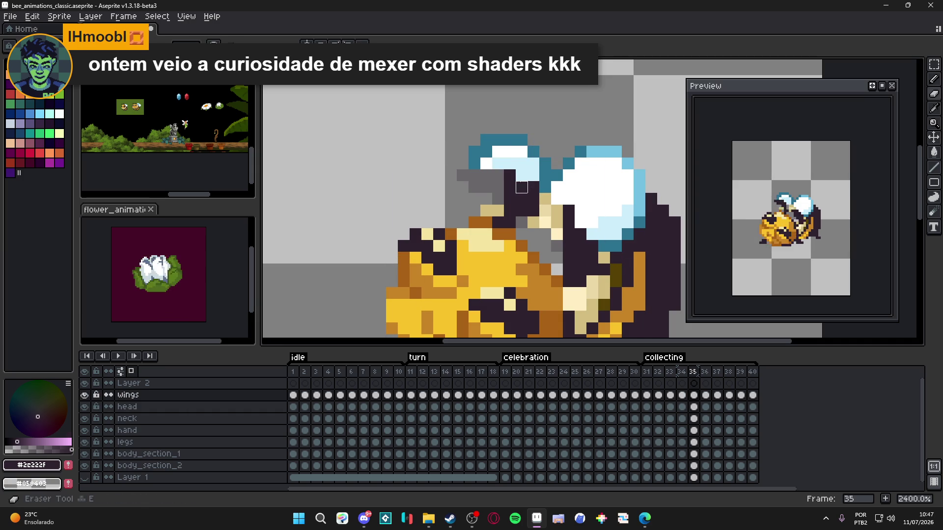
{"action": "left_click", "coordinate": [510, 163]}
{"action": "scroll", "coordinate": [533, 210], "scroll_direction": "down", "scroll_amount": 3}
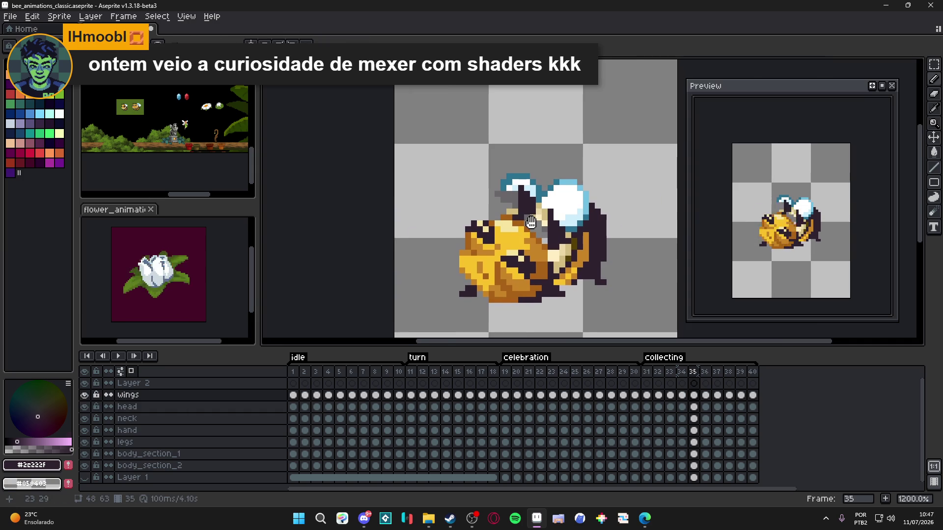
{"action": "key", "text": "ctrl+s"}
- Compare frame 35 with frame 34's head layer, ending back on frame 35
{"action": "scroll", "coordinate": [534, 230], "scroll_direction": "down", "scroll_amount": 1}
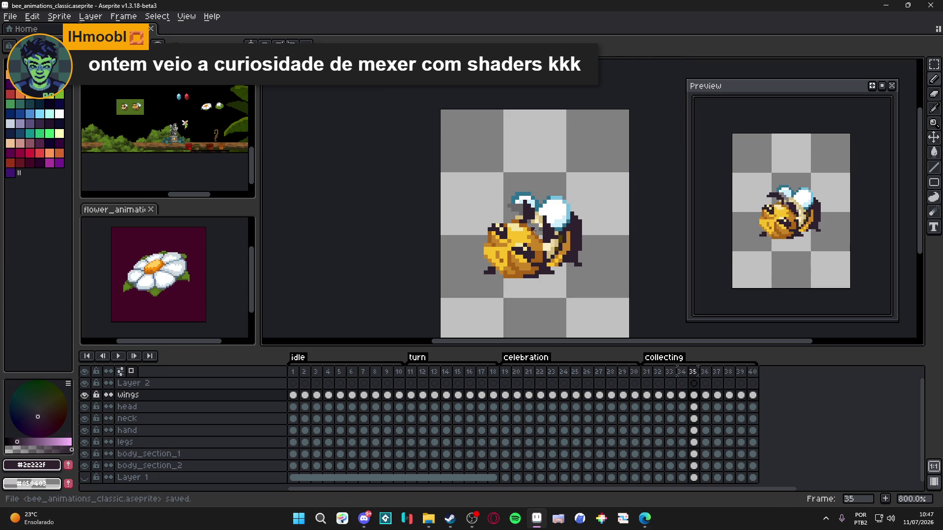
{"action": "left_click", "coordinate": [682, 371]}
{"action": "left_click", "coordinate": [693, 372]}
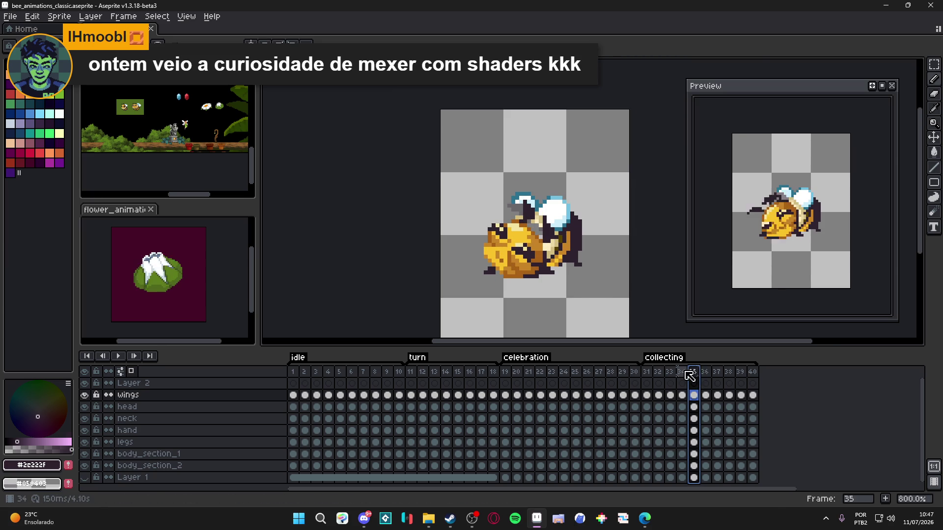
{"action": "left_click", "coordinate": [681, 372]}
{"action": "scroll", "coordinate": [562, 229], "scroll_direction": "up", "scroll_amount": 3}
{"action": "left_click", "coordinate": [562, 229], "text": "ctrl"}
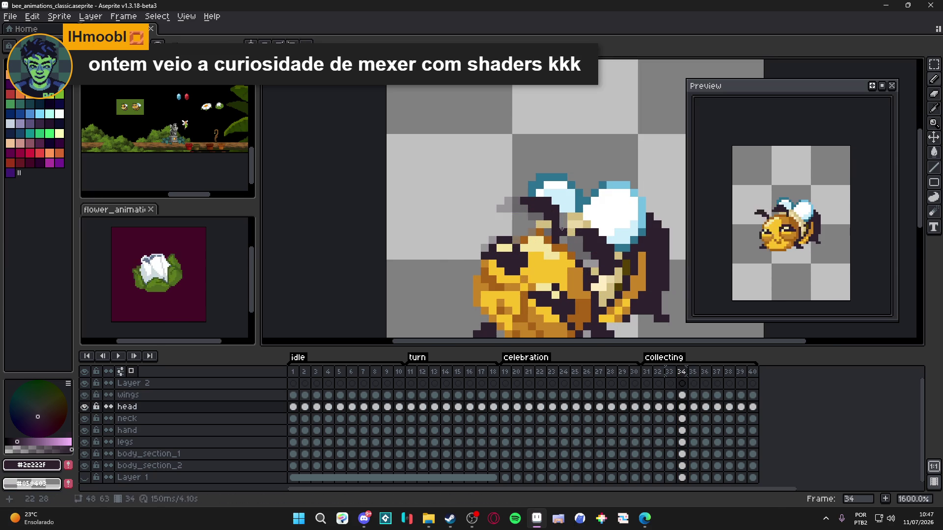
{"action": "scroll", "coordinate": [561, 224], "scroll_direction": "down", "scroll_amount": 3}
{"action": "left_click", "coordinate": [694, 373]}
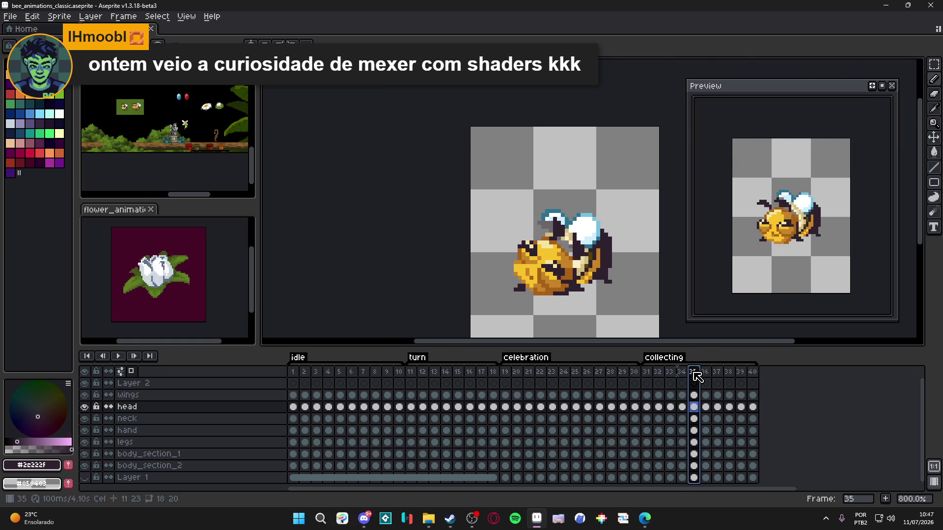
- On frame 36, select the antenna on the bee's left and move it into place
{"action": "left_click", "coordinate": [706, 373]}
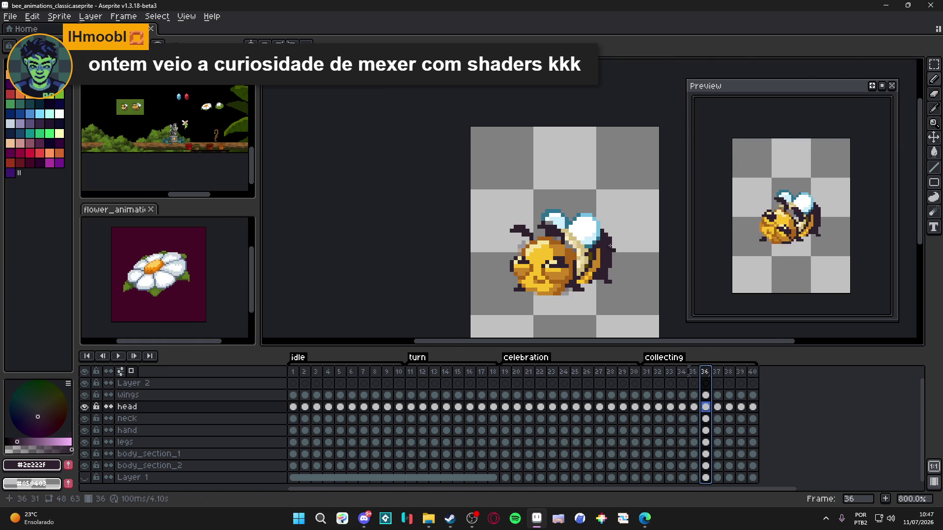
{"action": "scroll", "coordinate": [544, 243], "scroll_direction": "up", "scroll_amount": 2}
{"action": "key", "text": "u"}
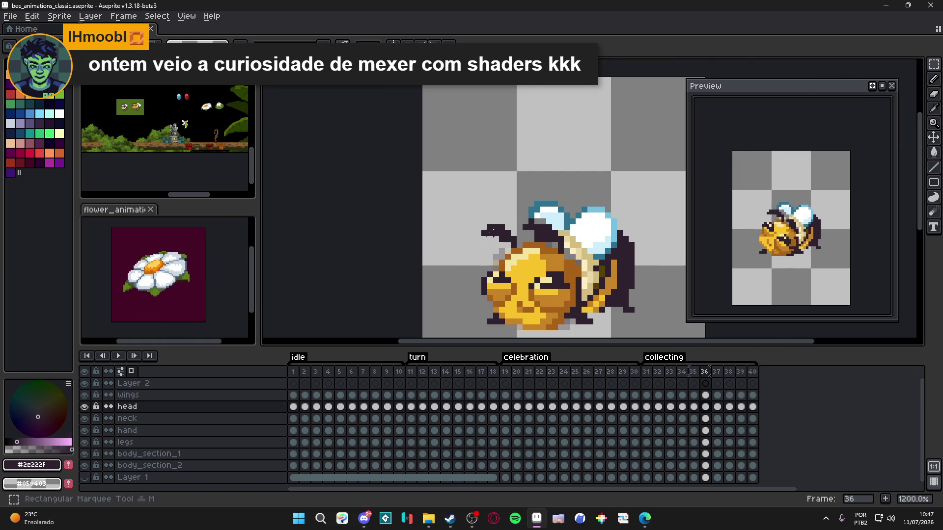
{"action": "mouse_move", "coordinate": [472, 222]}
{"action": "left_mouse_down"}
{"action": "mouse_move", "coordinate": [512, 243]}
{"action": "mouse_move", "coordinate": [536, 239]}
{"action": "mouse_move", "coordinate": [506, 212]}
{"action": "mouse_move", "coordinate": [550, 241]}
{"action": "left_mouse_up"}
{"action": "key", "text": "Return"}
- Rotate the selected antenna and commit the change
{"action": "scroll", "coordinate": [551, 240], "scroll_direction": "up", "scroll_amount": 4}
{"action": "scroll", "coordinate": [565, 221], "scroll_direction": "down", "scroll_amount": 4}
{"action": "left_click_drag", "start_coordinate": [568, 203], "coordinate": [560, 211]}
{"action": "key", "text": "Return"}
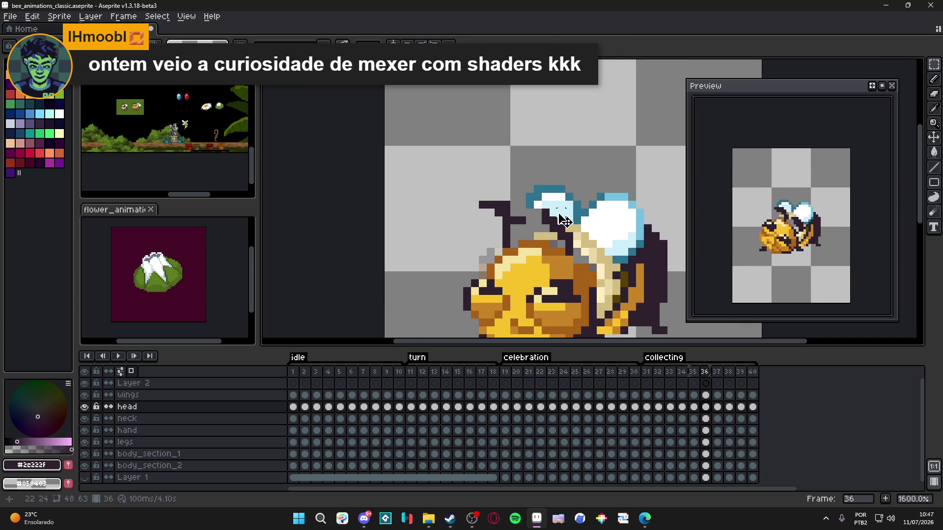
{"action": "key", "text": "Up"}
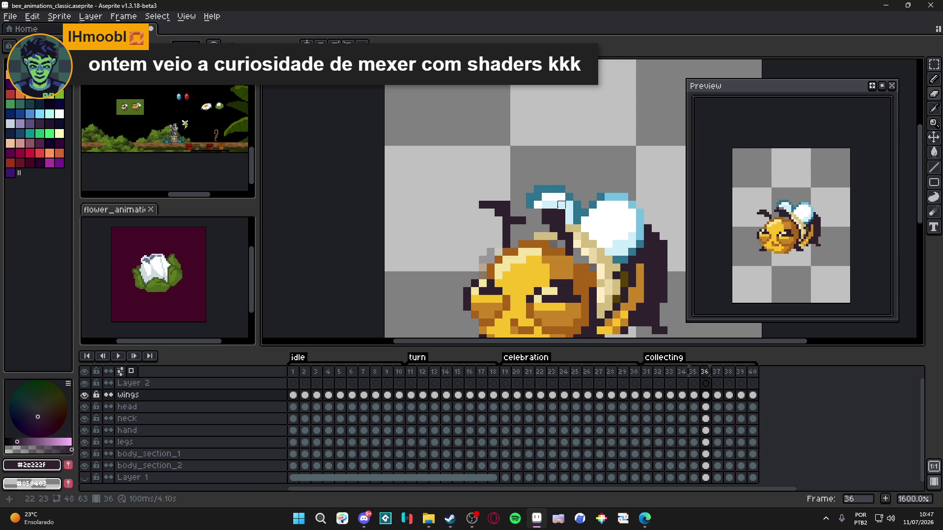
{"action": "key", "text": "Down"}
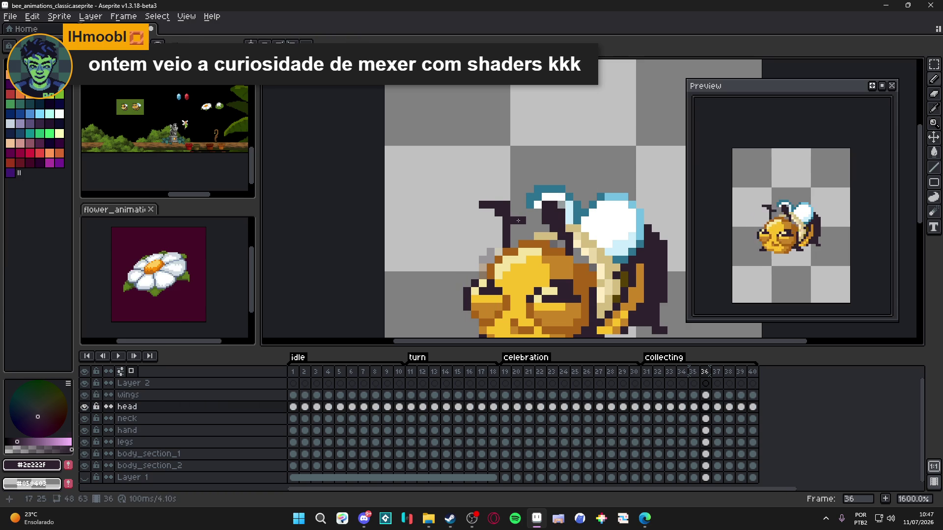
- Tidy nearby wing and head pixels using the Eraser, Move and Pencil tools
{"action": "key", "text": "e"}
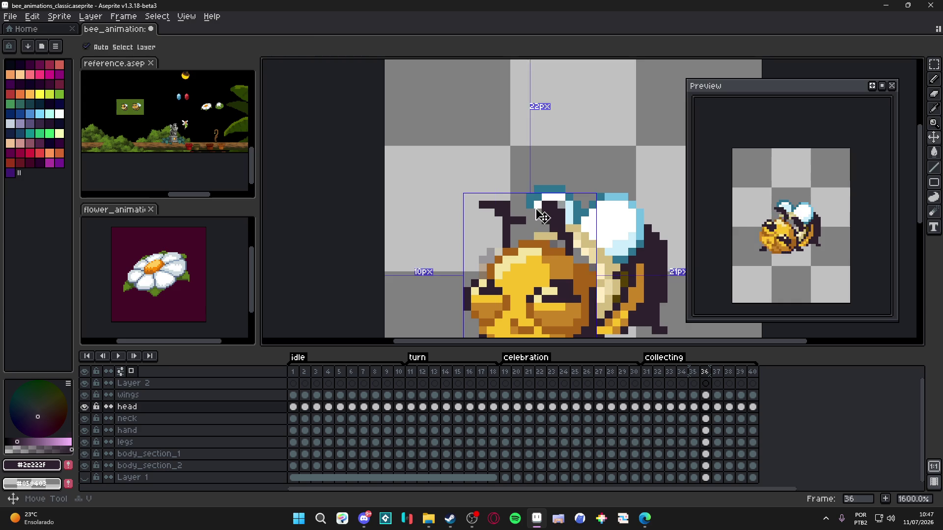
{"action": "left_click", "coordinate": [538, 205], "text": "ctrl"}
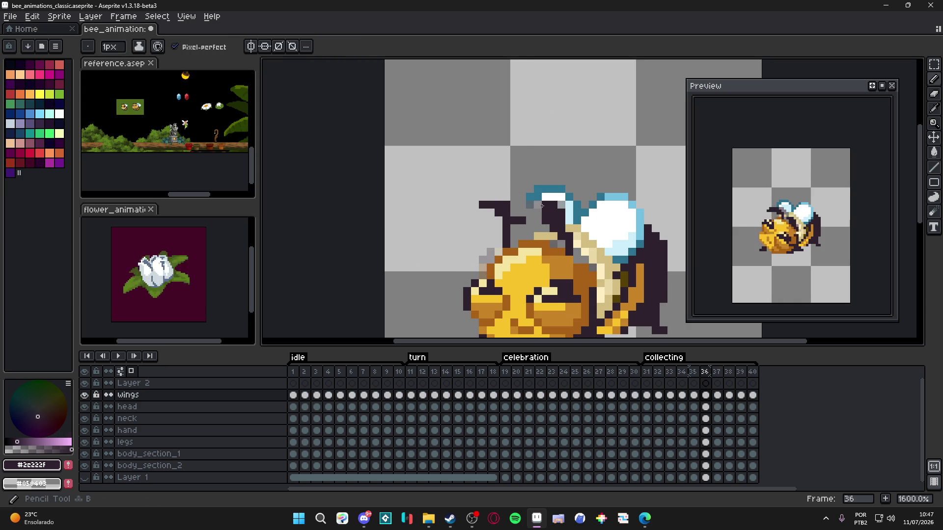
{"action": "key", "text": "v"}
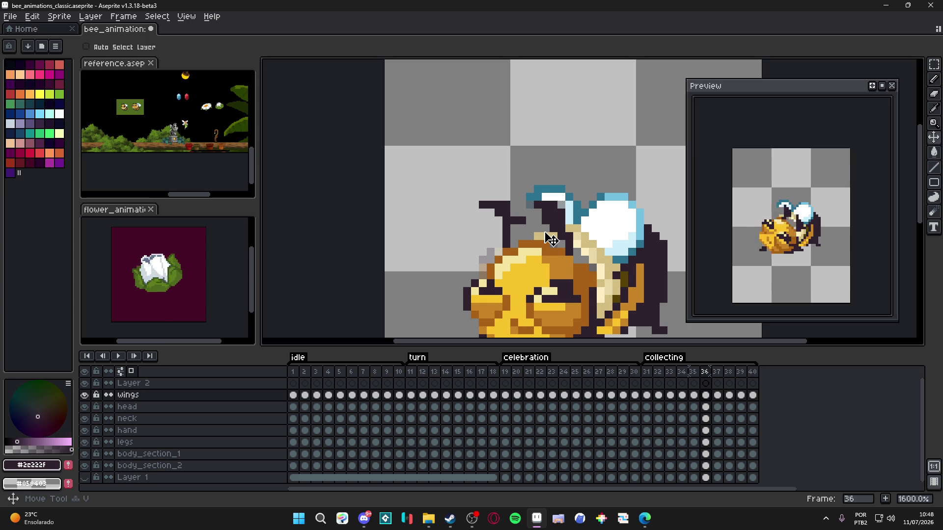
{"action": "scroll", "coordinate": [550, 239], "scroll_direction": "down", "scroll_amount": 1}
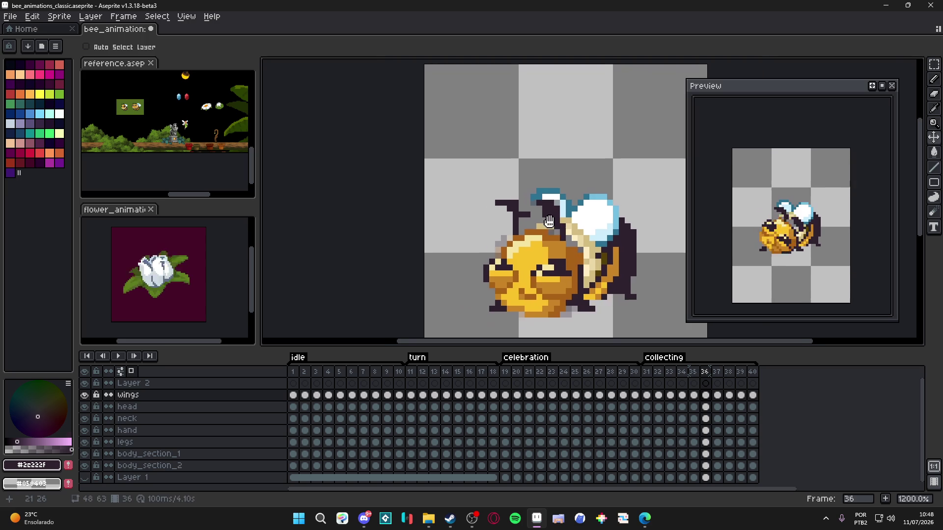
{"action": "scroll", "coordinate": [530, 219], "scroll_direction": "up", "scroll_amount": 3}
{"action": "left_click", "coordinate": [506, 194], "text": "ctrl"}
{"action": "key", "text": "e"}
{"action": "key", "text": "b"}
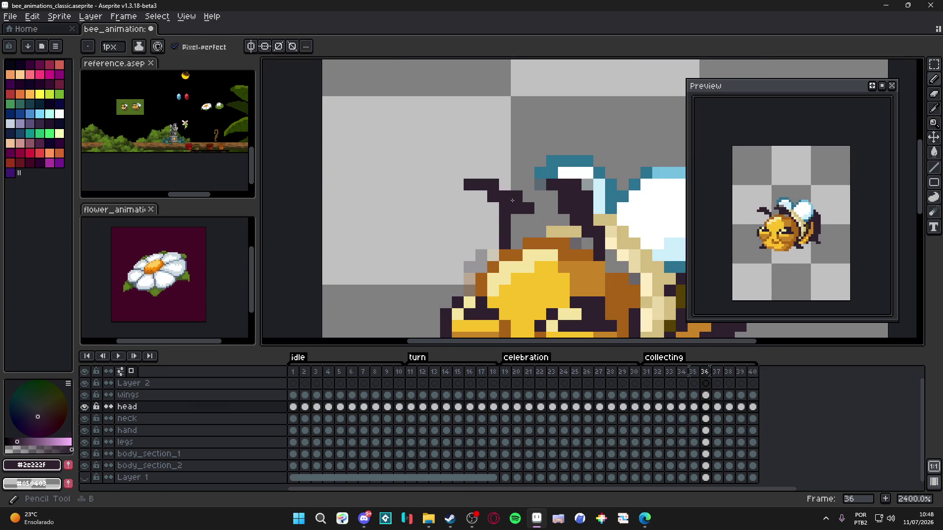
- Select Layer 2 on frame 36, then search the browser for 'the book of shader'
{"action": "scroll", "coordinate": [508, 218], "scroll_direction": "down", "scroll_amount": 2}
{"action": "left_click", "coordinate": [693, 383]}
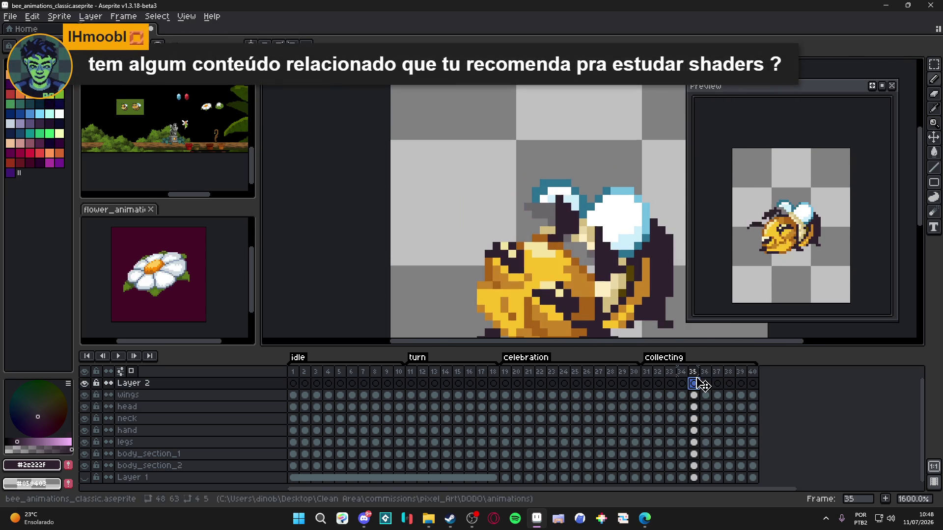
{"action": "left_click", "coordinate": [706, 383]}
{"action": "scroll", "coordinate": [521, 215], "scroll_direction": "up", "scroll_amount": 2}
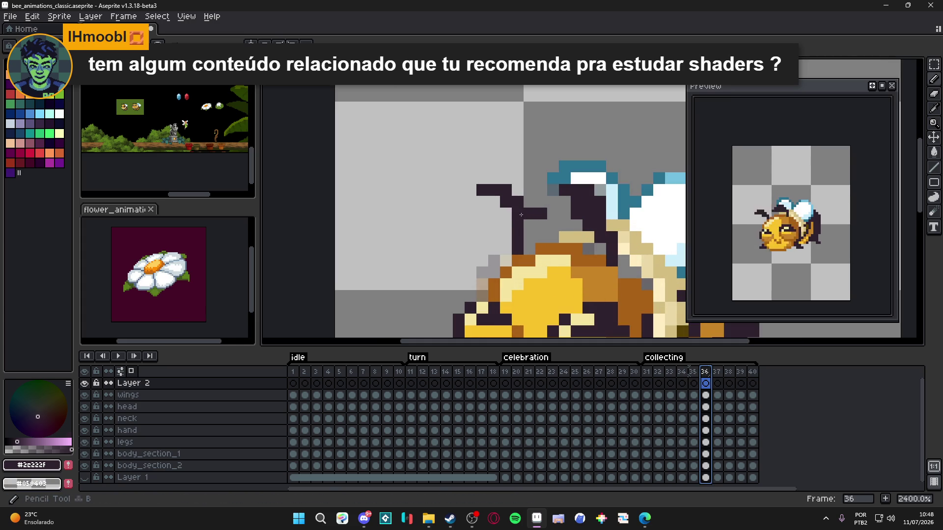
{"action": "left_click_drag", "start_coordinate": [521, 215], "coordinate": [523, 215]}
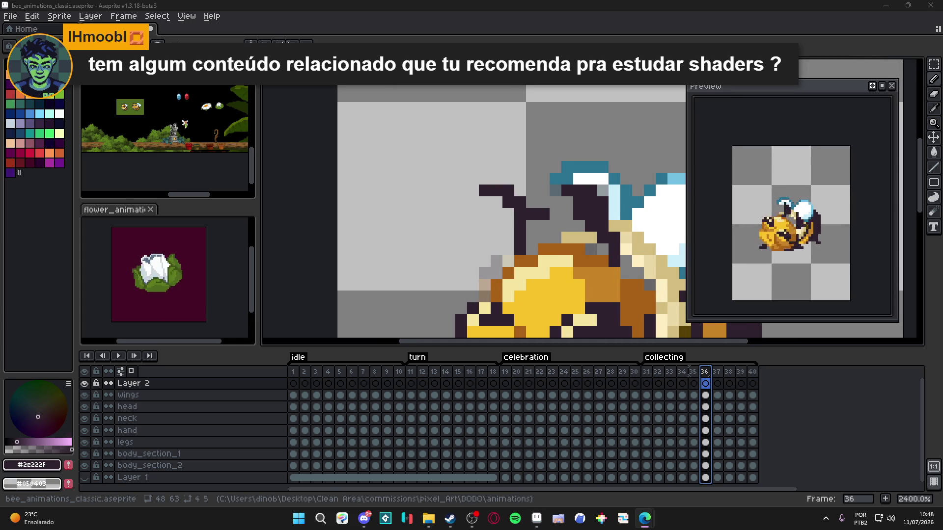
{"action": "key", "text": "alt+Tab"}
{"action": "type", "text": "the book of sh"}
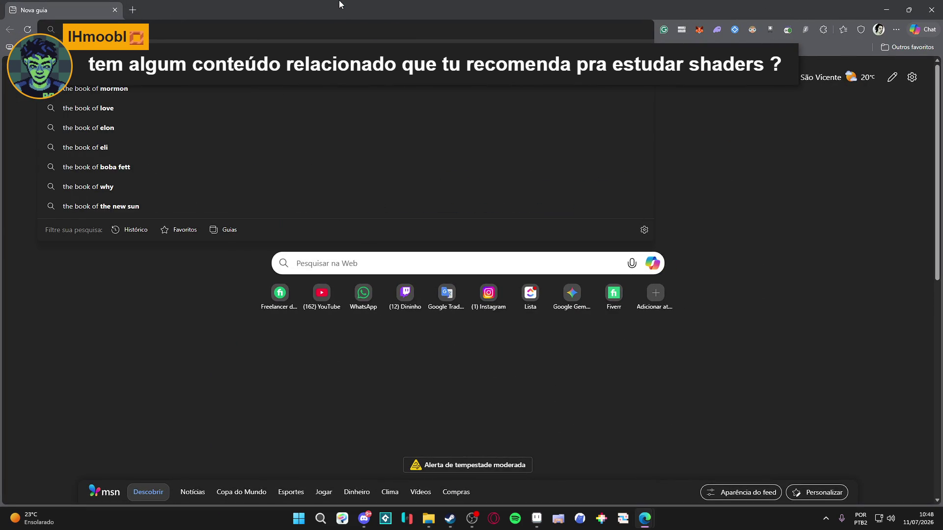
{"action": "type", "text": "ader"}
- Open The Book of Shaders in Português, scroll to its closing sections, then return to Aseprite
{"action": "key", "text": "Return"}
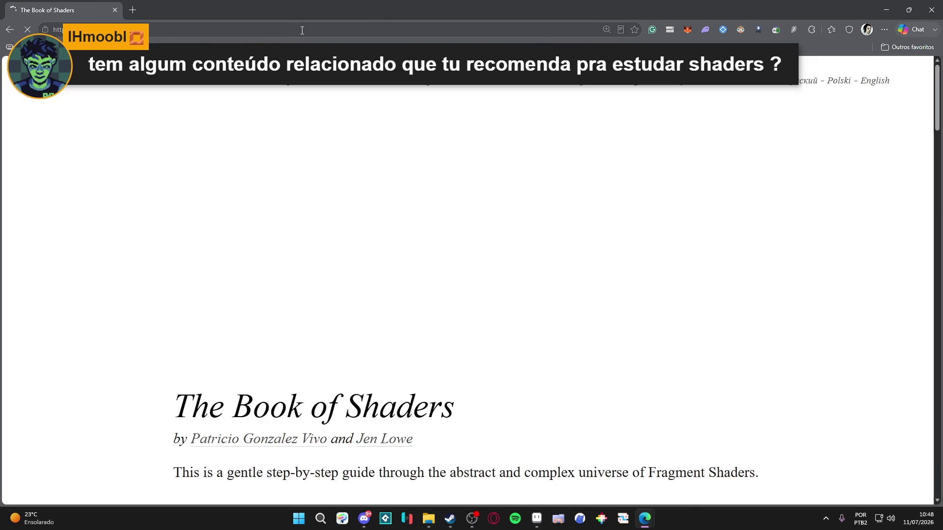
{"action": "left_click", "coordinate": [302, 30]}
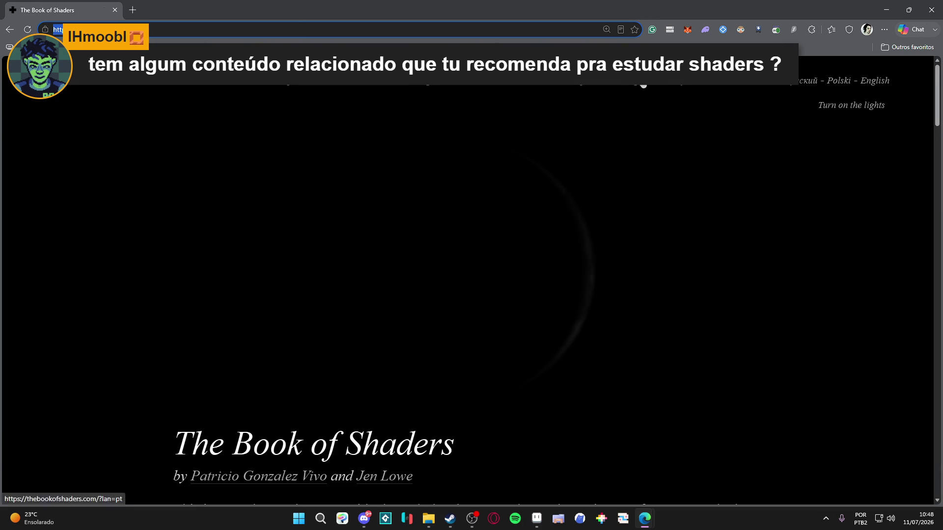
{"action": "left_click", "coordinate": [642, 82]}
{"action": "left_click", "coordinate": [299, 29]}
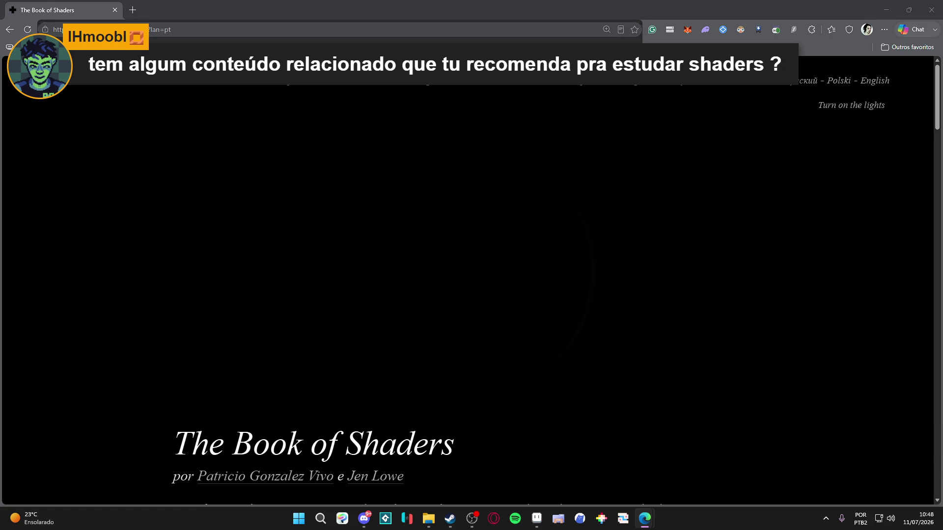
{"action": "scroll", "coordinate": [644, 305], "scroll_direction": "down", "scroll_amount": 20}
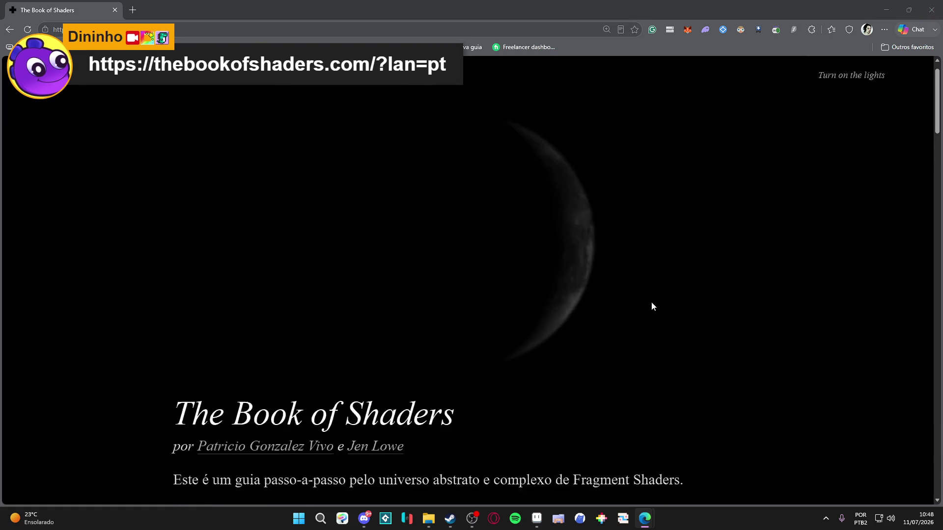
{"action": "scroll", "coordinate": [631, 277], "scroll_direction": "down", "scroll_amount": 15}
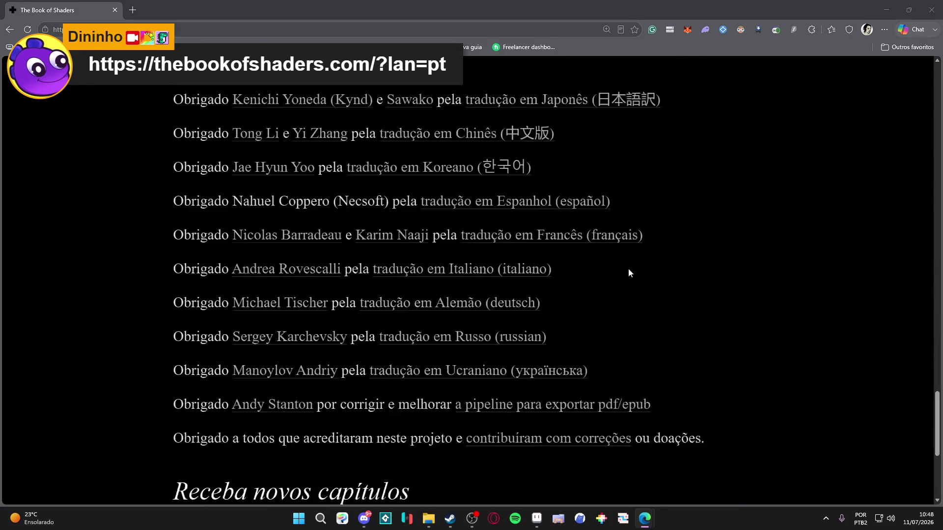
{"action": "key", "text": "alt+Tab"}
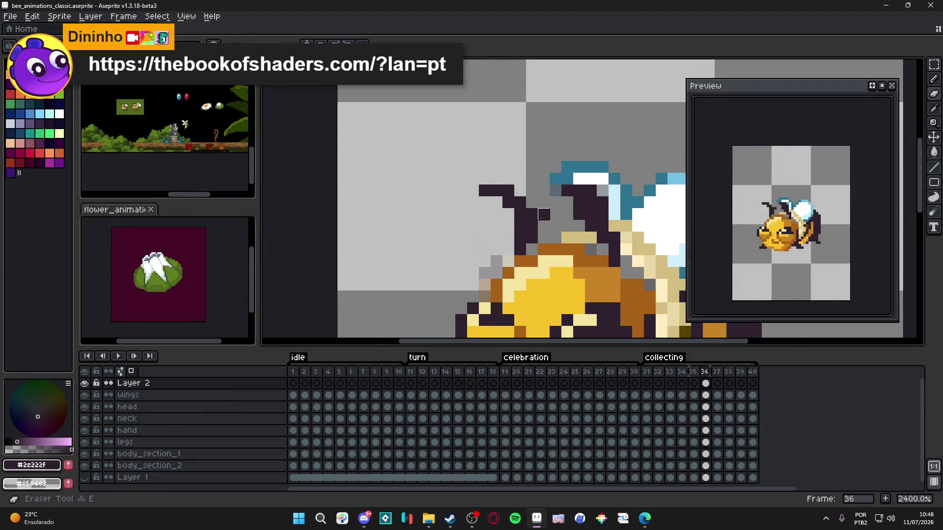
- Select the head layer and compare frame 35's pose before returning to frame 36
{"action": "scroll", "coordinate": [540, 221], "scroll_direction": "down", "scroll_amount": 2}
{"action": "left_click", "coordinate": [546, 220], "text": "ctrl"}
{"action": "scroll", "coordinate": [540, 219], "scroll_direction": "down", "scroll_amount": 3}
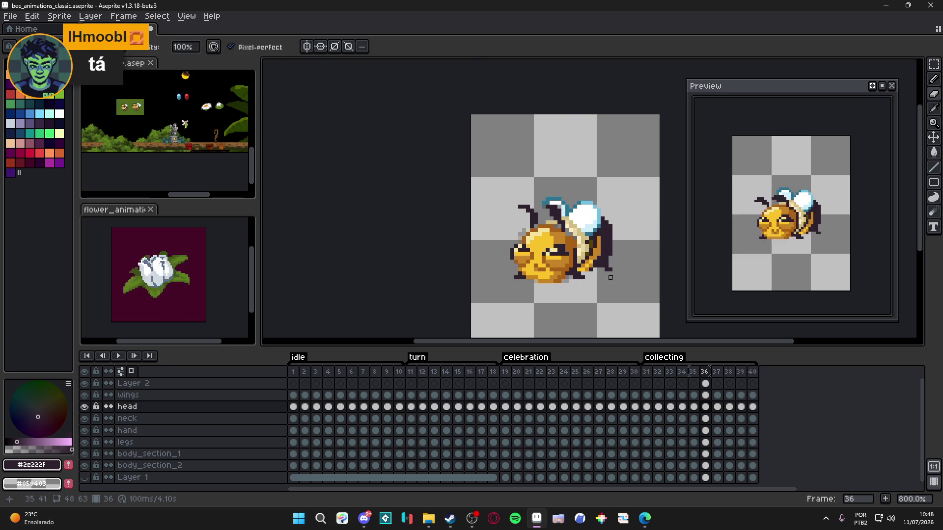
{"action": "left_click", "coordinate": [692, 372]}
{"action": "left_click", "coordinate": [705, 373]}
{"action": "scroll", "coordinate": [506, 203], "scroll_direction": "up", "scroll_amount": 3}
- Erase the stray antenna pixels on frame 36 and save bee_animations_classic.aseprite
{"action": "key", "text": "e"}
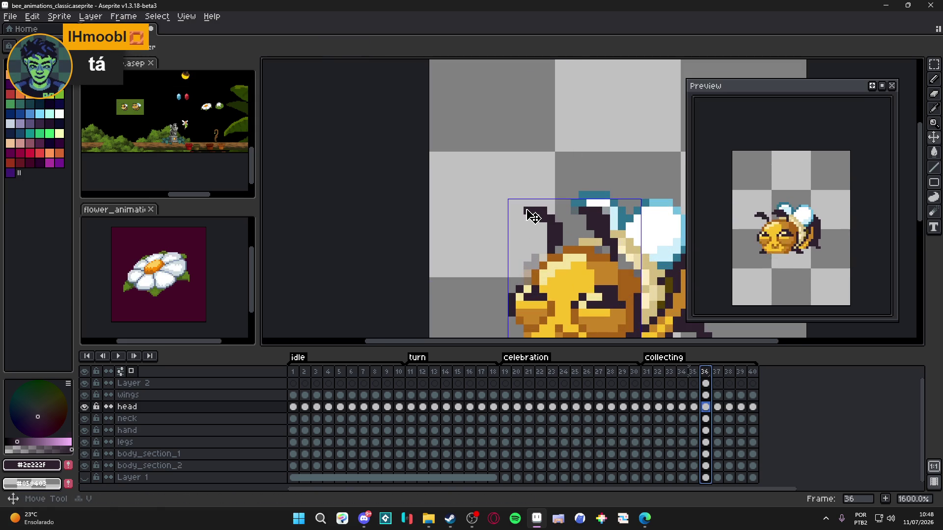
{"action": "left_click_drag", "start_coordinate": [534, 210], "coordinate": [549, 213]}
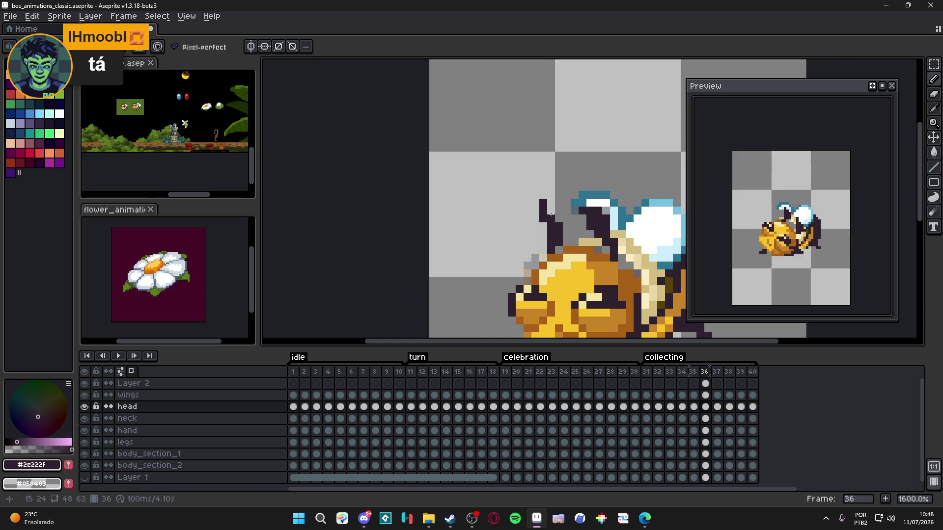
{"action": "left_click", "coordinate": [587, 205], "text": "ctrl"}
{"action": "key", "text": "b"}
{"action": "key", "text": "ctrl+s"}
{"action": "scroll", "coordinate": [610, 228], "scroll_direction": "down", "scroll_amount": 1}
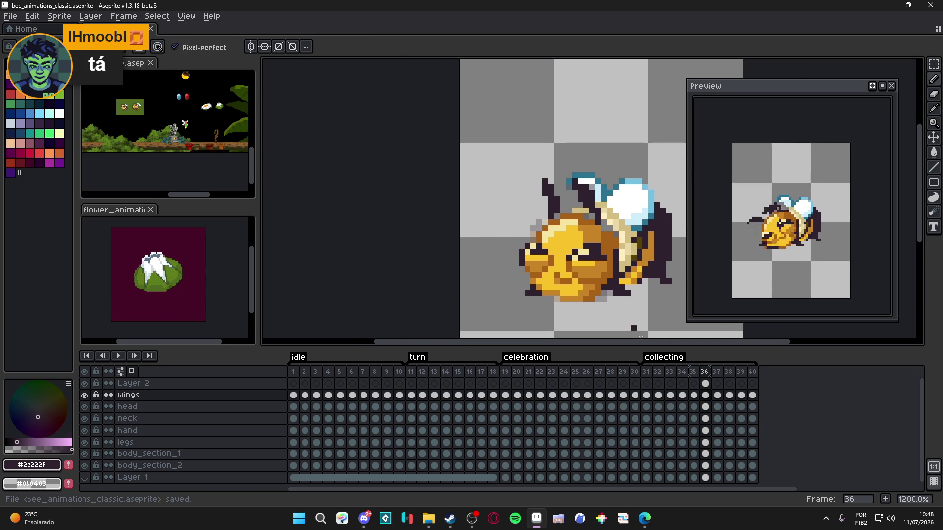
- Step through frames 37–40, jump back to frame 31 and pick the head layer
{"action": "left_click", "coordinate": [716, 372]}
{"action": "left_click", "coordinate": [731, 372]}
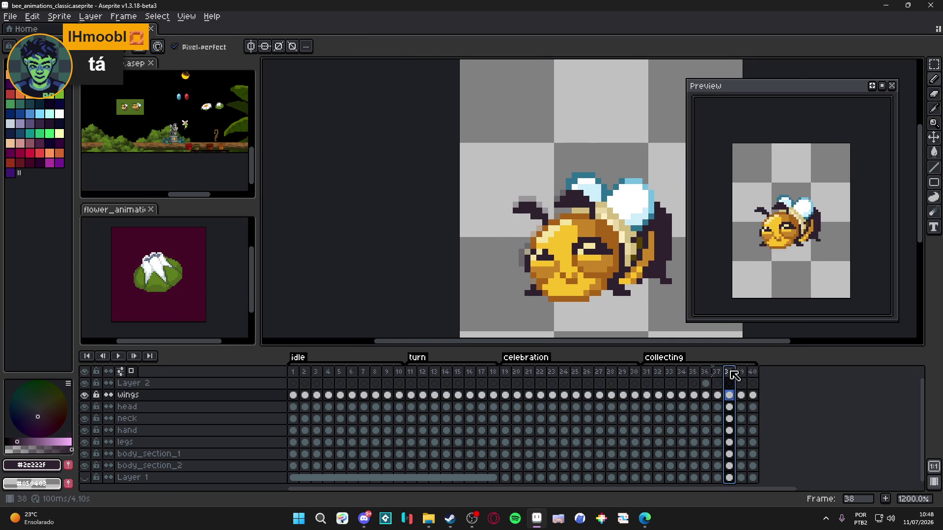
{"action": "left_click", "coordinate": [741, 372]}
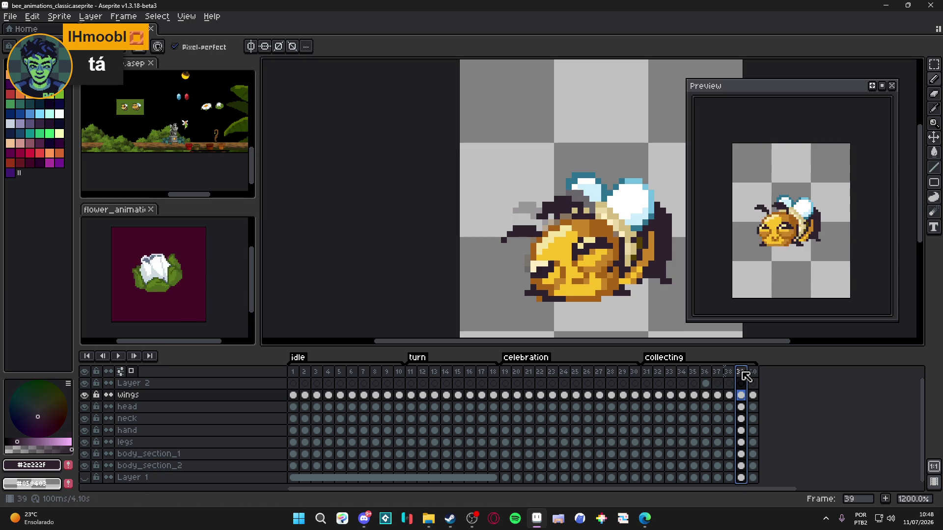
{"action": "left_click", "coordinate": [753, 374]}
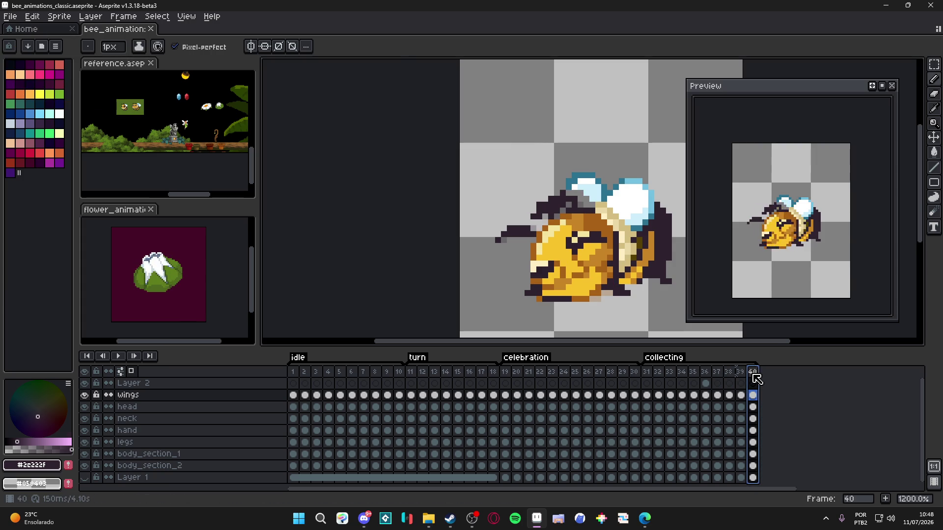
{"action": "left_click", "coordinate": [646, 371]}
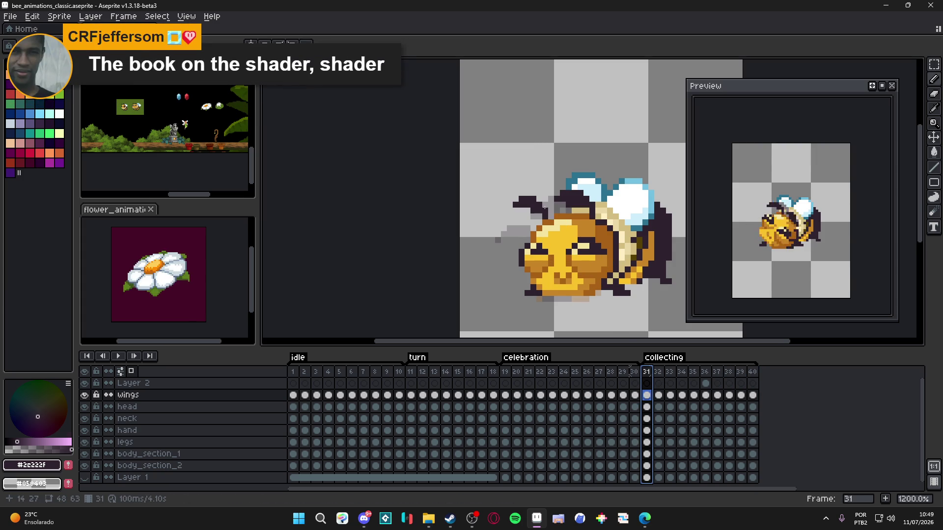
{"action": "left_click", "coordinate": [544, 210], "text": "ctrl"}
- Select the antenna's left part on frame 31's head and lower it one pixel
{"action": "scroll", "coordinate": [521, 202], "scroll_direction": "up", "scroll_amount": 1}
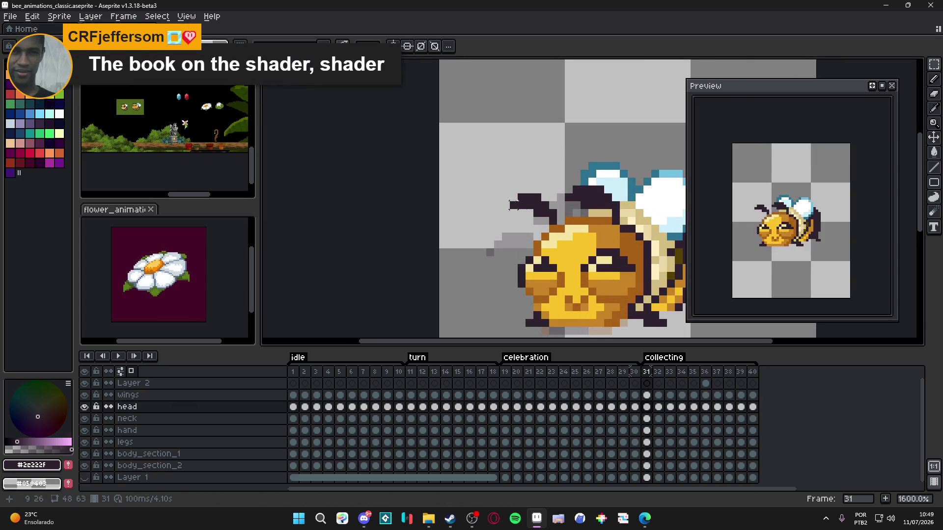
{"action": "mouse_move", "coordinate": [510, 194]}
{"action": "left_mouse_down"}
{"action": "mouse_move", "coordinate": [561, 220]}
{"action": "mouse_move", "coordinate": [530, 228]}
{"action": "mouse_move", "coordinate": [545, 225]}
{"action": "left_mouse_up"}
{"action": "scroll", "coordinate": [527, 197], "scroll_direction": "up", "scroll_amount": 2}
{"action": "scroll", "coordinate": [565, 202], "scroll_direction": "up", "scroll_amount": 1}
{"action": "left_click", "coordinate": [564, 224]}
{"action": "scroll", "coordinate": [563, 224], "scroll_direction": "down", "scroll_amount": 1}
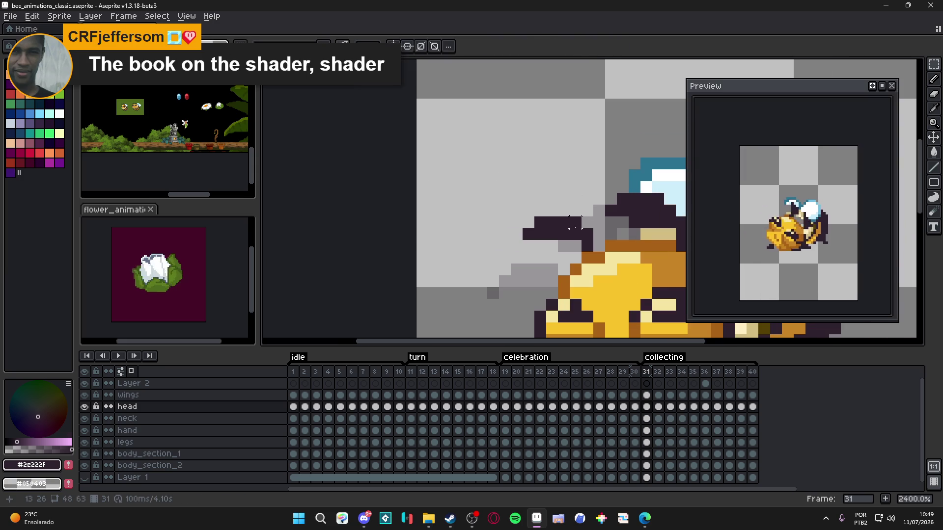
{"action": "mouse_move", "coordinate": [488, 195]}
{"action": "left_mouse_down"}
{"action": "mouse_move", "coordinate": [524, 231]}
{"action": "mouse_move", "coordinate": [570, 240]}
{"action": "mouse_move", "coordinate": [551, 259]}
{"action": "mouse_move", "coordinate": [559, 256]}
{"action": "left_mouse_up"}
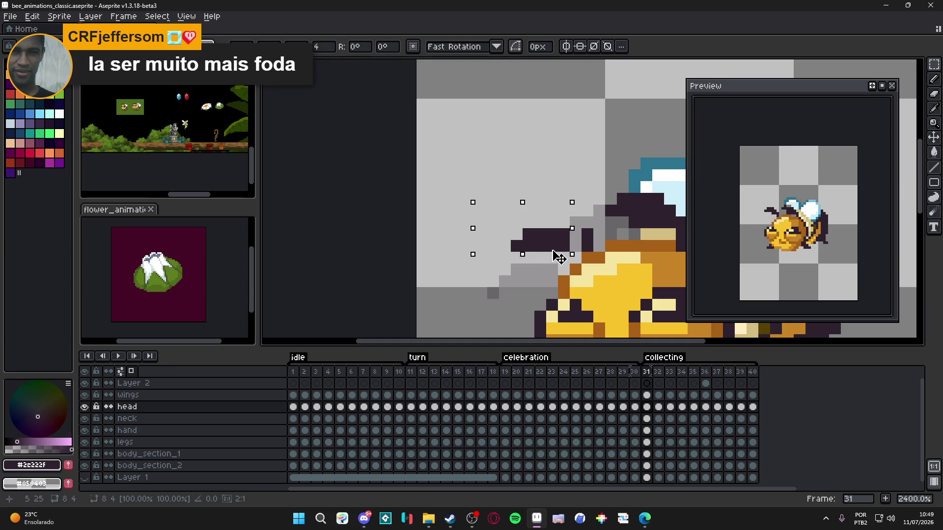
{"action": "left_click", "coordinate": [559, 256]}
{"action": "mouse_move", "coordinate": [485, 214]}
{"action": "left_mouse_down"}
{"action": "mouse_move", "coordinate": [548, 266]}
{"action": "mouse_move", "coordinate": [533, 263]}
{"action": "left_mouse_up"}
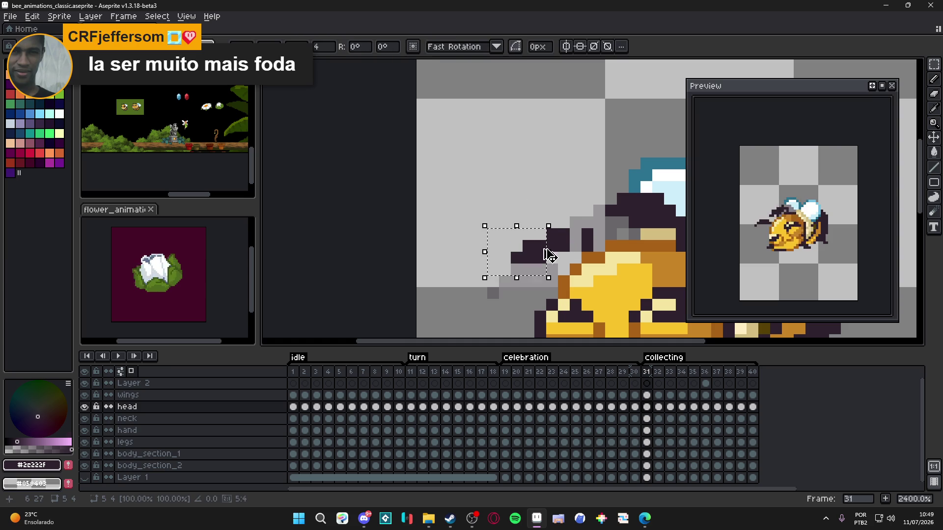
{"action": "key", "text": "ctrl+d"}
- Move two more antenna pixels down one pixel with the Rectangular Marquee
{"action": "scroll", "coordinate": [517, 236], "scroll_direction": "right", "scroll_amount": 2}
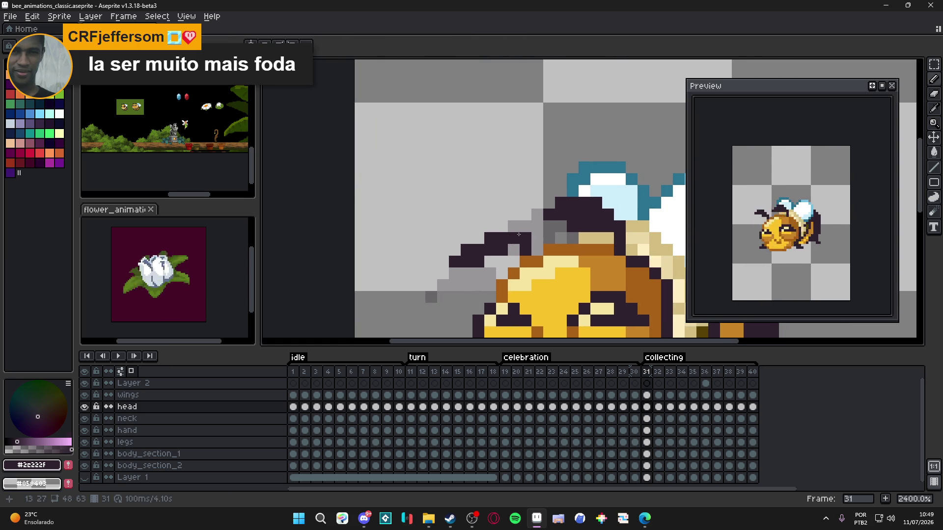
{"action": "left_click", "coordinate": [527, 229]}
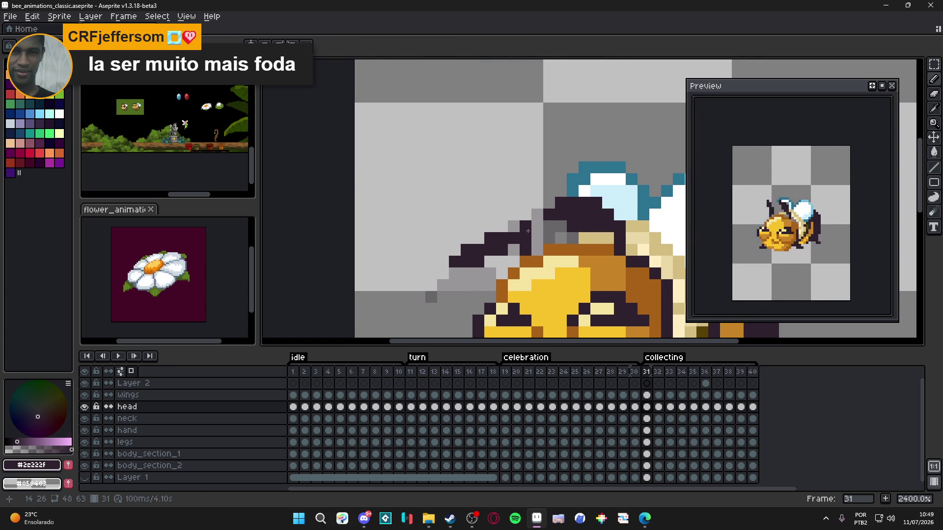
{"action": "key", "text": "ctrl+z"}
{"action": "key", "text": "m"}
{"action": "scroll", "coordinate": [553, 214], "scroll_direction": "up", "scroll_amount": 1}
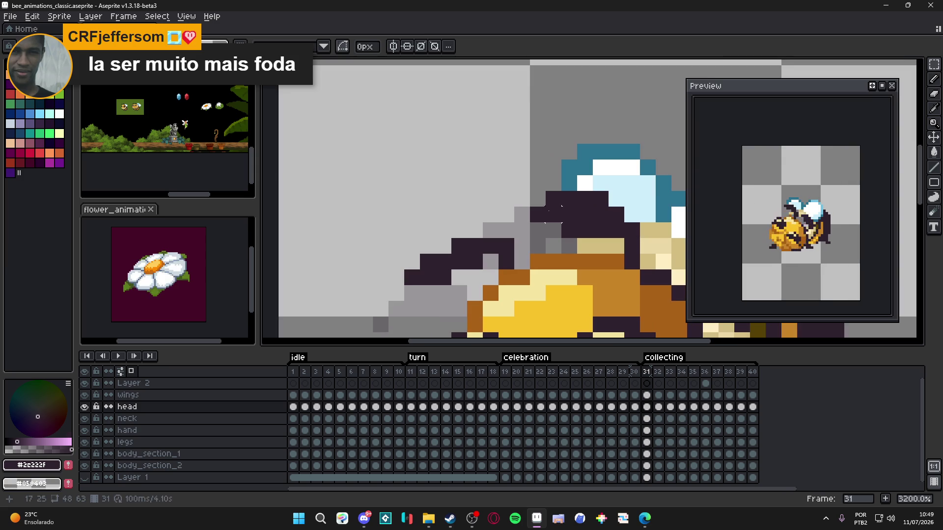
{"action": "mouse_move", "coordinate": [530, 191]}
{"action": "left_mouse_down"}
{"action": "mouse_move", "coordinate": [561, 223]}
{"action": "mouse_move", "coordinate": [555, 234]}
{"action": "left_mouse_up"}
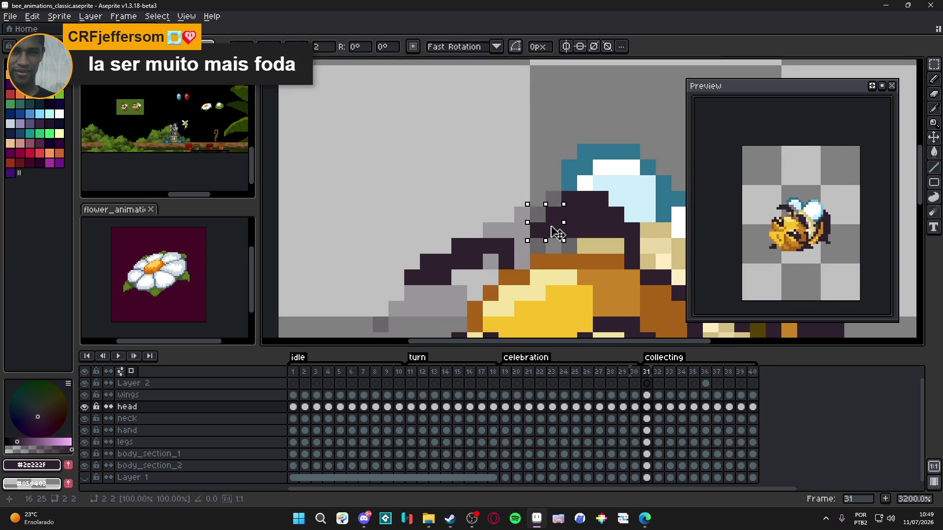
{"action": "key", "text": "Return"}
- Darken the grey pixels beside the antenna and turn two dark antenna pixels grey
{"action": "key", "text": "b"}
{"action": "left_click", "coordinate": [522, 246]}
{"action": "left_click_drag", "start_coordinate": [553, 245], "coordinate": [569, 246]}
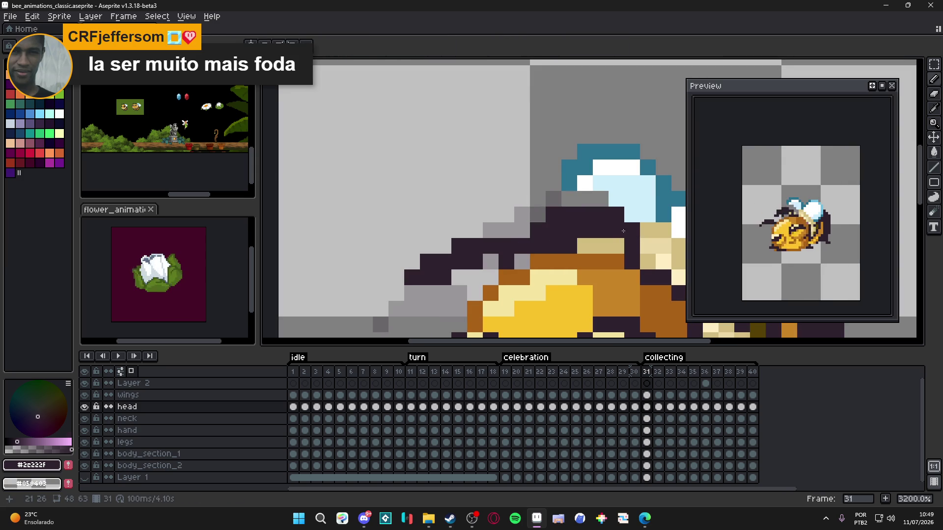
{"action": "left_click", "coordinate": [617, 245]}
{"action": "key", "text": "ctrl+z"}
{"action": "key", "text": "e"}
{"action": "left_click", "coordinate": [617, 214]}
{"action": "left_click", "coordinate": [632, 230]}
{"action": "key", "text": "b"}
{"action": "left_click", "coordinate": [618, 246]}
- Save bee_animations_classic.aseprite
{"action": "scroll", "coordinate": [589, 244], "scroll_direction": "down", "scroll_amount": 3}
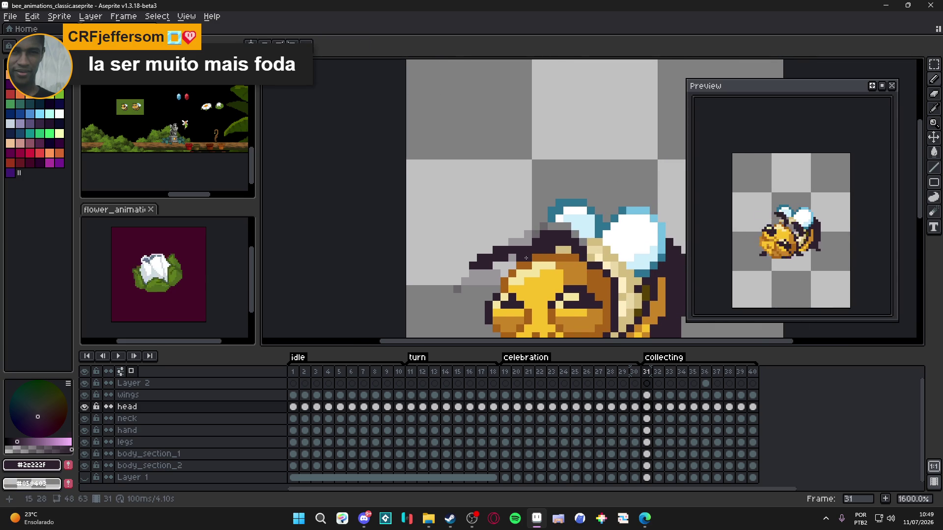
{"action": "scroll", "coordinate": [521, 258], "scroll_direction": "down", "scroll_amount": 2}
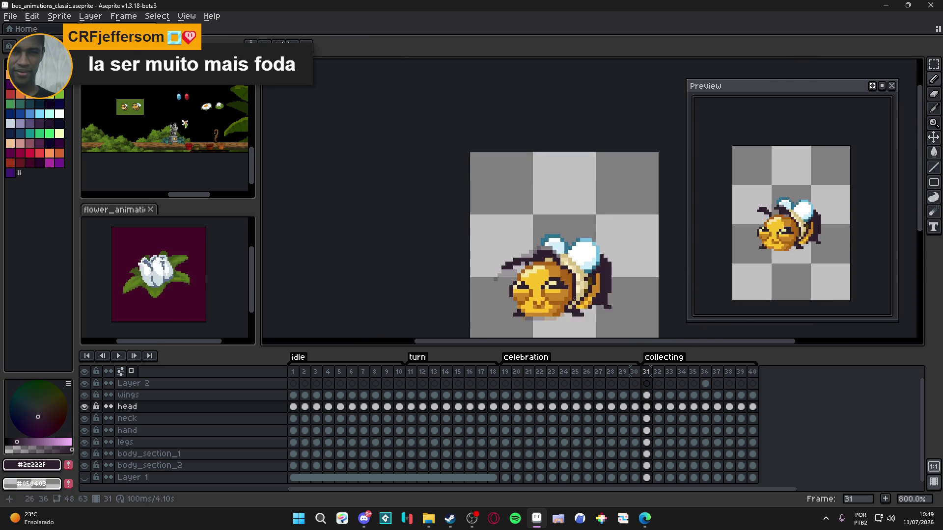
{"action": "key", "text": "ctrl+s"}
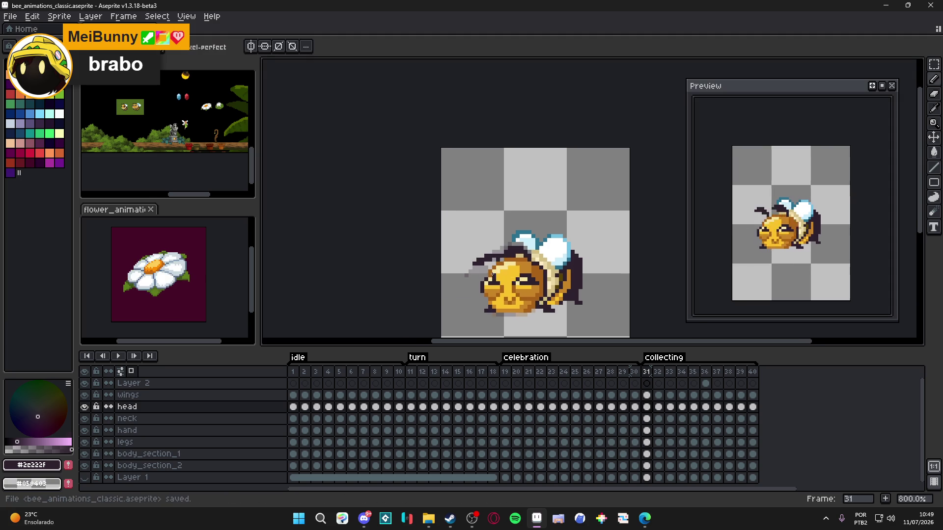
- Go to collecting frame 32 and save the file again
{"action": "scroll", "coordinate": [521, 265], "scroll_direction": "up", "scroll_amount": 2}
{"action": "left_click", "coordinate": [662, 373]}
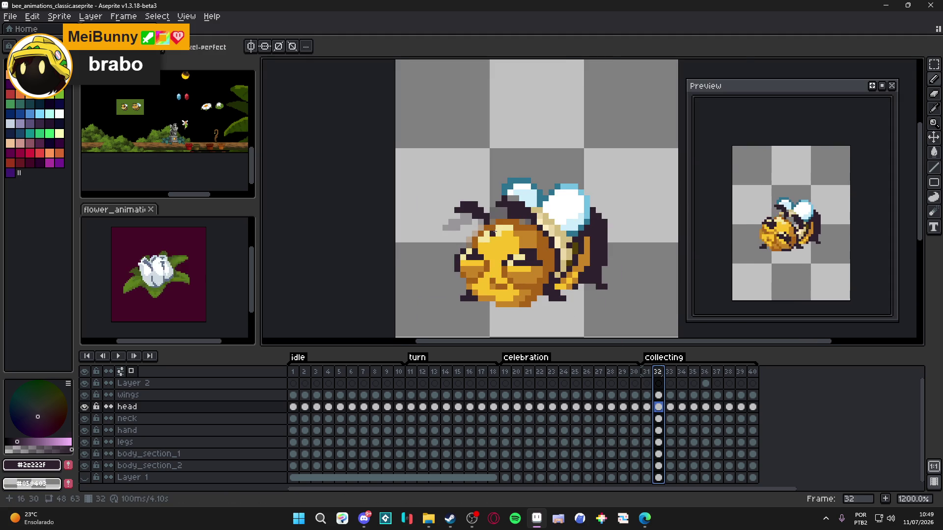
{"action": "scroll", "coordinate": [515, 212], "scroll_direction": "up", "scroll_amount": 1}
{"action": "key", "text": "e"}
{"action": "scroll", "coordinate": [515, 212], "scroll_direction": "down", "scroll_amount": 2}
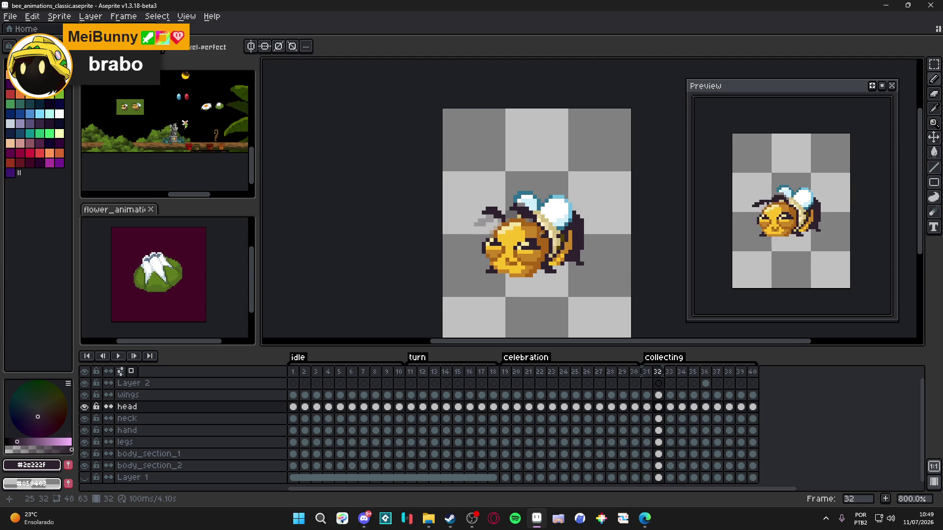
{"action": "key", "text": "ctrl+s"}
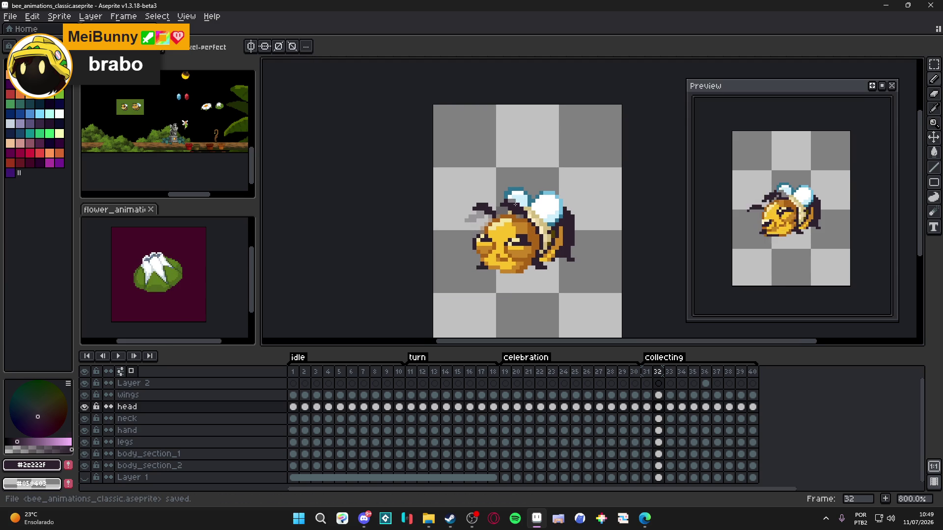
- Step through frames 33, 34, 35 and 36 to review the poses
{"action": "left_click", "coordinate": [669, 371]}
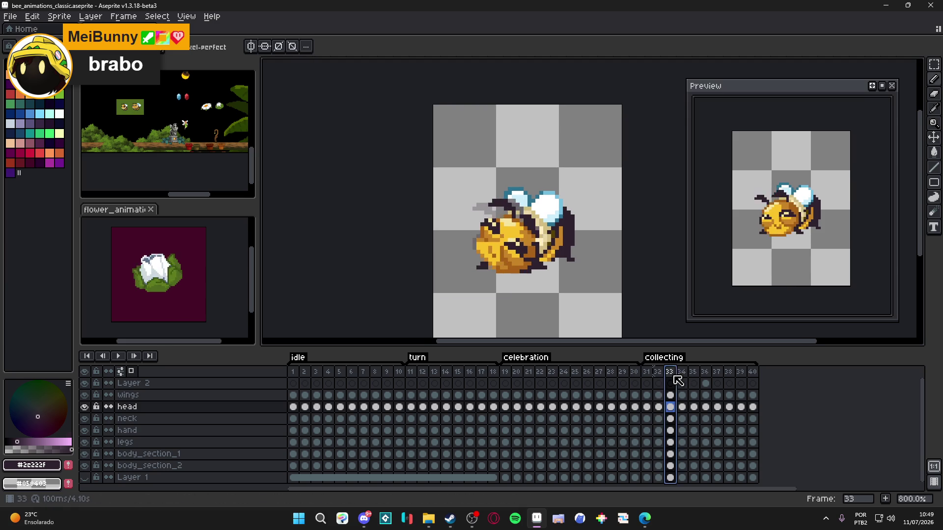
{"action": "left_click", "coordinate": [686, 372]}
{"action": "left_click", "coordinate": [695, 372]}
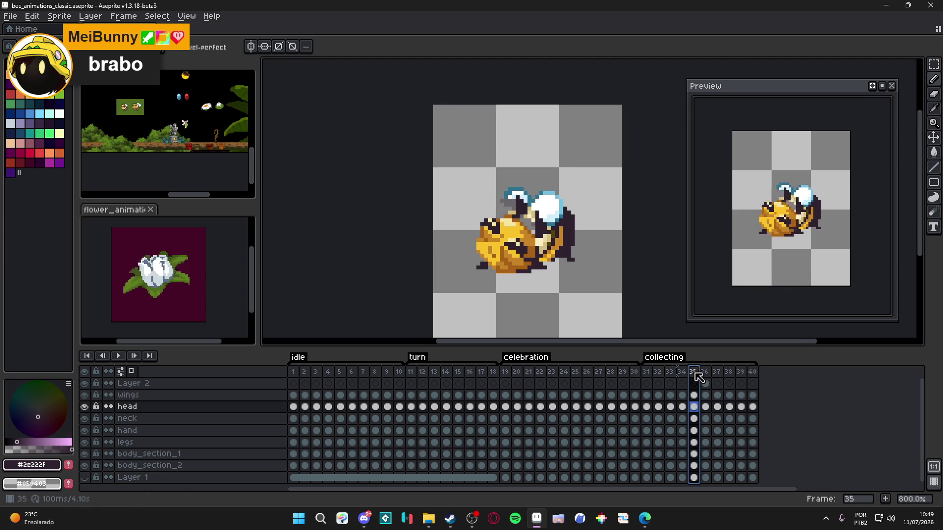
{"action": "left_click", "coordinate": [710, 371]}
{"action": "scroll", "coordinate": [509, 188], "scroll_direction": "up", "scroll_amount": 2}
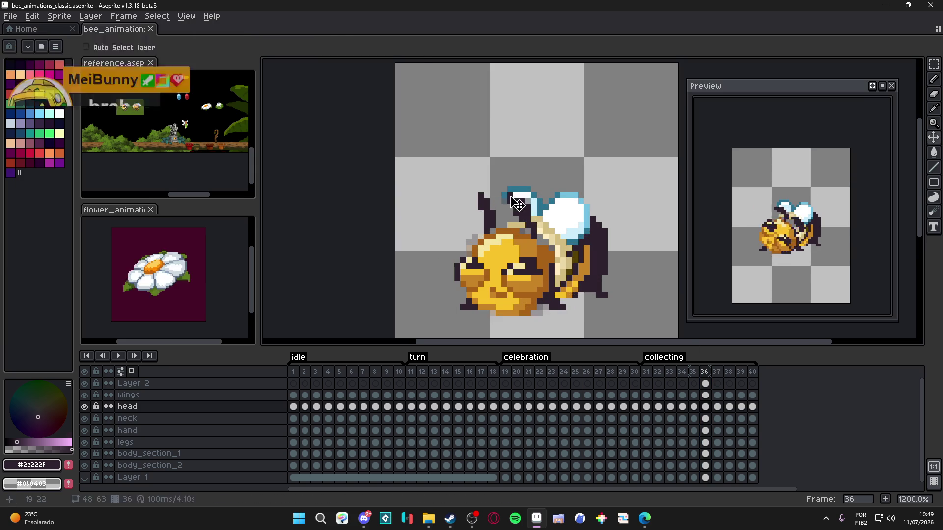
- Move the selected antenna pixels on frame 36's head and erase white pixels from the wing
{"action": "left_click_drag", "start_coordinate": [544, 191], "coordinate": [506, 218]}
{"action": "scroll", "coordinate": [526, 218], "scroll_direction": "up", "scroll_amount": 4}
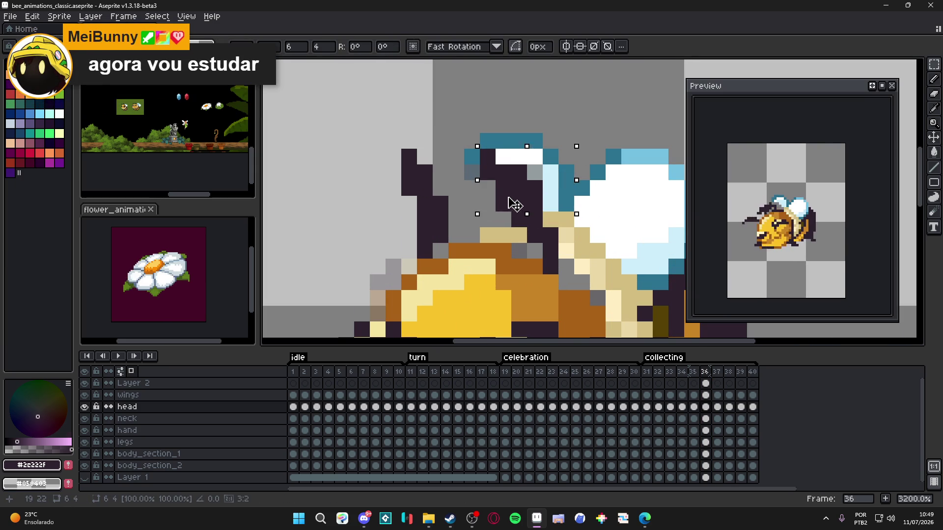
{"action": "left_click", "coordinate": [527, 204]}
{"action": "key", "text": "ctrl+d"}
{"action": "key", "text": "Up"}
{"action": "key", "text": "e"}
{"action": "mouse_move", "coordinate": [506, 158]}
{"action": "left_mouse_down"}
{"action": "mouse_move", "coordinate": [534, 157]}
{"action": "mouse_move", "coordinate": [550, 206]}
{"action": "left_mouse_up"}
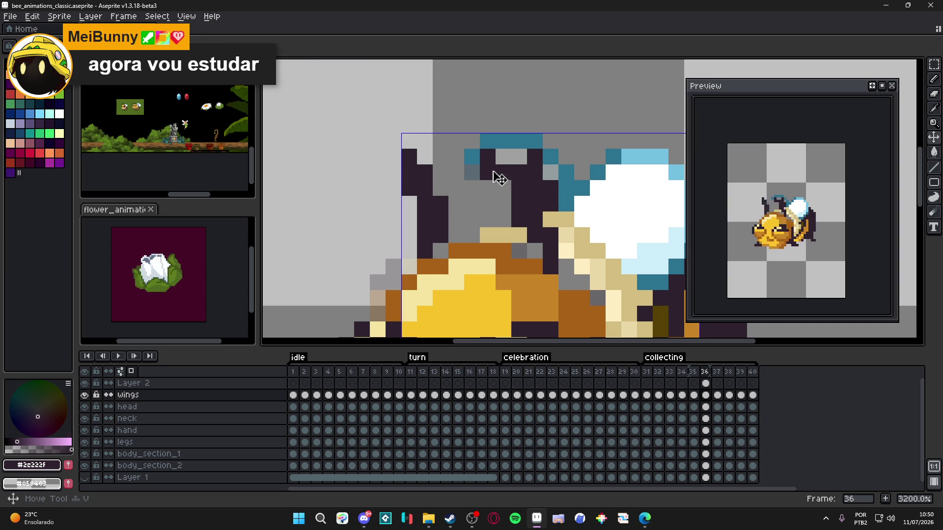
- Nudge a 2×2 patch of antenna pixels one pixel left
{"action": "key", "text": "m"}
{"action": "left_click_drag", "start_coordinate": [496, 176], "coordinate": [520, 154]}
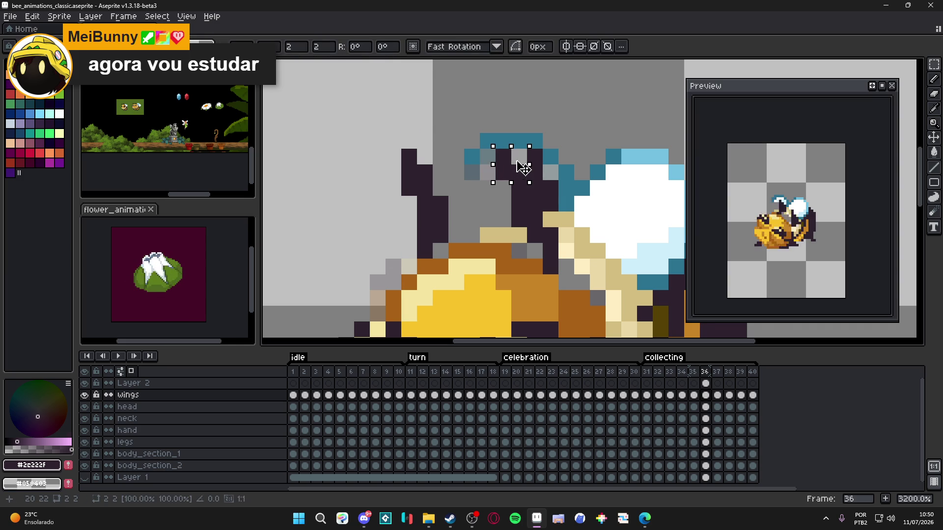
{"action": "key", "text": "Left"}
{"action": "key", "text": "ctrl+d"}
{"action": "key", "text": "Down"}
{"action": "key", "text": "Down"}
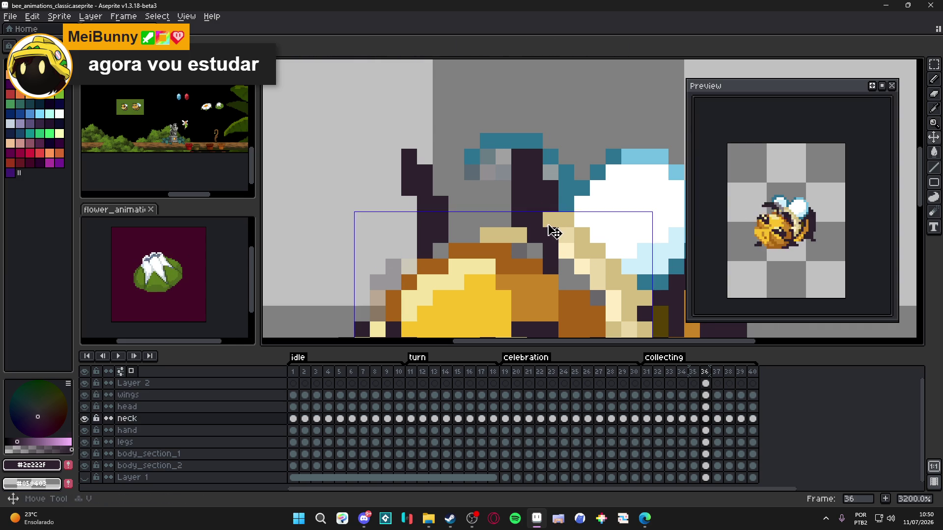
{"action": "key", "text": "e"}
{"action": "scroll", "coordinate": [550, 220], "scroll_direction": "down", "scroll_amount": 1}
{"action": "key", "text": "b"}
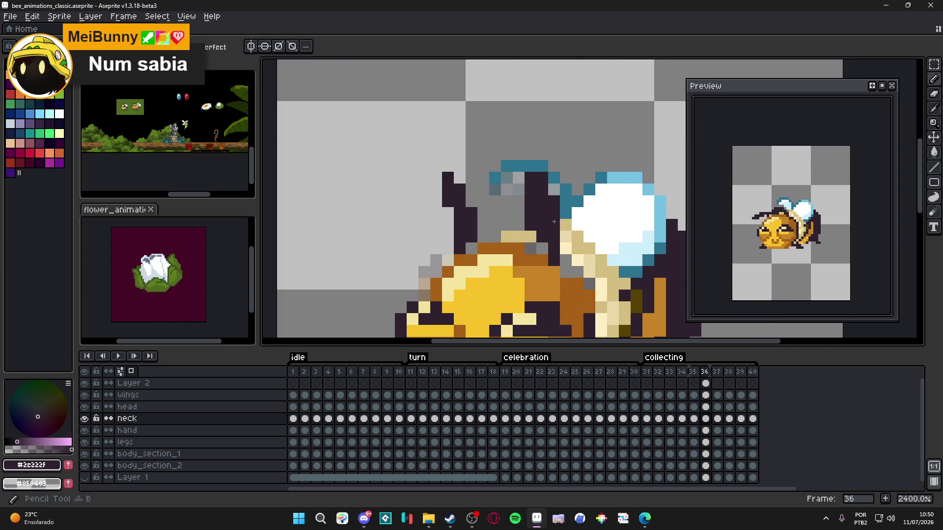
{"action": "scroll", "coordinate": [553, 222], "scroll_direction": "down", "scroll_amount": 2}
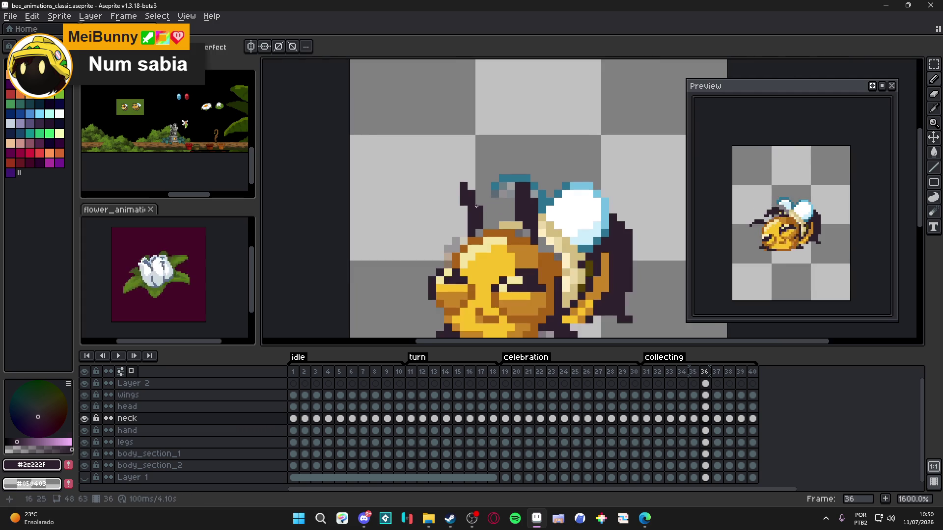
- Shift the antenna pixels on the head layer two pixels right
{"action": "key", "text": "m"}
{"action": "key", "text": "Up"}
{"action": "scroll", "coordinate": [471, 200], "scroll_direction": "up", "scroll_amount": 3}
{"action": "mouse_move", "coordinate": [437, 159]}
{"action": "left_mouse_down"}
{"action": "mouse_move", "coordinate": [487, 223]}
{"action": "mouse_move", "coordinate": [491, 186]}
{"action": "mouse_move", "coordinate": [505, 191]}
{"action": "left_mouse_up"}
{"action": "key", "text": "ctrl+d"}
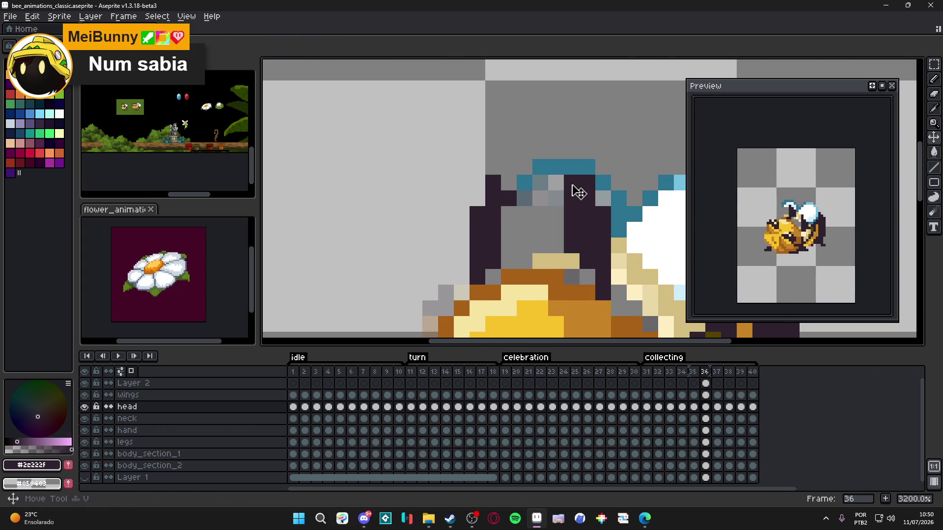
{"action": "mouse_move", "coordinate": [577, 173]}
{"action": "left_mouse_down"}
{"action": "mouse_move", "coordinate": [613, 207]}
{"action": "mouse_move", "coordinate": [629, 208]}
{"action": "left_mouse_up"}
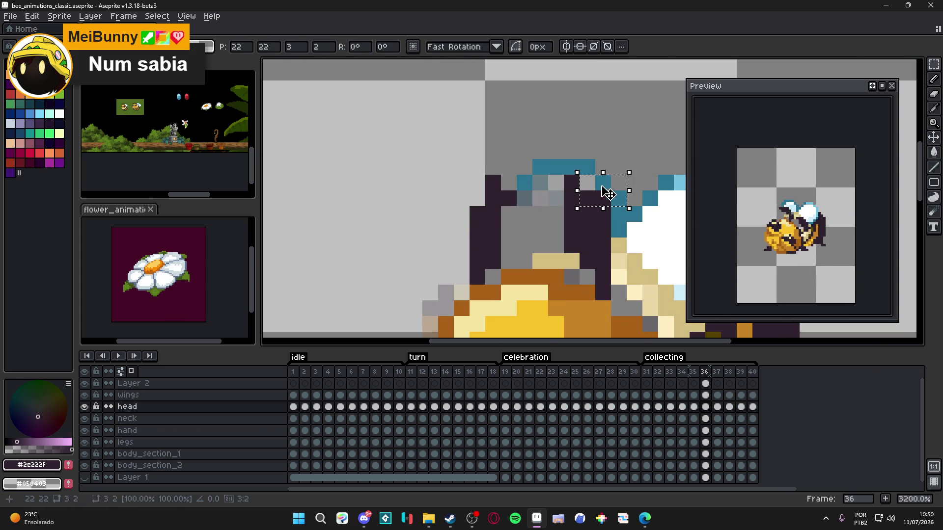
{"action": "key", "text": "ctrl+d"}
- Erase the stray antenna pixels on the wings layer
{"action": "key", "text": "e"}
{"action": "key", "text": "Up"}
{"action": "mouse_move", "coordinate": [571, 182]}
{"action": "left_mouse_down"}
{"action": "mouse_move", "coordinate": [572, 198]}
{"action": "mouse_move", "coordinate": [587, 182]}
{"action": "left_mouse_up"}
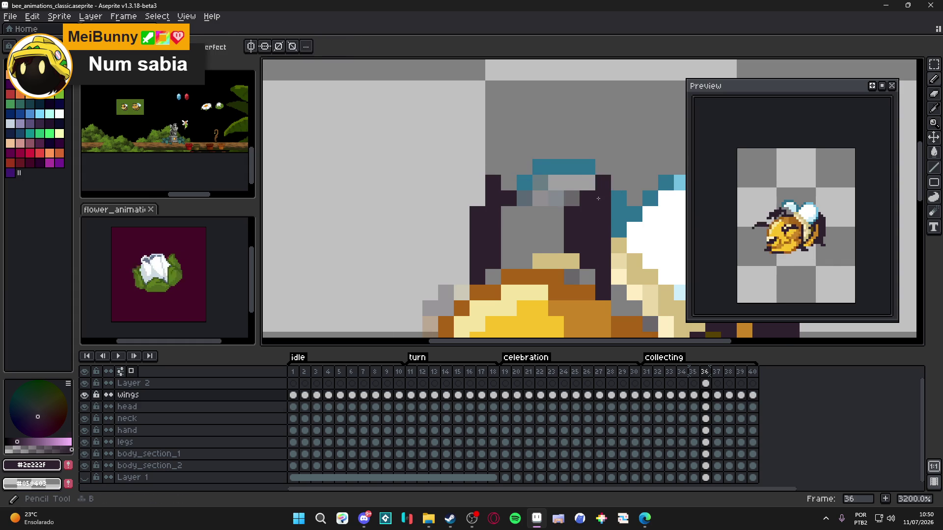
{"action": "scroll", "coordinate": [605, 205], "scroll_direction": "down", "scroll_amount": 3}
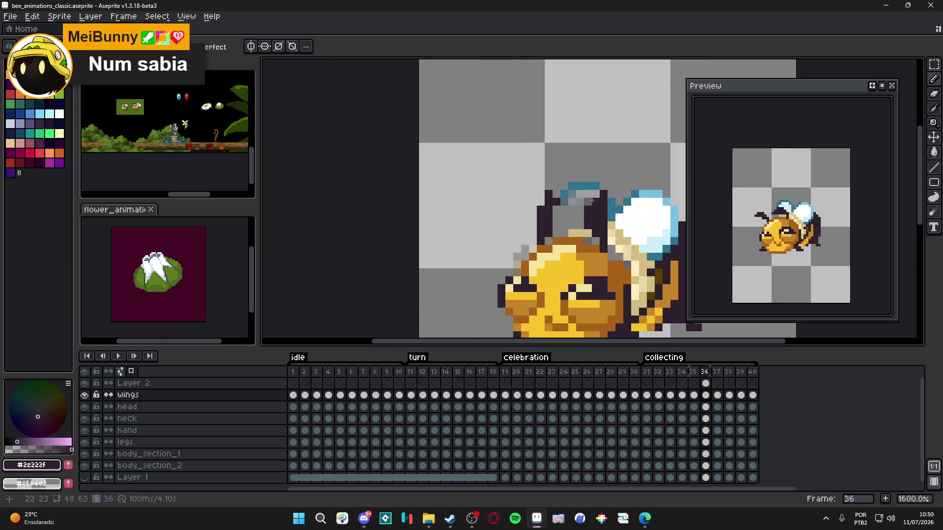
{"action": "scroll", "coordinate": [593, 201], "scroll_direction": "up", "scroll_amount": 2}
- Add one dark pixel to the antenna on the head layer
{"action": "key", "text": "Down"}
{"action": "key", "text": "i"}
{"action": "key", "text": "b"}
{"action": "left_click", "coordinate": [618, 173]}
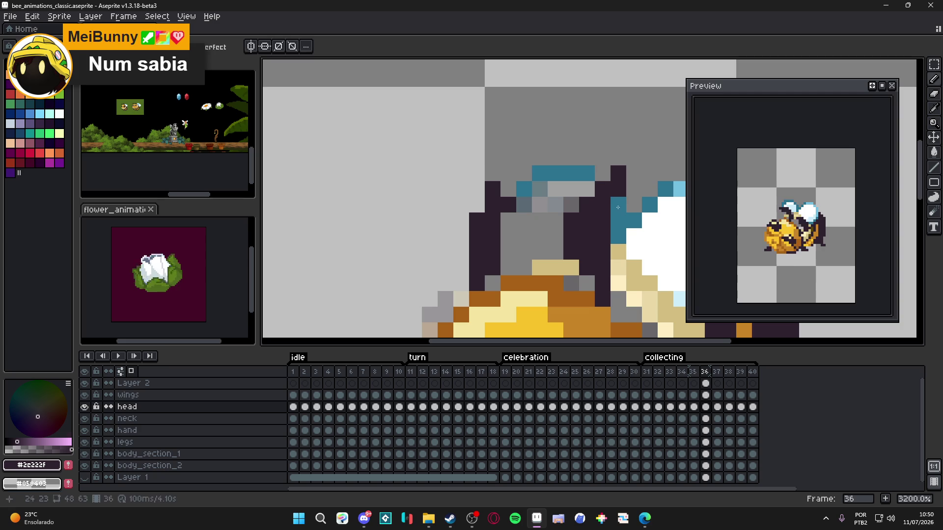
{"action": "key", "text": "e"}
{"action": "key", "text": "Up"}
{"action": "scroll", "coordinate": [614, 209], "scroll_direction": "down", "scroll_amount": 2}
{"action": "key", "text": "b"}
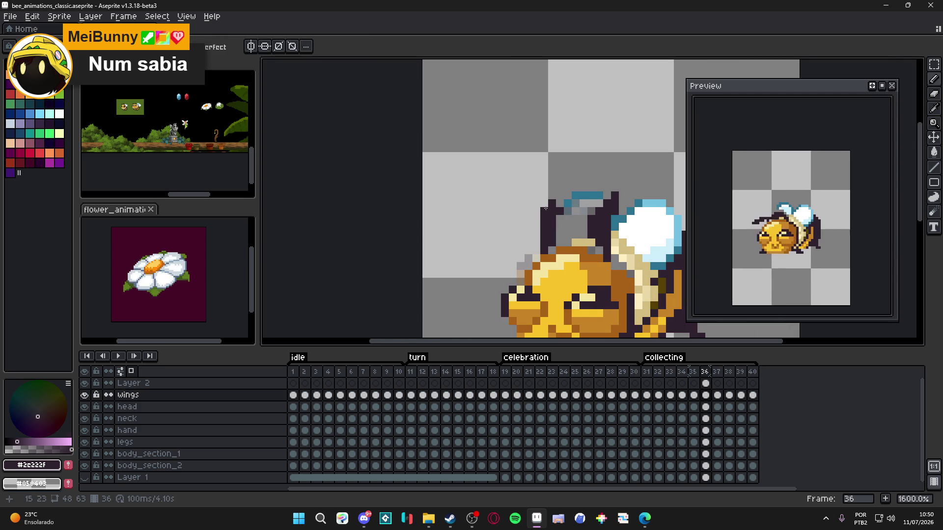
{"action": "scroll", "coordinate": [544, 208], "scroll_direction": "down", "scroll_amount": 3}
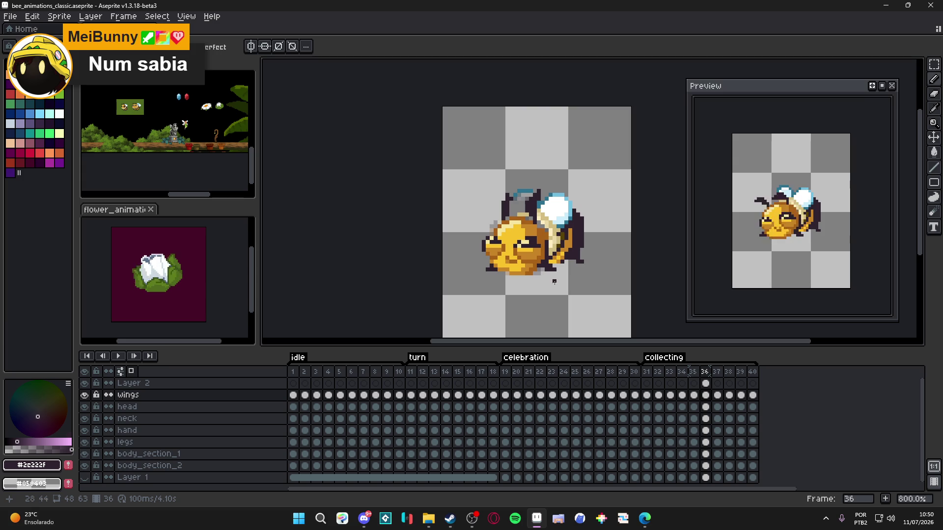
- Save the file, then review collecting frames 31 through 40 one by one
{"action": "key", "text": "ctrl+s"}
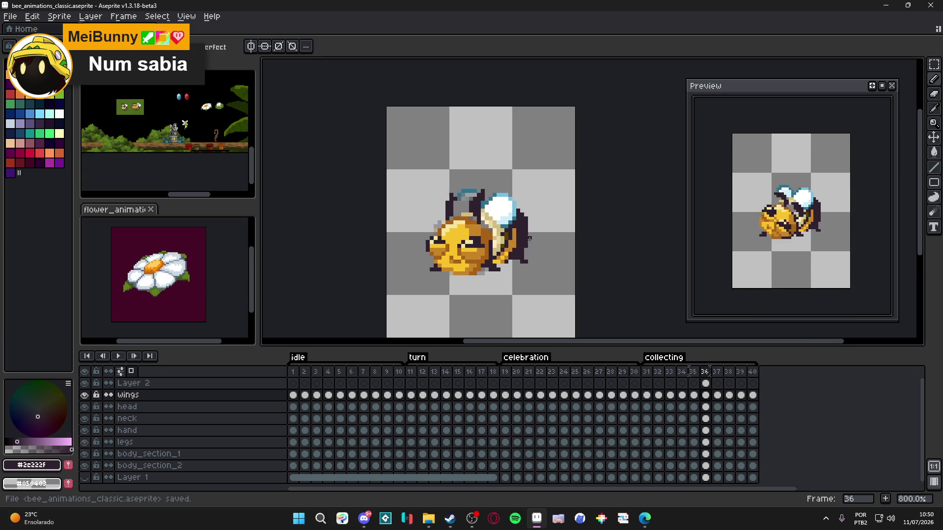
{"action": "scroll", "coordinate": [529, 238], "scroll_direction": "right", "scroll_amount": 1}
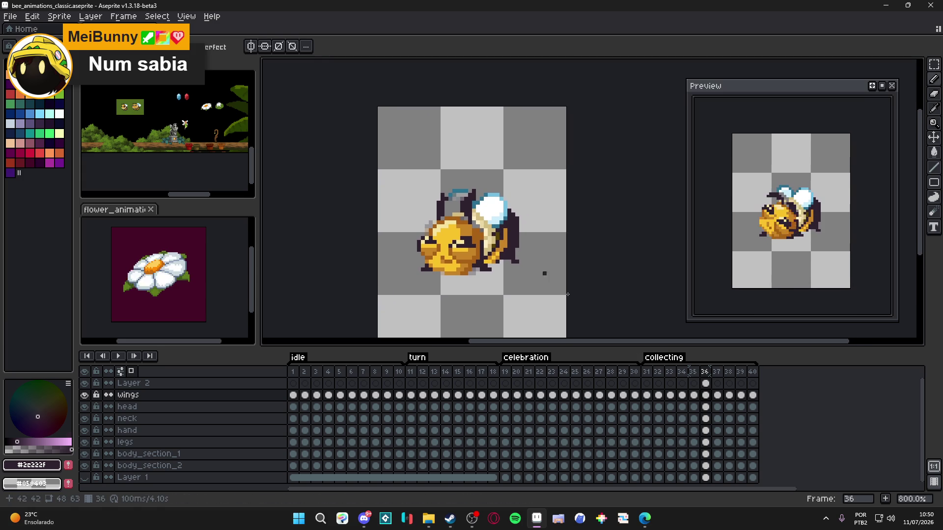
{"action": "left_click", "coordinate": [646, 373]}
{"action": "left_click", "coordinate": [659, 375]}
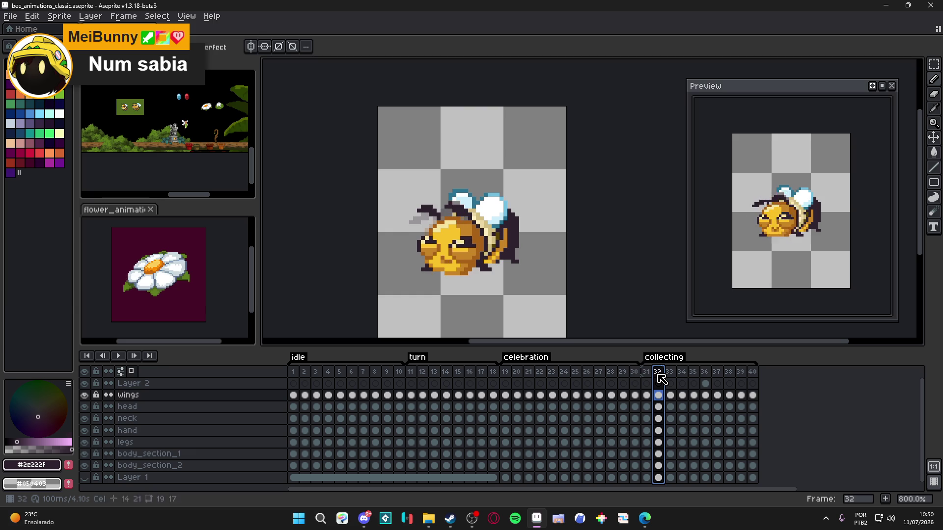
{"action": "left_click", "coordinate": [669, 374]}
{"action": "left_click", "coordinate": [682, 374]}
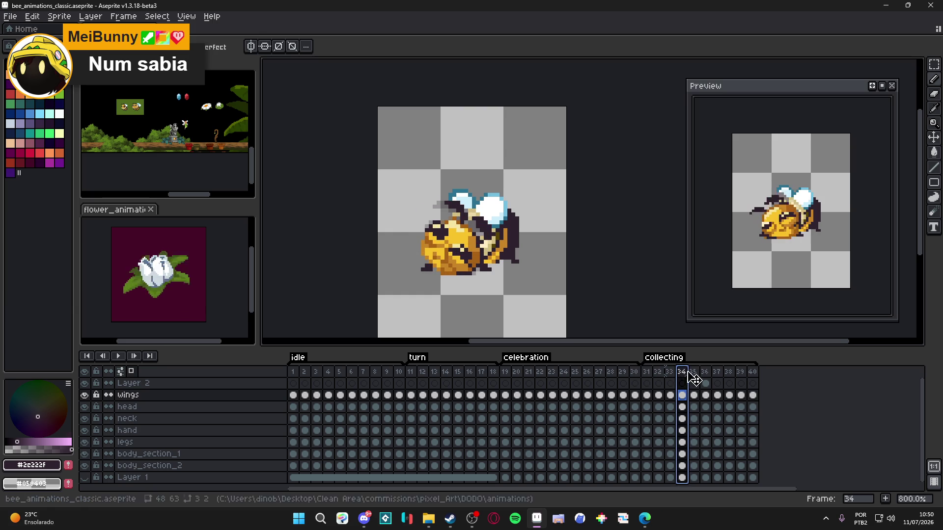
{"action": "left_click", "coordinate": [694, 374]}
{"action": "left_click", "coordinate": [705, 374]}
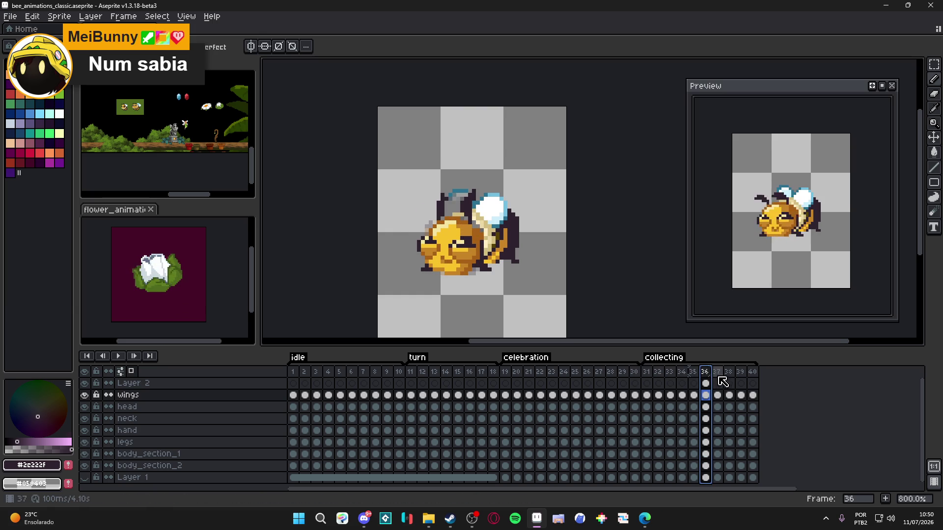
{"action": "left_click", "coordinate": [718, 379]}
{"action": "left_click", "coordinate": [730, 377]}
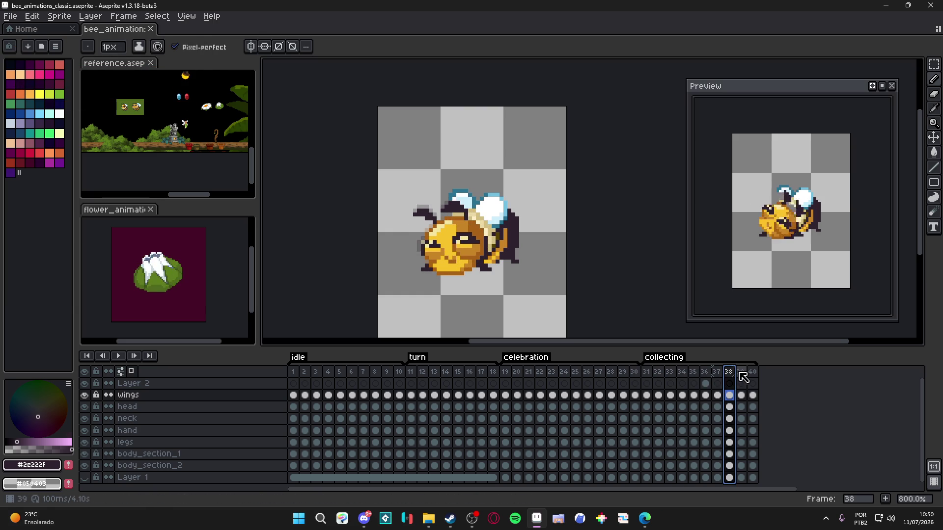
{"action": "left_click", "coordinate": [741, 377]}
{"action": "left_click", "coordinate": [755, 376]}
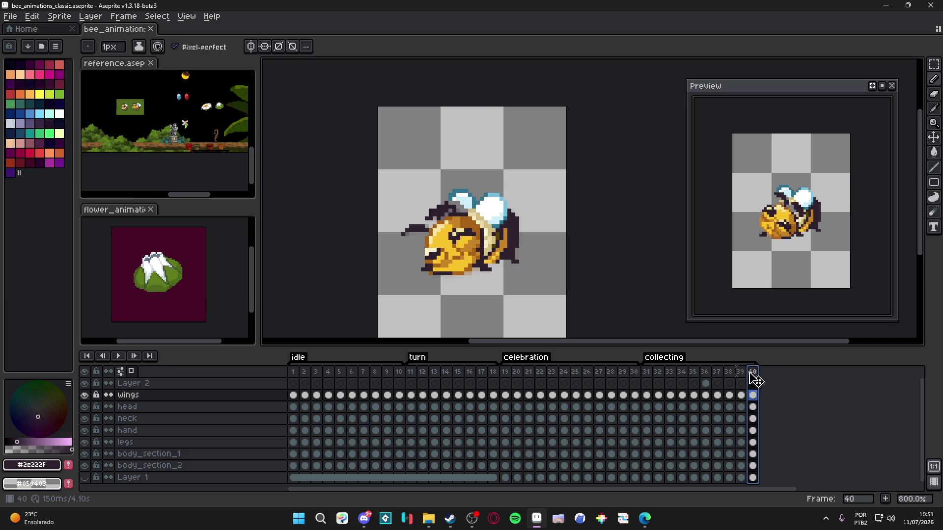
- Compare frame 40 with frames 31 and 39, then nudge its head layer slightly
{"action": "left_click", "coordinate": [646, 372]}
{"action": "left_click", "coordinate": [757, 375]}
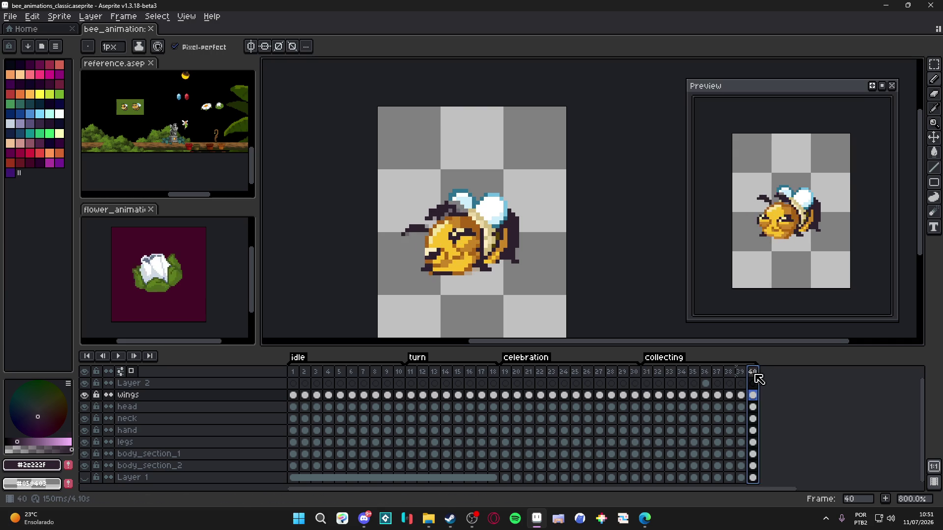
{"action": "left_click", "coordinate": [740, 374]}
{"action": "left_click", "coordinate": [756, 375]}
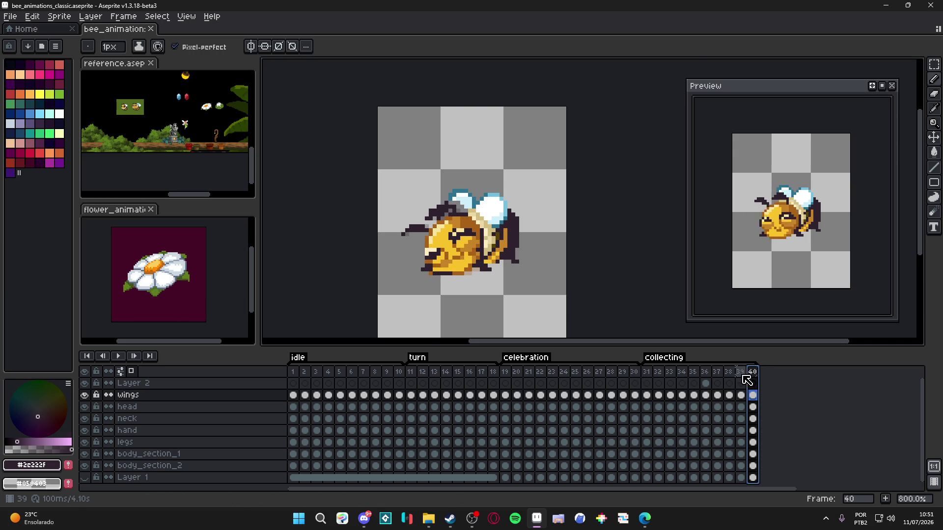
{"action": "scroll", "coordinate": [437, 214], "scroll_direction": "up", "scroll_amount": 1}
{"action": "left_click", "coordinate": [444, 231], "text": "ctrl"}
{"action": "left_click_drag", "start_coordinate": [444, 231], "coordinate": [454, 218]}
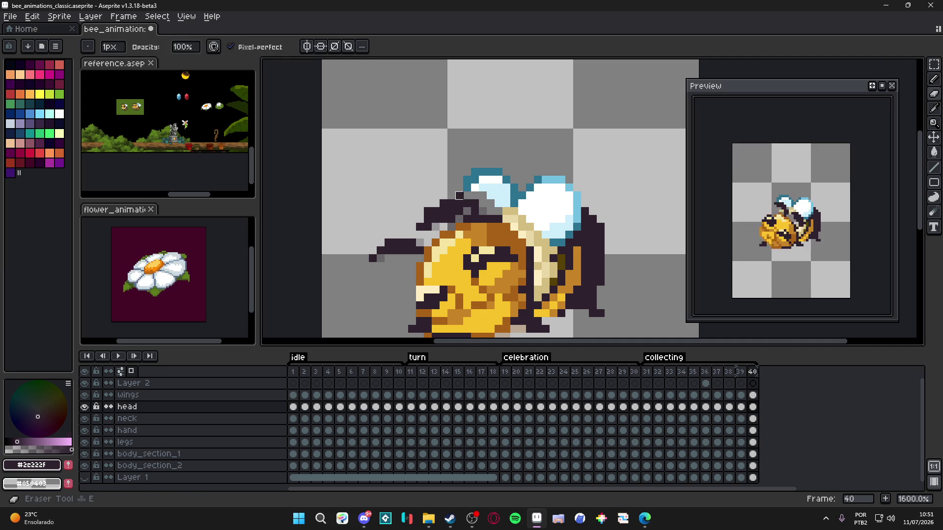
- Revert frame 40's head nudge, switch to frame 39 and save
{"action": "scroll", "coordinate": [464, 207], "scroll_direction": "down", "scroll_amount": 1}
{"action": "scroll", "coordinate": [393, 210], "scroll_direction": "up", "scroll_amount": 1}
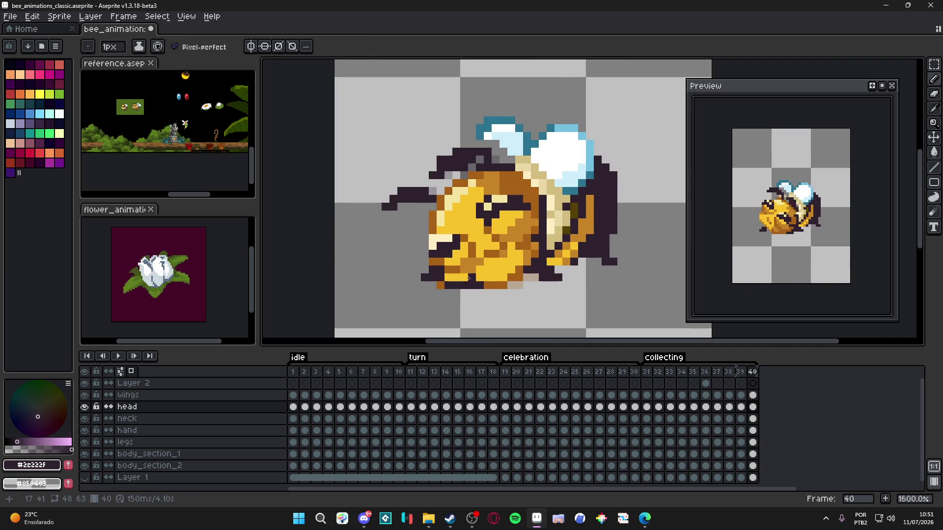
{"action": "scroll", "coordinate": [445, 281], "scroll_direction": "down", "scroll_amount": 1}
{"action": "key", "text": "ctrl+z"}
{"action": "left_click", "coordinate": [740, 372]}
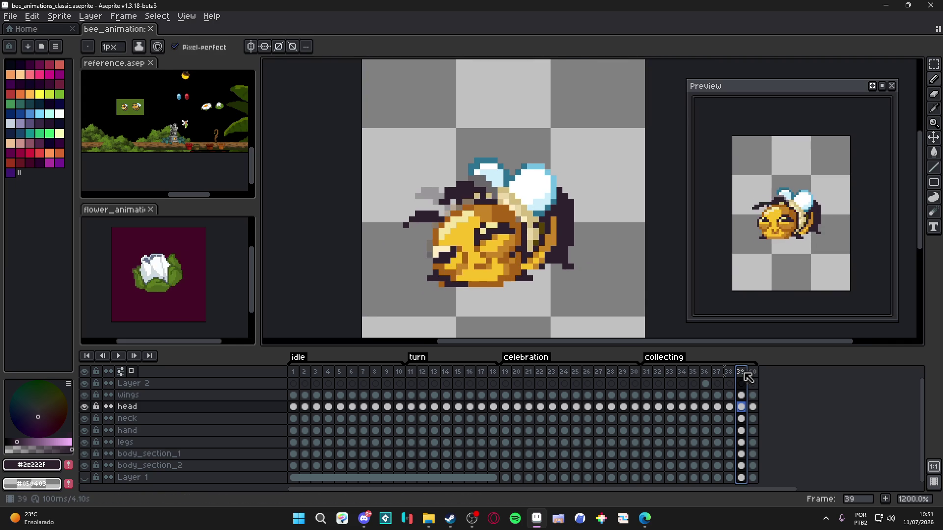
{"action": "scroll", "coordinate": [465, 210], "scroll_direction": "up", "scroll_amount": 1}
{"action": "key", "text": "ctrl+s"}
- Recentre the bee in the view and save bee_animations_classic.aseprite twice more
{"action": "scroll", "coordinate": [488, 225], "scroll_direction": "down", "scroll_amount": 1}
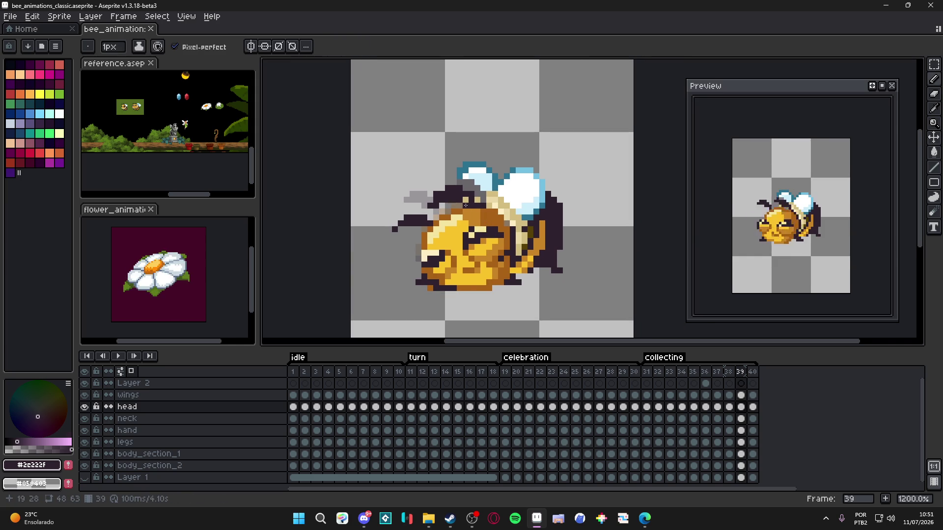
{"action": "left_click_drag", "start_coordinate": [465, 206], "coordinate": [455, 215]}
{"action": "key", "text": "ctrl+s"}
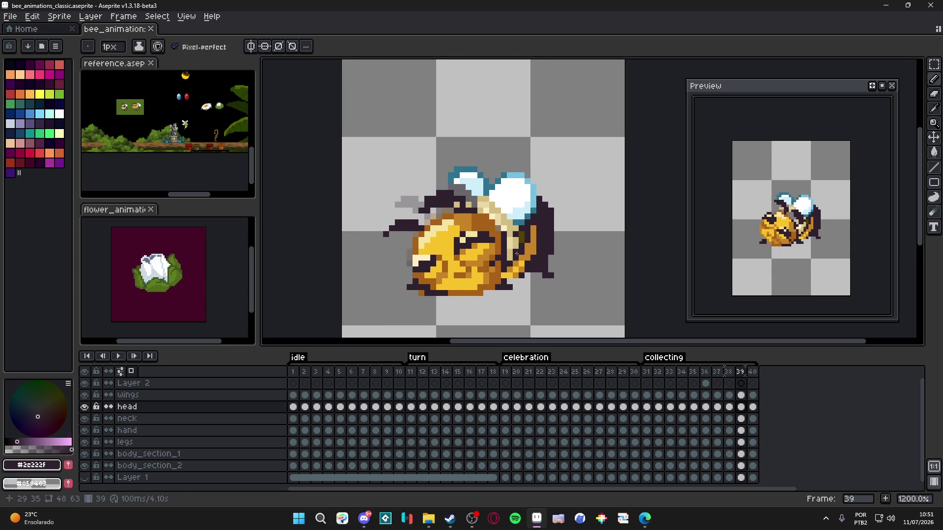
{"action": "scroll", "coordinate": [563, 264], "scroll_direction": "down", "scroll_amount": 2}
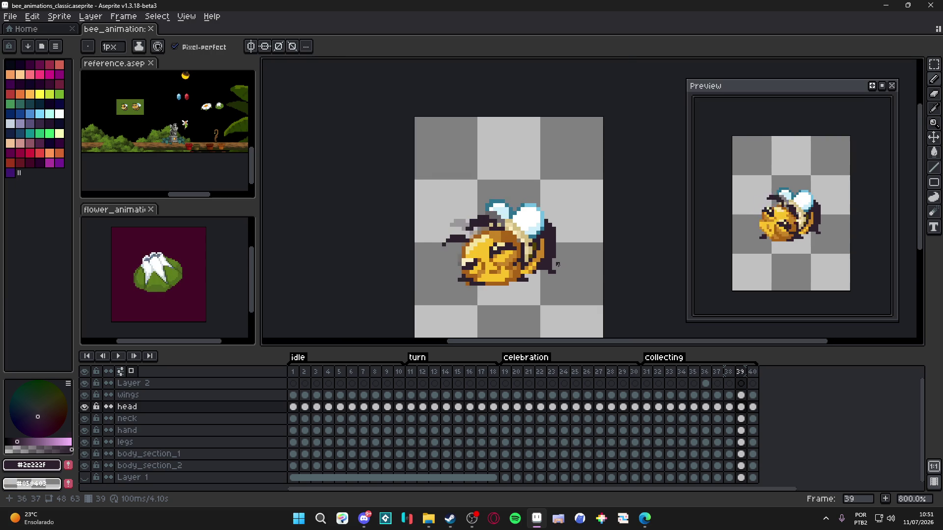
{"action": "key", "text": "ctrl+s"}
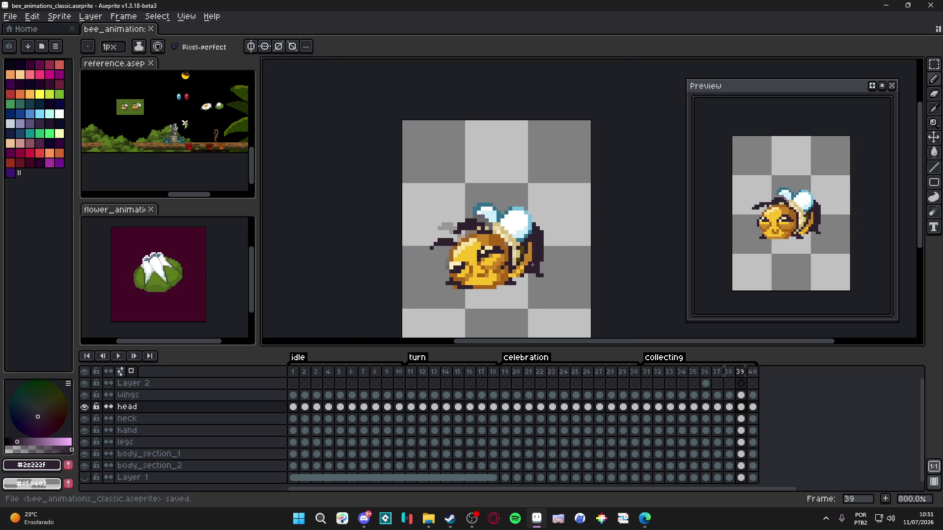
{"action": "left_click_drag", "start_coordinate": [534, 265], "coordinate": [528, 257]}
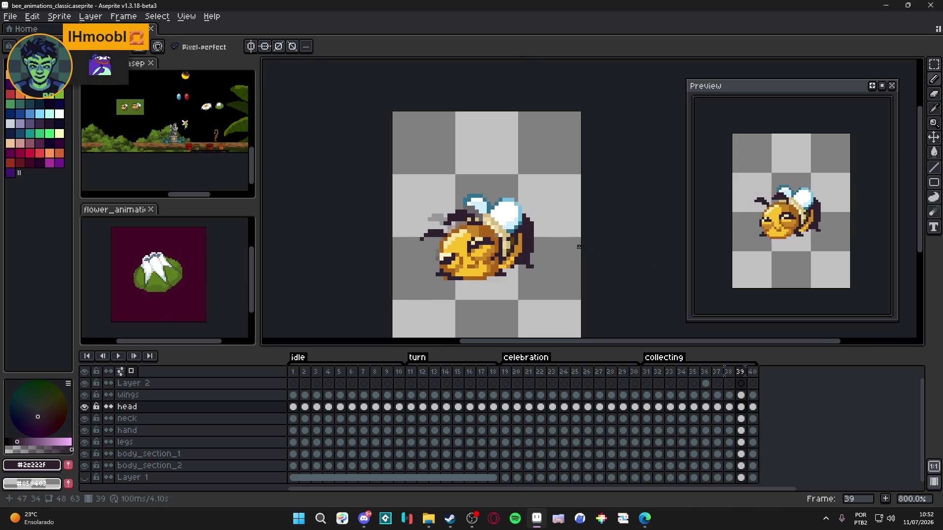
- Save, then pick the pale tan neck colour from frame 39's neck layer
{"action": "key", "text": "ctrl+s"}
{"action": "scroll", "coordinate": [516, 238], "scroll_direction": "up", "scroll_amount": 2}
{"action": "left_click", "coordinate": [517, 238], "text": "ctrl"}
{"action": "scroll", "coordinate": [486, 236], "scroll_direction": "up", "scroll_amount": 3}
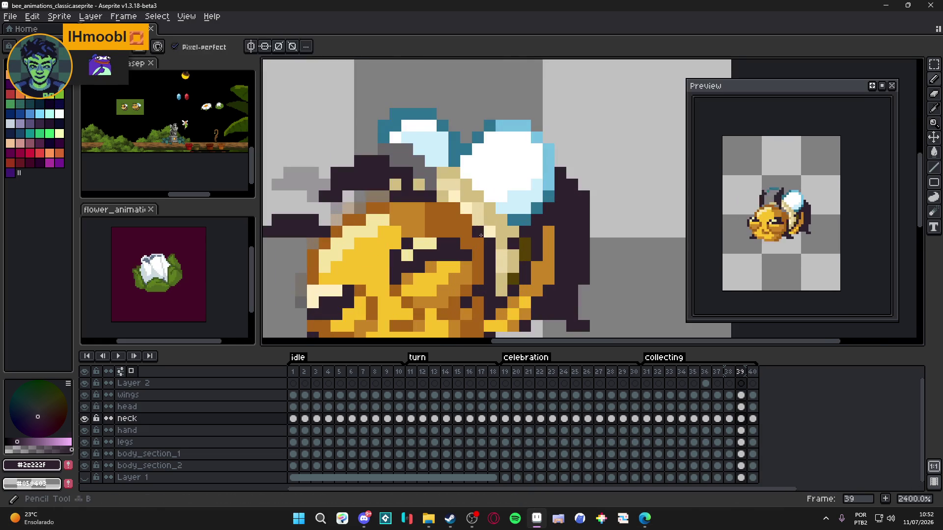
{"action": "left_click", "coordinate": [475, 229], "text": "alt"}
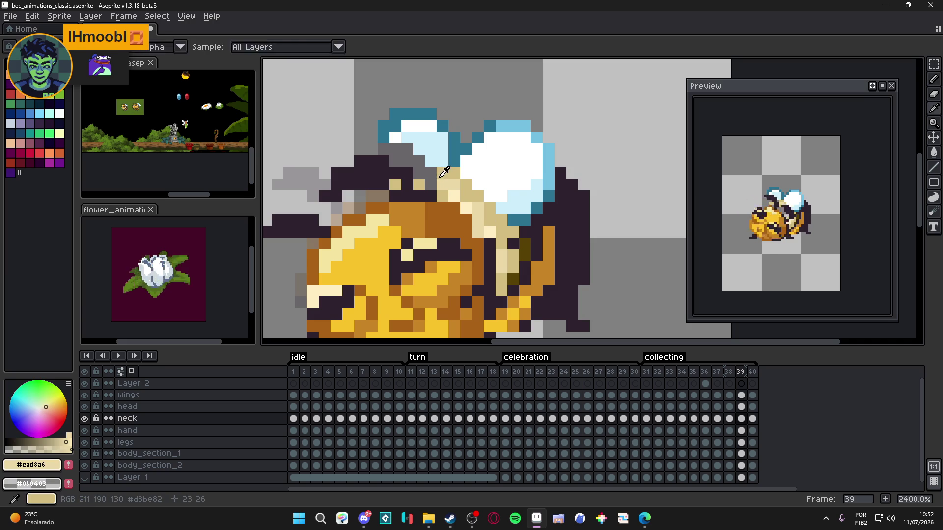
{"action": "left_click", "coordinate": [425, 175], "text": "alt"}
- Save the file, recentre the bee and save again
{"action": "scroll", "coordinate": [425, 175], "scroll_direction": "down", "scroll_amount": 2}
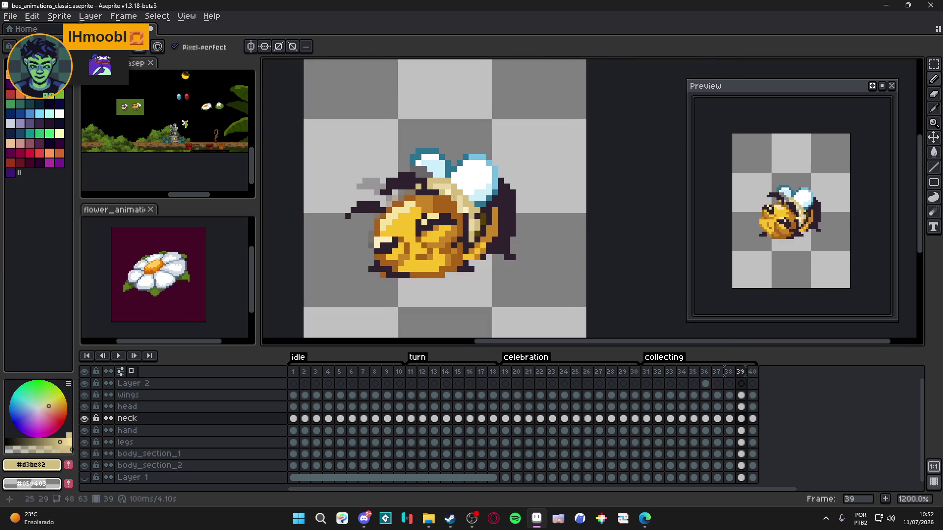
{"action": "key", "text": "ctrl+s"}
{"action": "scroll", "coordinate": [494, 222], "scroll_direction": "down", "scroll_amount": 2}
{"action": "left_click_drag", "start_coordinate": [493, 223], "coordinate": [506, 223]}
{"action": "key", "text": "ctrl+s"}
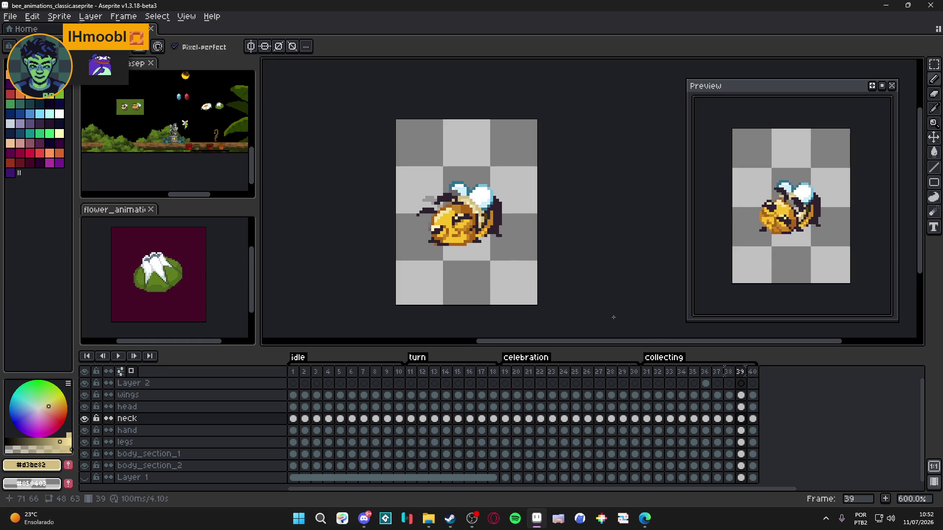
- Step back and forth through collecting frames 33–40 to compare the bee poses
{"action": "left_click", "coordinate": [752, 373]}
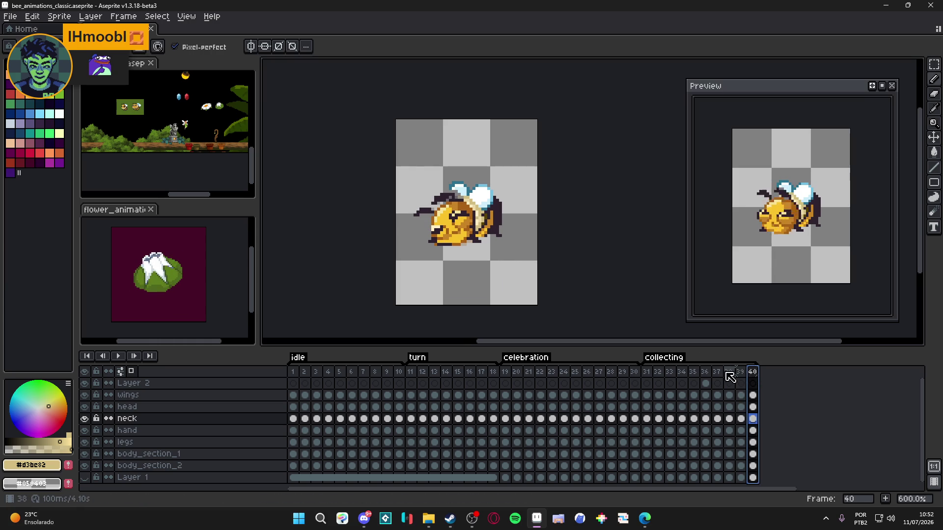
{"action": "left_click", "coordinate": [728, 373]}
{"action": "left_click", "coordinate": [718, 373]}
{"action": "left_click", "coordinate": [706, 372]}
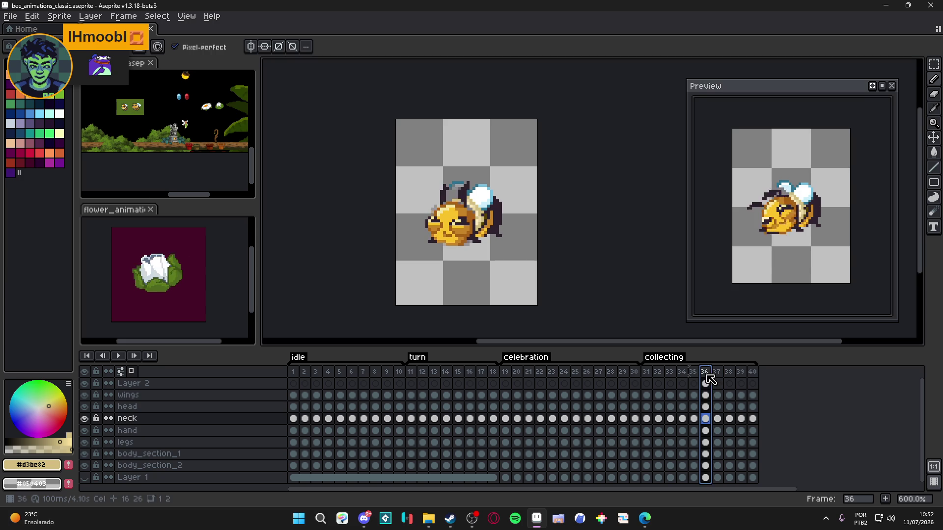
{"action": "left_click", "coordinate": [718, 375]}
{"action": "left_click", "coordinate": [693, 374]}
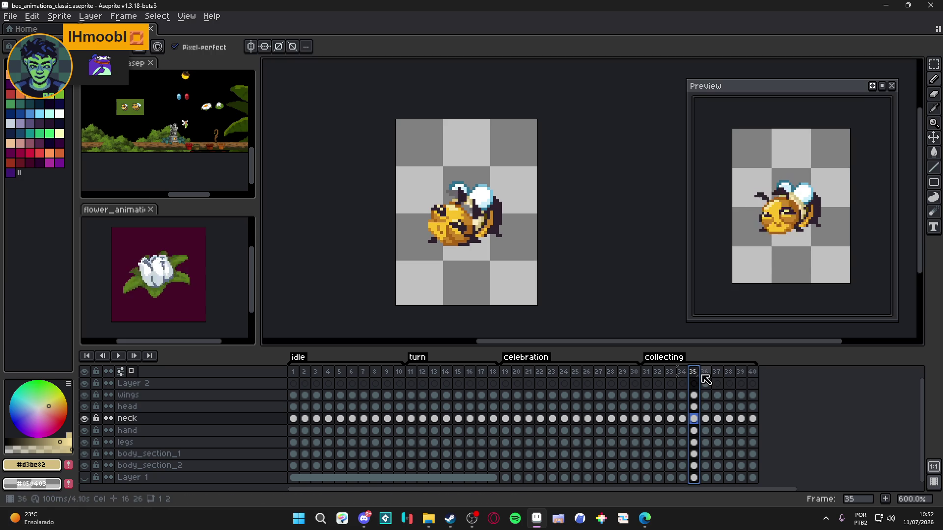
{"action": "left_click", "coordinate": [706, 375]}
{"action": "left_click", "coordinate": [717, 375]}
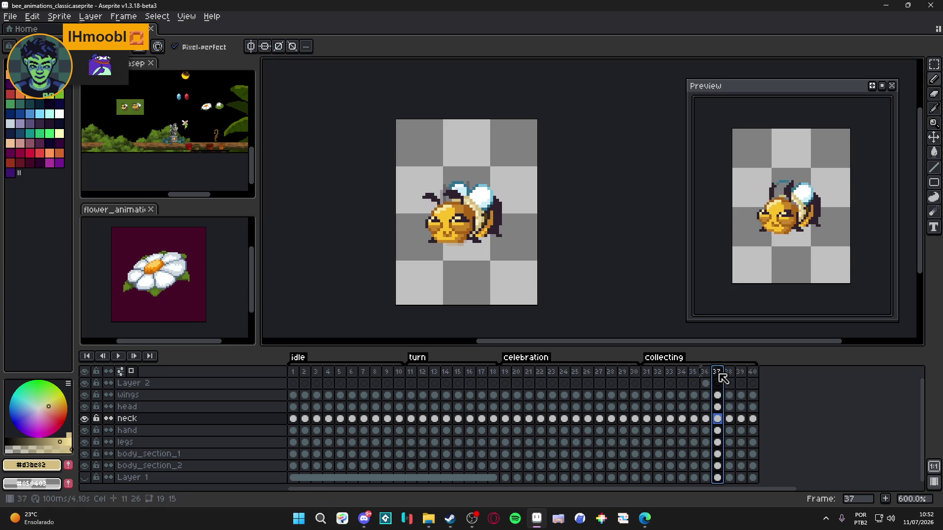
{"action": "left_click", "coordinate": [694, 374]}
{"action": "left_click", "coordinate": [705, 374]}
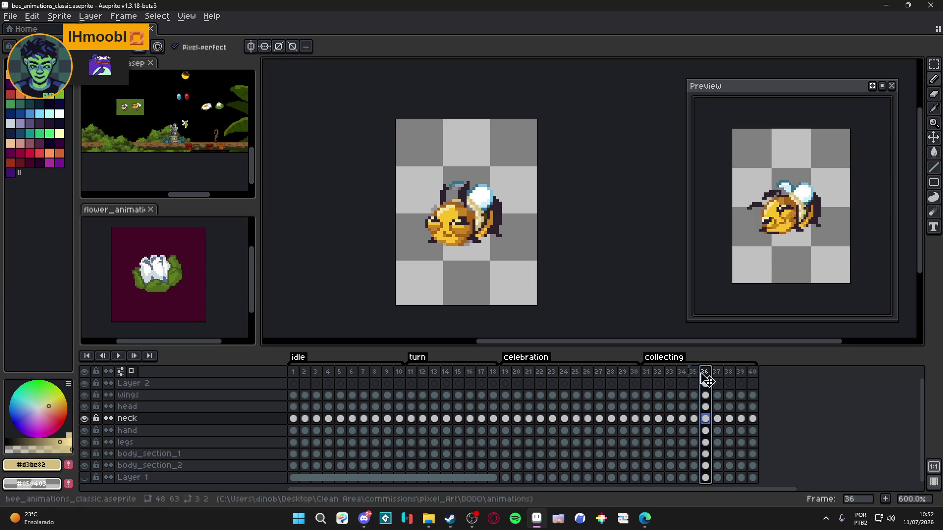
{"action": "left_click", "coordinate": [672, 375]}
{"action": "left_click", "coordinate": [682, 374]}
{"action": "left_click", "coordinate": [694, 372]}
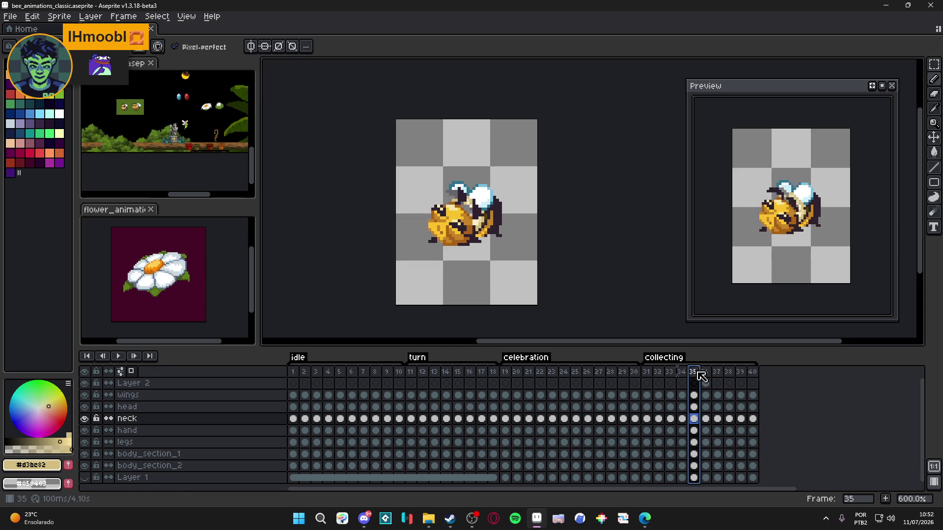
{"action": "left_click", "coordinate": [682, 375]}
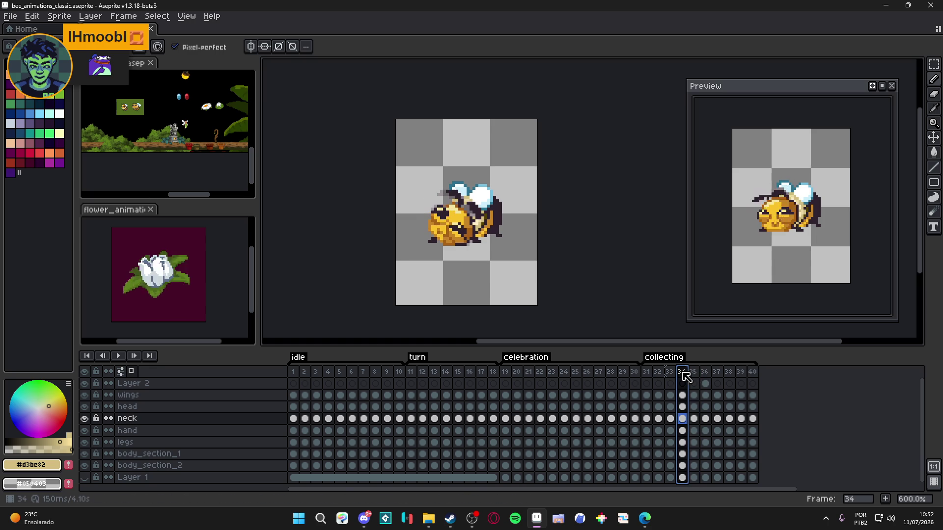
{"action": "left_click", "coordinate": [694, 375]}
- Check frame 34's duration, then set frame 35 to 150 ms to match
{"action": "double_click", "coordinate": [683, 376]}
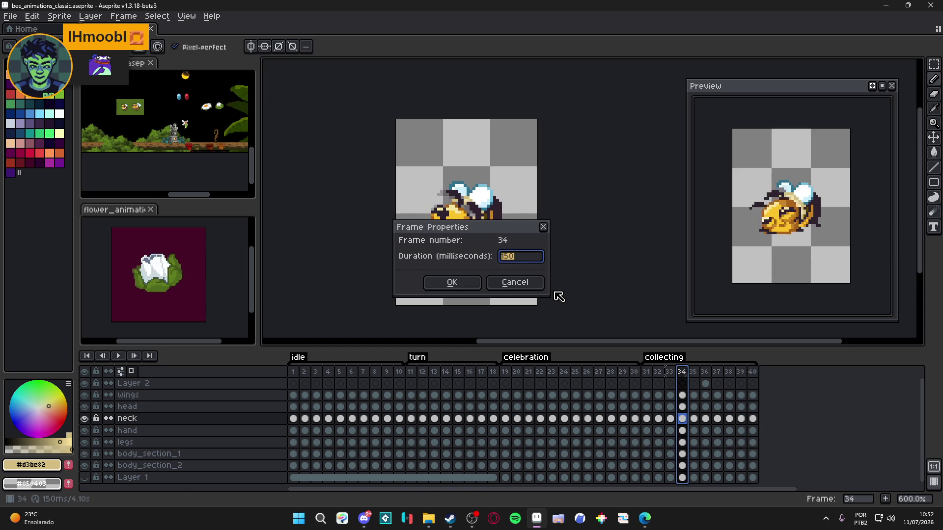
{"action": "left_click", "coordinate": [515, 282]}
{"action": "double_click", "coordinate": [693, 374]}
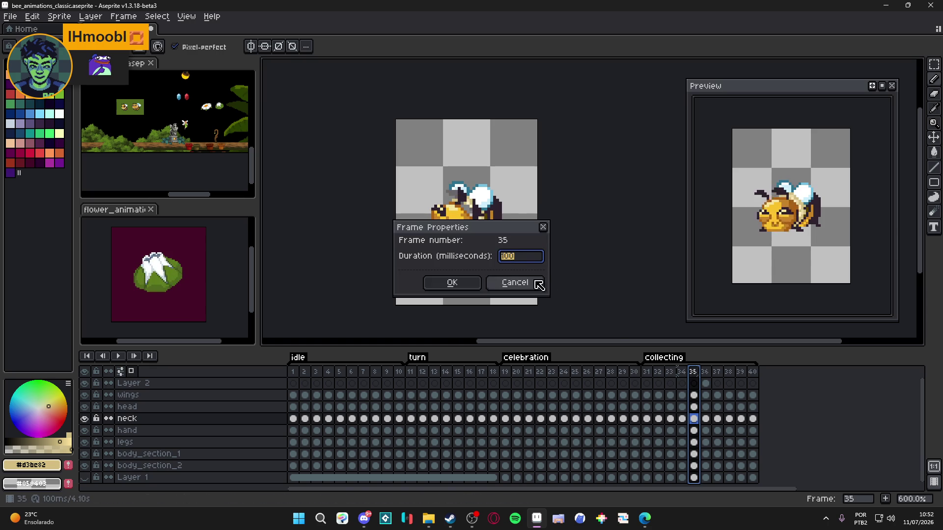
{"action": "type", "text": "150"}
{"action": "key", "text": "Return"}
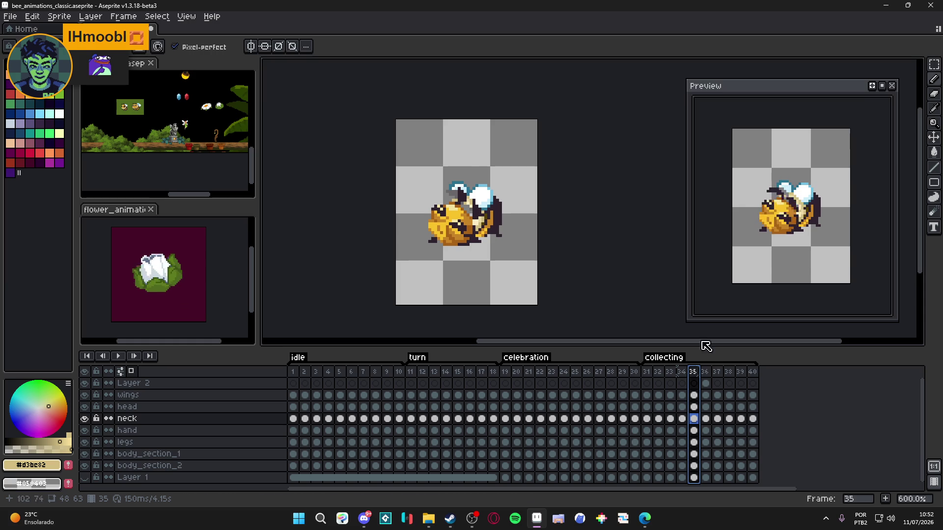
{"action": "key", "text": "Right"}
{"action": "key", "text": "Right"}
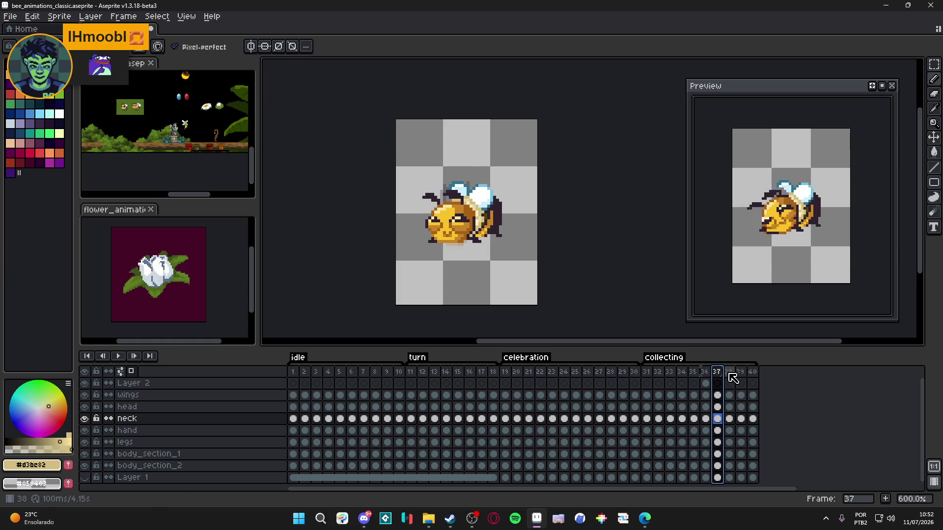
{"action": "key", "text": "Right"}
- Insert a new frame after frame 39 via Frame > New Frame
{"action": "left_click", "coordinate": [742, 372]}
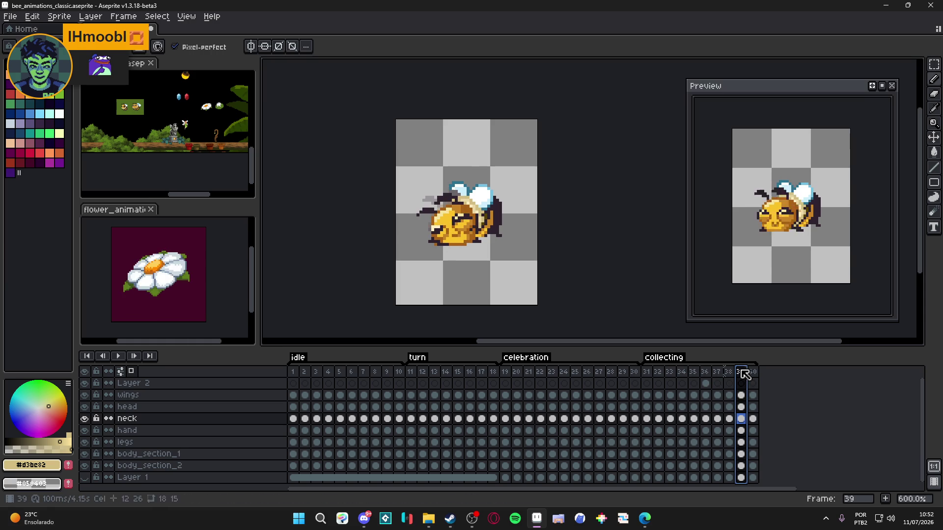
{"action": "left_click", "coordinate": [753, 372]}
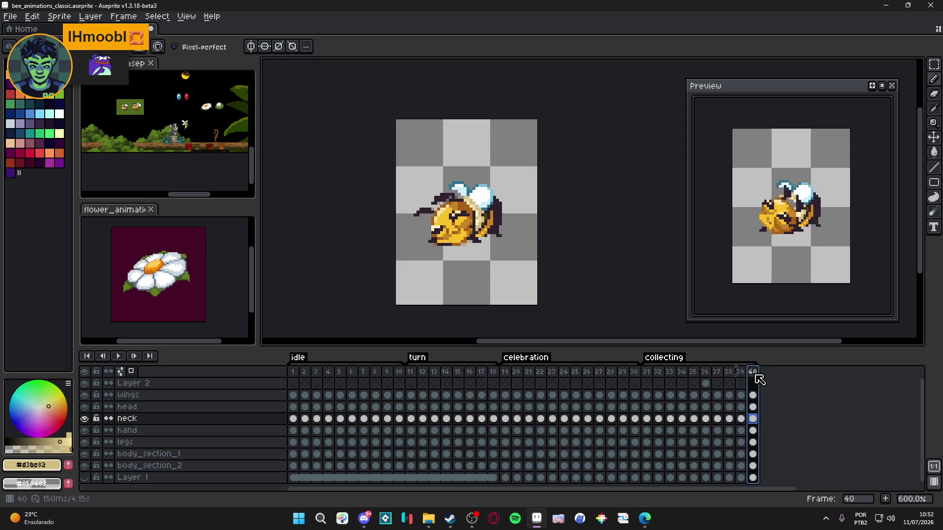
{"action": "left_click", "coordinate": [740, 371]}
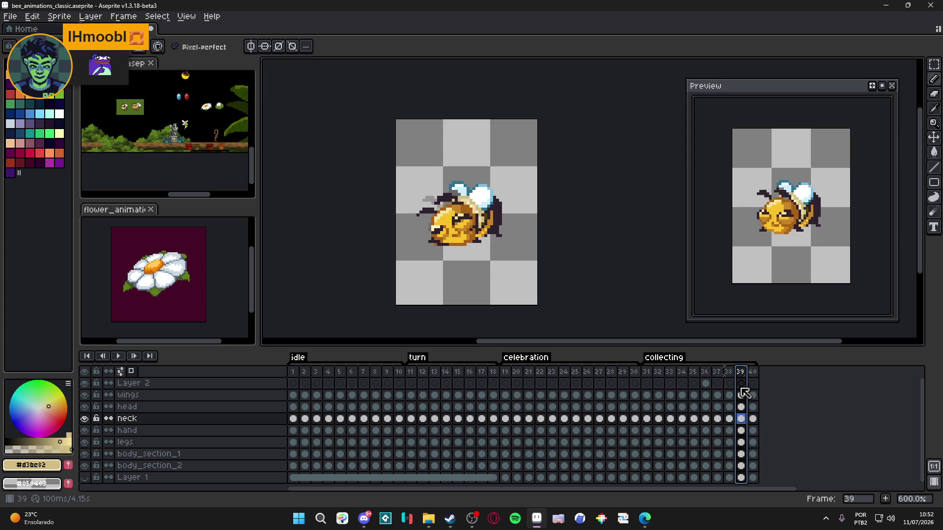
{"action": "left_click", "coordinate": [885, 498]}
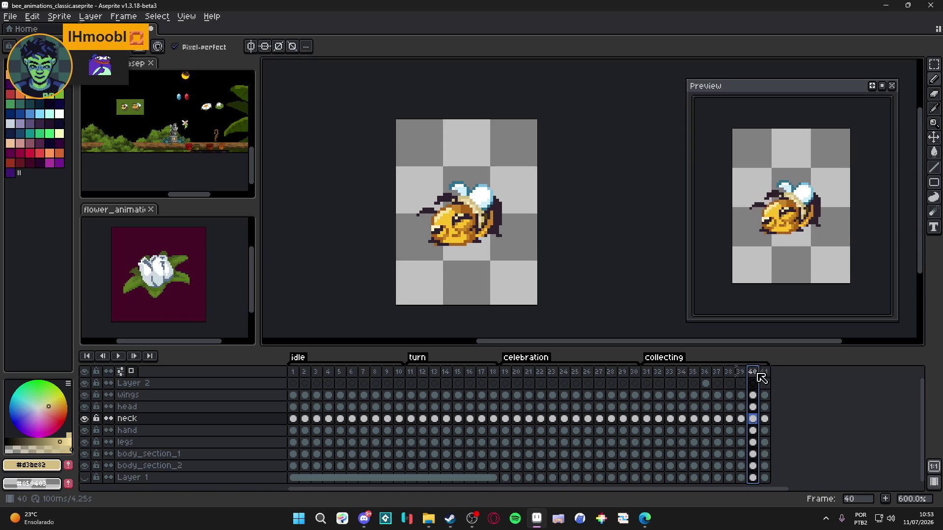
- Check frame 40's duration in Frame Properties, leaving it unchanged
{"action": "left_click", "coordinate": [765, 381]}
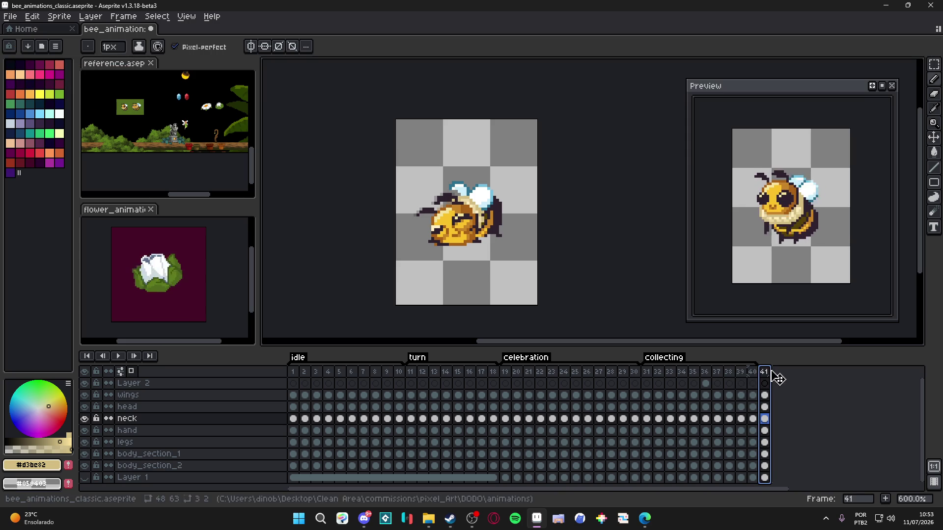
{"action": "left_click", "coordinate": [753, 373]}
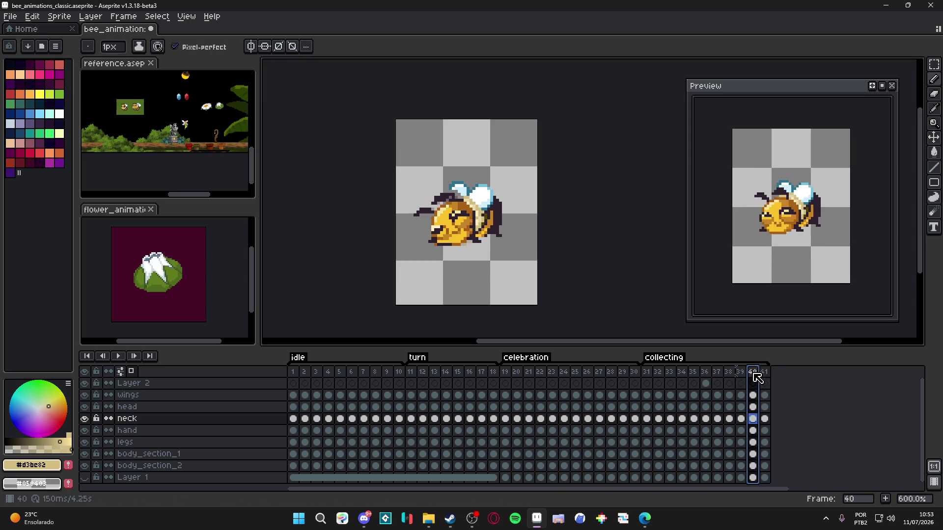
{"action": "double_click", "coordinate": [754, 374]}
{"action": "left_click", "coordinate": [517, 281]}
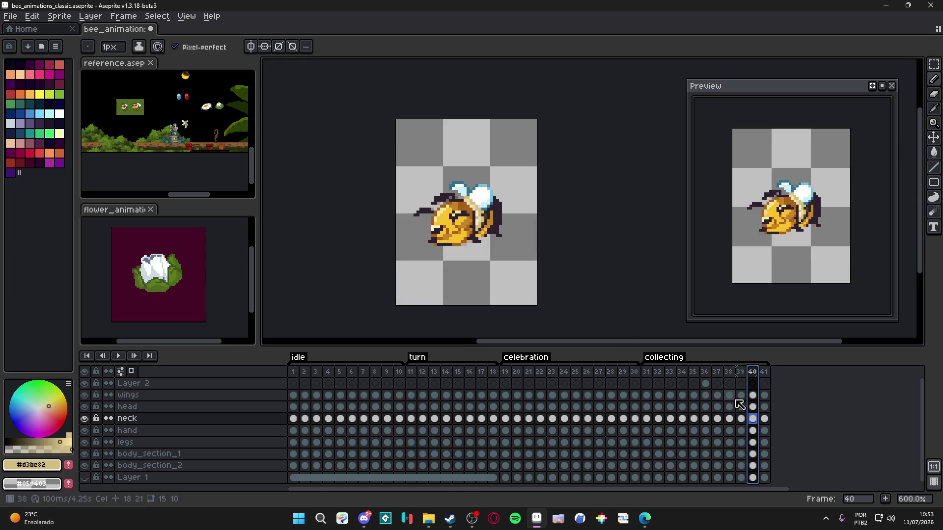
- Add a new frame after frame 38 and drag the new frame 39 to the timeline's end
{"action": "left_click", "coordinate": [766, 373]}
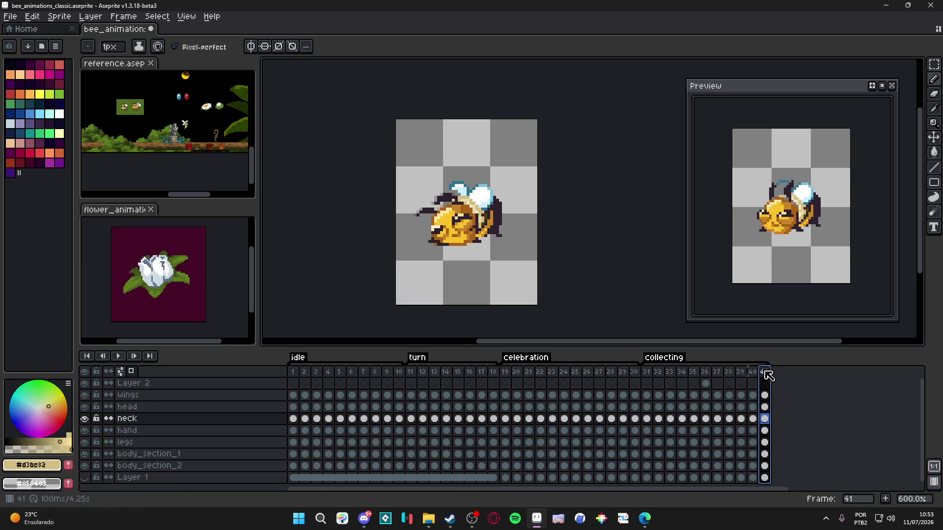
{"action": "left_click", "coordinate": [732, 373]}
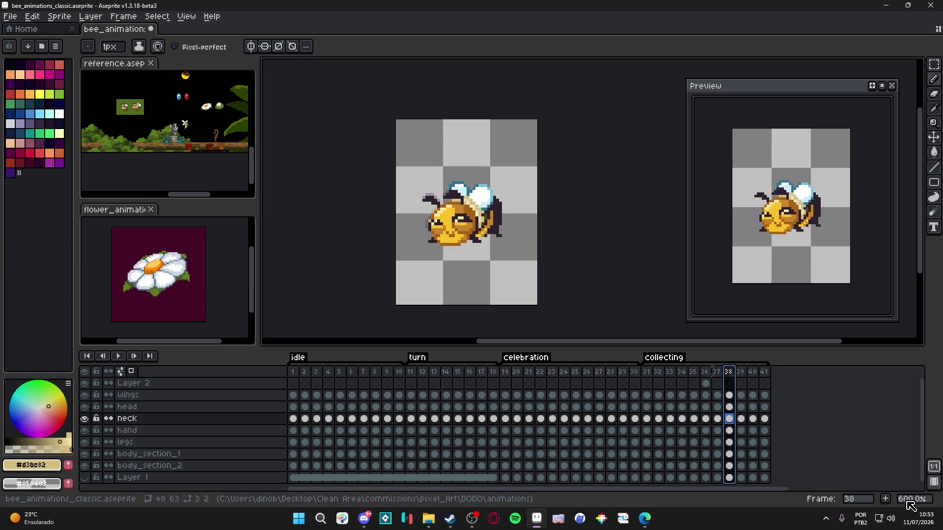
{"action": "left_click", "coordinate": [886, 501]}
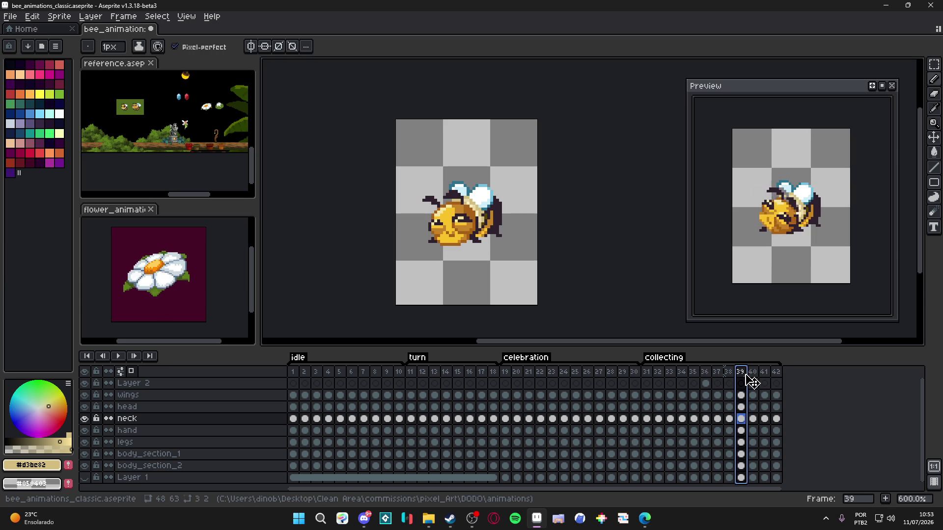
{"action": "left_click_drag", "start_coordinate": [751, 382], "coordinate": [787, 385]}
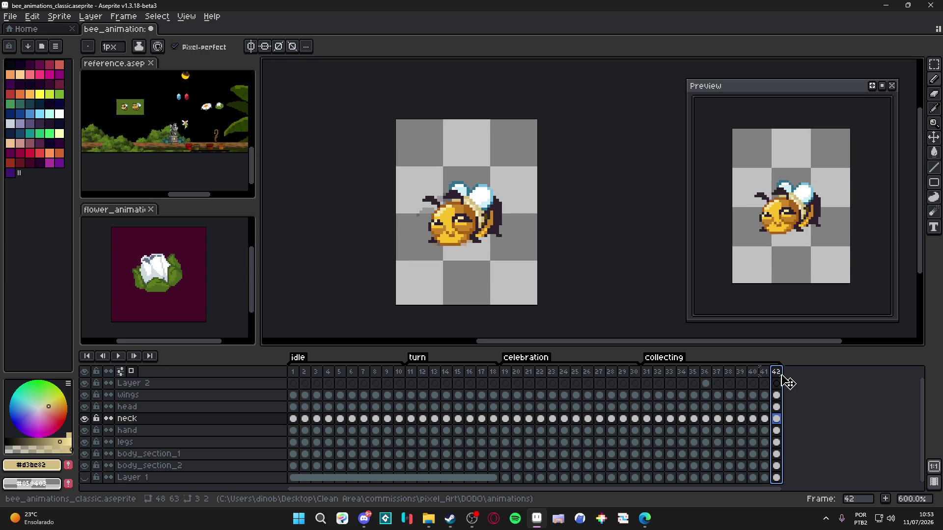
- Undo the frame move and the added frame, returning to 40 frames, then save the bee file
{"action": "key", "text": "ctrl+z"}
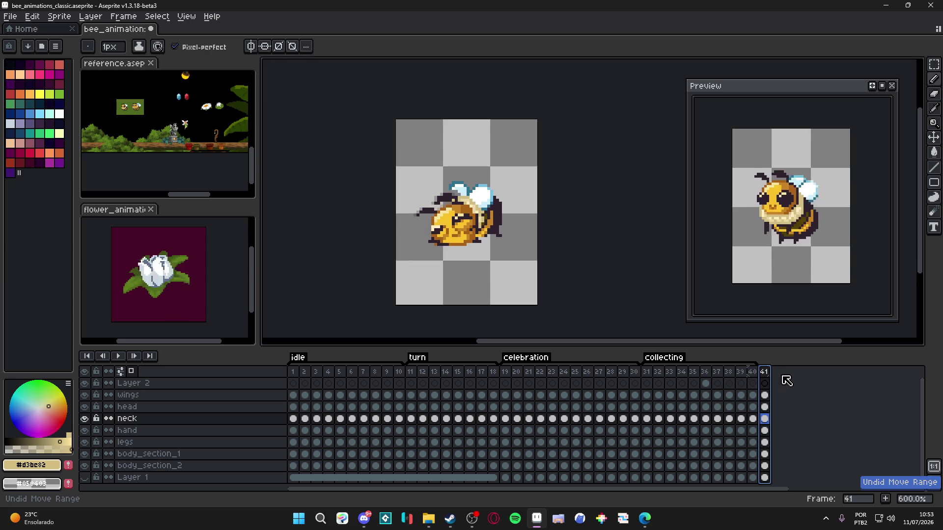
{"action": "key", "text": "Left"}
{"action": "key", "text": "ctrl+z"}
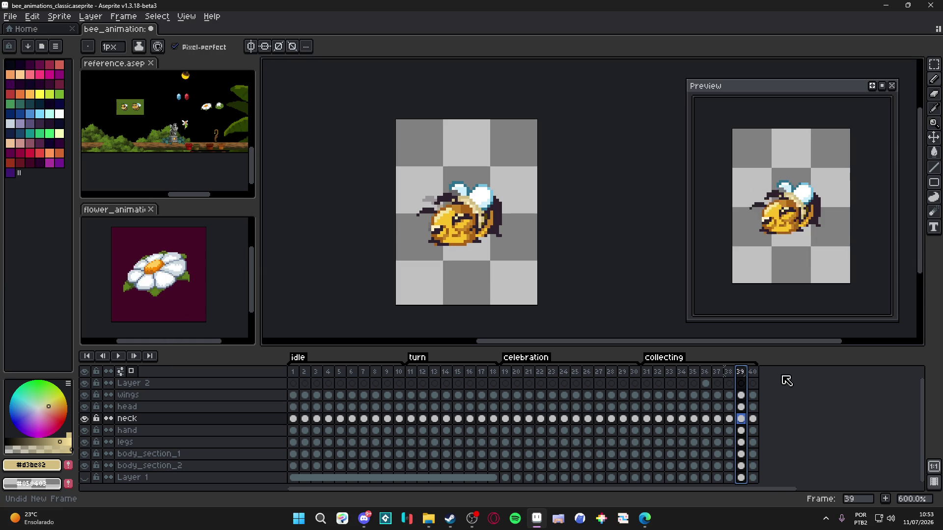
{"action": "key", "text": "Right"}
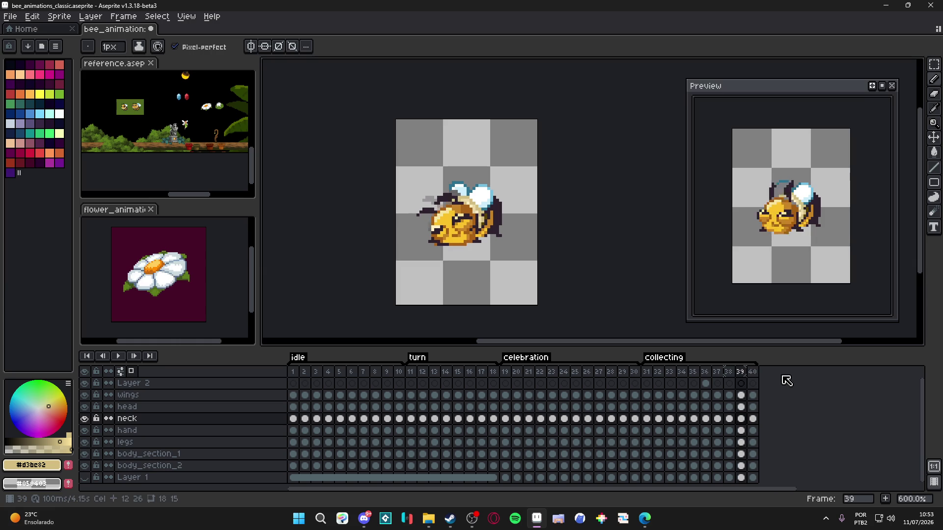
{"action": "key", "text": "ctrl+s"}
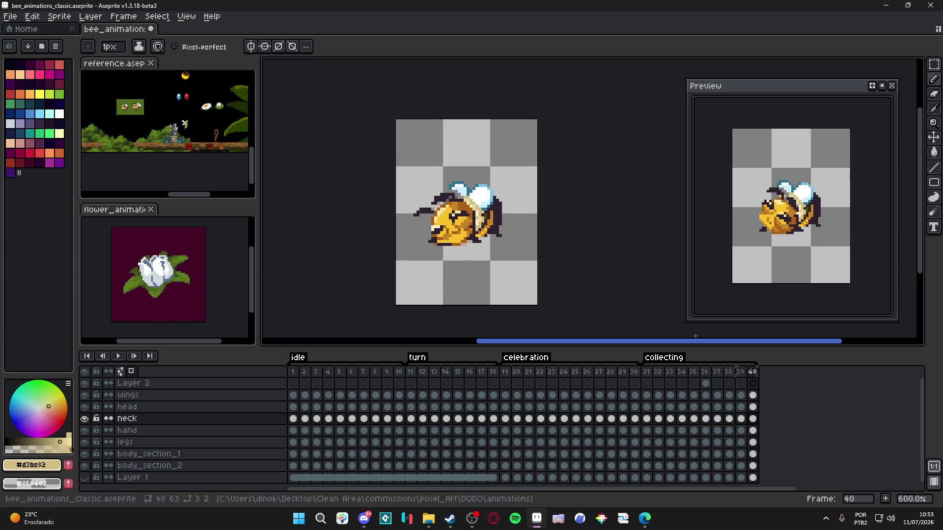
{"action": "scroll", "coordinate": [582, 276], "scroll_direction": "right", "scroll_amount": 1}
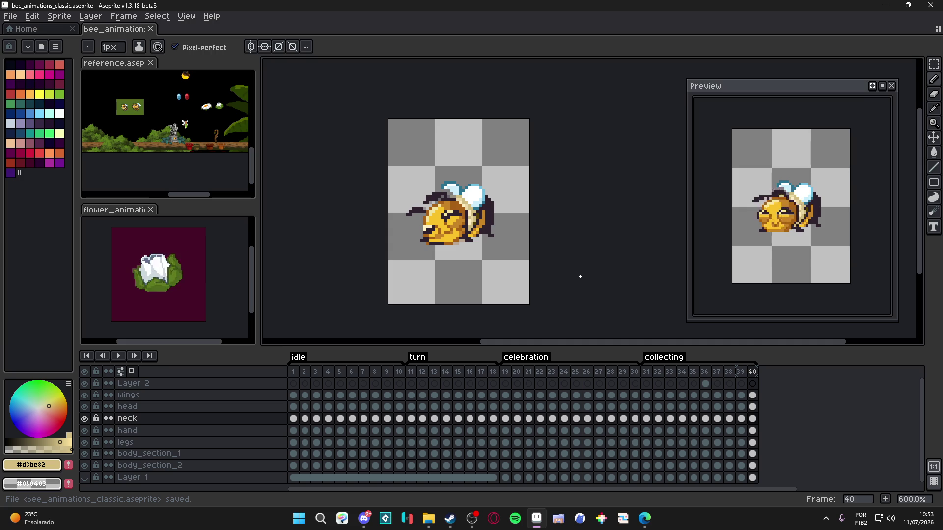
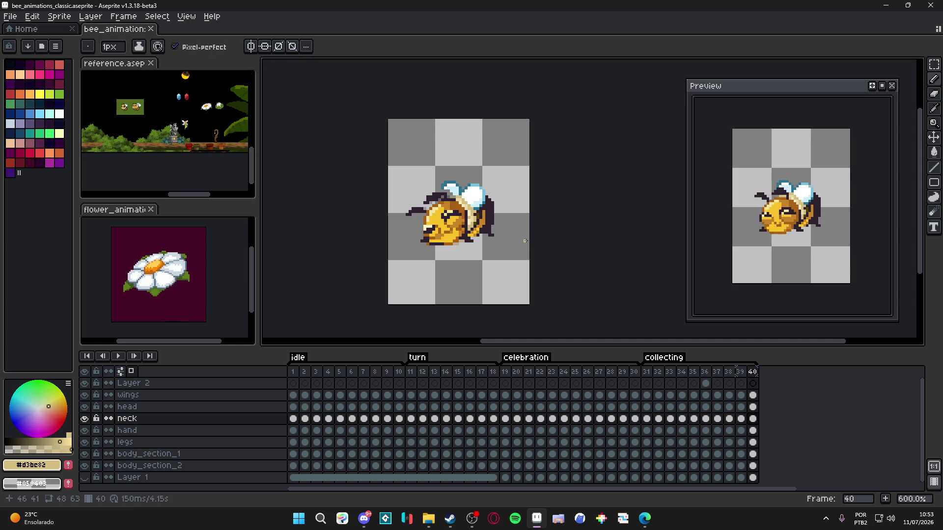
- Save bee_animations_classic.aseprite with Ctrl+S, then save it a second time
{"action": "scroll", "coordinate": [790, 216], "scroll_direction": "down", "scroll_amount": 2}
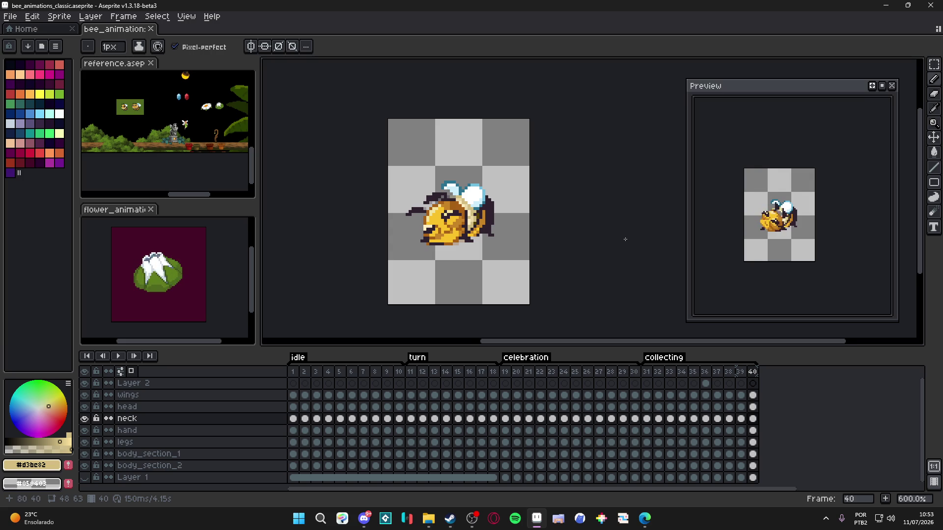
{"action": "key", "text": "ctrl+s"}
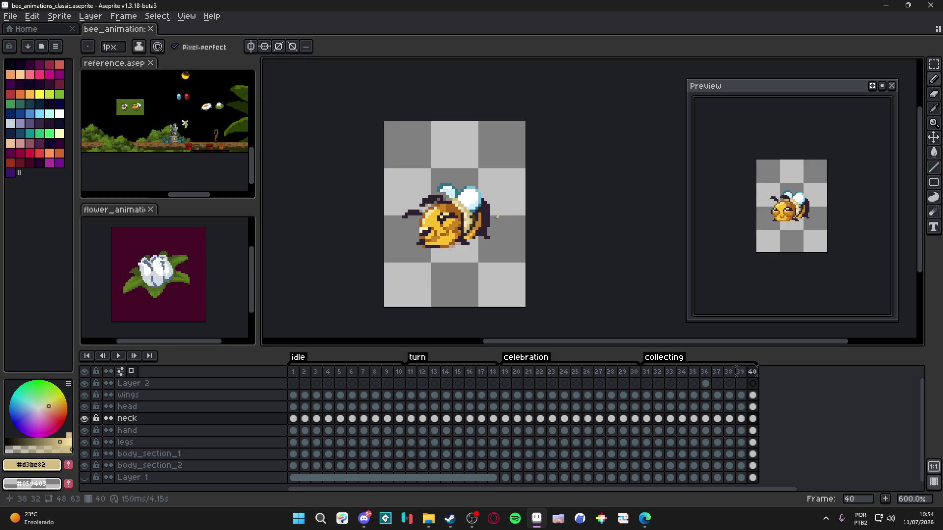
{"action": "key", "text": "ctrl+s"}
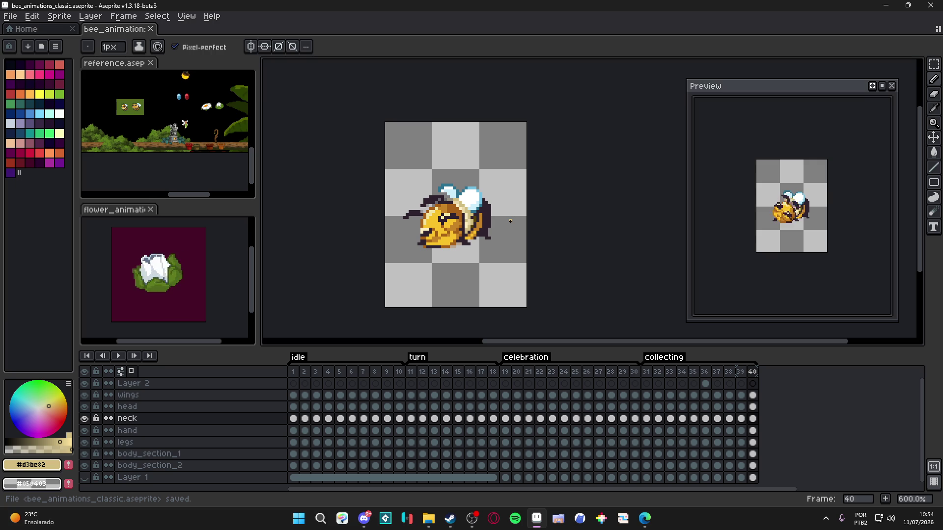
- Flip between collecting frames 31, 32 and 33 to compare the bee's poses
{"action": "left_click", "coordinate": [647, 372]}
{"action": "scroll", "coordinate": [606, 339], "scroll_direction": "up", "scroll_amount": 2}
{"action": "scroll", "coordinate": [606, 339], "scroll_direction": "down", "scroll_amount": 1}
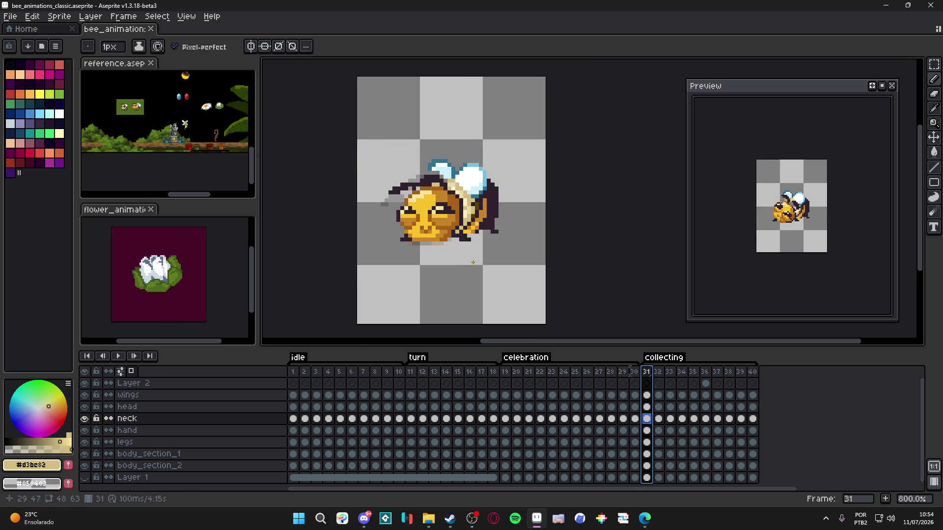
{"action": "left_click", "coordinate": [660, 373]}
{"action": "left_click", "coordinate": [670, 372]}
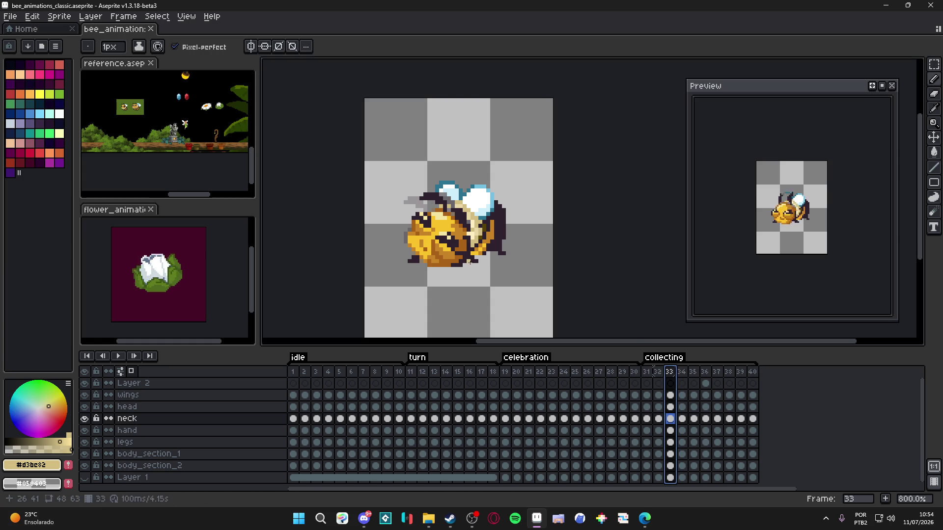
{"action": "left_click", "coordinate": [646, 375]}
{"action": "scroll", "coordinate": [606, 343], "scroll_direction": "up", "scroll_amount": 2}
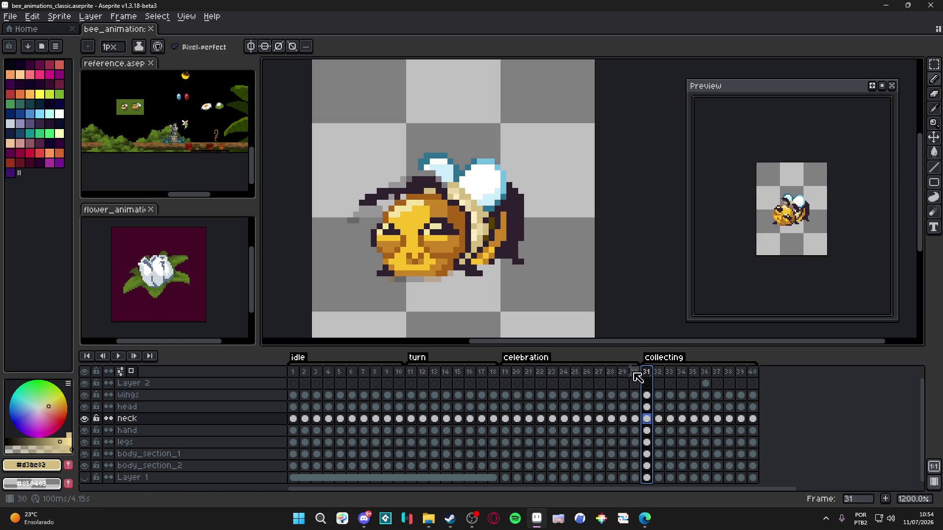
{"action": "left_click", "coordinate": [659, 374]}
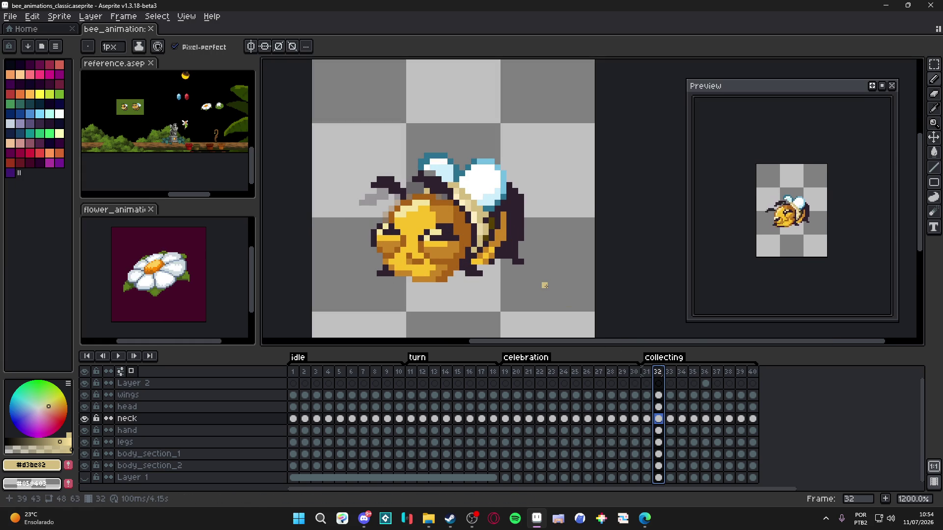
{"action": "scroll", "coordinate": [545, 285], "scroll_direction": "down", "scroll_amount": 3}
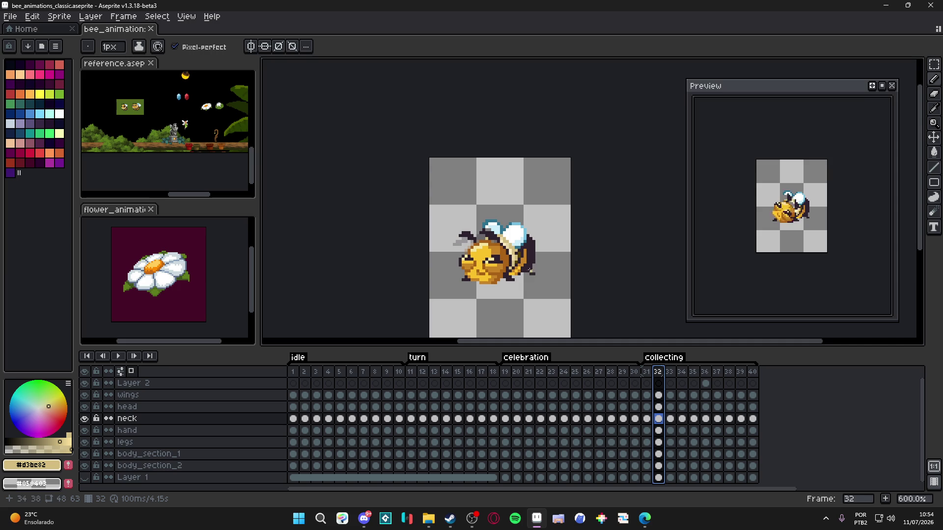
{"action": "left_click", "coordinate": [669, 371]}
{"action": "scroll", "coordinate": [514, 263], "scroll_direction": "up", "scroll_amount": 3}
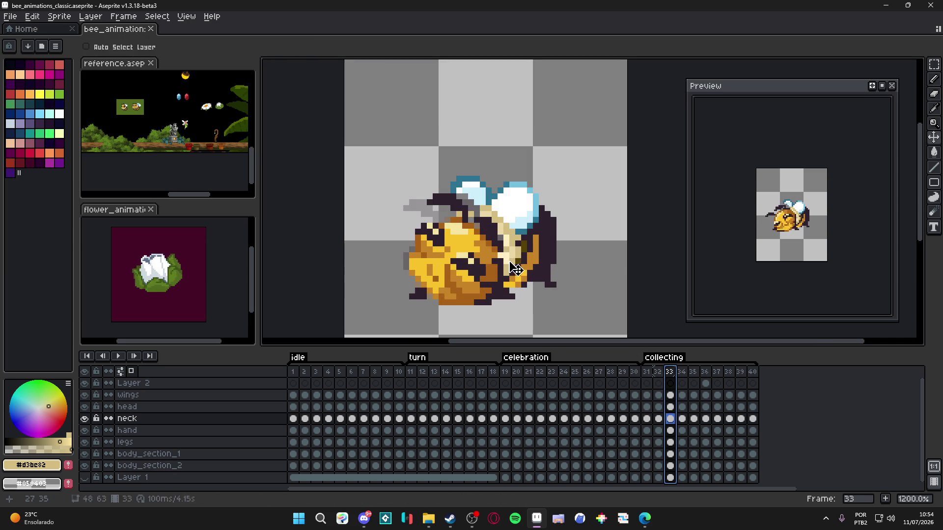
- Redraw a few pixels on the frame 33 bee with a 1-pixel pencil, comparing against frames 34–35
{"action": "left_click", "coordinate": [482, 217]}
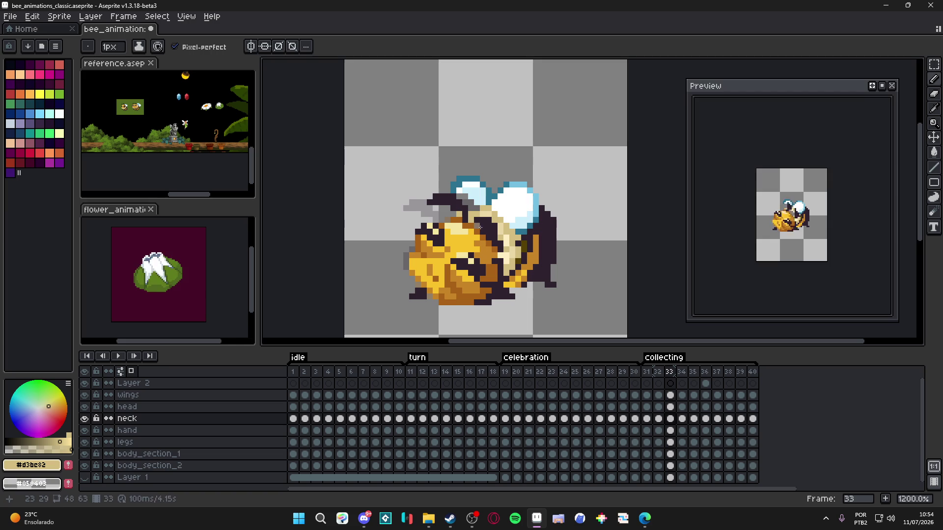
{"action": "left_click", "coordinate": [681, 371]}
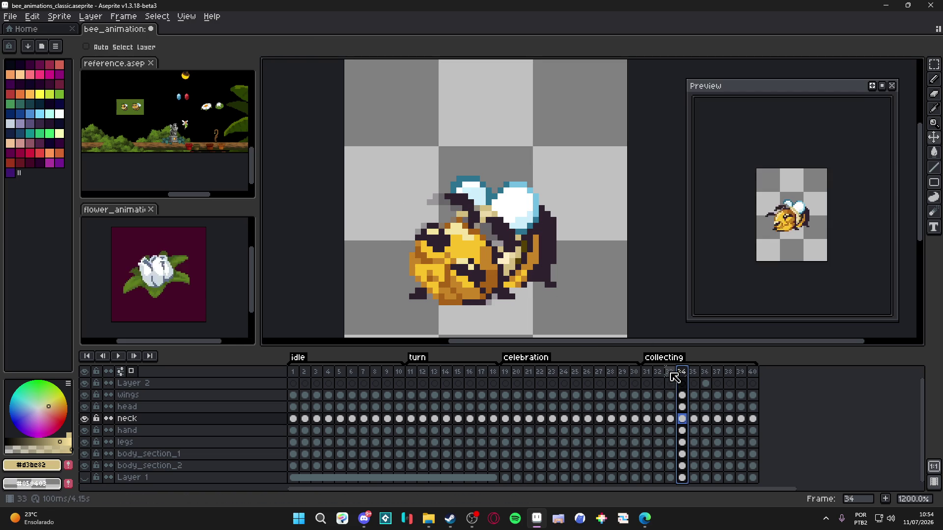
{"action": "left_click", "coordinate": [670, 418]}
{"action": "left_click", "coordinate": [682, 419]}
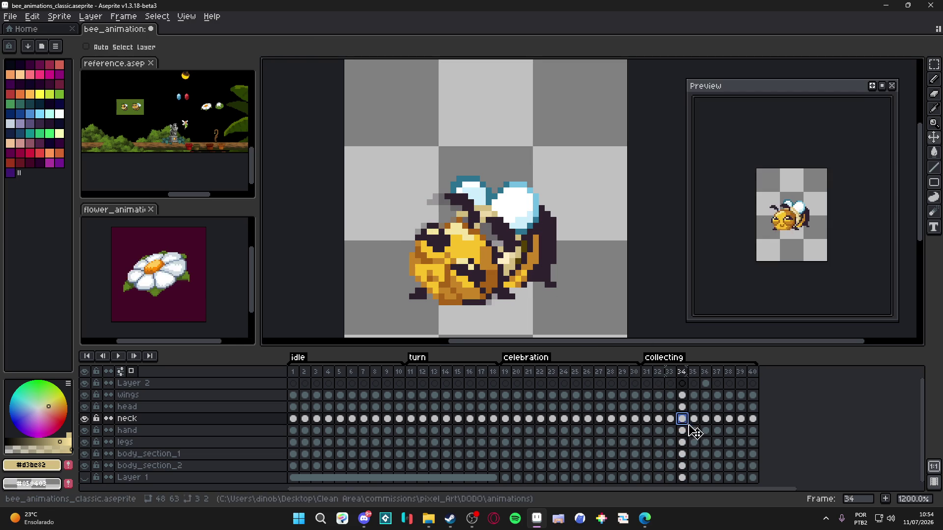
{"action": "key", "text": "b"}
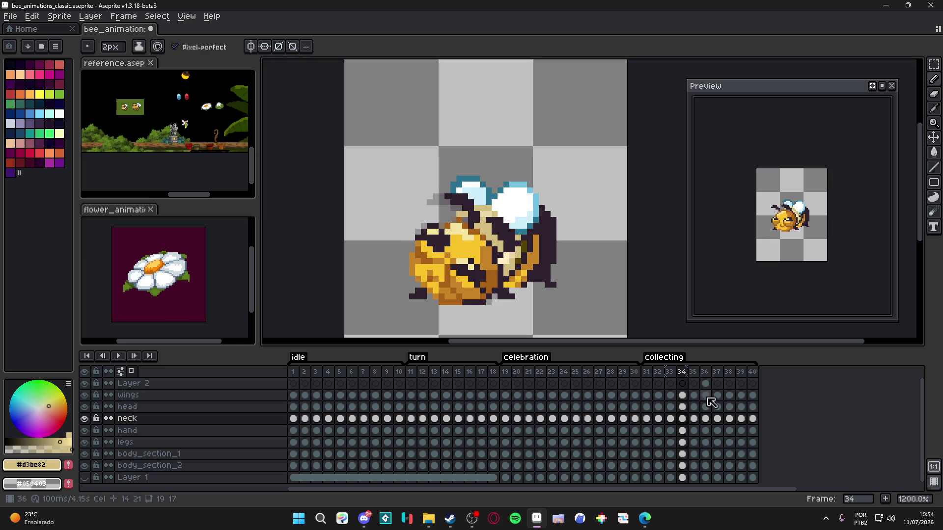
{"action": "left_click", "coordinate": [693, 418]}
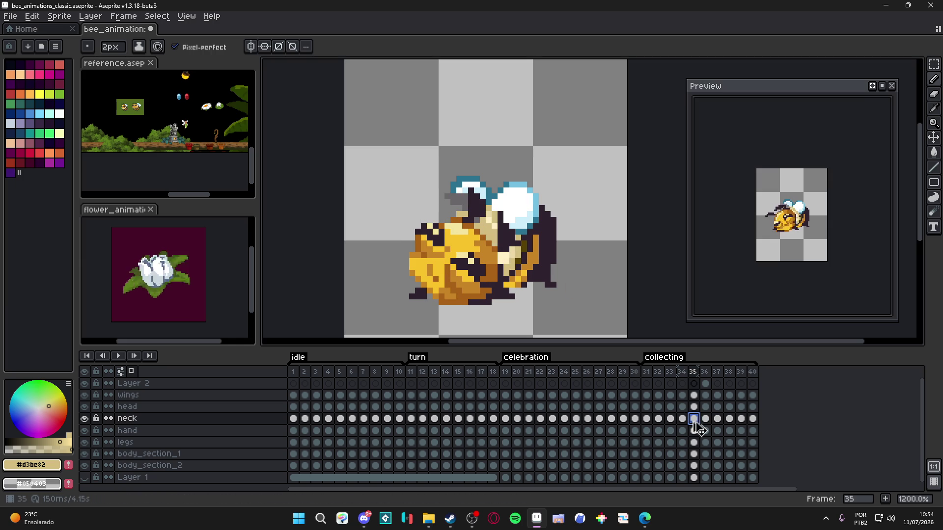
{"action": "key", "text": "minus"}
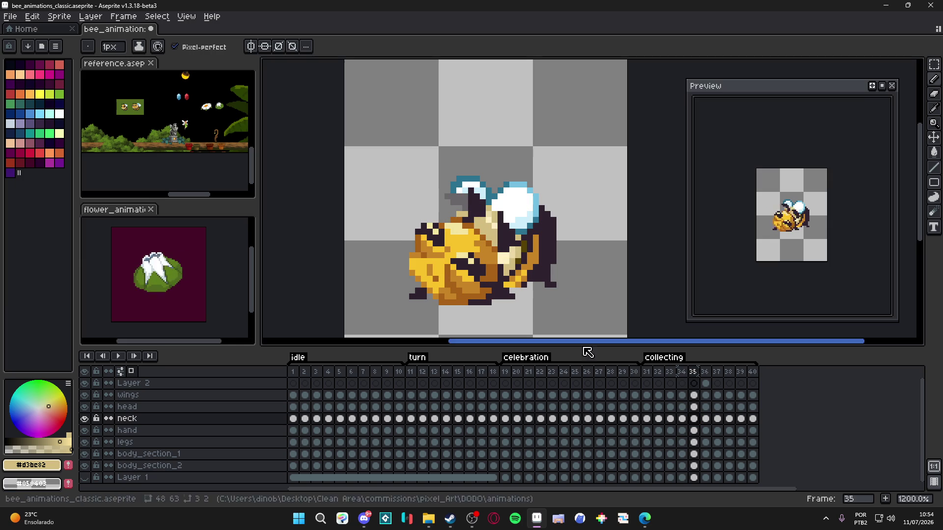
- Step through collecting frames 36 to 40 to review the head-tilt poses
{"action": "left_click", "coordinate": [706, 419]}
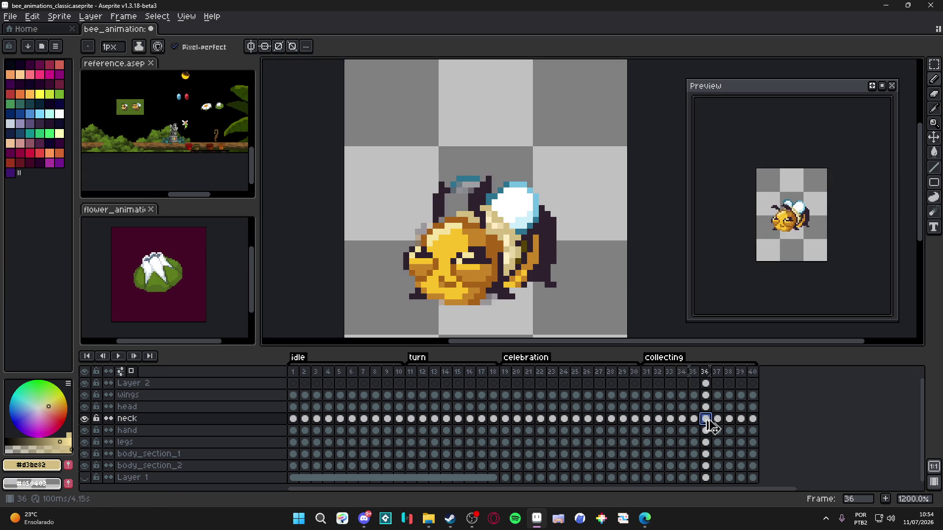
{"action": "left_click", "coordinate": [718, 419]}
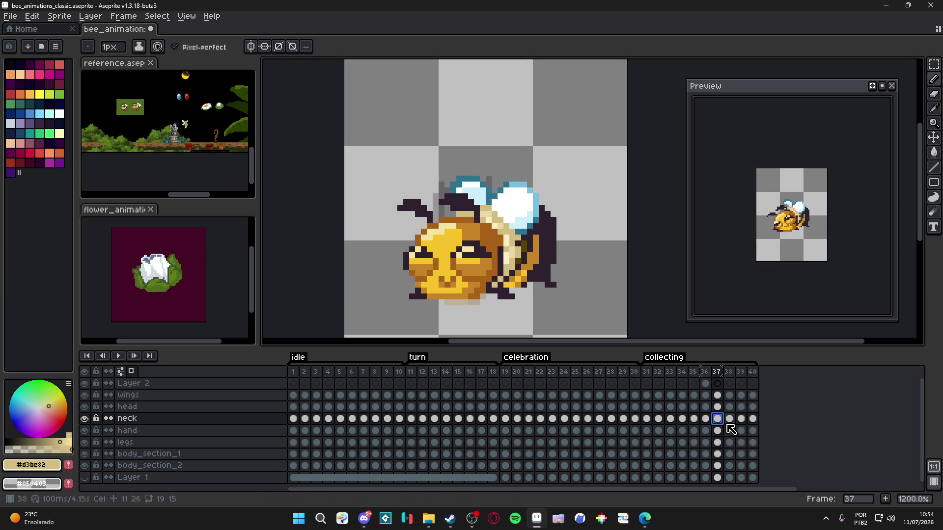
{"action": "left_click", "coordinate": [729, 420]}
{"action": "left_click", "coordinate": [741, 419]}
{"action": "left_click", "coordinate": [752, 421]}
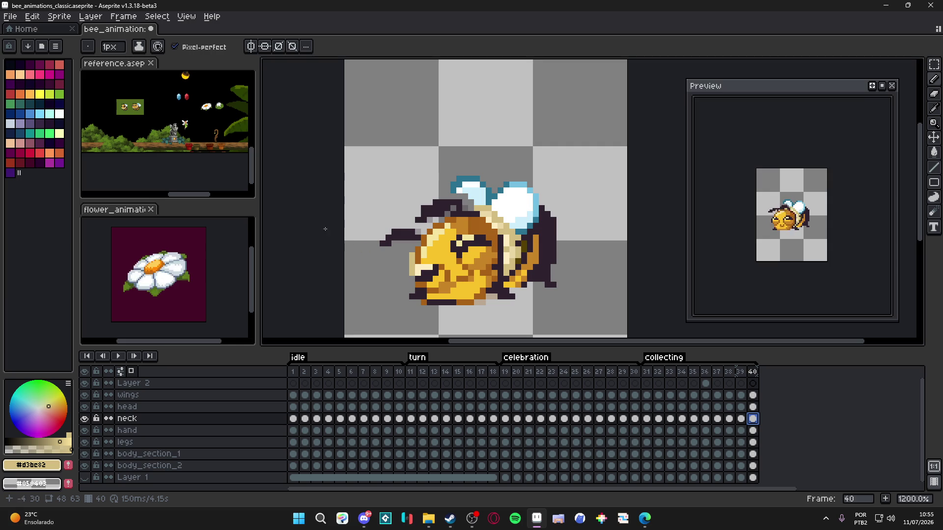
- Step back through the frames and fix a few pixels on the frame 34 bee with the pencil
{"action": "key", "text": "v"}
{"action": "key", "text": "b"}
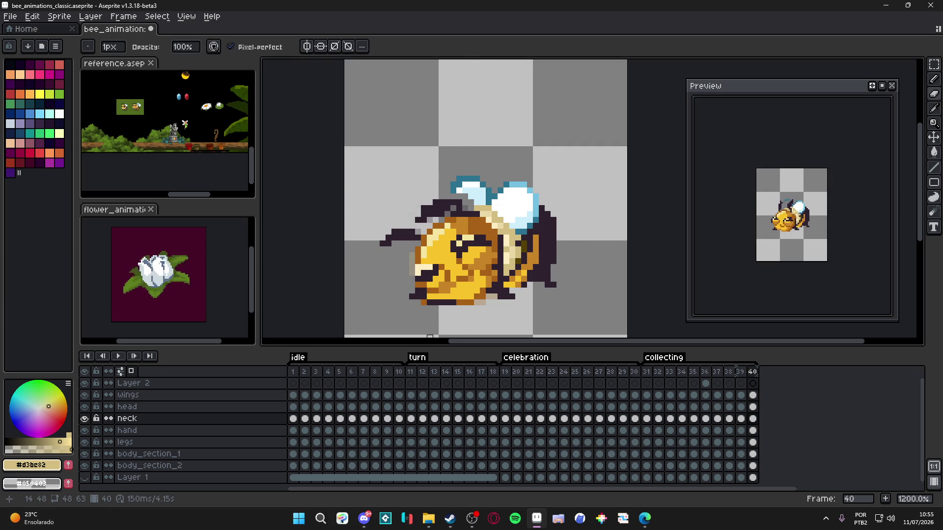
{"action": "key", "text": "Left"}
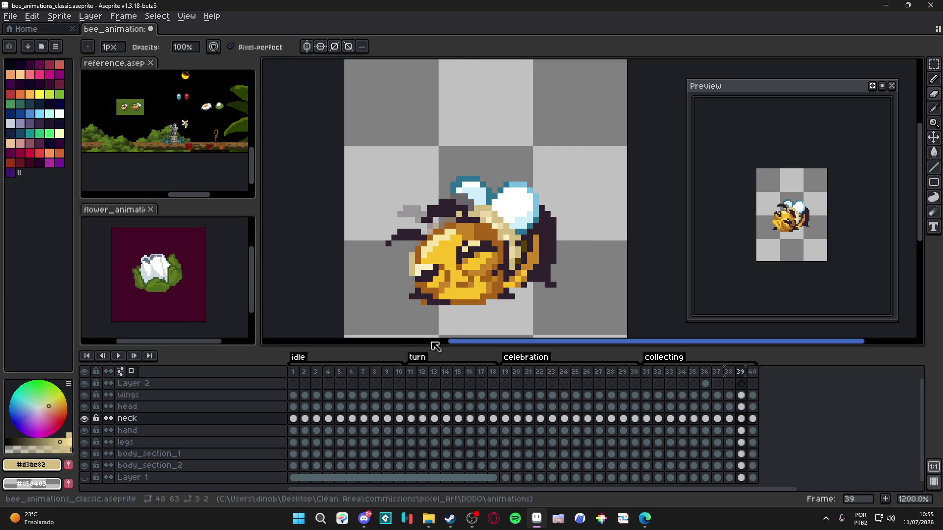
{"action": "key", "text": "e"}
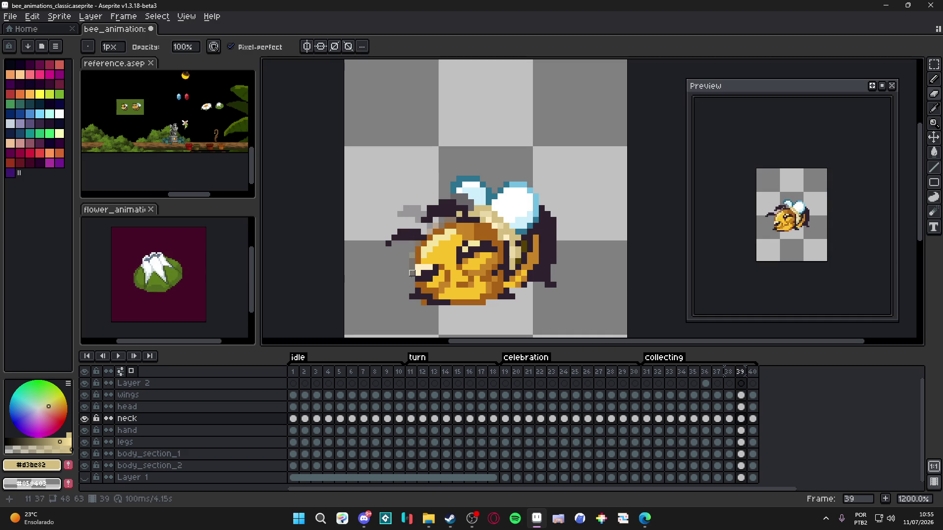
{"action": "key", "text": "Left"}
{"action": "key", "text": "Left"}
{"action": "key", "text": "Left"}
{"action": "key", "text": "Left"}
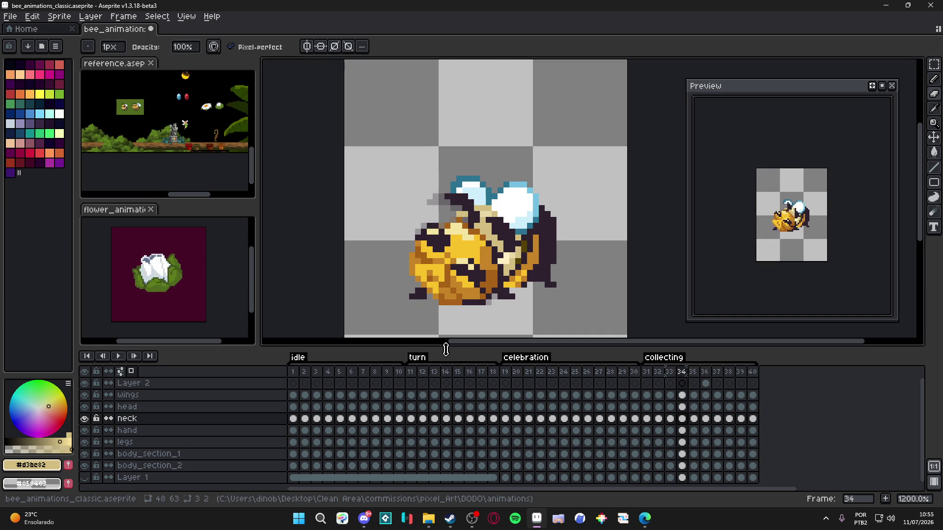
{"action": "key", "text": "b"}
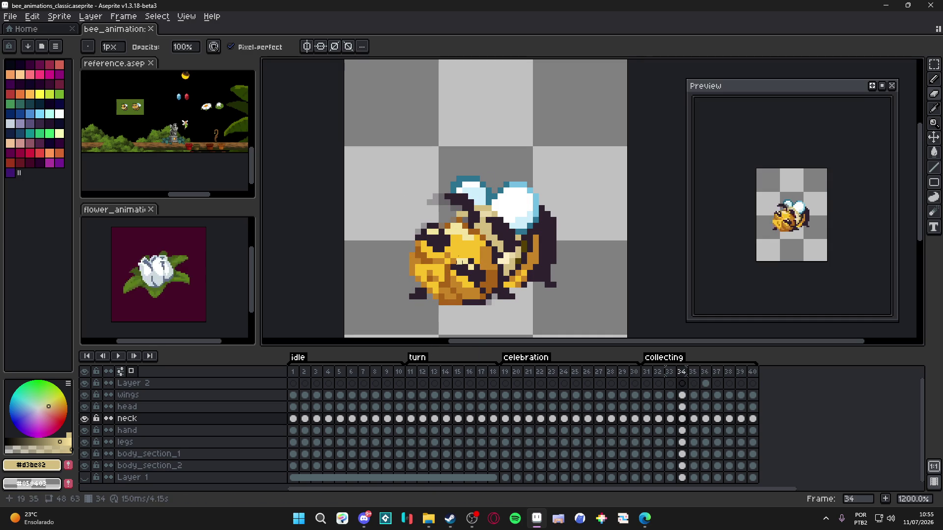
{"action": "scroll", "coordinate": [462, 230], "scroll_direction": "up", "scroll_amount": 1}
{"action": "left_click", "coordinate": [462, 230], "text": "ctrl"}
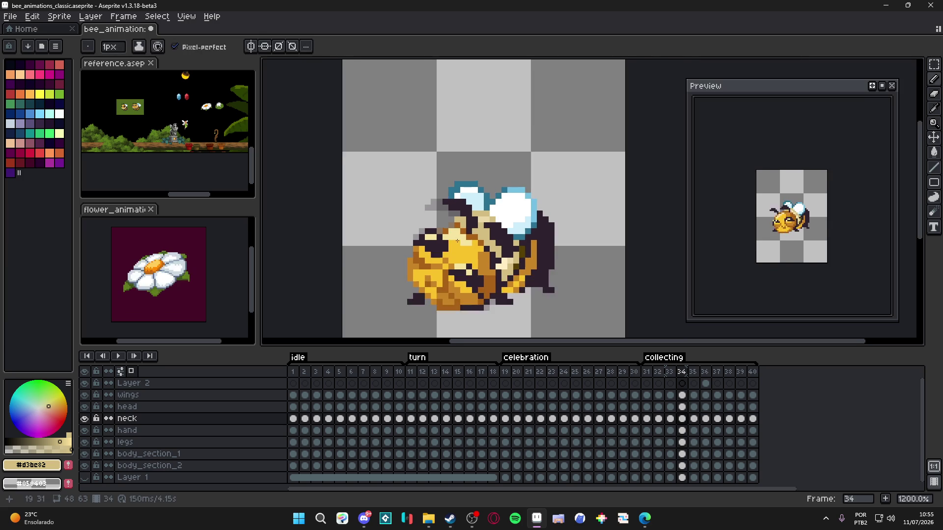
{"action": "scroll", "coordinate": [458, 237], "scroll_direction": "up", "scroll_amount": 2}
{"action": "scroll", "coordinate": [454, 218], "scroll_direction": "down", "scroll_amount": 3}
- Step back through frames 33 and 32 to land on collecting frame 31
{"action": "key", "text": "Left"}
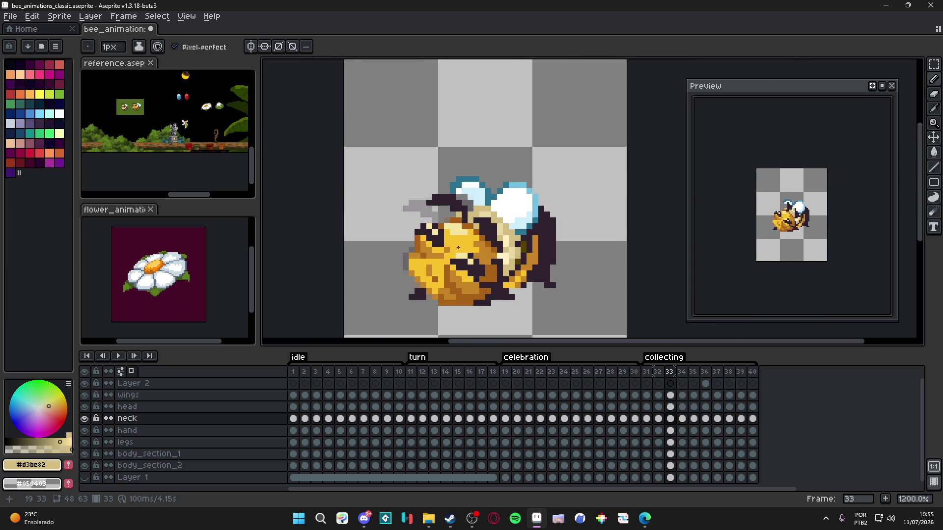
{"action": "key", "text": "Left"}
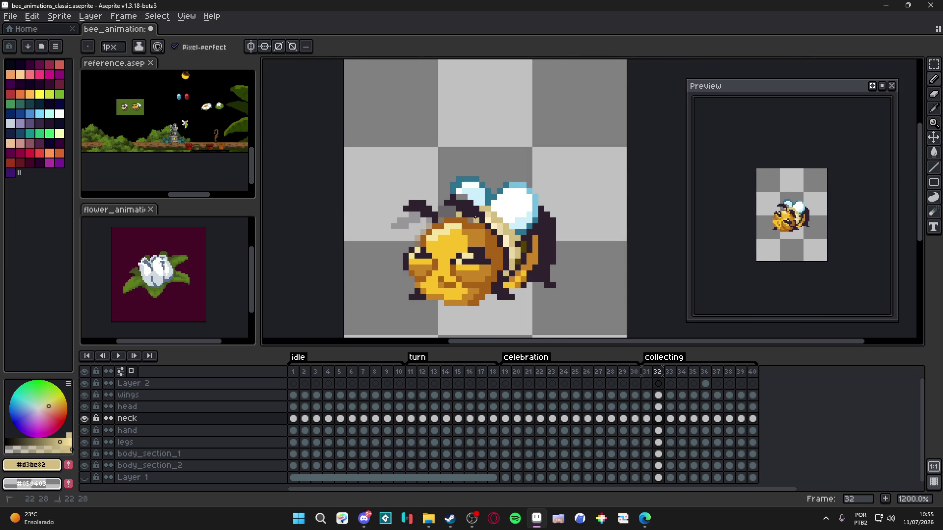
{"action": "key", "text": "Left"}
{"action": "key", "text": "Left"}
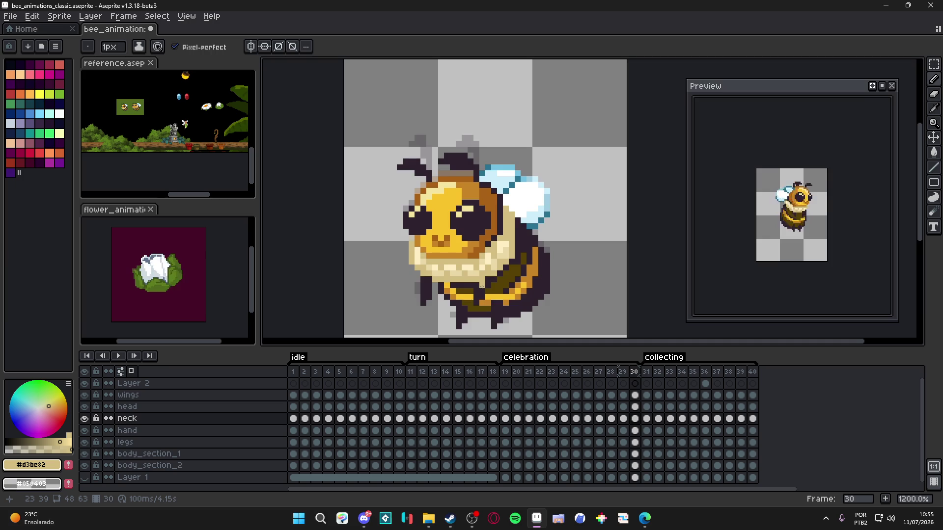
{"action": "key", "text": "Right"}
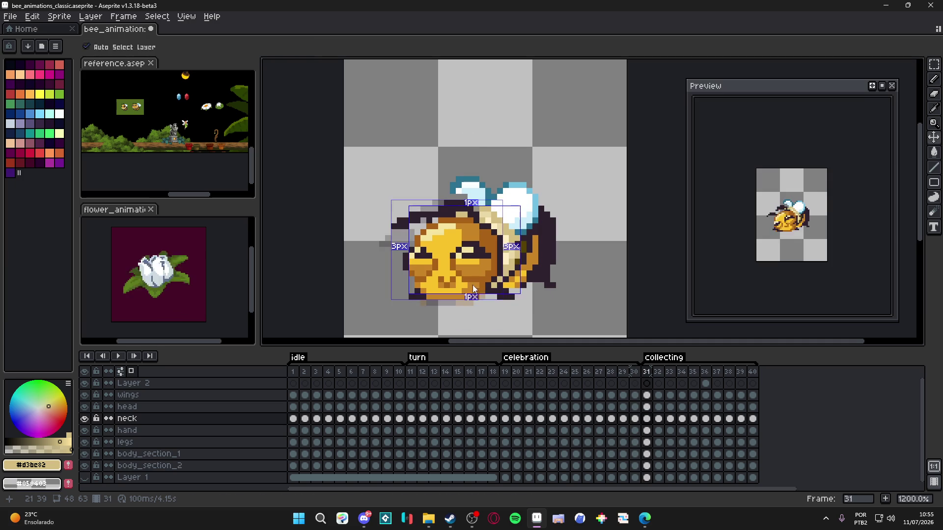
{"action": "scroll", "coordinate": [472, 285], "scroll_direction": "down", "scroll_amount": 2}
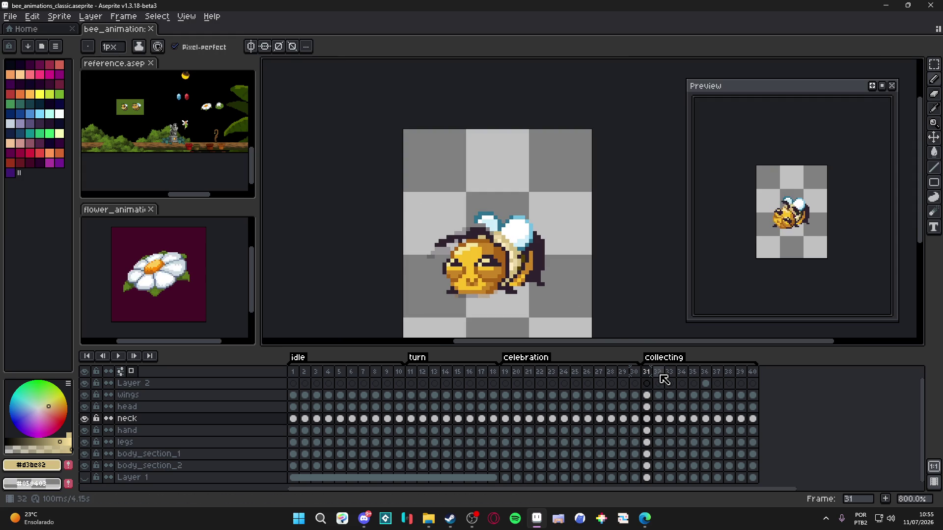
- Compare the bee across collecting frames 31–33 and sample the light-blue wing colour
{"action": "left_click", "coordinate": [660, 374]}
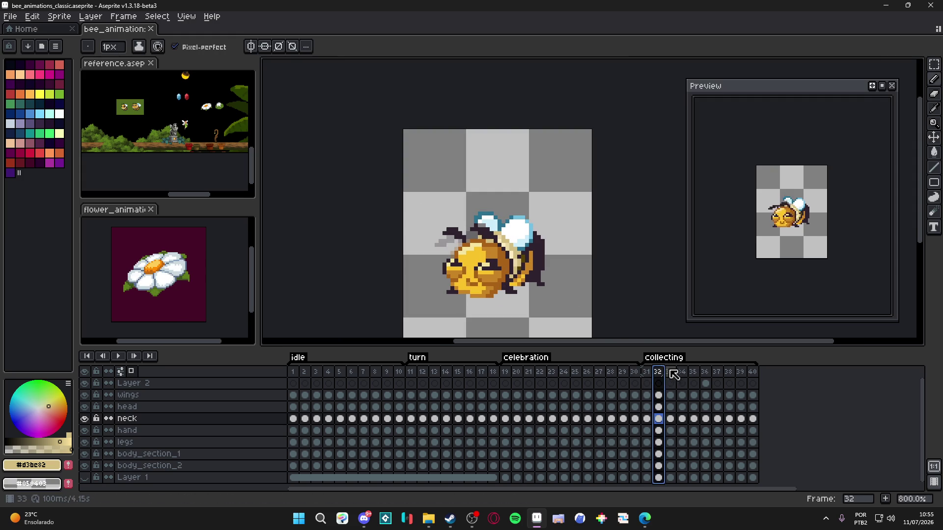
{"action": "left_click", "coordinate": [670, 371]}
{"action": "left_click", "coordinate": [648, 372]}
{"action": "left_click", "coordinate": [655, 378]}
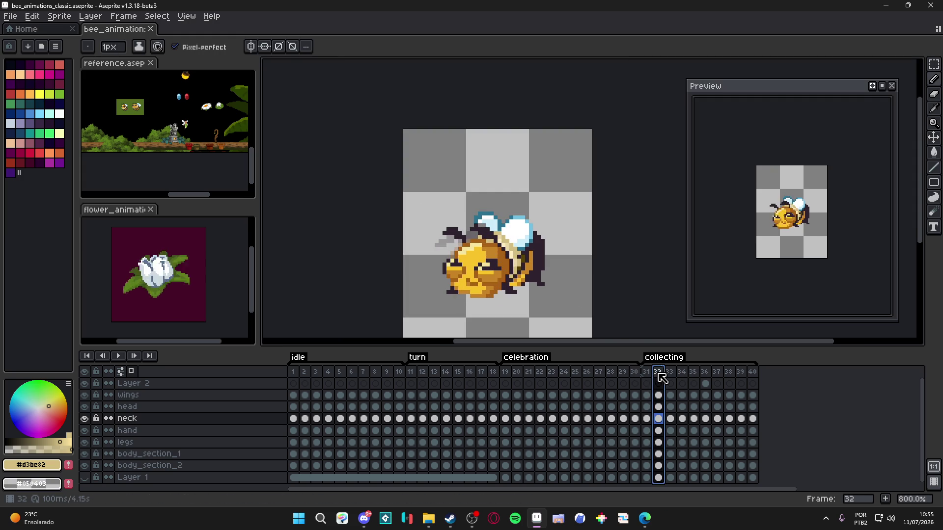
{"action": "left_click", "coordinate": [670, 374]}
{"action": "left_click", "coordinate": [647, 373]}
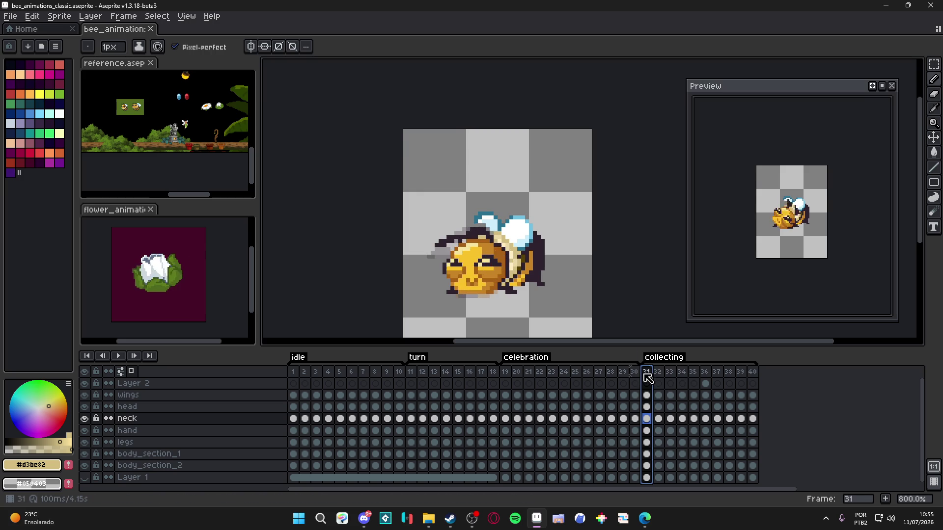
{"action": "scroll", "coordinate": [503, 249], "scroll_direction": "up", "scroll_amount": 2}
{"action": "left_click", "coordinate": [490, 221], "text": "alt"}
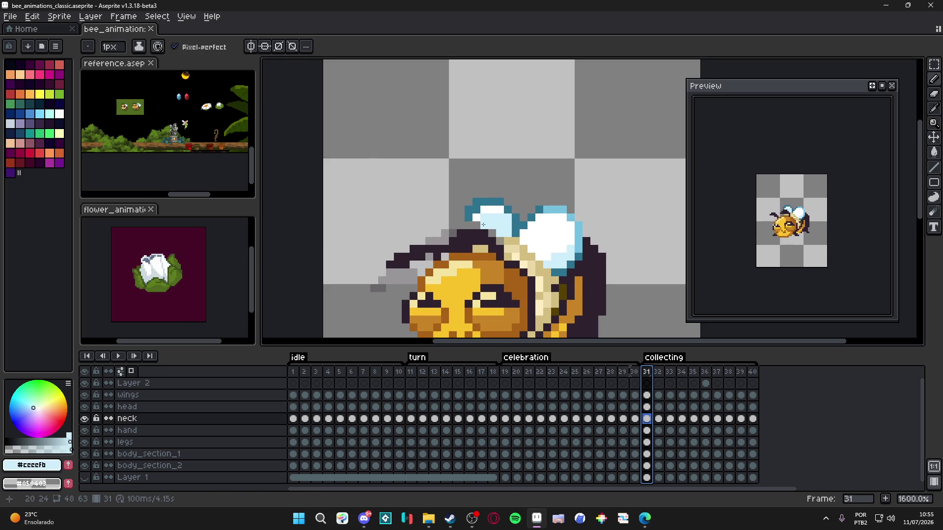
{"action": "scroll", "coordinate": [437, 160], "scroll_direction": "down", "scroll_amount": 2}
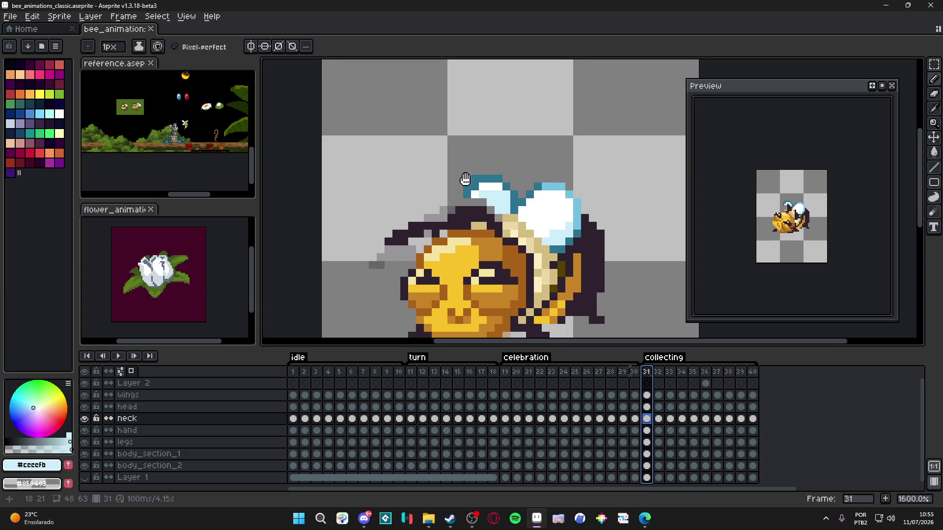
- Hide the neck layer, leaving the head and wings visible, and make wings the active layer
{"action": "double_click", "coordinate": [85, 407]}
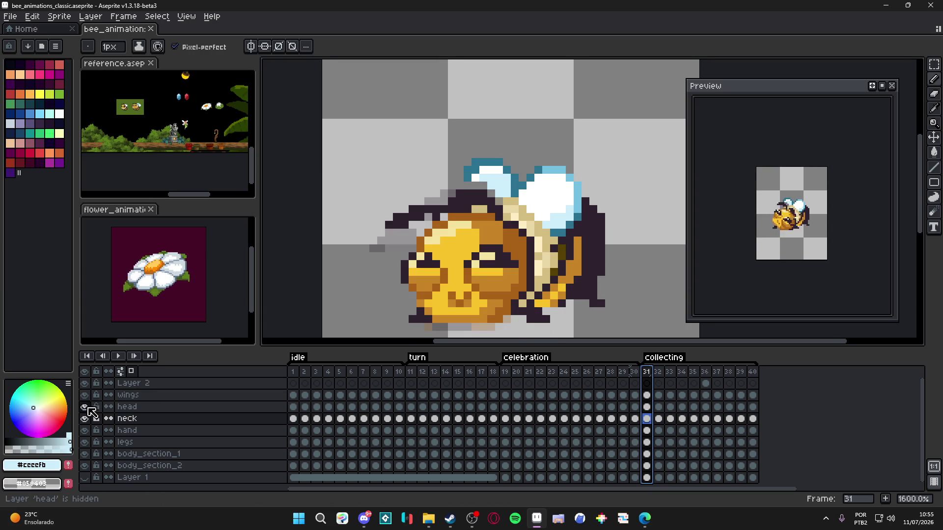
{"action": "double_click", "coordinate": [84, 419]}
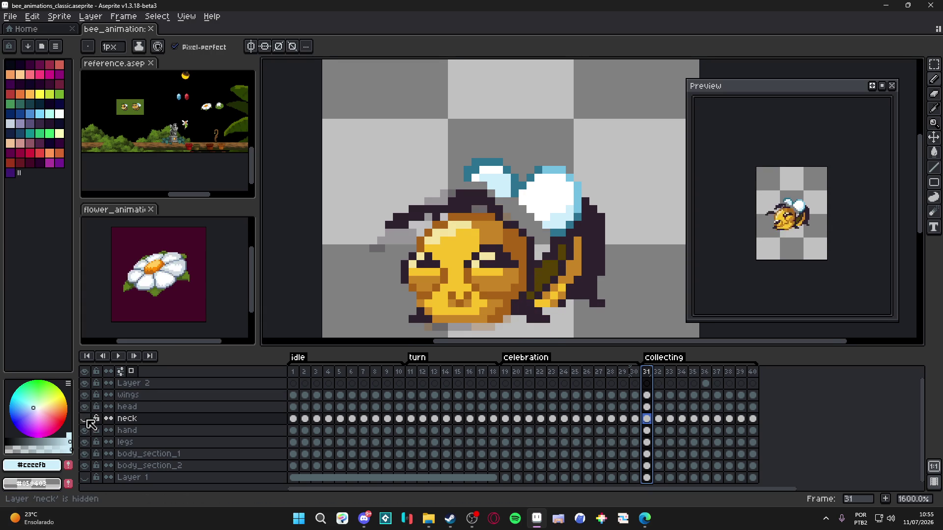
{"action": "left_click", "coordinate": [84, 418]}
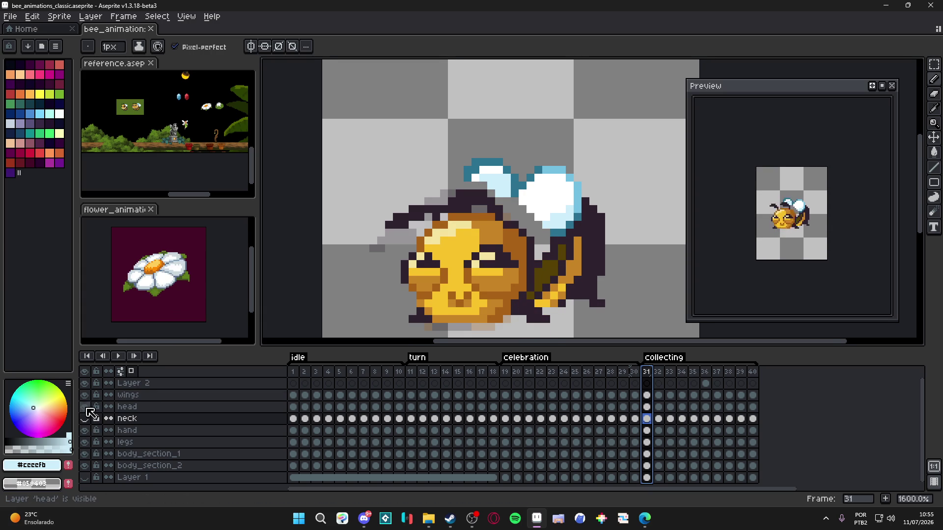
{"action": "left_click", "coordinate": [84, 394]}
{"action": "left_click", "coordinate": [85, 395]}
{"action": "left_click", "coordinate": [128, 395]}
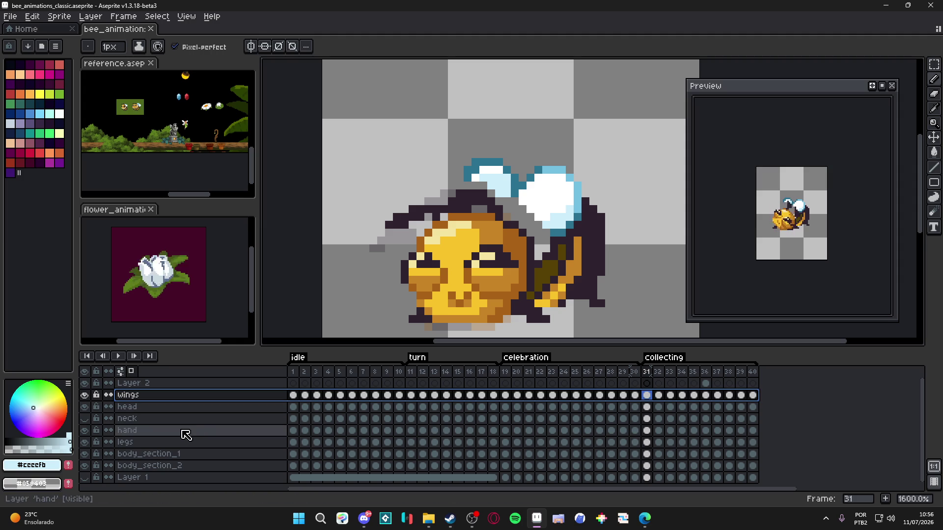
- Show the neck layer again and add a new layer above hand named wing_under_neck
{"action": "left_click", "coordinate": [87, 419]}
{"action": "left_click", "coordinate": [129, 431]}
{"action": "right_click", "coordinate": [130, 432]}
{"action": "key", "text": "Escape"}
{"action": "key", "text": "shift+n"}
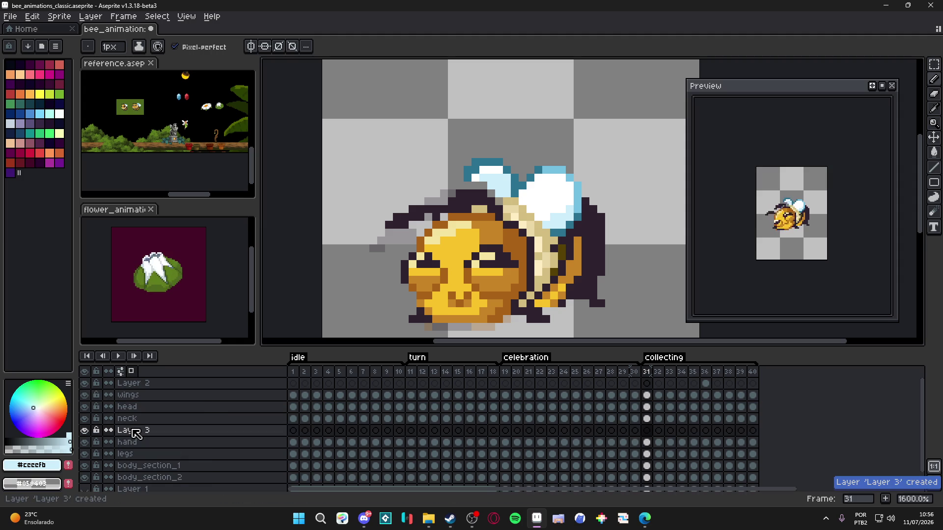
{"action": "double_click", "coordinate": [137, 431]}
{"action": "type", "text": "wing"}
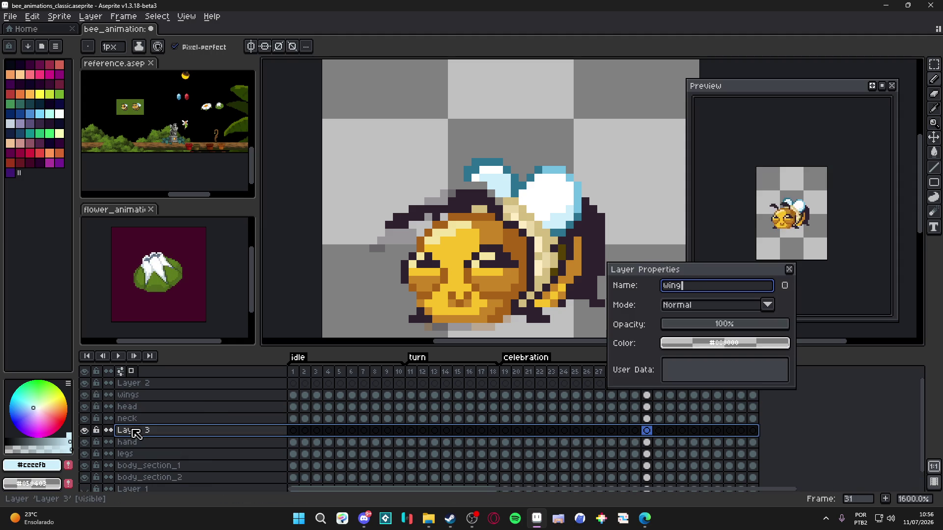
{"action": "type", "text": "k"}
{"action": "key", "text": "Return"}
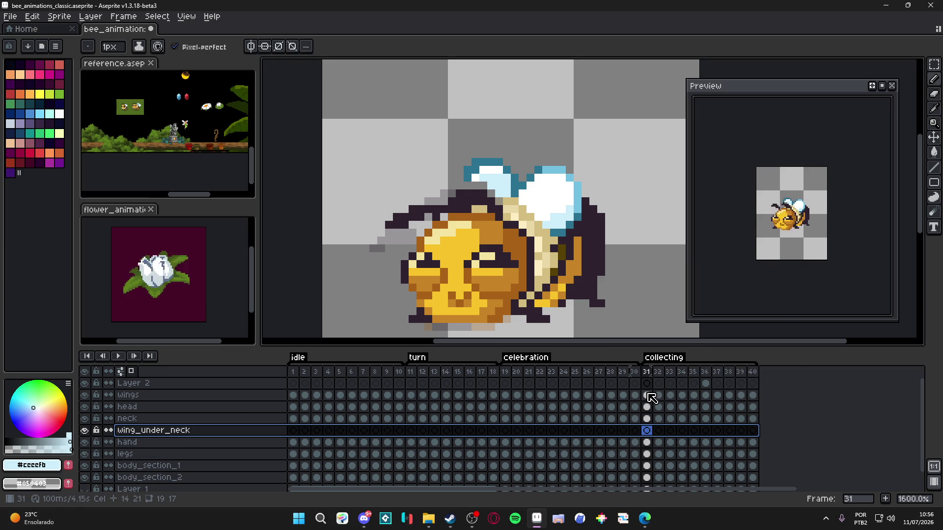
- Move frame 31's wings cel onto wing_under_neck and return to frame 31
{"action": "left_click_drag", "start_coordinate": [651, 396], "coordinate": [654, 435]}
{"action": "left_click_drag", "start_coordinate": [652, 400], "coordinate": [755, 402]}
{"action": "key", "text": "Delete"}
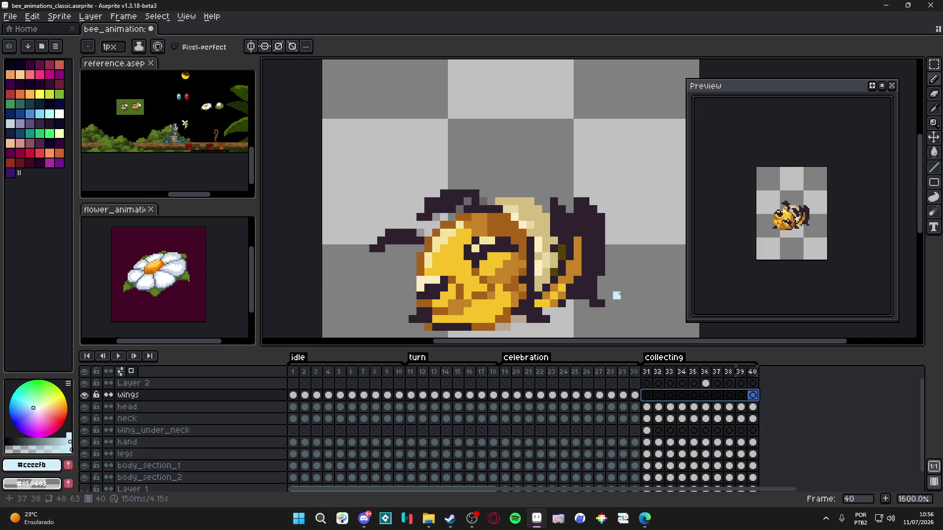
{"action": "key", "text": "ctrl+z"}
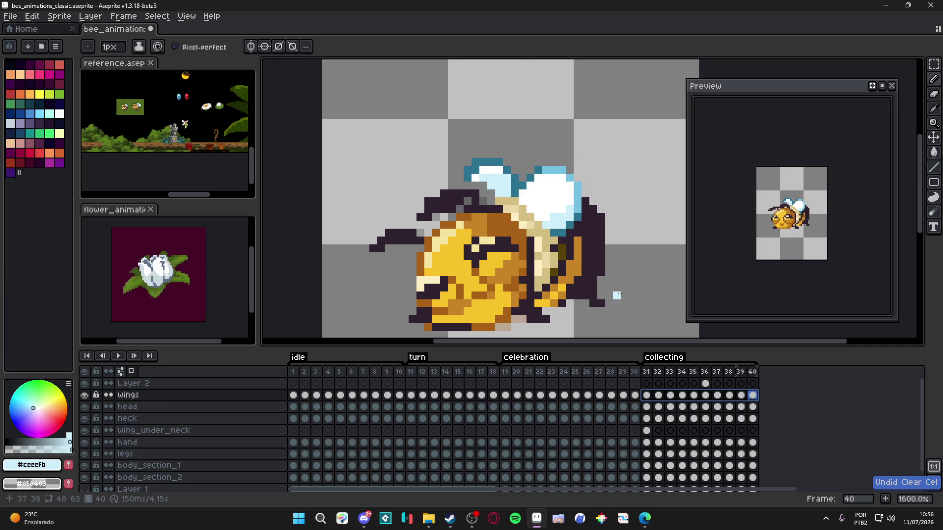
{"action": "left_click", "coordinate": [647, 395]}
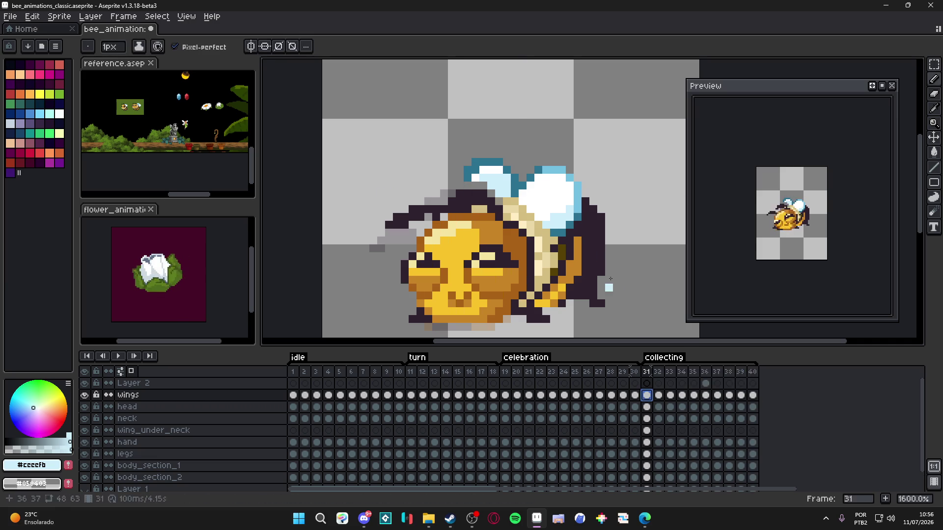
- Erase the blue-white wings on frames 34 and 35 with a 13px, then 7px, eraser
{"action": "key", "text": "e"}
{"action": "key", "text": "plus"}
{"action": "key", "text": "plus"}
{"action": "key", "text": "plus"}
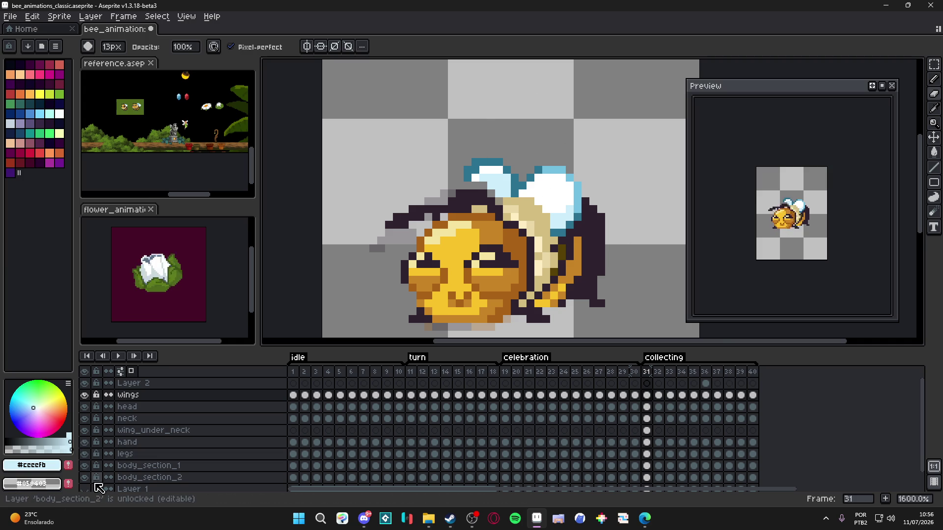
{"action": "left_click", "coordinate": [657, 376]}
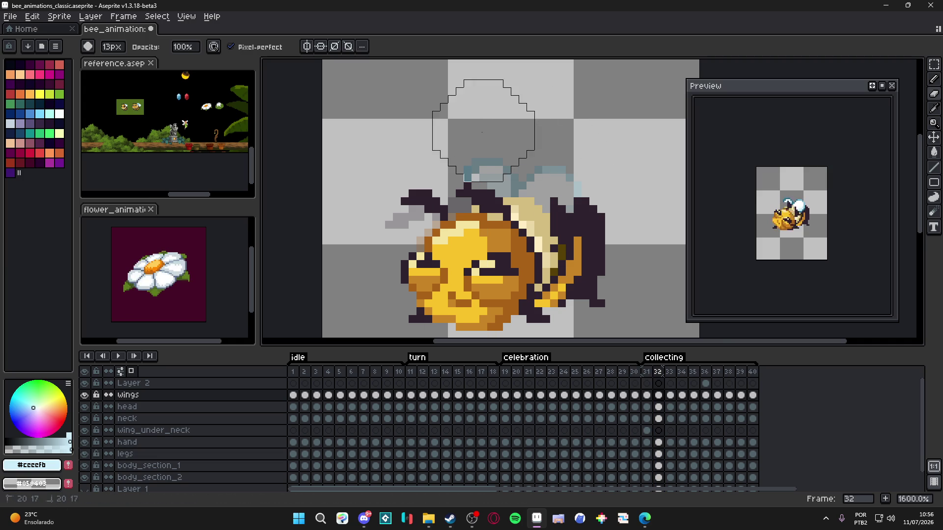
{"action": "key", "text": "period"}
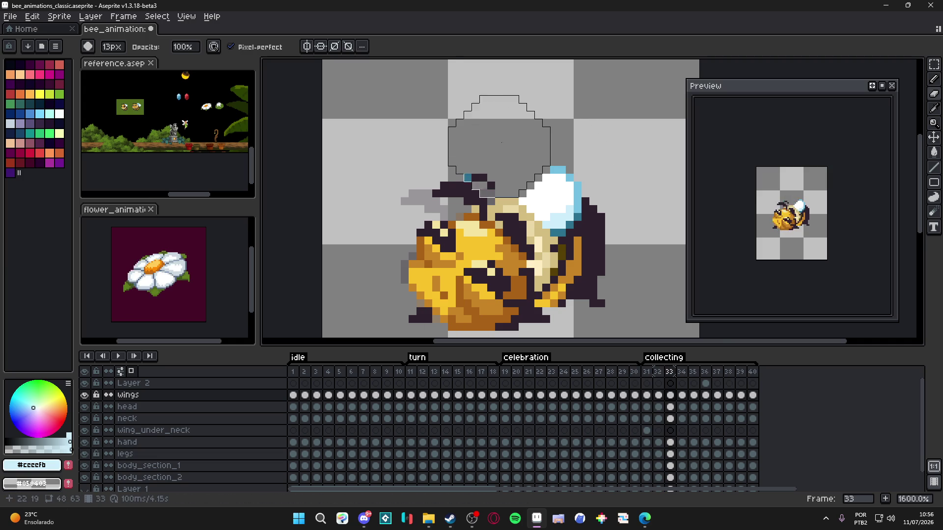
{"action": "key", "text": "period"}
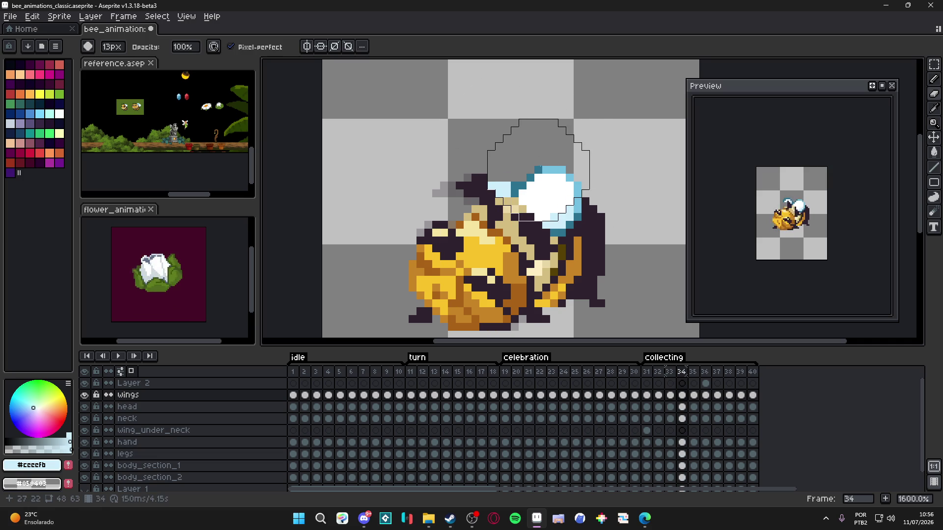
{"action": "left_click", "coordinate": [539, 162]}
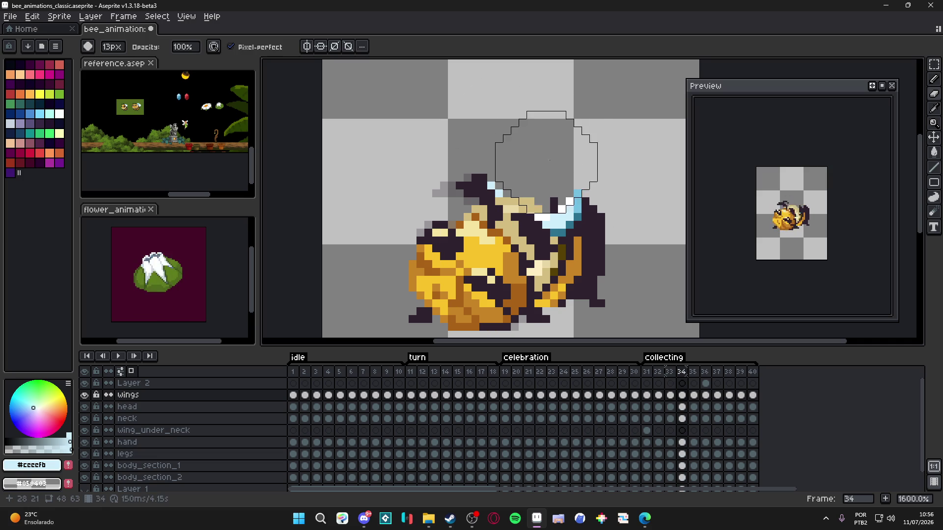
{"action": "key", "text": "minus"}
{"action": "key", "text": "minus"}
{"action": "key", "text": "minus"}
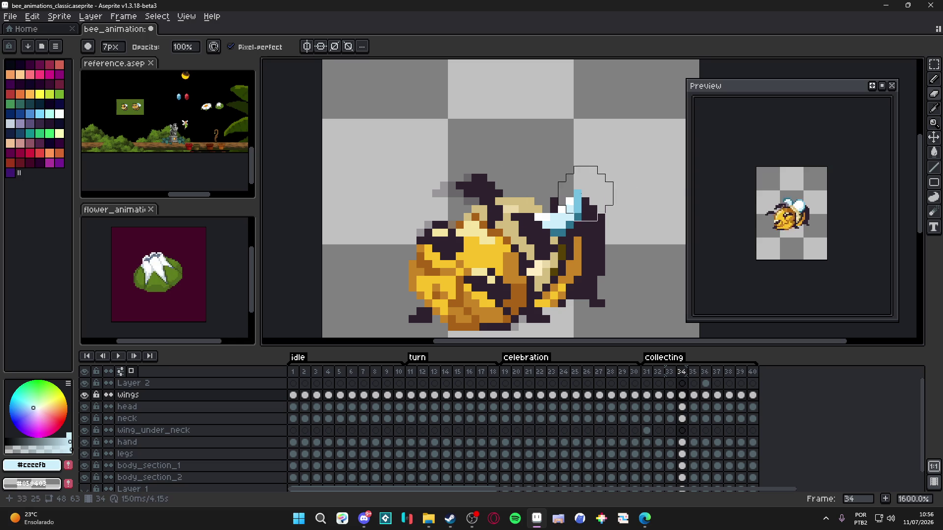
{"action": "key", "text": "period"}
{"action": "left_click", "coordinate": [537, 175]}
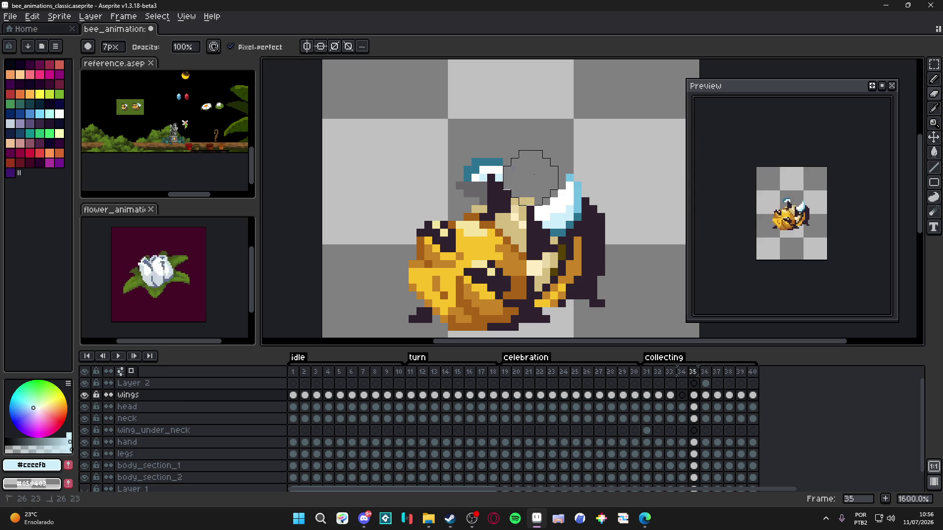
{"action": "mouse_move", "coordinate": [545, 176]}
{"action": "left_mouse_down"}
{"action": "mouse_move", "coordinate": [565, 196]}
{"action": "mouse_move", "coordinate": [558, 233]}
{"action": "mouse_move", "coordinate": [562, 201]}
{"action": "left_mouse_up"}
{"action": "left_click", "coordinate": [505, 156]}
{"action": "left_click", "coordinate": [460, 162]}
- Erase the wings and a stray teal pixel on frame 36, and save the file
{"action": "key", "text": "Right"}
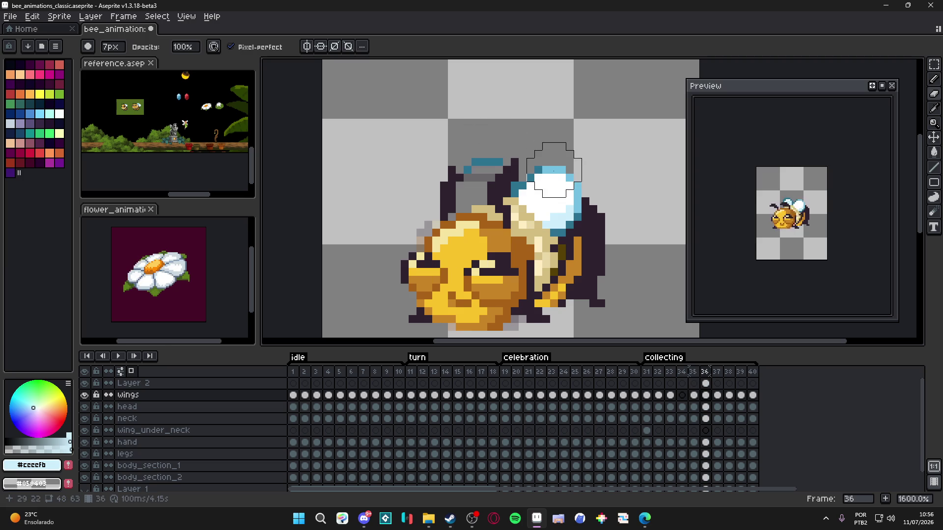
{"action": "mouse_move", "coordinate": [476, 151]}
{"action": "left_mouse_down"}
{"action": "mouse_move", "coordinate": [538, 177]}
{"action": "mouse_move", "coordinate": [545, 170]}
{"action": "mouse_move", "coordinate": [537, 209]}
{"action": "left_mouse_up"}
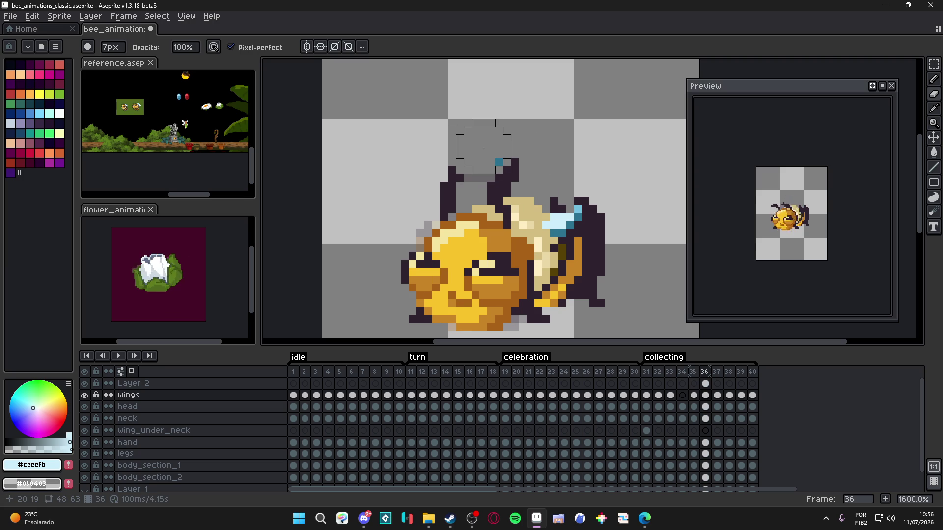
{"action": "left_click", "coordinate": [486, 149]}
{"action": "left_click_drag", "start_coordinate": [546, 170], "coordinate": [530, 159]}
{"action": "key", "text": "ctrl+s"}
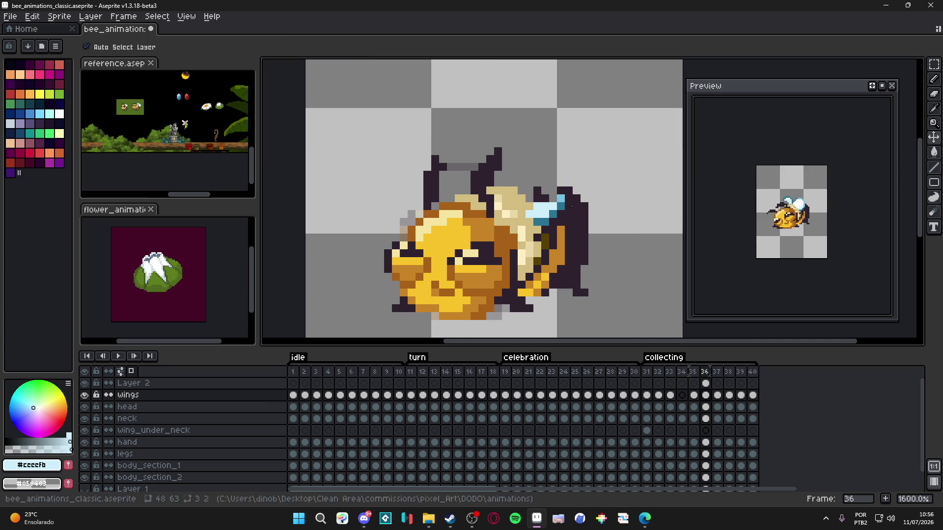
{"action": "mouse_move", "coordinate": [573, 215]}
{"action": "left_mouse_down"}
{"action": "mouse_move", "coordinate": [535, 191]}
{"action": "mouse_move", "coordinate": [553, 160]}
{"action": "mouse_move", "coordinate": [494, 158]}
{"action": "mouse_move", "coordinate": [467, 137]}
{"action": "left_mouse_up"}
- Erase the wings on frames 38, 39 and 40, wrapping back to frame 1
{"action": "key", "text": "Right"}
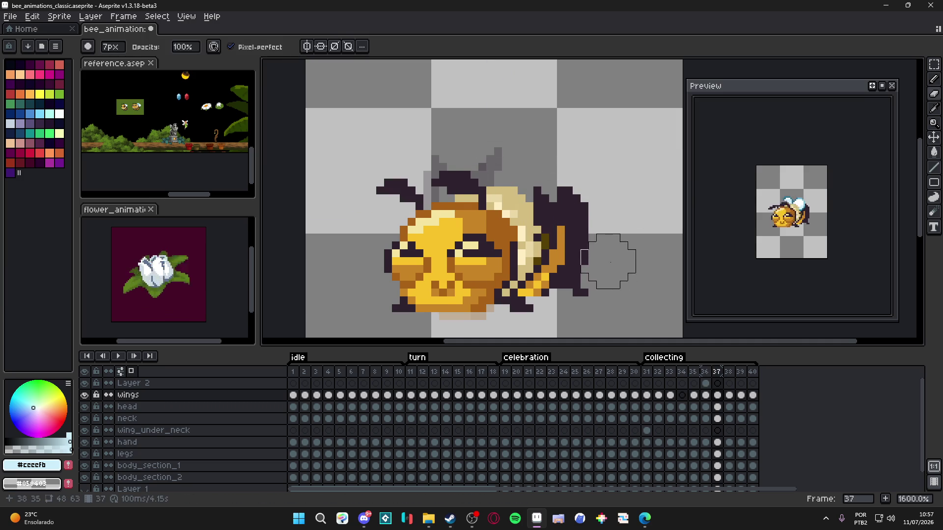
{"action": "key", "text": "Right"}
{"action": "mouse_move", "coordinate": [504, 172]}
{"action": "left_mouse_down"}
{"action": "mouse_move", "coordinate": [550, 187]}
{"action": "mouse_move", "coordinate": [472, 172]}
{"action": "left_mouse_up"}
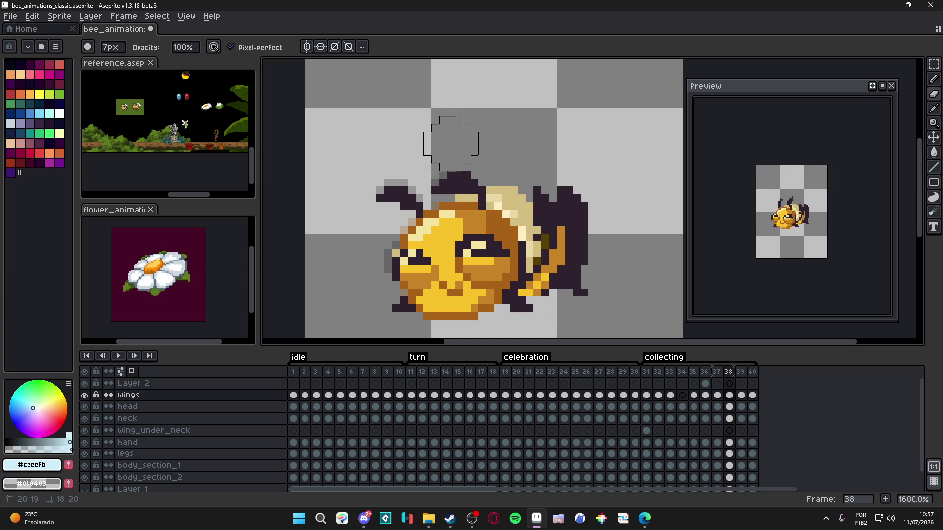
{"action": "key", "text": "Right"}
{"action": "mouse_move", "coordinate": [529, 173]}
{"action": "left_mouse_down"}
{"action": "mouse_move", "coordinate": [562, 206]}
{"action": "mouse_move", "coordinate": [514, 145]}
{"action": "mouse_move", "coordinate": [482, 176]}
{"action": "mouse_move", "coordinate": [451, 142]}
{"action": "left_mouse_up"}
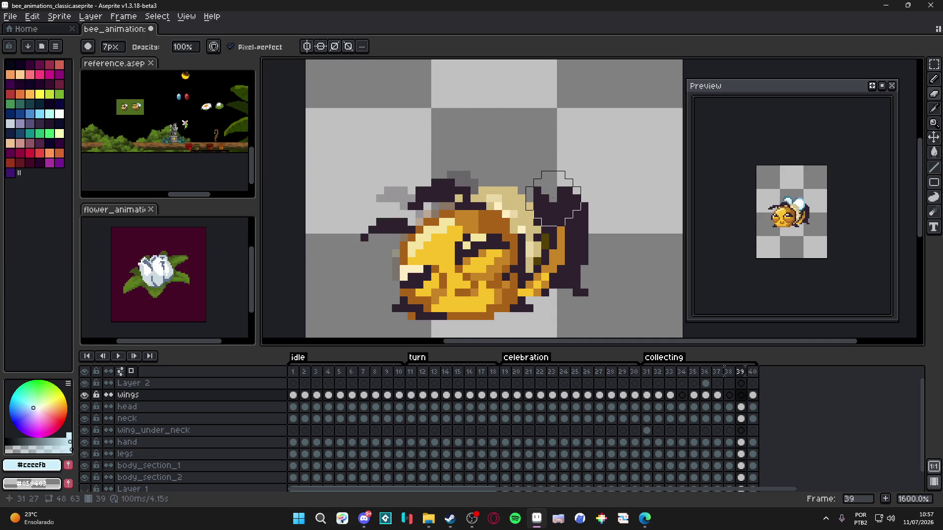
{"action": "key", "text": "Right"}
{"action": "mouse_move", "coordinate": [550, 191]}
{"action": "left_mouse_down"}
{"action": "mouse_move", "coordinate": [540, 206]}
{"action": "mouse_move", "coordinate": [526, 167]}
{"action": "mouse_move", "coordinate": [446, 137]}
{"action": "left_mouse_up"}
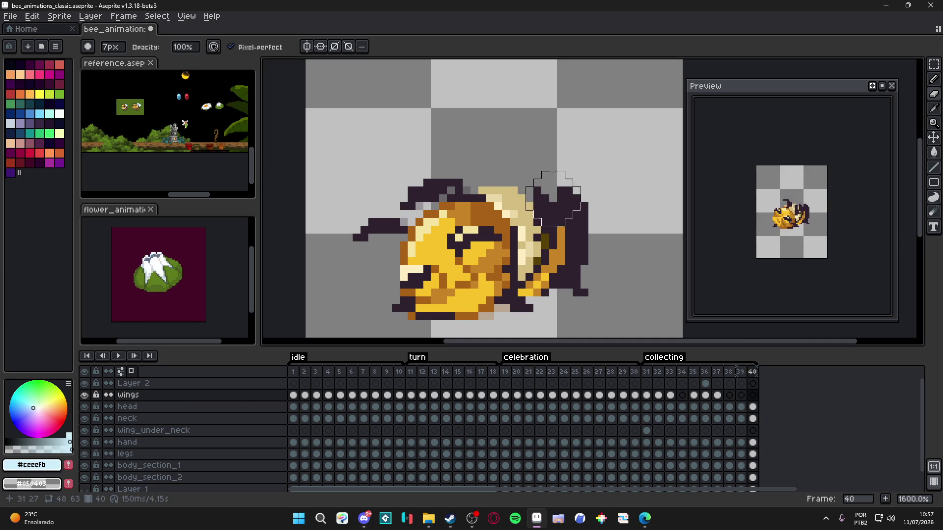
{"action": "key", "text": "Right"}
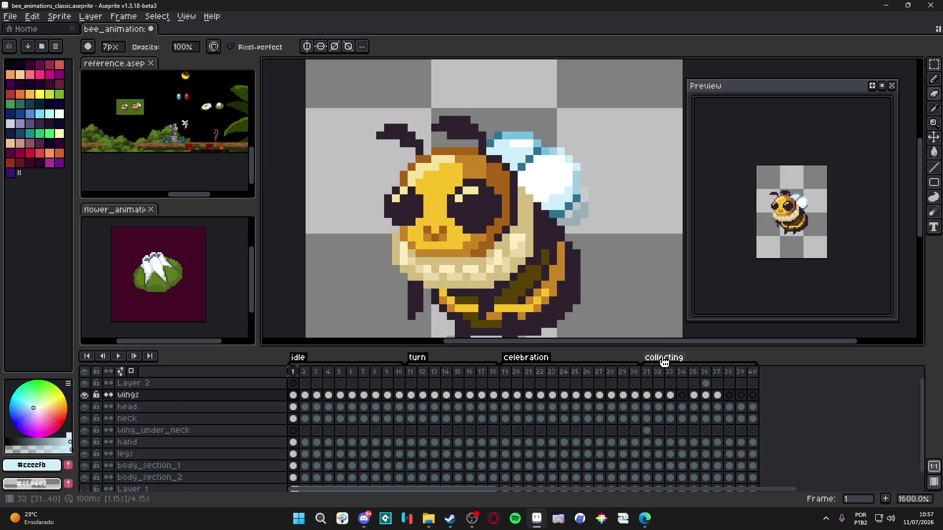
- On frame 31's wing_under_neck layer, sample the wing blues and paint two edge pixels light blue
{"action": "left_click", "coordinate": [649, 375]}
{"action": "scroll", "coordinate": [499, 205], "scroll_direction": "down", "scroll_amount": 2}
{"action": "key", "text": "v"}
{"action": "scroll", "coordinate": [499, 204], "scroll_direction": "up", "scroll_amount": 2}
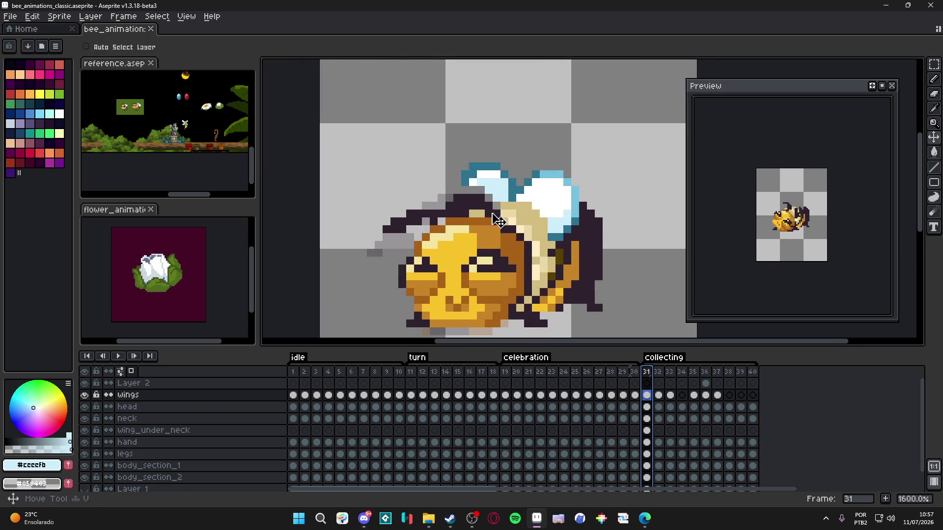
{"action": "left_click", "coordinate": [500, 205]}
{"action": "key", "text": "b"}
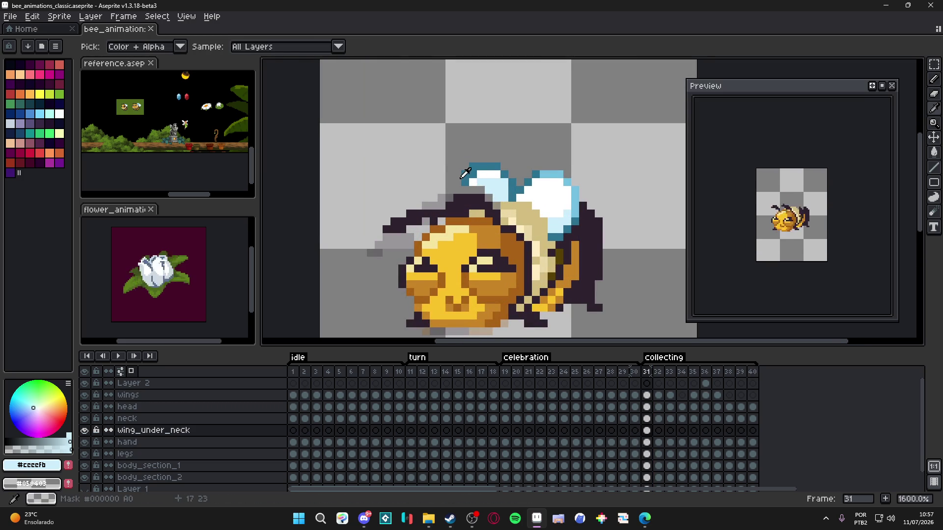
{"action": "left_click", "coordinate": [467, 185], "text": "alt"}
{"action": "left_click", "coordinate": [483, 182], "text": "alt"}
{"action": "left_click", "coordinate": [489, 200]}
{"action": "left_click", "coordinate": [496, 205]}
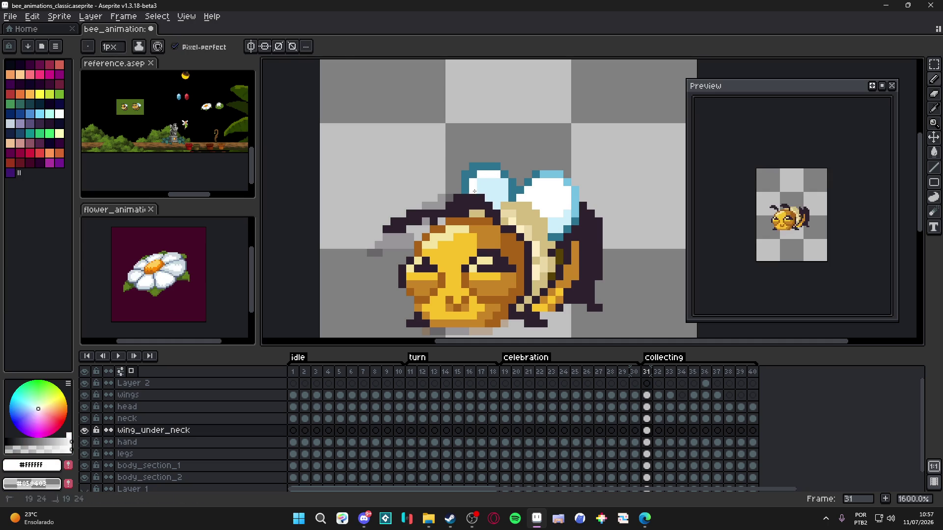
- Step through the wing_under_neck cels on frames 31–40, then play the animation from frame 38
{"action": "left_click", "coordinate": [647, 430]}
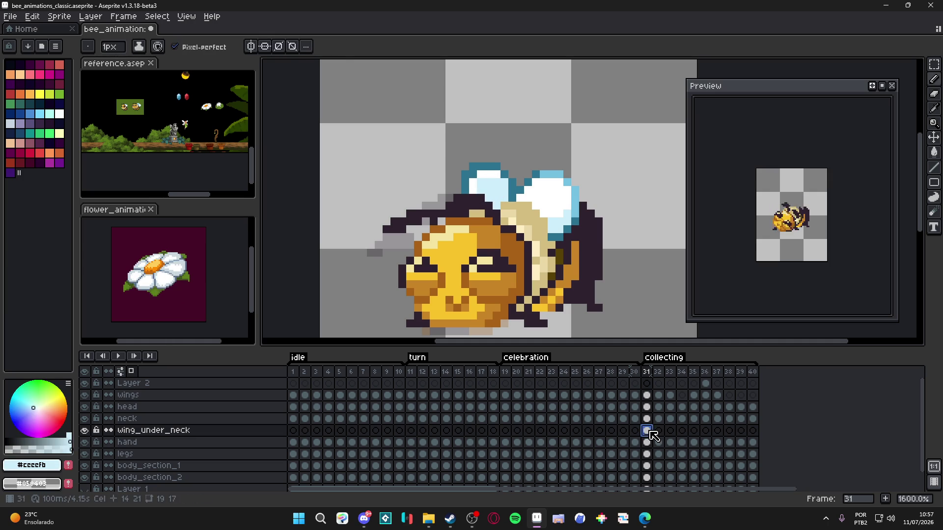
{"action": "left_click", "coordinate": [659, 432]}
{"action": "left_click", "coordinate": [670, 430]}
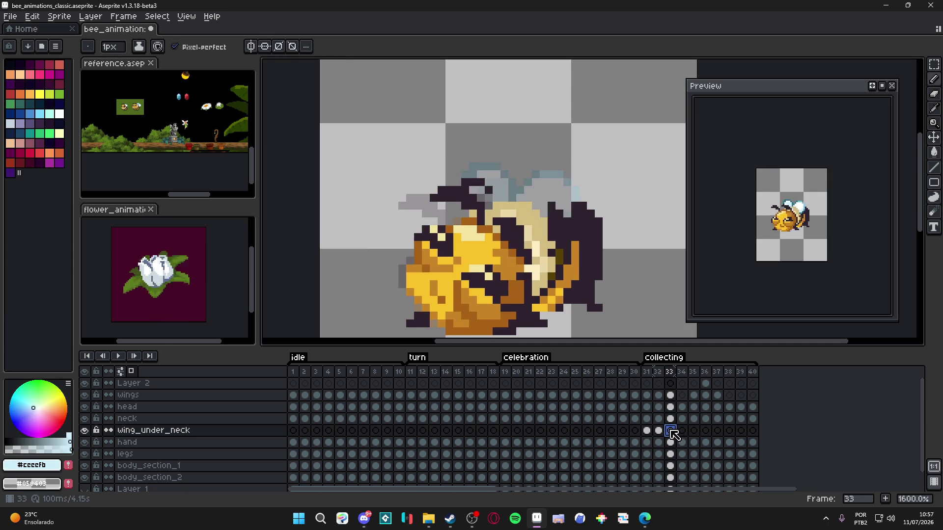
{"action": "left_click", "coordinate": [682, 431]}
{"action": "left_click", "coordinate": [694, 430]}
{"action": "left_click", "coordinate": [705, 430]}
{"action": "left_click", "coordinate": [717, 431]}
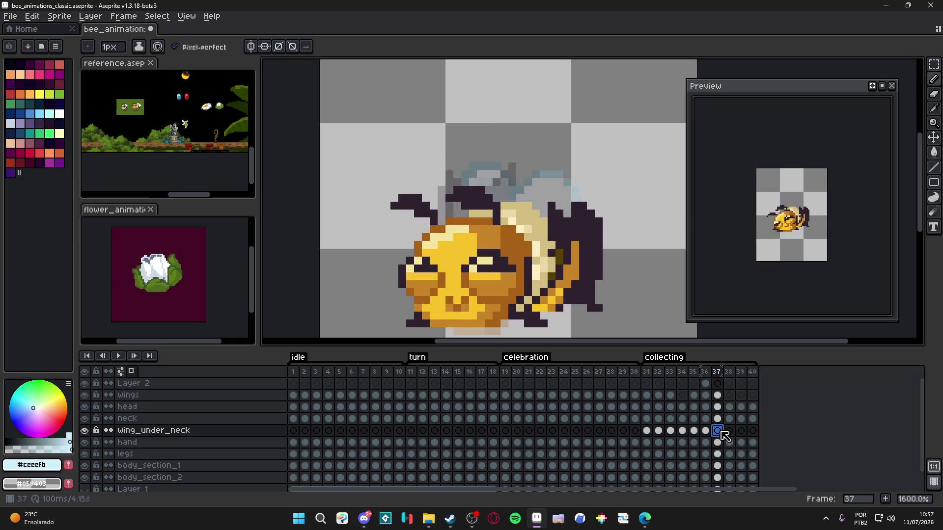
{"action": "left_click", "coordinate": [729, 430]}
{"action": "left_click", "coordinate": [741, 430]}
{"action": "left_click", "coordinate": [753, 430]}
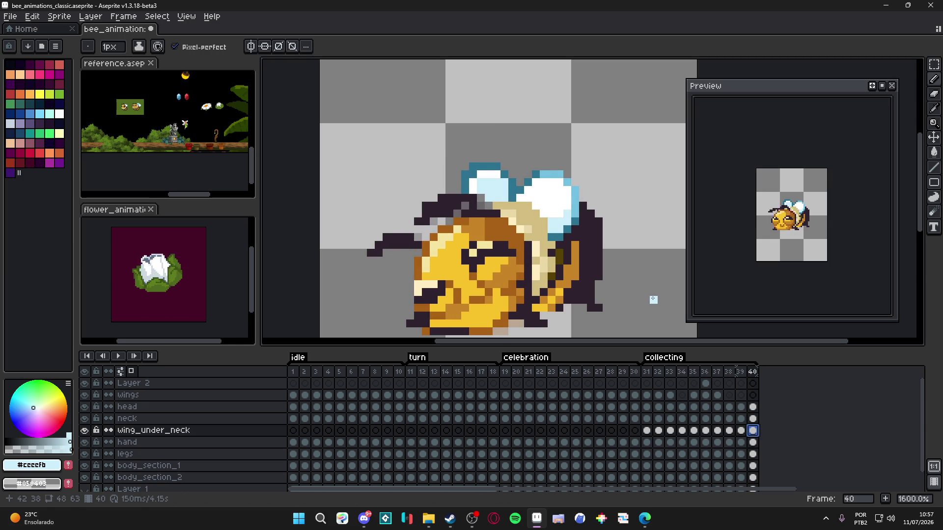
{"action": "left_click", "coordinate": [729, 371]}
{"action": "key", "text": "Return"}
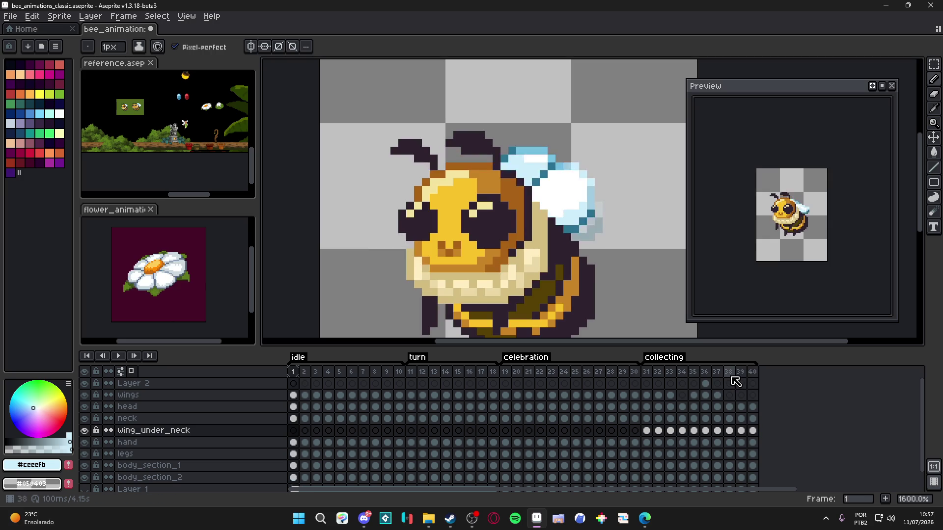
- Stop playback and inspect frame 35, selecting the head and wings layers and sampling the head's dark orange
{"action": "key", "text": "Return"}
{"action": "left_click", "coordinate": [693, 371]}
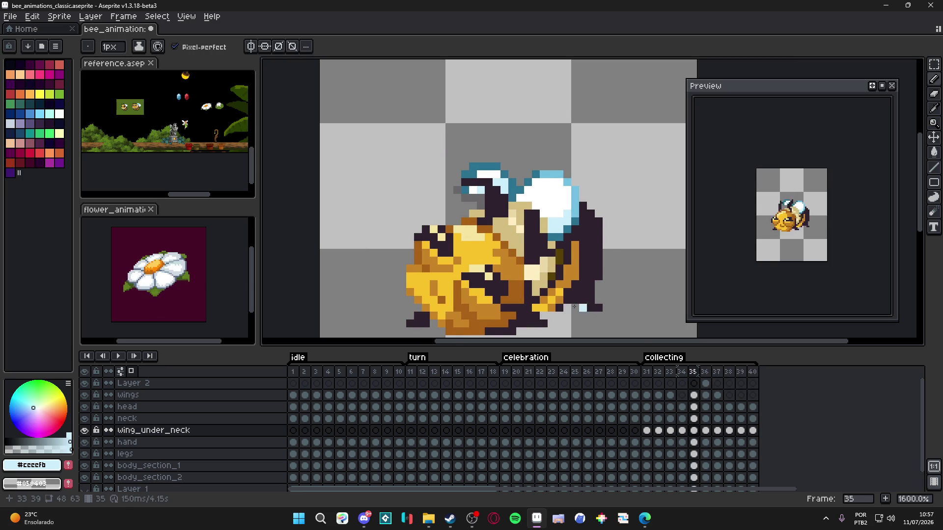
{"action": "scroll", "coordinate": [508, 312], "scroll_direction": "up", "scroll_amount": 1}
{"action": "left_click", "coordinate": [507, 312], "text": "ctrl"}
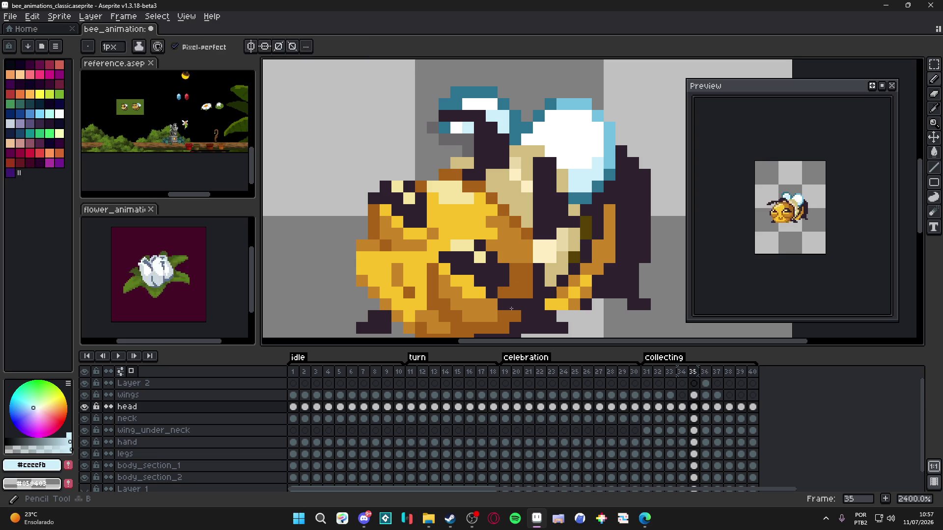
{"action": "left_click", "coordinate": [513, 294], "text": "alt"}
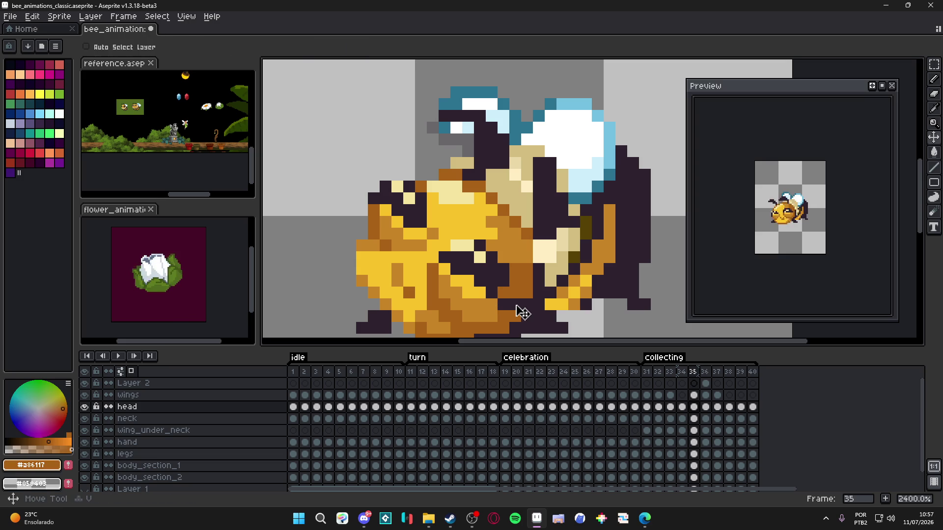
{"action": "left_click", "coordinate": [521, 312], "text": "ctrl"}
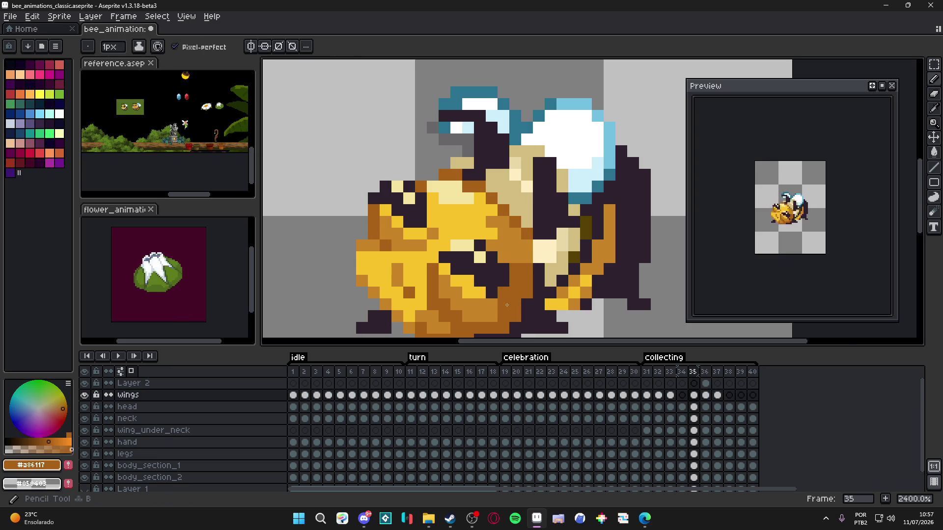
{"action": "scroll", "coordinate": [507, 305], "scroll_direction": "down", "scroll_amount": 5}
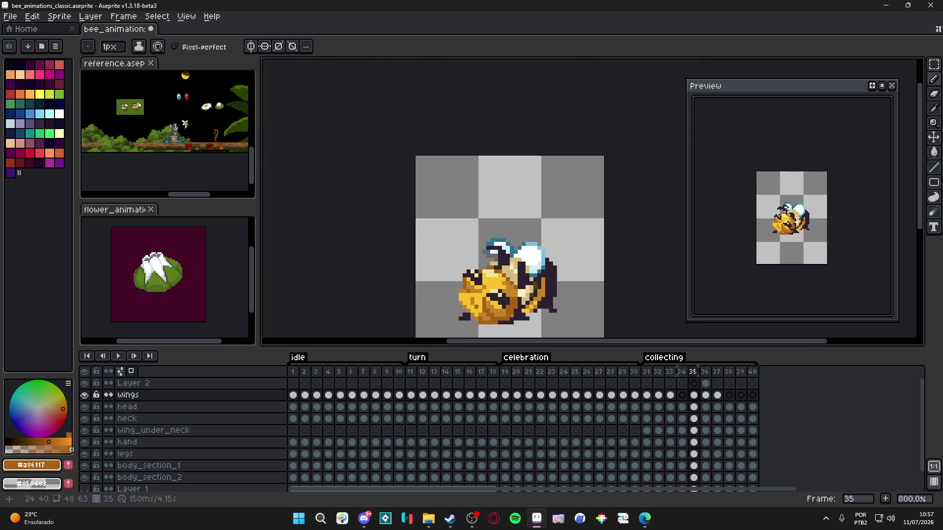
{"action": "scroll", "coordinate": [512, 317], "scroll_direction": "up", "scroll_amount": 3}
{"action": "scroll", "coordinate": [512, 317], "scroll_direction": "down", "scroll_amount": 3}
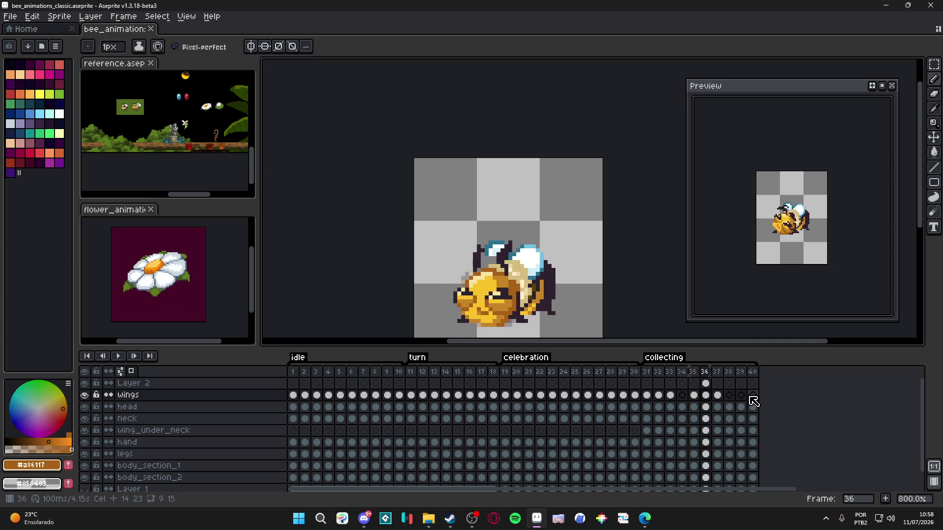
{"action": "scroll", "coordinate": [495, 251], "scroll_direction": "up", "scroll_amount": 3}
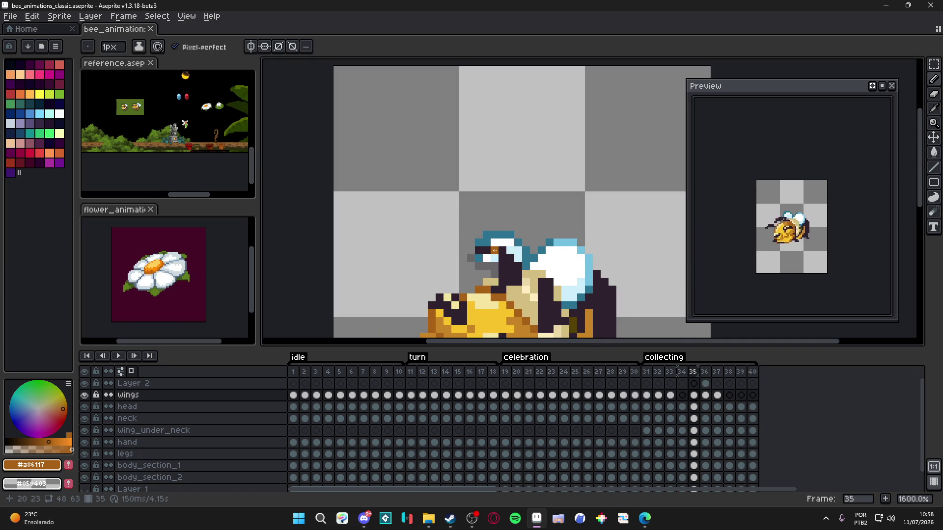
{"action": "left_click", "coordinate": [495, 250], "text": "ctrl"}
{"action": "scroll", "coordinate": [470, 251], "scroll_direction": "down", "scroll_amount": 3}
- Step through frames 36–40, then jump back to frames 31–33 to review the motion
{"action": "key", "text": "Right"}
{"action": "scroll", "coordinate": [478, 249], "scroll_direction": "up", "scroll_amount": 2}
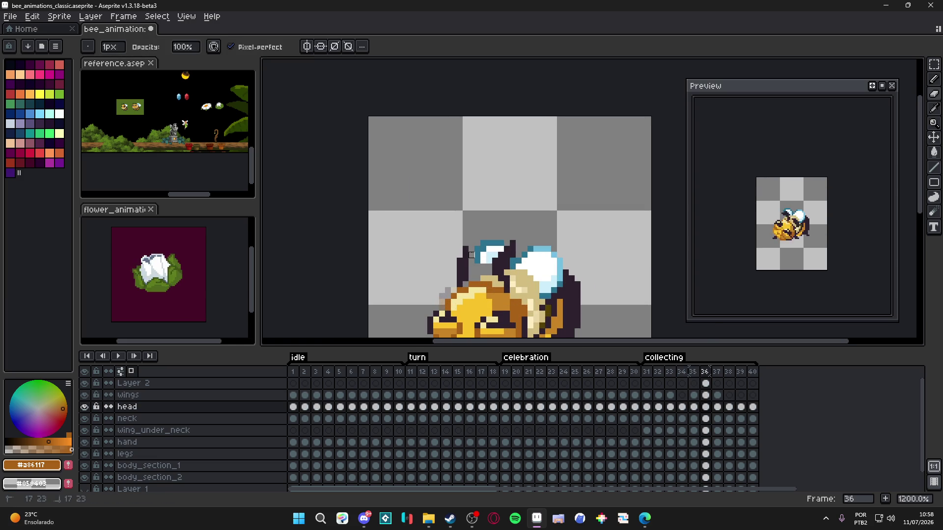
{"action": "key", "text": "Right"}
{"action": "key", "text": "Right"}
{"action": "key", "text": "Right"}
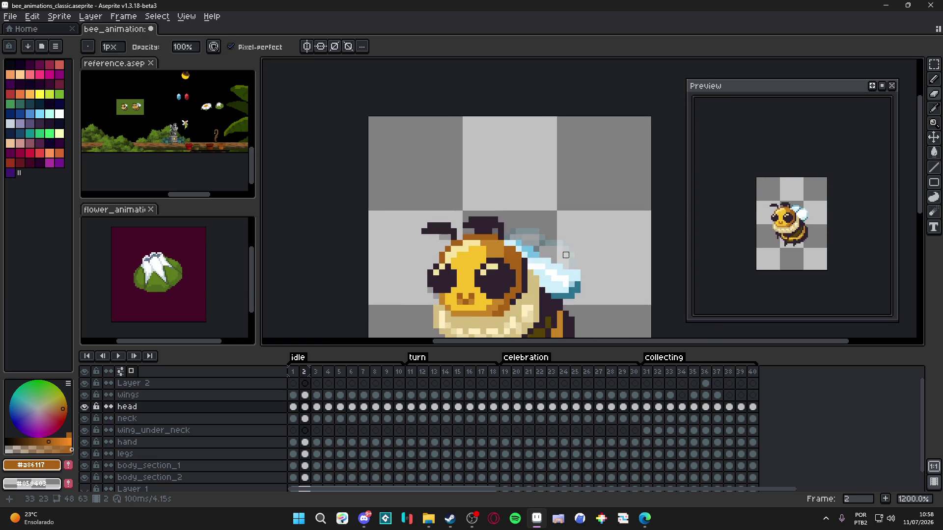
{"action": "key", "text": "Left"}
{"action": "key", "text": "Left"}
{"action": "key", "text": "Left"}
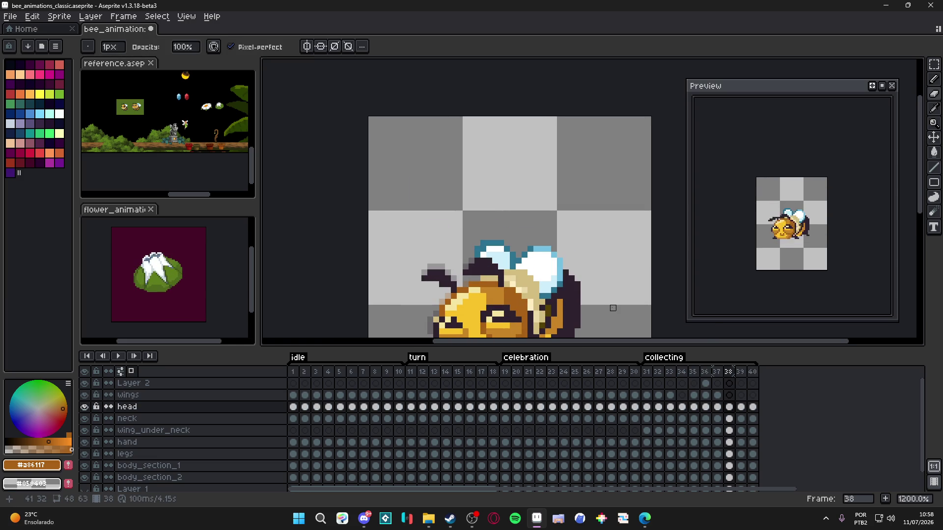
{"action": "left_click", "coordinate": [647, 371]}
{"action": "key", "text": "Right"}
{"action": "key", "text": "Right"}
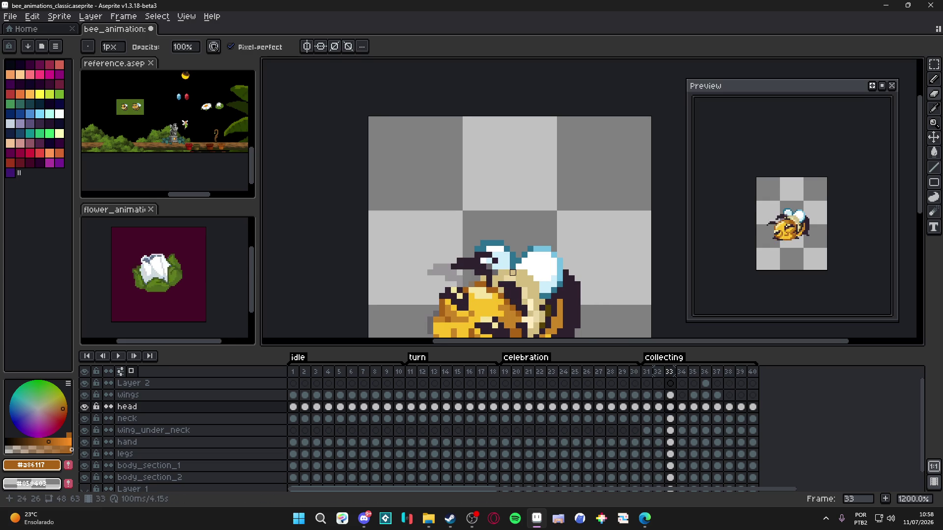
{"action": "scroll", "coordinate": [519, 272], "scroll_direction": "up", "scroll_amount": 1}
- With the Eraser active, go to frame 34 and select the body_section_1 layer, then the neck layer
{"action": "key", "text": "e"}
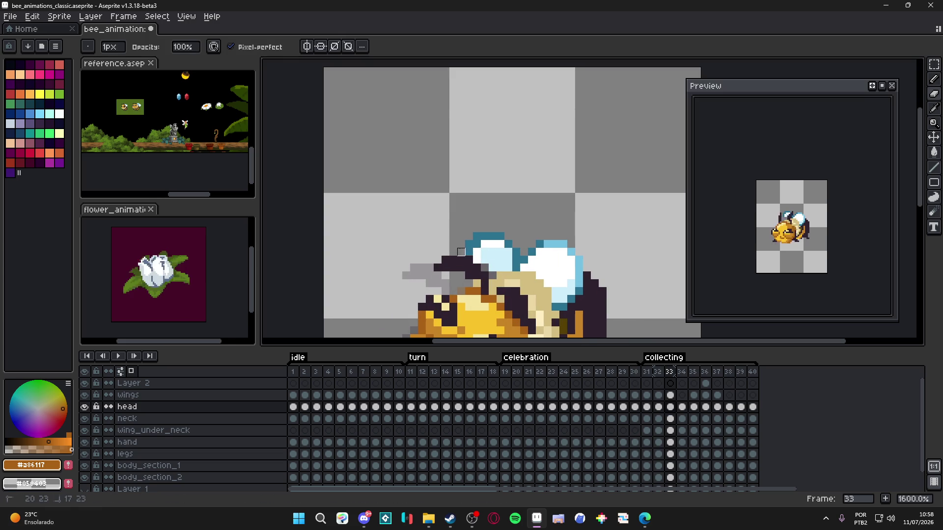
{"action": "key", "text": "Right"}
{"action": "scroll", "coordinate": [491, 253], "scroll_direction": "down", "scroll_amount": 1}
{"action": "scroll", "coordinate": [515, 255], "scroll_direction": "up", "scroll_amount": 1}
{"action": "scroll", "coordinate": [536, 256], "scroll_direction": "down", "scroll_amount": 1}
{"action": "scroll", "coordinate": [549, 289], "scroll_direction": "down", "scroll_amount": 2}
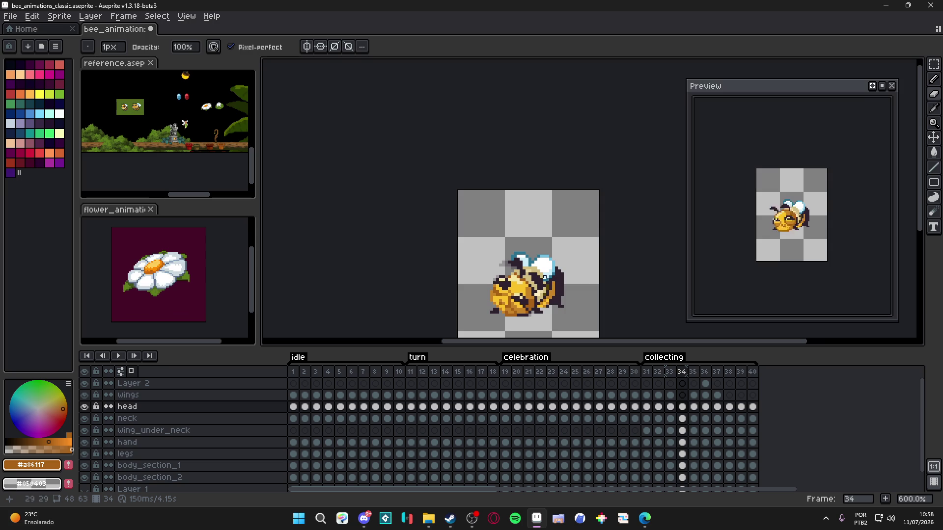
{"action": "scroll", "coordinate": [512, 262], "scroll_direction": "up", "scroll_amount": 2}
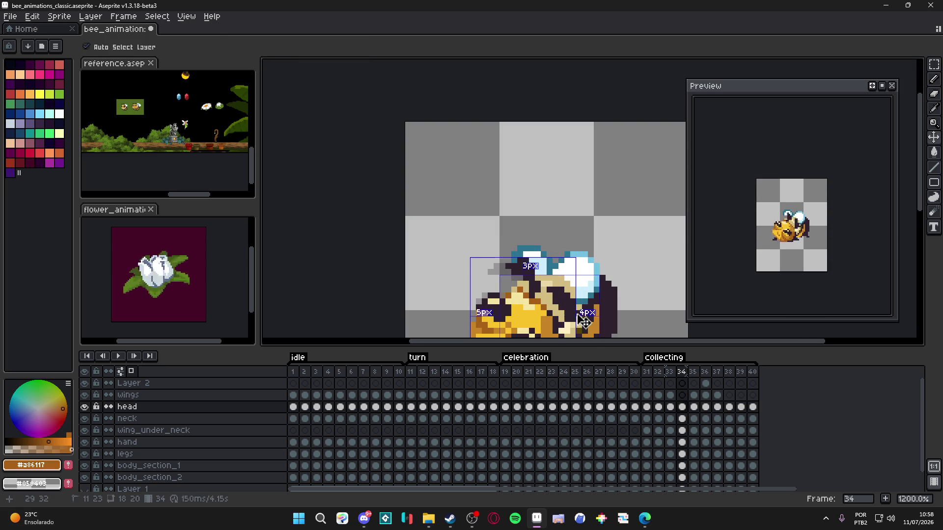
{"action": "left_click", "coordinate": [585, 325], "text": "ctrl"}
{"action": "scroll", "coordinate": [585, 325], "scroll_direction": "up", "scroll_amount": 1}
{"action": "left_click", "coordinate": [517, 232], "text": "ctrl"}
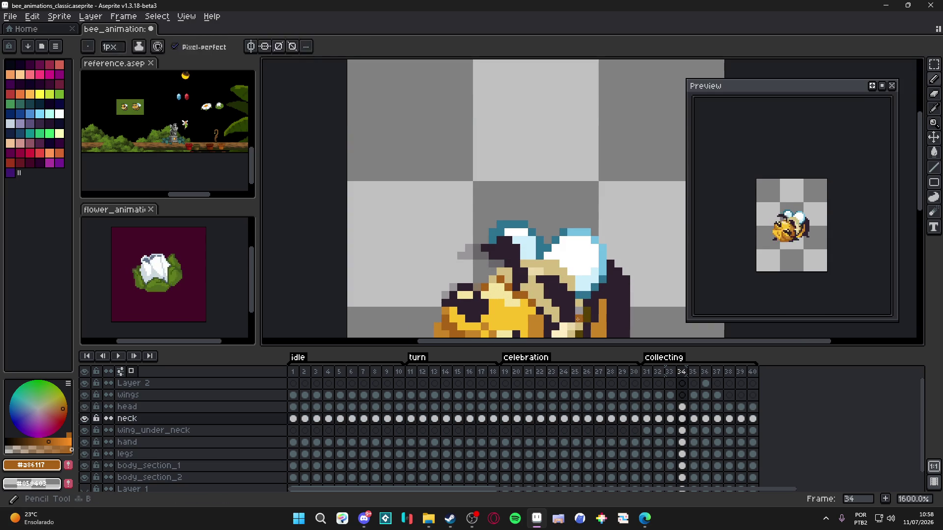
- Sample the neck's tan #d3bc82, save, review up to frame 37 and save again
{"action": "left_click", "coordinate": [517, 232], "text": "alt"}
{"action": "scroll", "coordinate": [517, 232], "scroll_direction": "down", "scroll_amount": 1}
{"action": "key", "text": "ctrl+s"}
{"action": "scroll", "coordinate": [550, 254], "scroll_direction": "down", "scroll_amount": 1}
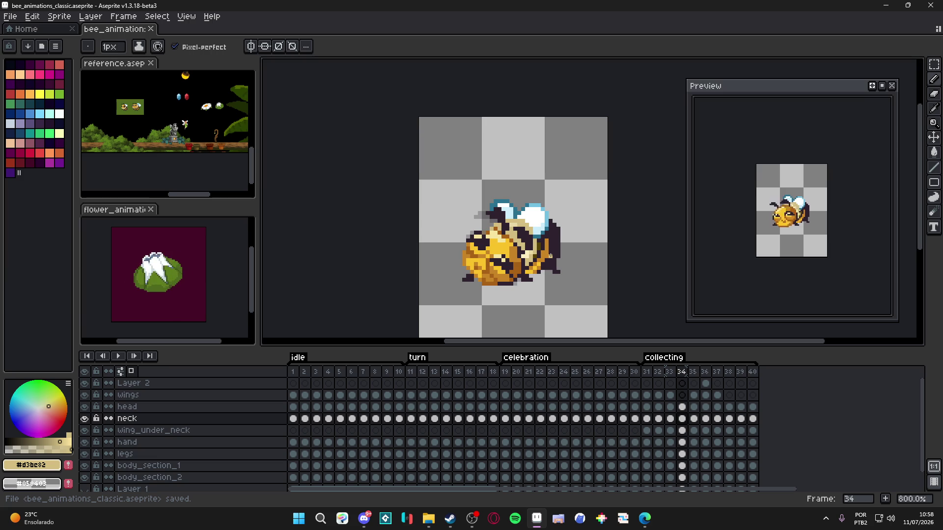
{"action": "scroll", "coordinate": [550, 254], "scroll_direction": "up", "scroll_amount": 2}
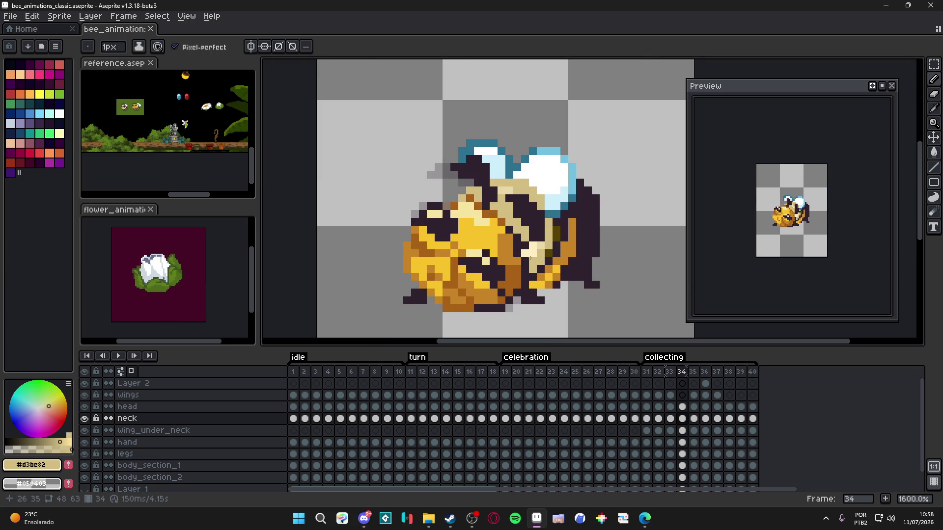
{"action": "key", "text": "Right"}
{"action": "key", "text": "Right"}
{"action": "key", "text": "Right"}
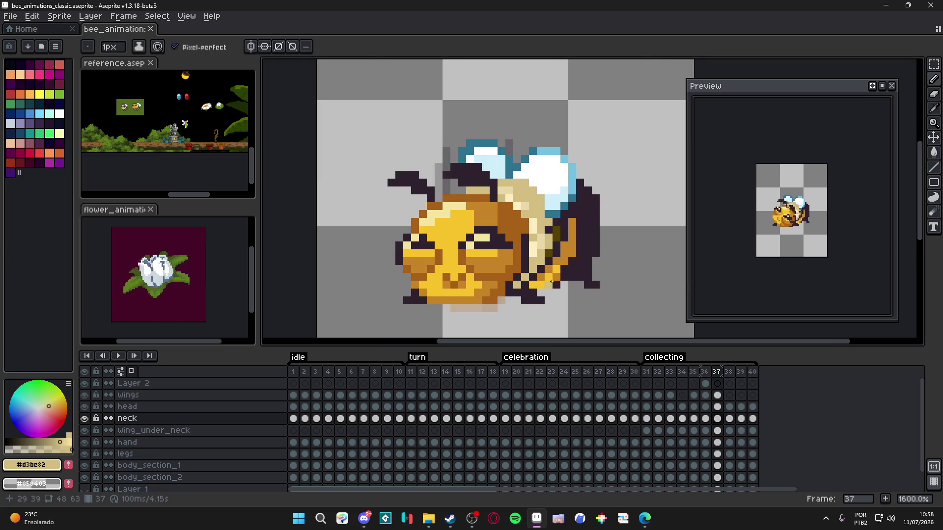
{"action": "scroll", "coordinate": [541, 246], "scroll_direction": "down", "scroll_amount": 2}
{"action": "left_click_drag", "start_coordinate": [542, 247], "coordinate": [530, 248]}
{"action": "key", "text": "ctrl+s"}
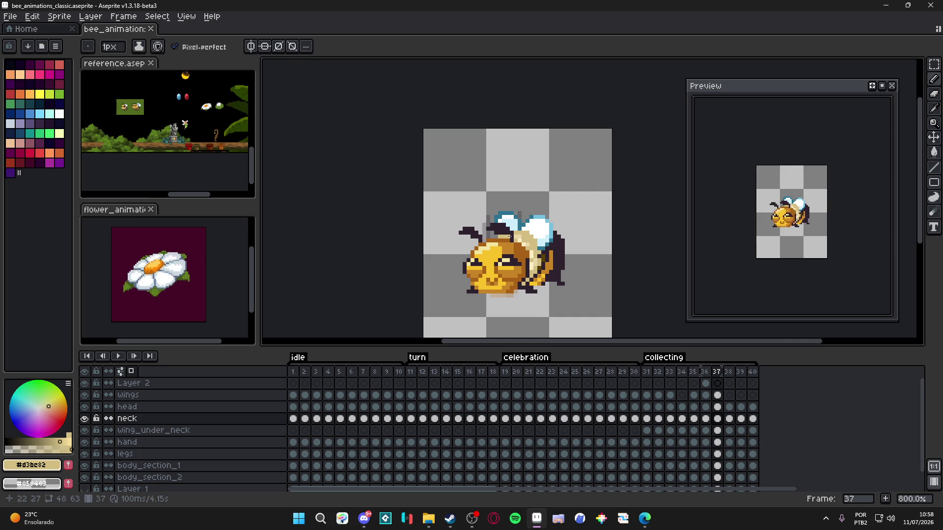
- Select the wing_under_neck layer with the Move tool and settle on frame 32
{"action": "left_click", "coordinate": [659, 375]}
{"action": "left_click", "coordinate": [669, 372]}
{"action": "scroll", "coordinate": [494, 239], "scroll_direction": "up", "scroll_amount": 3}
{"action": "key", "text": "v"}
{"action": "left_click", "coordinate": [591, 215]}
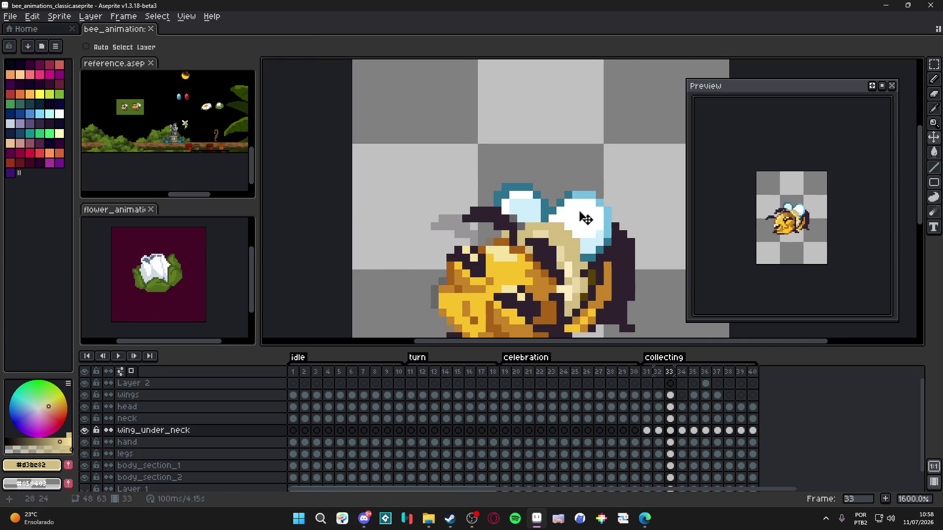
{"action": "left_click", "coordinate": [658, 373]}
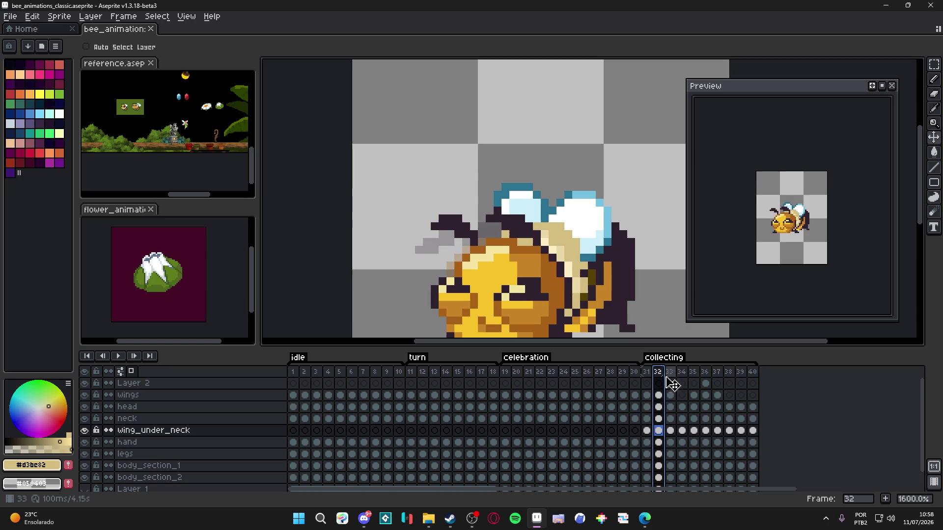
- Compare with frame 31, then outline the right wing's lower edge on frame 32 in dark teal
{"action": "left_click", "coordinate": [647, 372]}
{"action": "left_click", "coordinate": [658, 372]}
{"action": "key", "text": "b"}
{"action": "left_click", "coordinate": [552, 218], "text": "alt"}
{"action": "left_click", "coordinate": [569, 219]}
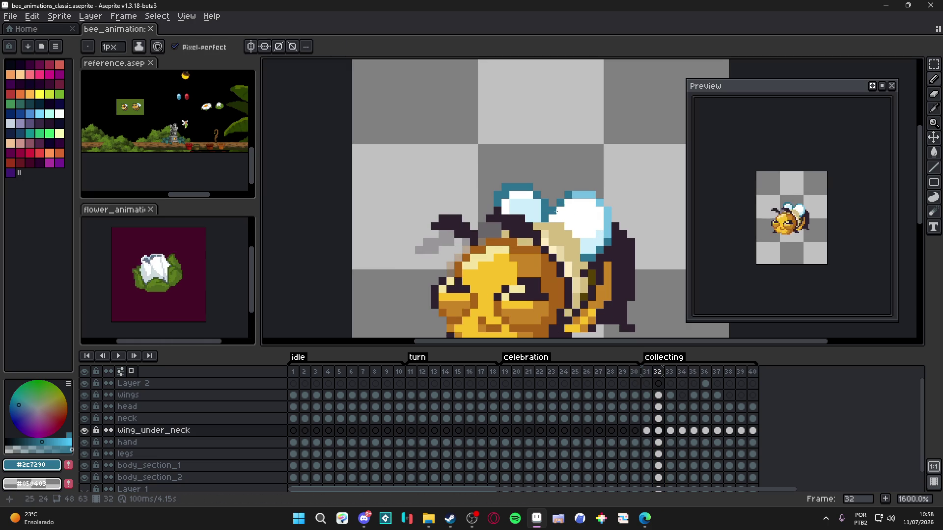
{"action": "mouse_move", "coordinate": [556, 210]}
{"action": "left_mouse_down"}
{"action": "mouse_move", "coordinate": [620, 222]}
{"action": "mouse_move", "coordinate": [623, 236]}
{"action": "mouse_move", "coordinate": [586, 265]}
{"action": "left_mouse_up"}
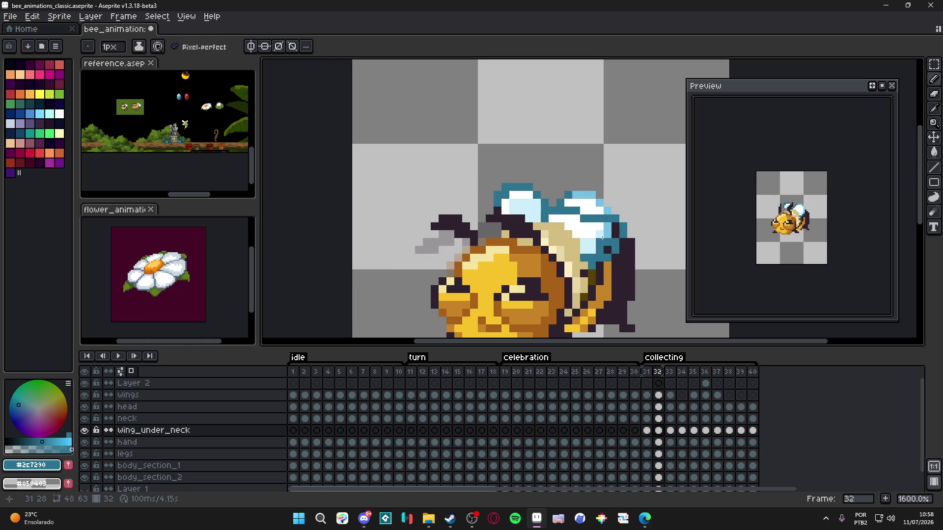
- Erase the wing's light-blue top edge, hide onion skin, and redraw the edge with teal pixels
{"action": "key", "text": "e"}
{"action": "mouse_move", "coordinate": [563, 199]}
{"action": "left_mouse_down"}
{"action": "mouse_move", "coordinate": [603, 210]}
{"action": "mouse_move", "coordinate": [572, 199]}
{"action": "left_mouse_up"}
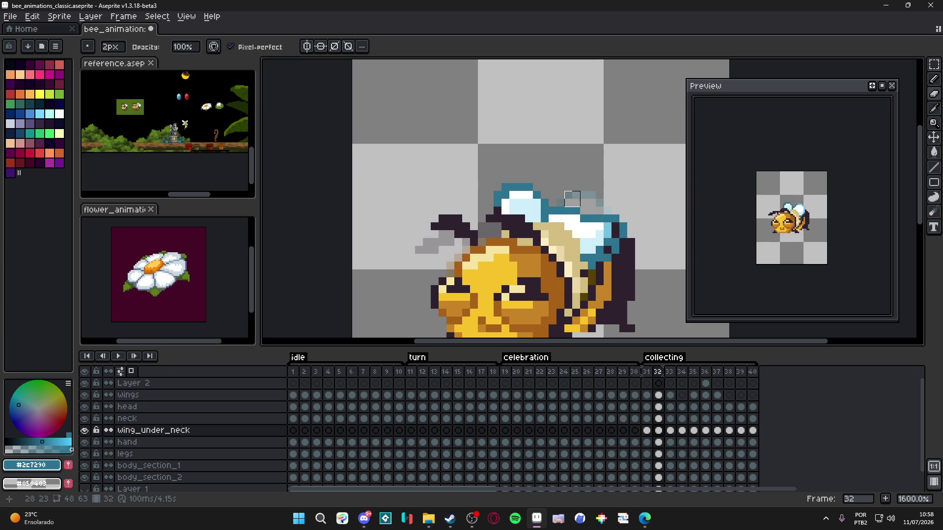
{"action": "left_click", "coordinate": [121, 371]}
{"action": "key", "text": "b"}
{"action": "left_click_drag", "start_coordinate": [552, 218], "coordinate": [579, 219]}
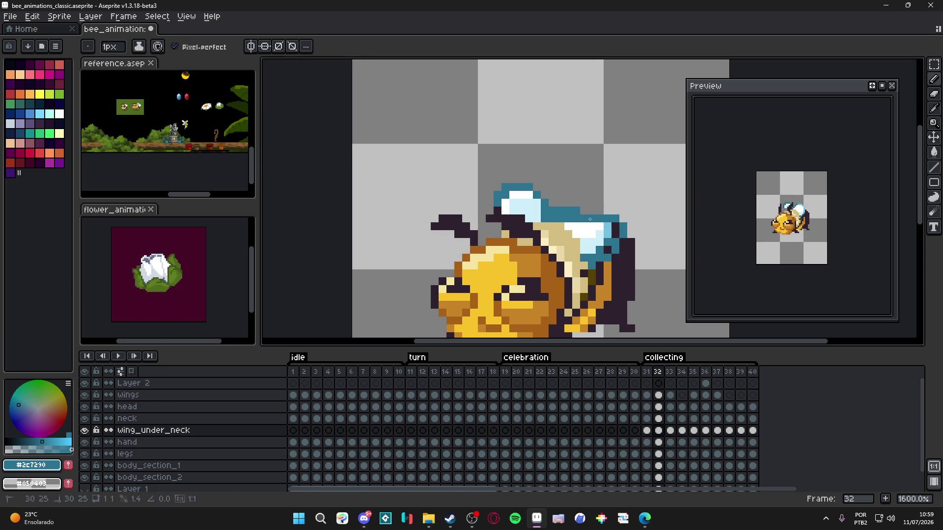
{"action": "key", "text": "i"}
{"action": "key", "text": "b"}
{"action": "mouse_move", "coordinate": [533, 214]}
{"action": "left_mouse_down"}
{"action": "mouse_move", "coordinate": [495, 194]}
{"action": "mouse_move", "coordinate": [515, 193]}
{"action": "mouse_move", "coordinate": [540, 206]}
{"action": "mouse_move", "coordinate": [540, 219]}
{"action": "mouse_move", "coordinate": [496, 206]}
{"action": "left_mouse_up"}
{"action": "key", "text": "e"}
{"action": "key", "text": "b"}
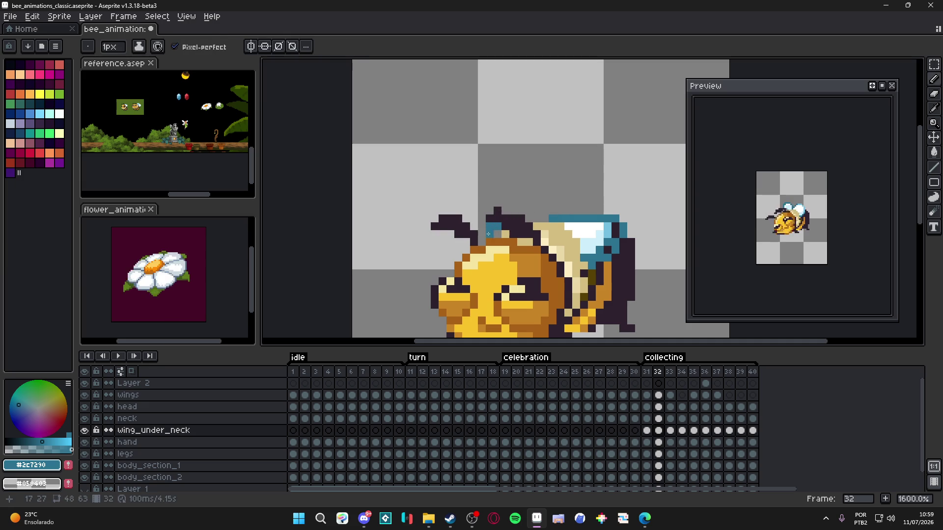
- Pick light blue #cceefb and dark blue #2c7290, try a dark blue wing pixel, then undo it
{"action": "left_click", "coordinate": [499, 226], "text": "alt"}
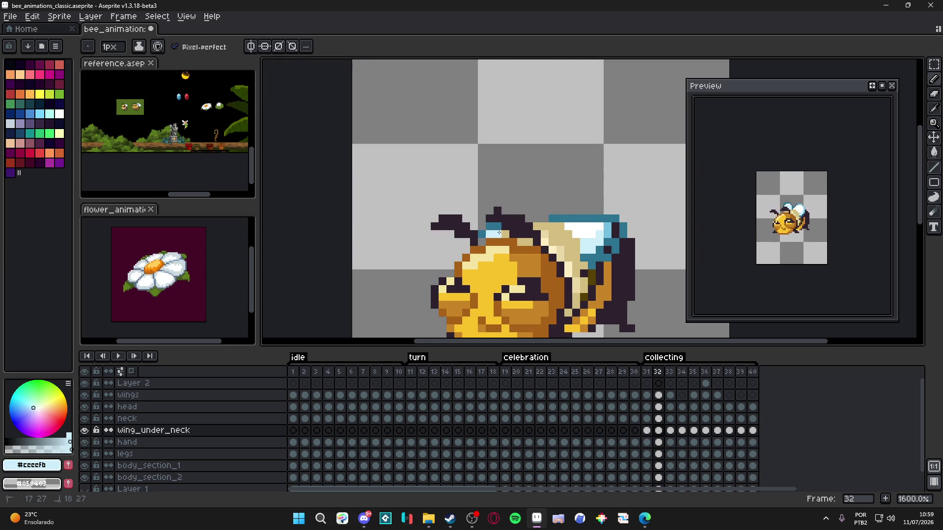
{"action": "left_click", "coordinate": [479, 242], "text": "alt"}
{"action": "scroll", "coordinate": [508, 232], "scroll_direction": "down", "scroll_amount": 3}
{"action": "scroll", "coordinate": [525, 242], "scroll_direction": "up", "scroll_amount": 3}
{"action": "left_click", "coordinate": [496, 245]}
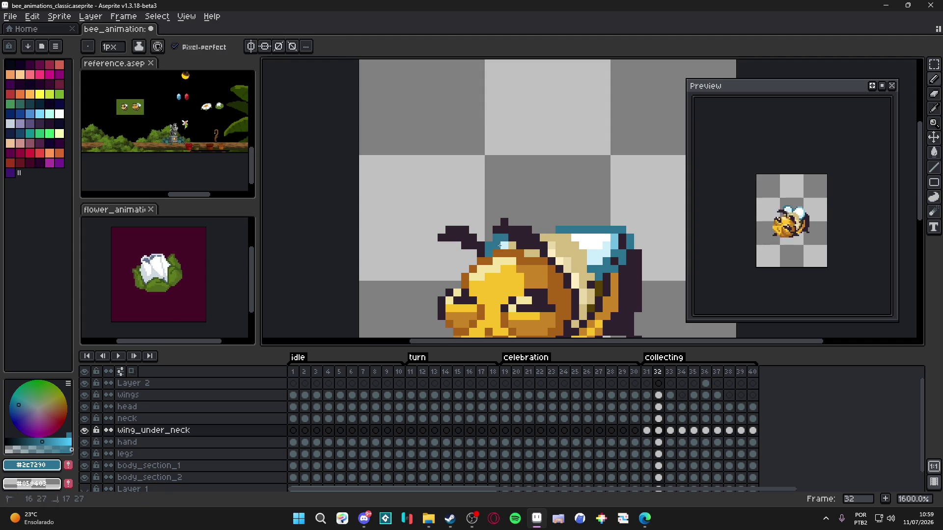
{"action": "scroll", "coordinate": [506, 245], "scroll_direction": "down", "scroll_amount": 3}
{"action": "scroll", "coordinate": [517, 250], "scroll_direction": "up", "scroll_amount": 3}
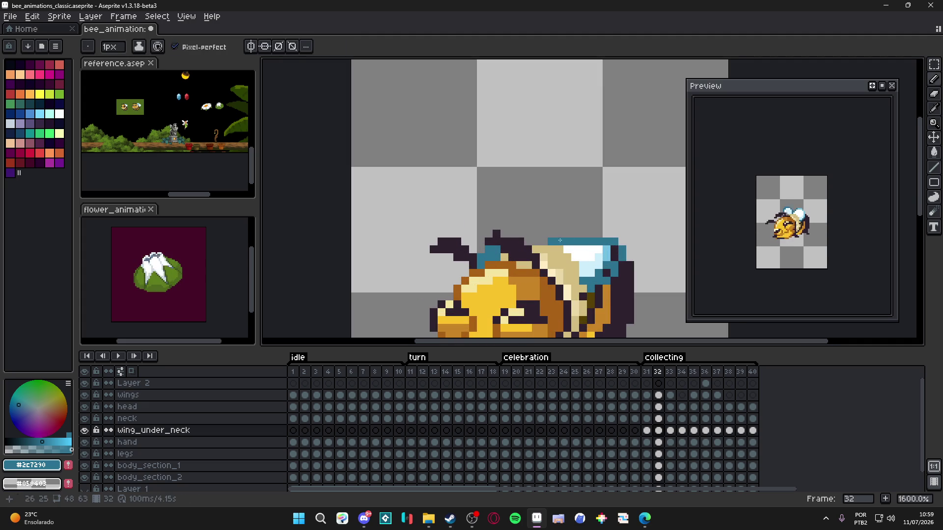
{"action": "key", "text": "ctrl+z"}
{"action": "key", "text": "ctrl+z"}
- Paint pale #cecefb pixels and white highlights onto the wing with a 1px brush
{"action": "left_click", "coordinate": [612, 251], "text": "alt"}
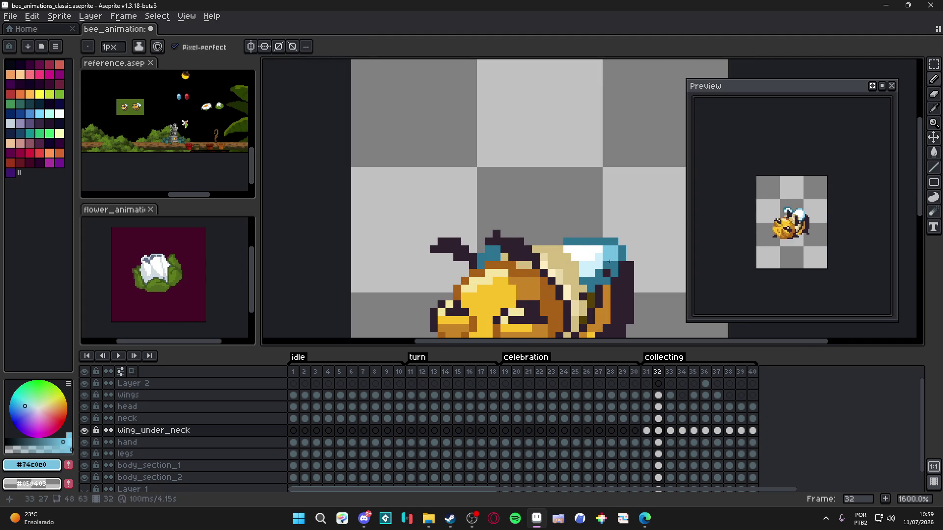
{"action": "left_click", "coordinate": [591, 284], "text": "alt"}
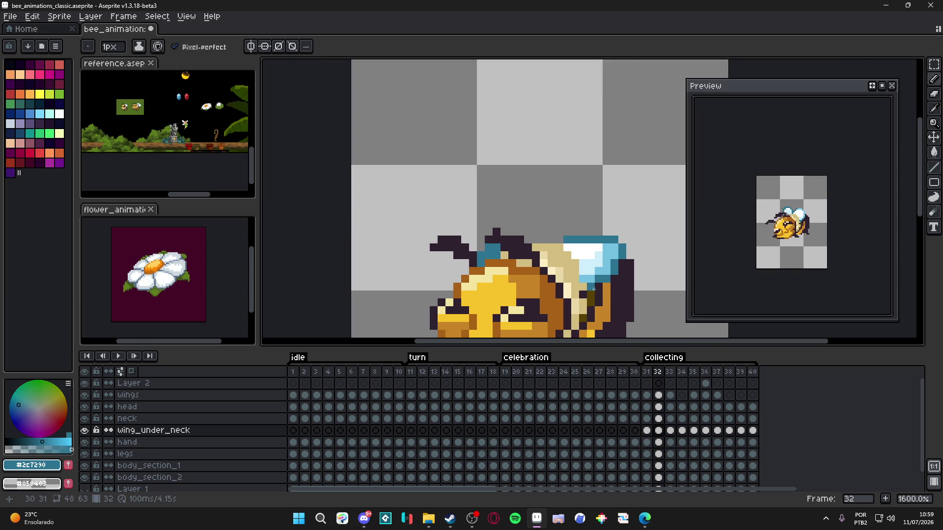
{"action": "left_click", "coordinate": [609, 262], "text": "alt"}
{"action": "mouse_move", "coordinate": [608, 262]}
{"action": "left_mouse_down"}
{"action": "mouse_move", "coordinate": [600, 248]}
{"action": "mouse_move", "coordinate": [609, 273]}
{"action": "mouse_move", "coordinate": [587, 263]}
{"action": "mouse_move", "coordinate": [614, 258]}
{"action": "left_mouse_up"}
{"action": "key", "text": "minus"}
{"action": "left_click", "coordinate": [582, 253], "text": "alt"}
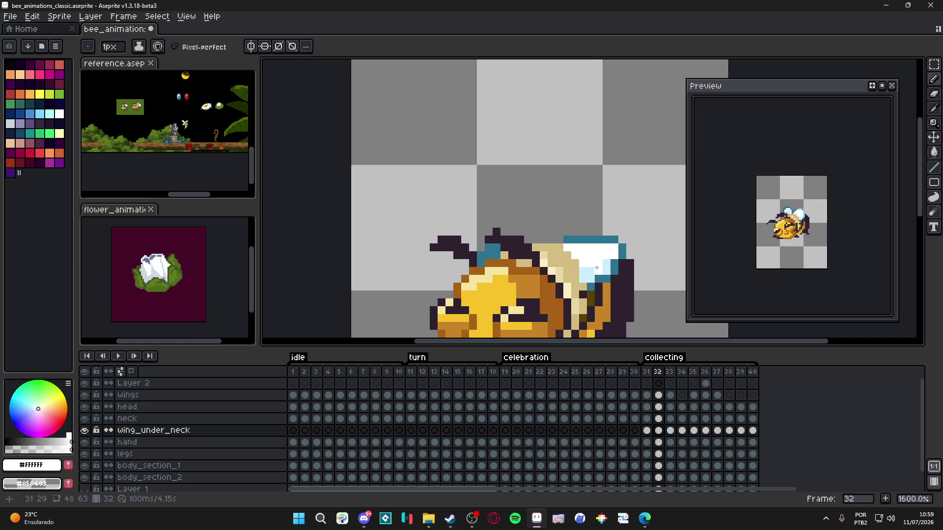
{"action": "left_click", "coordinate": [588, 271], "text": "alt"}
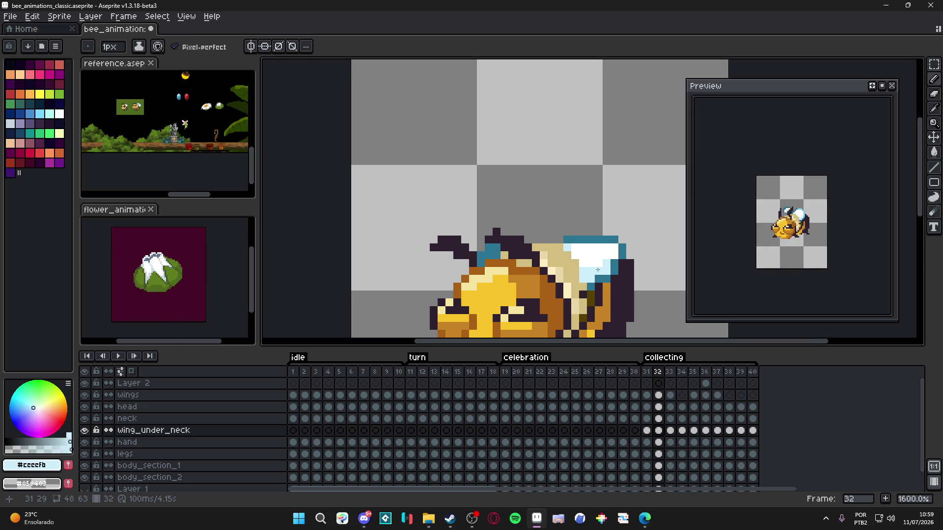
{"action": "scroll", "coordinate": [598, 271], "scroll_direction": "down", "scroll_amount": 3}
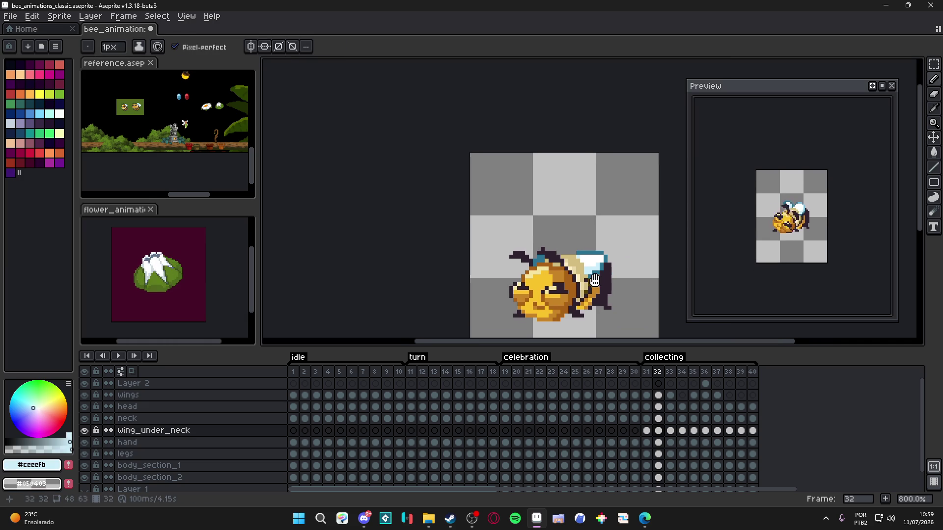
- Compare the wing_under_neck cels on frames 31, 32 and 36, undoing an accidental change to frame 33
{"action": "left_click", "coordinate": [647, 430]}
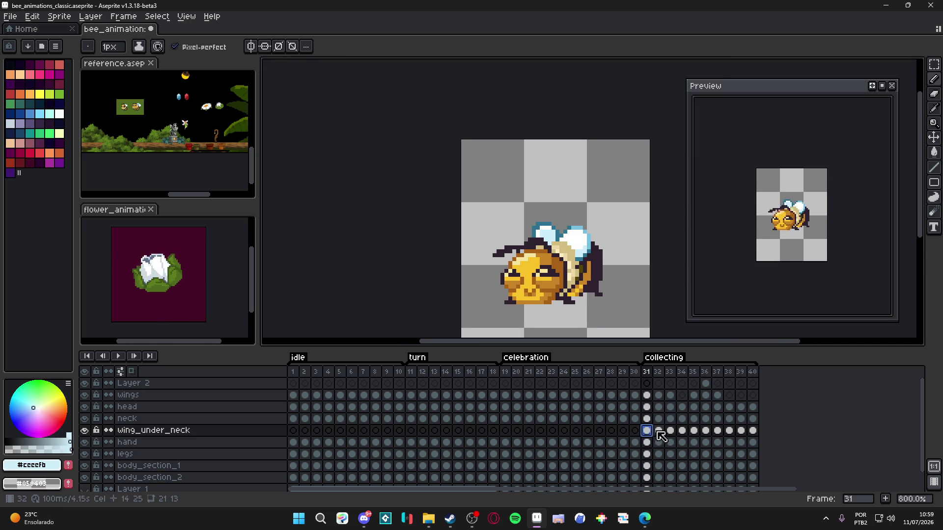
{"action": "left_click", "coordinate": [659, 431]}
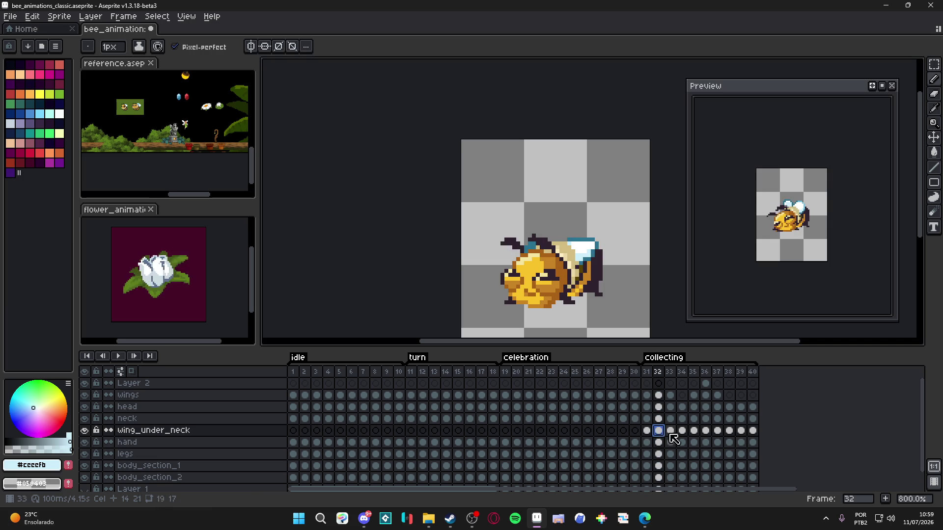
{"action": "left_click", "coordinate": [706, 431]}
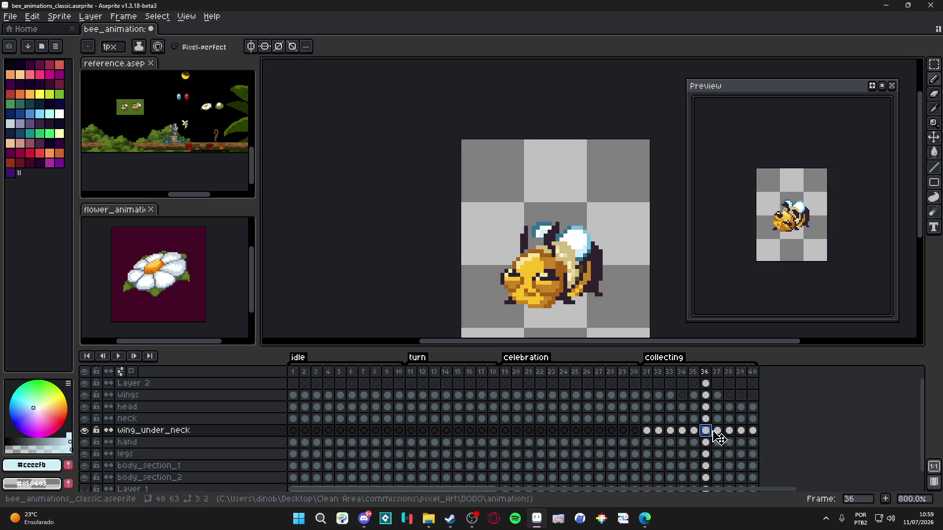
{"action": "left_click", "coordinate": [671, 431]}
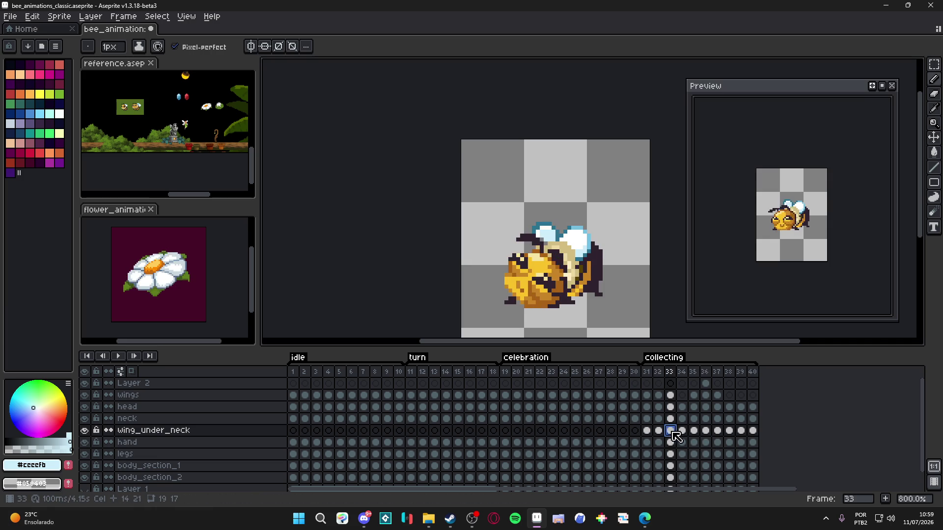
{"action": "key", "text": "ctrl+z"}
- Copy frame 32's wing_under_neck cel and paste it into frames 36 and 38
{"action": "left_click", "coordinate": [658, 431]}
{"action": "key", "text": "ctrl+c"}
{"action": "left_click", "coordinate": [705, 430]}
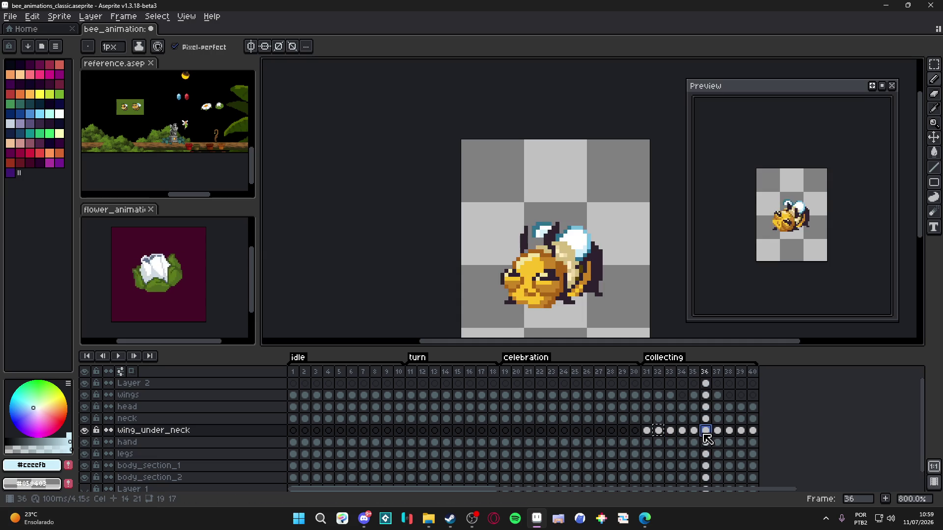
{"action": "key", "text": "ctrl+v"}
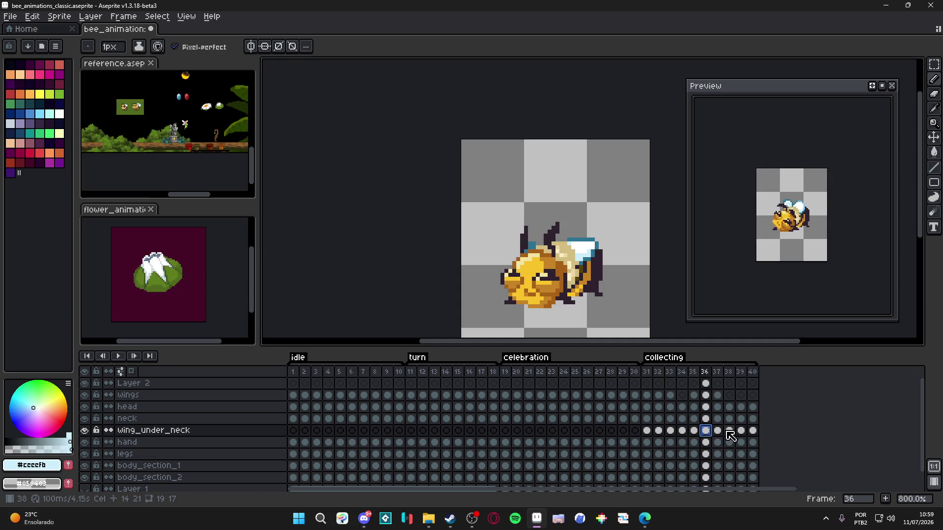
{"action": "left_click", "coordinate": [728, 432]}
{"action": "key", "text": "ctrl+v"}
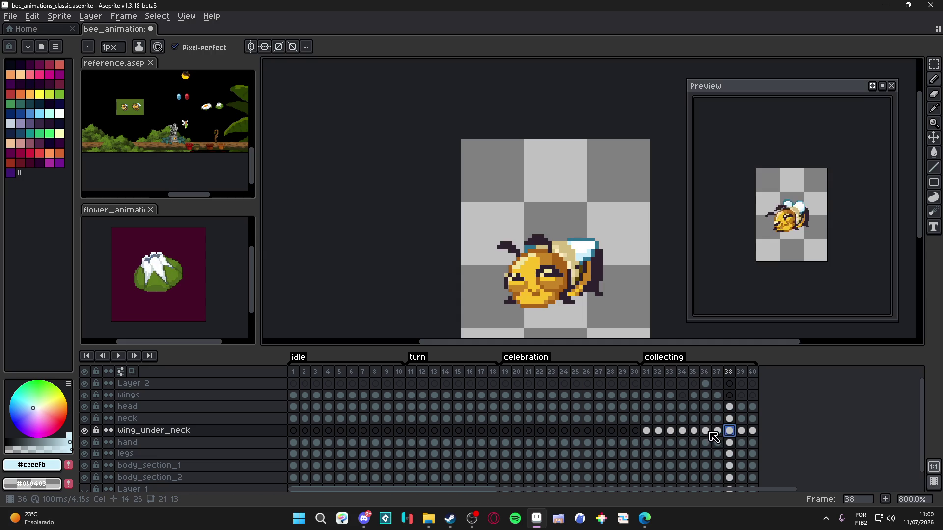
- Check frame 33 after the paste, then go back to frame 31
{"action": "left_click", "coordinate": [669, 430]}
{"action": "scroll", "coordinate": [581, 262], "scroll_direction": "up", "scroll_amount": 3}
{"action": "key", "text": "v"}
{"action": "key", "text": "b"}
{"action": "left_click", "coordinate": [646, 430]}
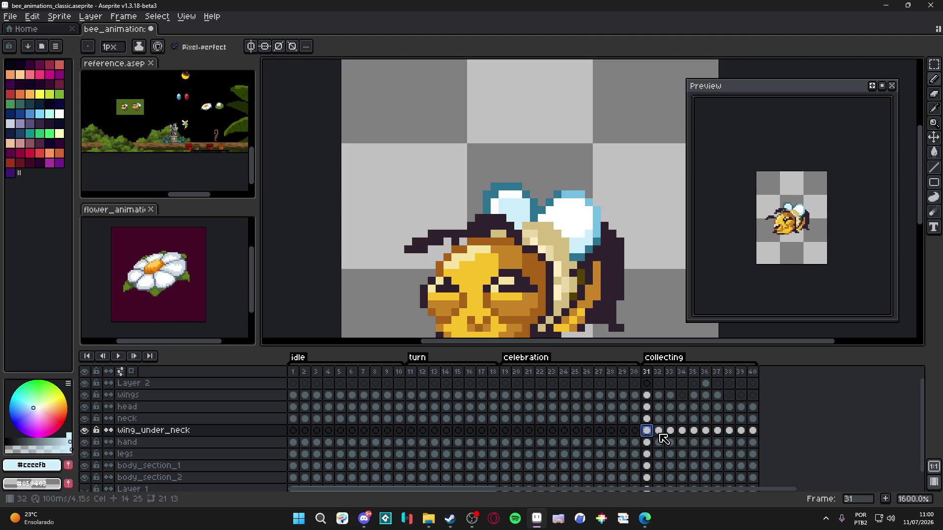
- On frame 33, paint the two grey wing-edge pixels light blue
{"action": "key", "text": "Right"}
{"action": "key", "text": "Left"}
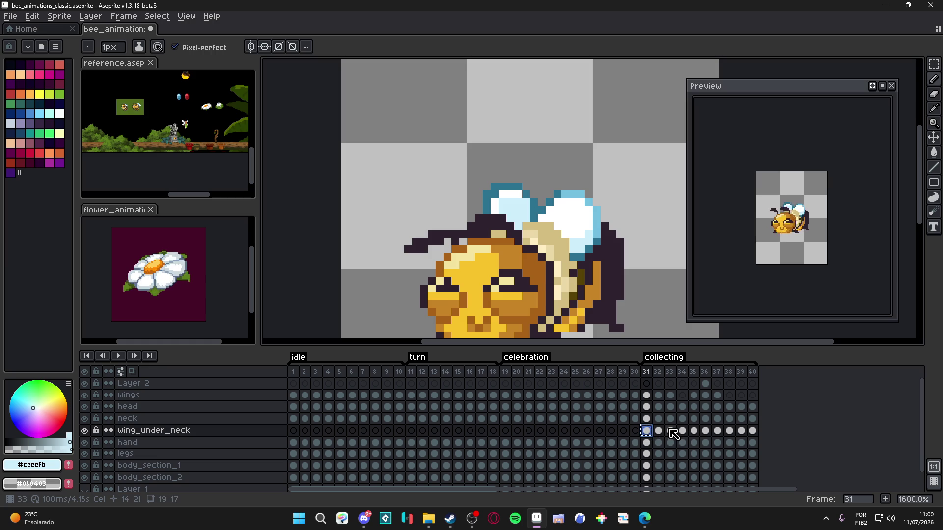
{"action": "left_click", "coordinate": [670, 431]}
{"action": "scroll", "coordinate": [519, 201], "scroll_direction": "up", "scroll_amount": 2}
{"action": "key", "text": "alt"}
{"action": "left_click", "coordinate": [513, 216]}
{"action": "left_click", "coordinate": [518, 229]}
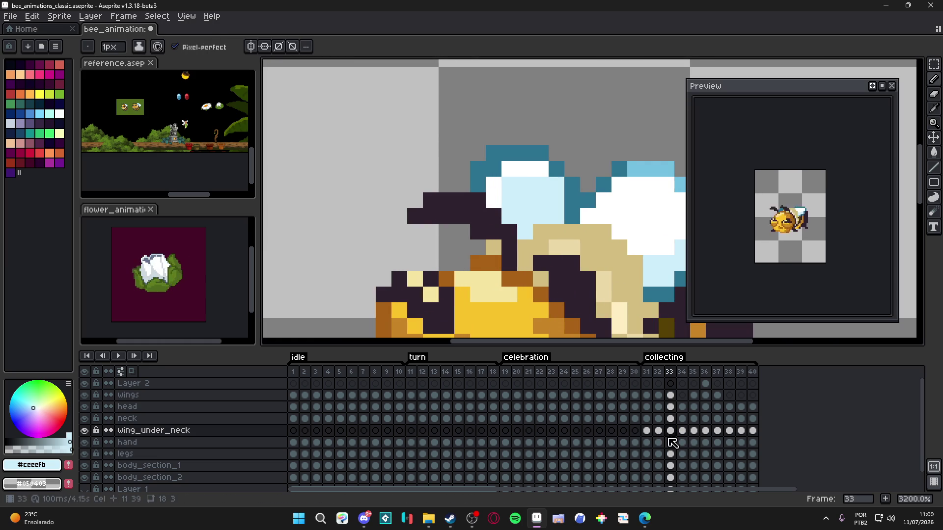
- On frame 35, fill the grey wing pixels with teal #2c7290 and light blue #cceefb
{"action": "left_click", "coordinate": [682, 430]}
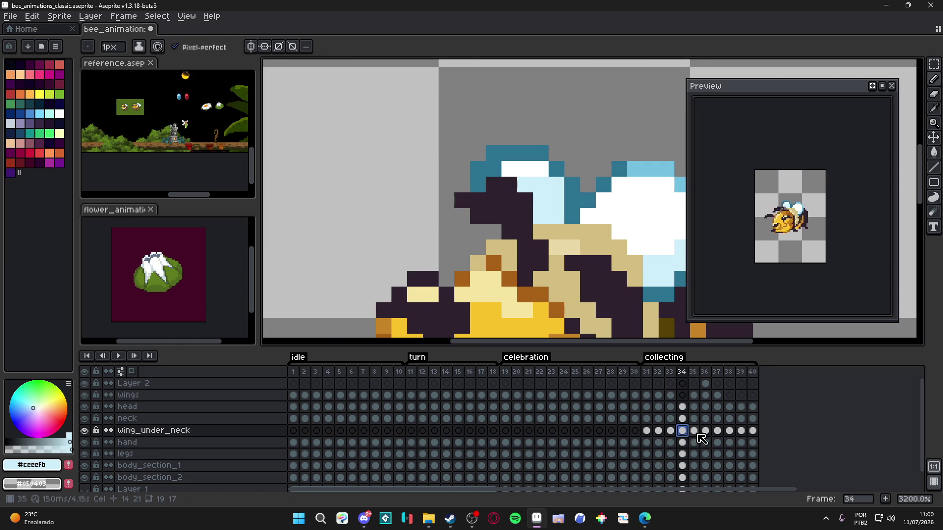
{"action": "left_click", "coordinate": [694, 431]}
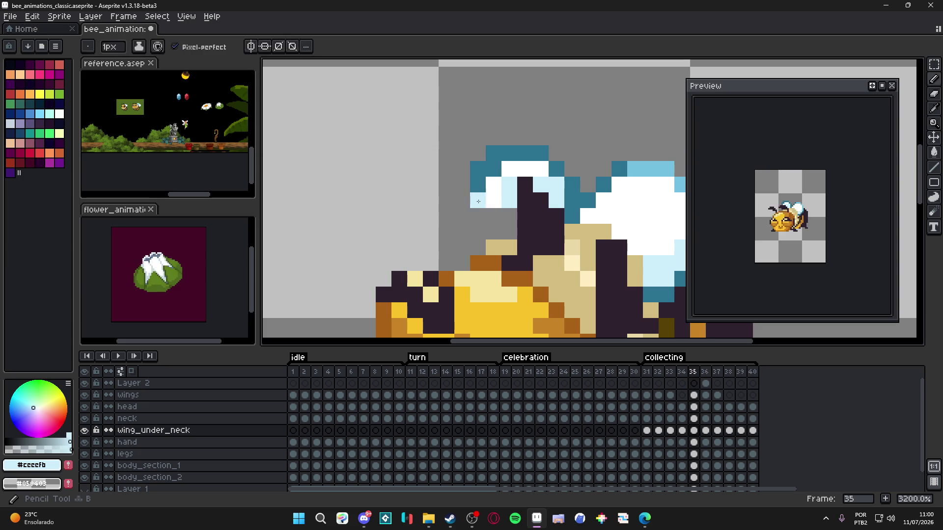
{"action": "left_click", "coordinate": [478, 196], "text": "alt"}
{"action": "left_click_drag", "start_coordinate": [478, 216], "coordinate": [509, 235]}
{"action": "left_click", "coordinate": [506, 191], "text": "alt"}
{"action": "left_click", "coordinate": [494, 232]}
{"action": "scroll", "coordinate": [529, 231], "scroll_direction": "down", "scroll_amount": 5}
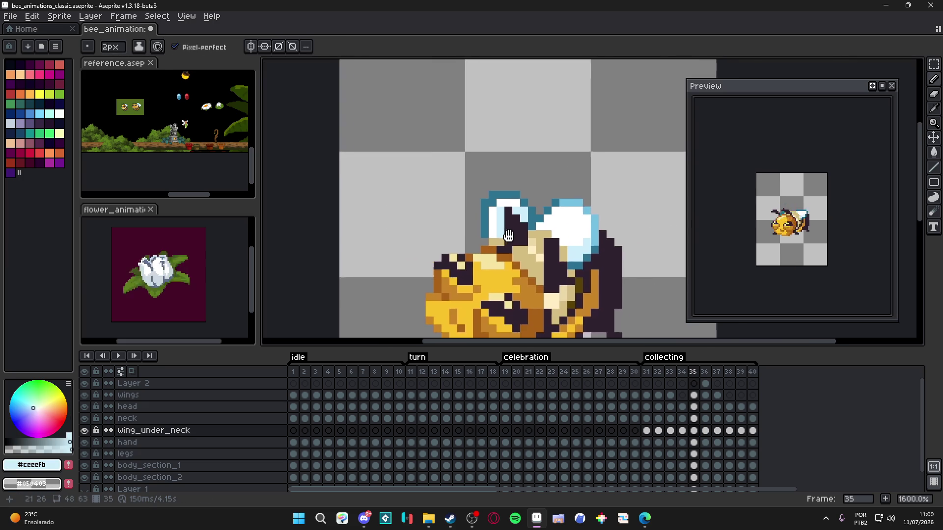
- Review frames 36 through 40 and save the animation file
{"action": "left_click", "coordinate": [705, 431]}
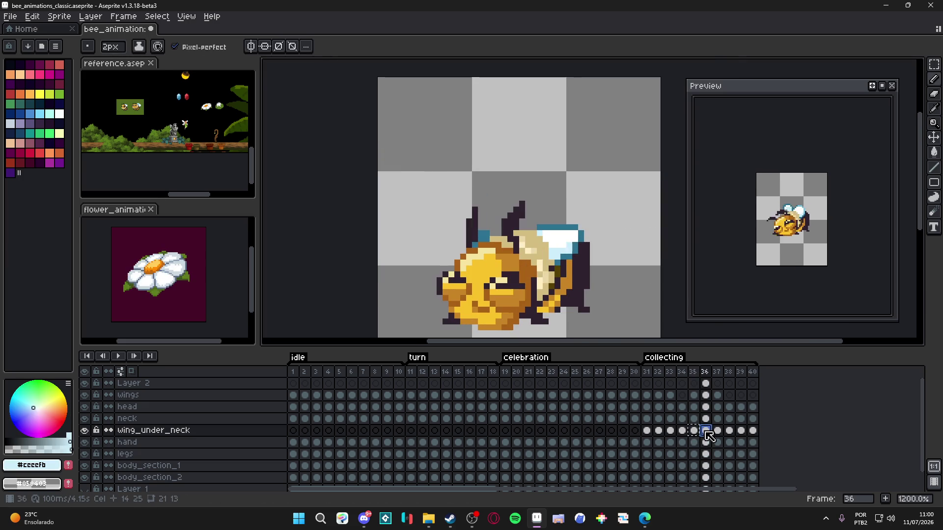
{"action": "left_click", "coordinate": [718, 432]}
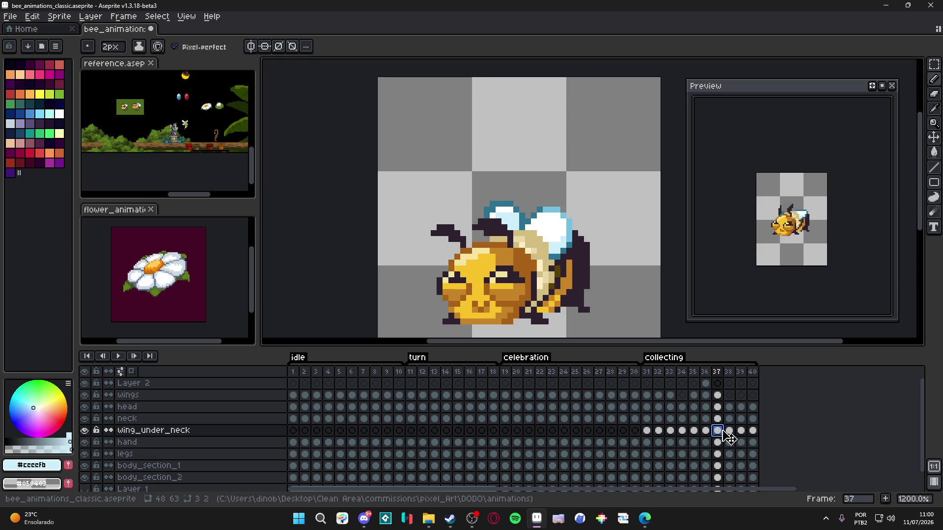
{"action": "left_click", "coordinate": [729, 431]}
{"action": "left_click", "coordinate": [741, 431]}
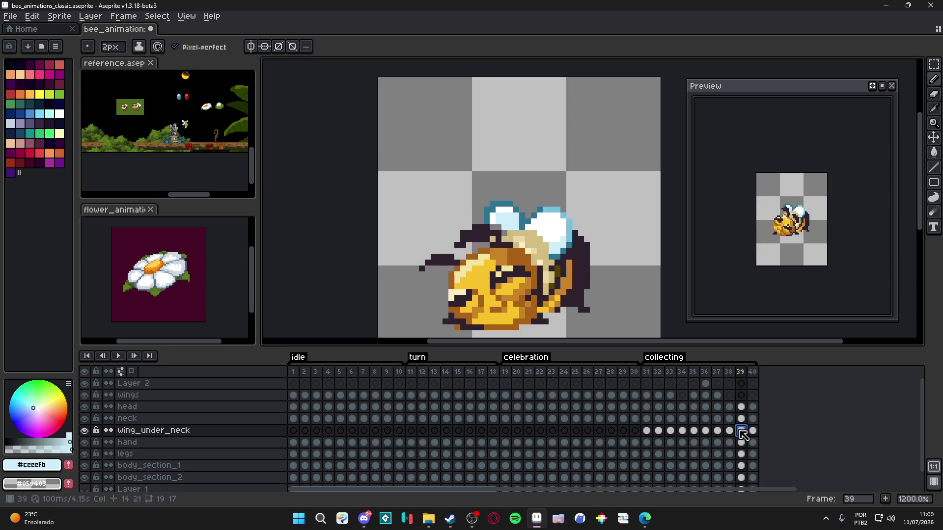
{"action": "left_click", "coordinate": [753, 430]}
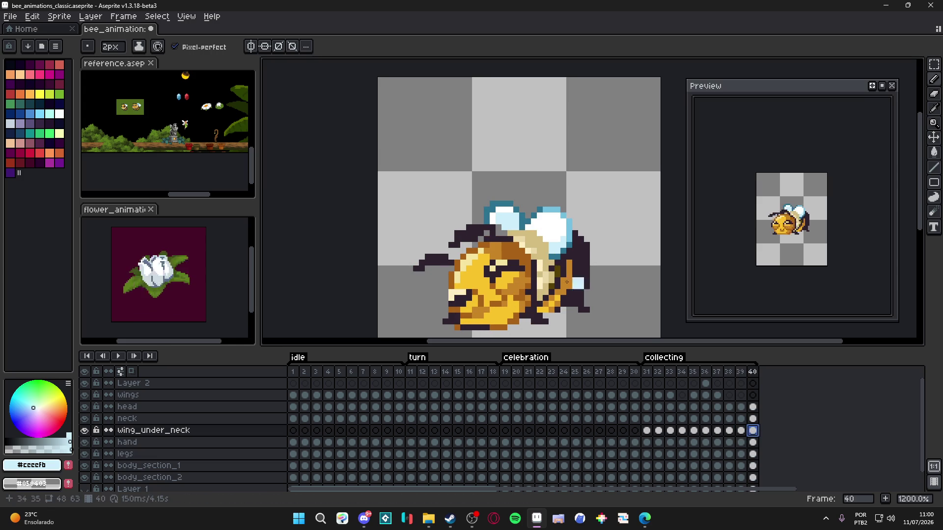
{"action": "key", "text": "ctrl+s"}
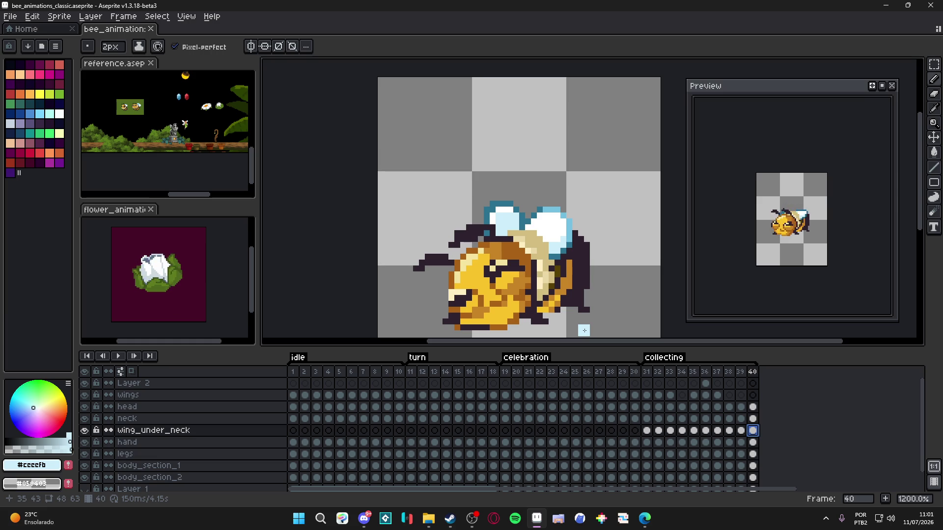
- Return to frame 32 of the collecting animation
{"action": "left_click", "coordinate": [658, 372]}
- Step ahead to frame 39, nudge the bee's head layer with the Move tool, sample the outline colour, and save
{"action": "left_click_drag", "start_coordinate": [598, 261], "coordinate": [558, 220]}
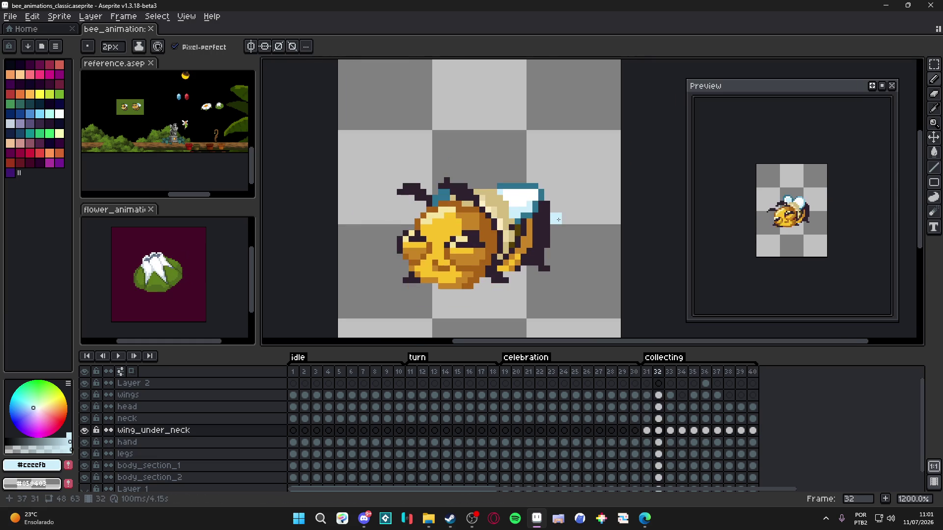
{"action": "key", "text": "Right"}
{"action": "key", "text": "Right"}
{"action": "key", "text": "Right"}
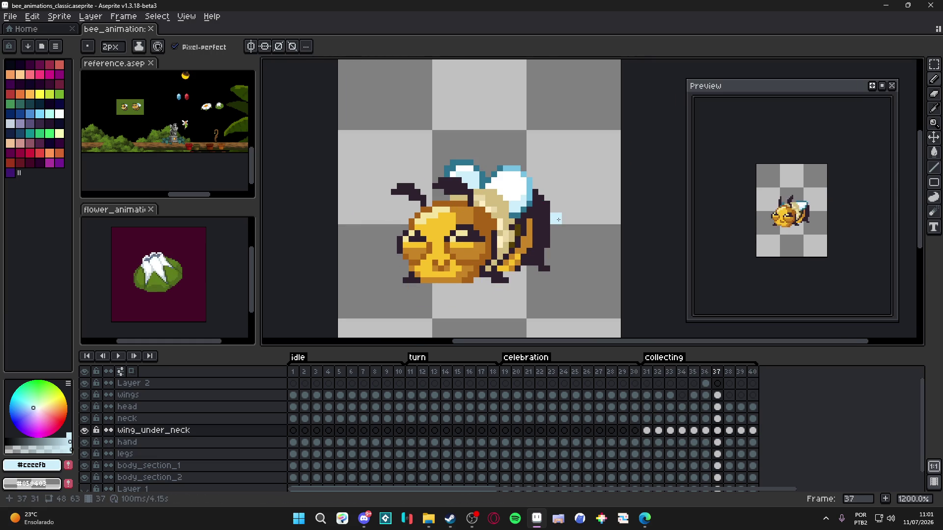
{"action": "key", "text": "Right"}
{"action": "key", "text": "Right"}
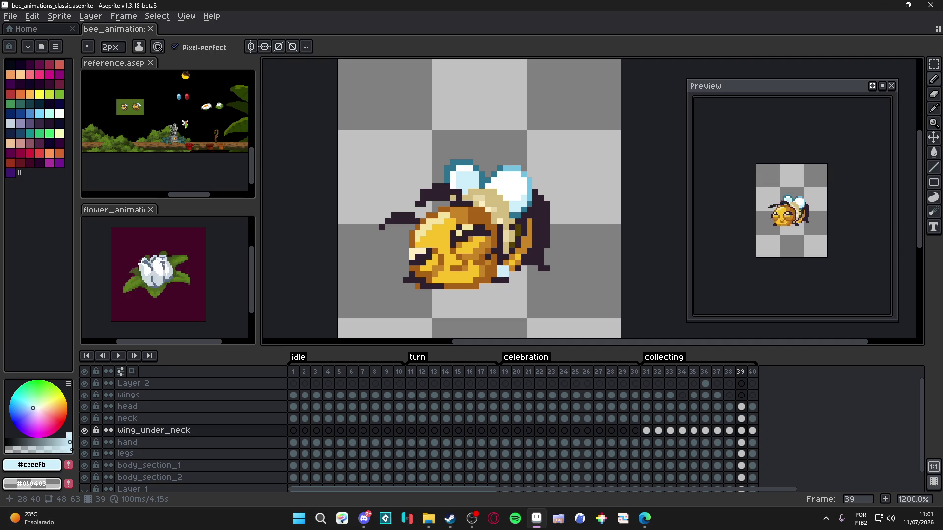
{"action": "key", "text": "v"}
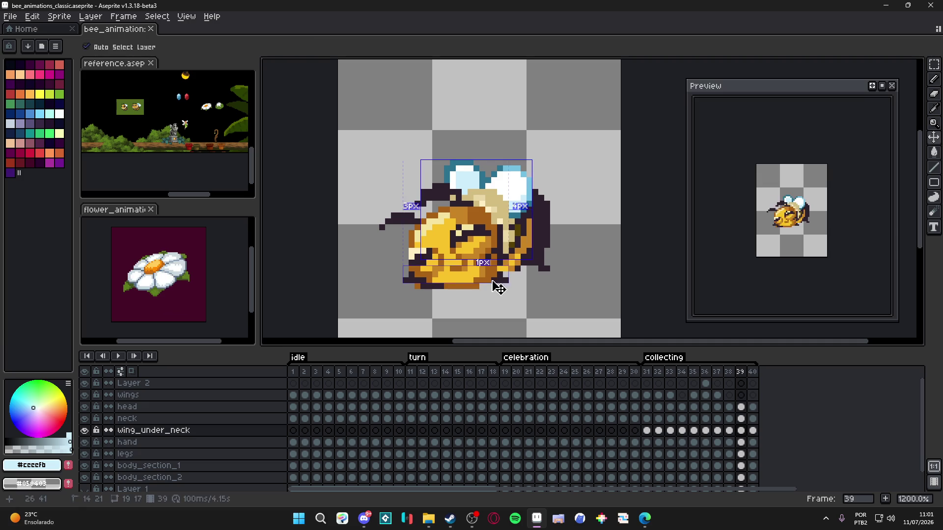
{"action": "left_click", "coordinate": [499, 280]}
{"action": "key", "text": "b"}
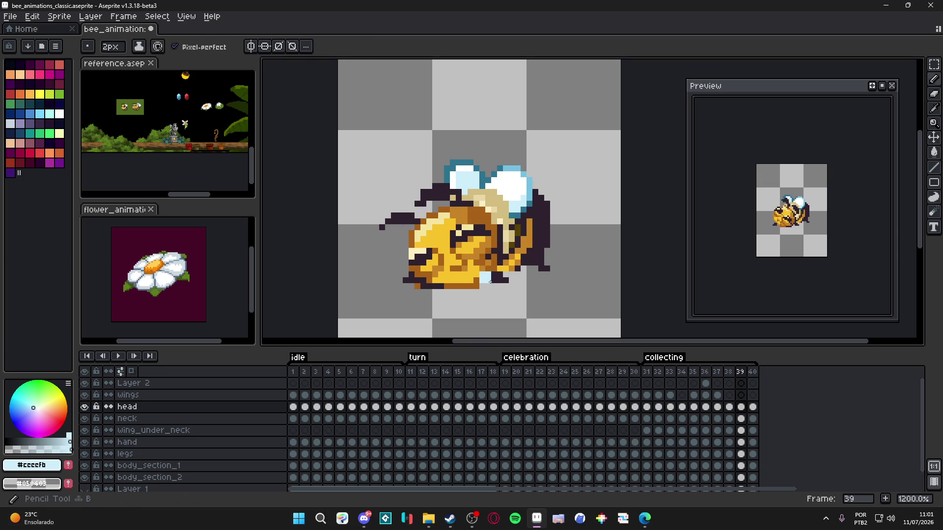
{"action": "left_click", "coordinate": [491, 280], "text": "alt"}
{"action": "left_click", "coordinate": [489, 280], "text": "ctrl"}
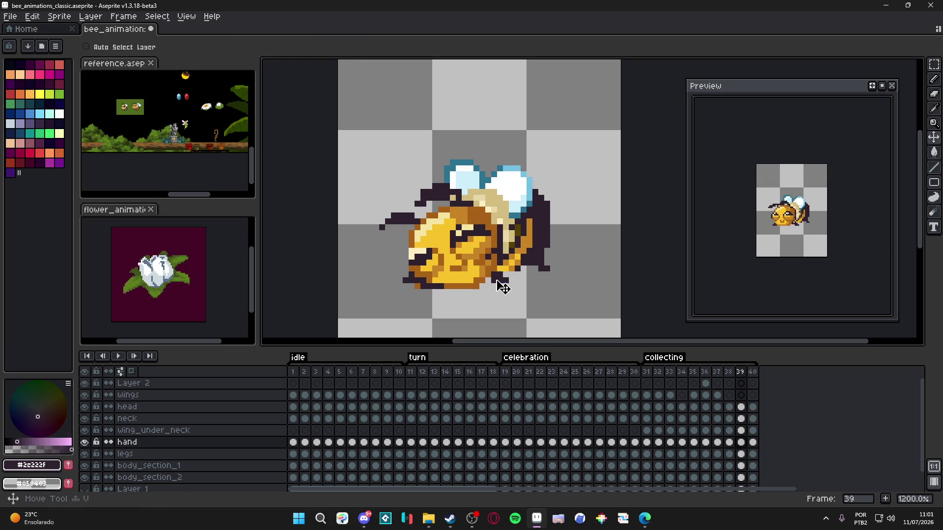
{"action": "scroll", "coordinate": [502, 297], "scroll_direction": "down", "scroll_amount": 3}
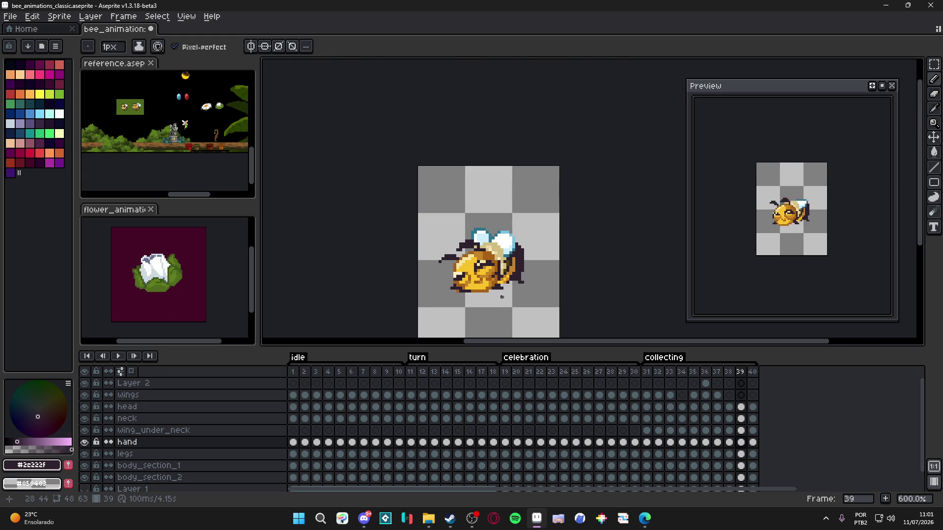
{"action": "key", "text": "ctrl+s"}
- Step back and forth through frames 35–40 to check the loop, saving the file
{"action": "scroll", "coordinate": [503, 295], "scroll_direction": "up", "scroll_amount": 3}
{"action": "key", "text": "Right"}
{"action": "key", "text": "Right"}
{"action": "key", "text": "Left"}
{"action": "key", "text": "Left"}
{"action": "key", "text": "Left"}
{"action": "key", "text": "Left"}
{"action": "key", "text": "Left"}
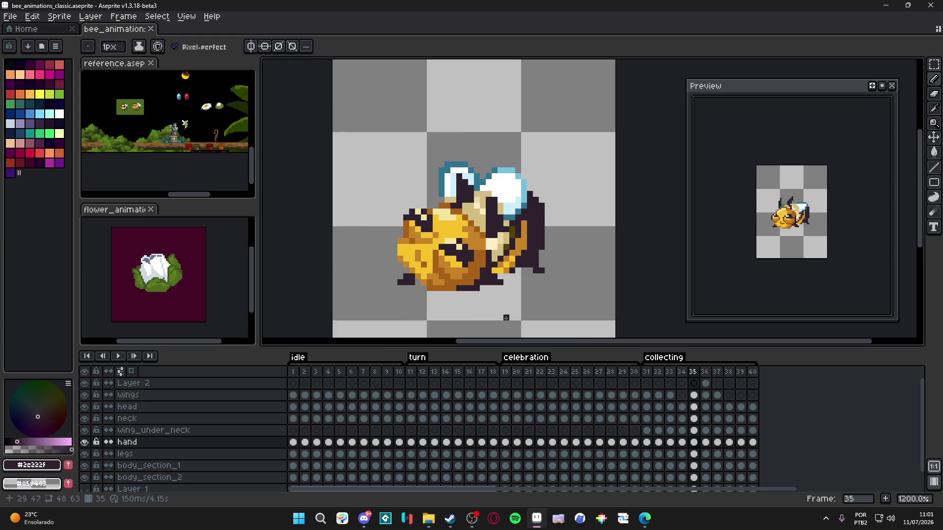
{"action": "key", "text": "Right"}
{"action": "key", "text": "Right"}
{"action": "key", "text": "Right"}
{"action": "key", "text": "Right"}
{"action": "key", "text": "Right"}
{"action": "key", "text": "Left"}
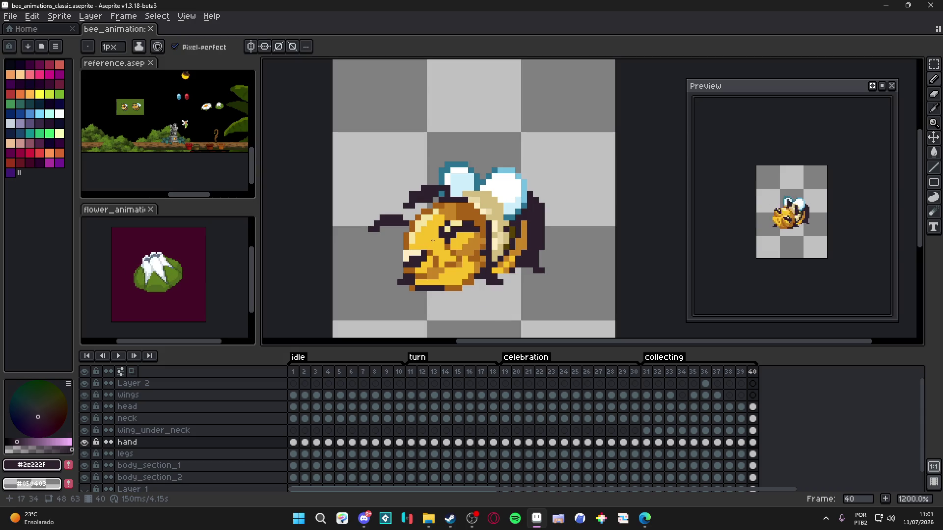
{"action": "scroll", "coordinate": [444, 256], "scroll_direction": "down", "scroll_amount": 1}
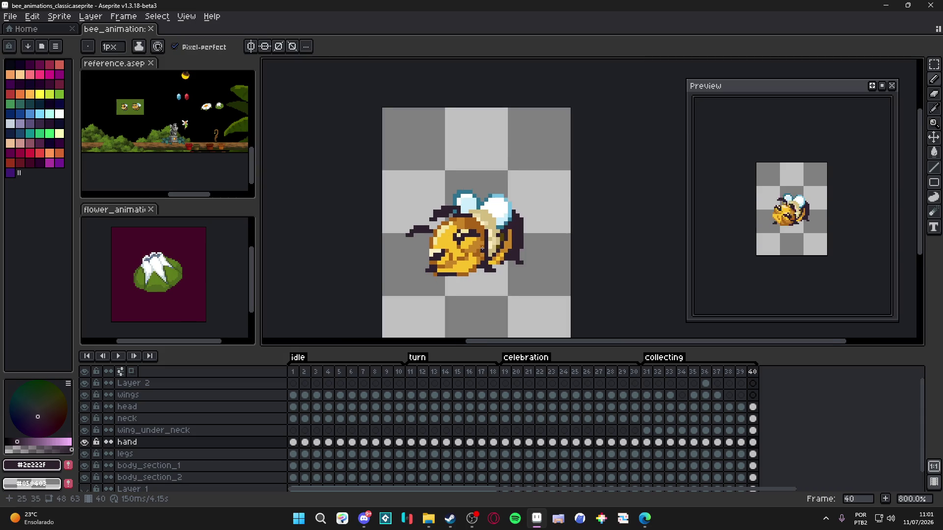
{"action": "key", "text": "ctrl+s"}
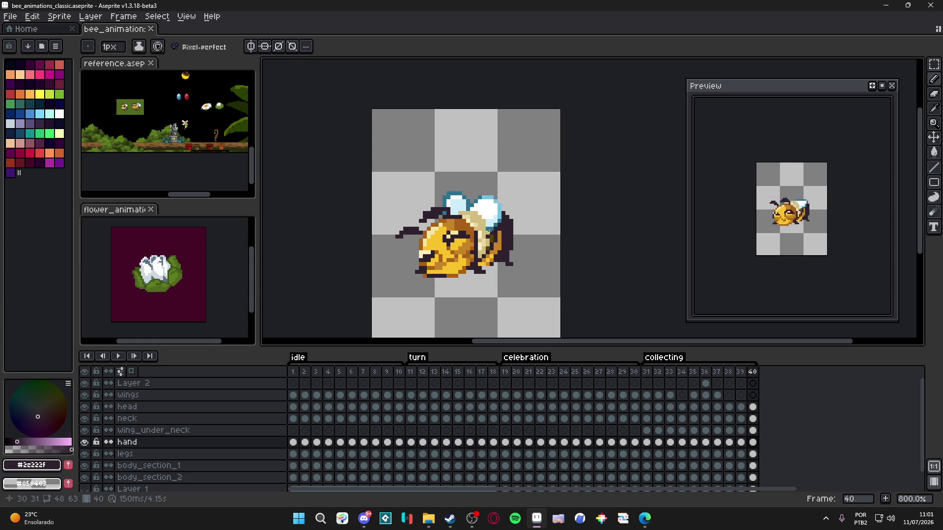
{"action": "key", "text": "ctrl+s"}
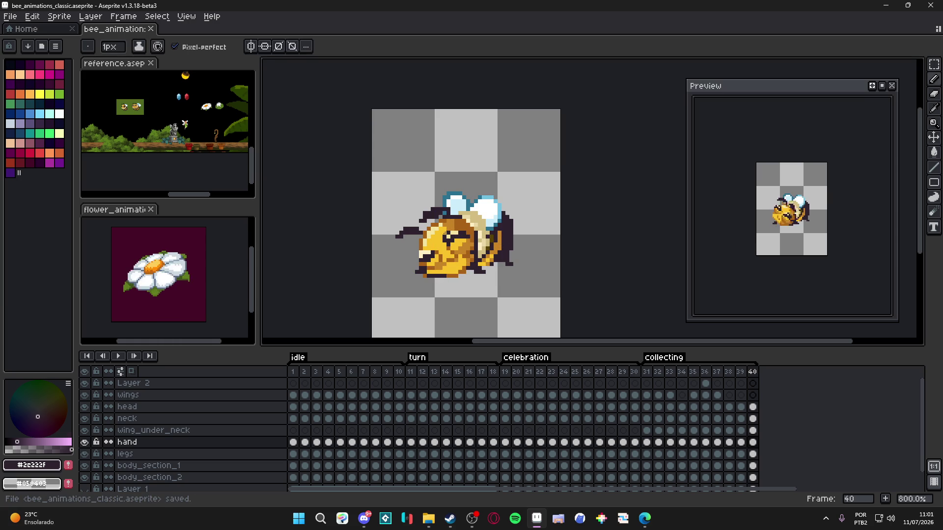
- Select the neck layer, sample its beige, then jump to frame 31
{"action": "scroll", "coordinate": [445, 232], "scroll_direction": "up", "scroll_amount": 3}
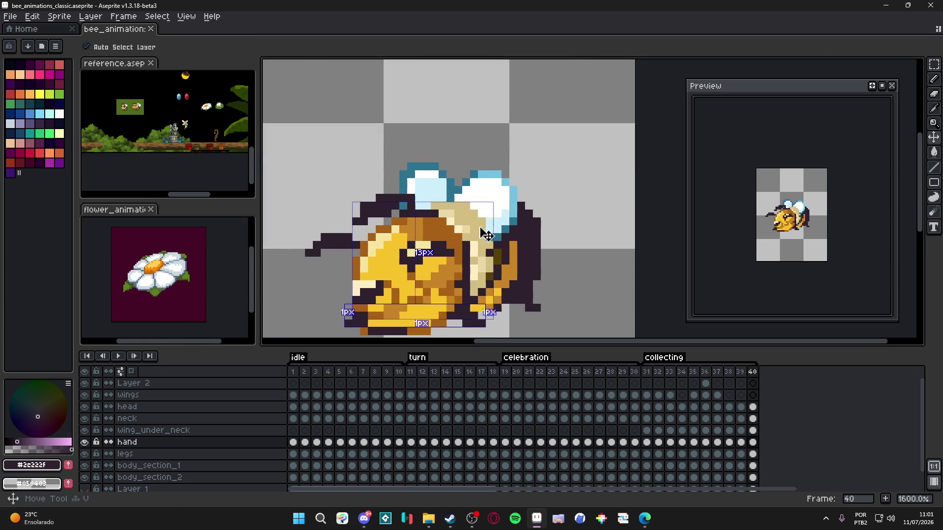
{"action": "left_click", "coordinate": [468, 220], "text": "ctrl"}
{"action": "left_click", "coordinate": [466, 222], "text": "alt"}
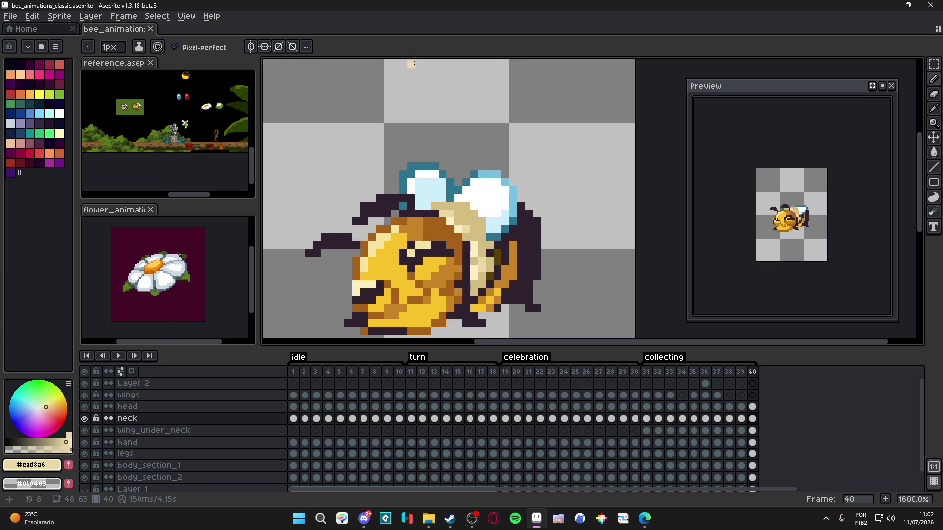
{"action": "scroll", "coordinate": [466, 244], "scroll_direction": "down", "scroll_amount": 1}
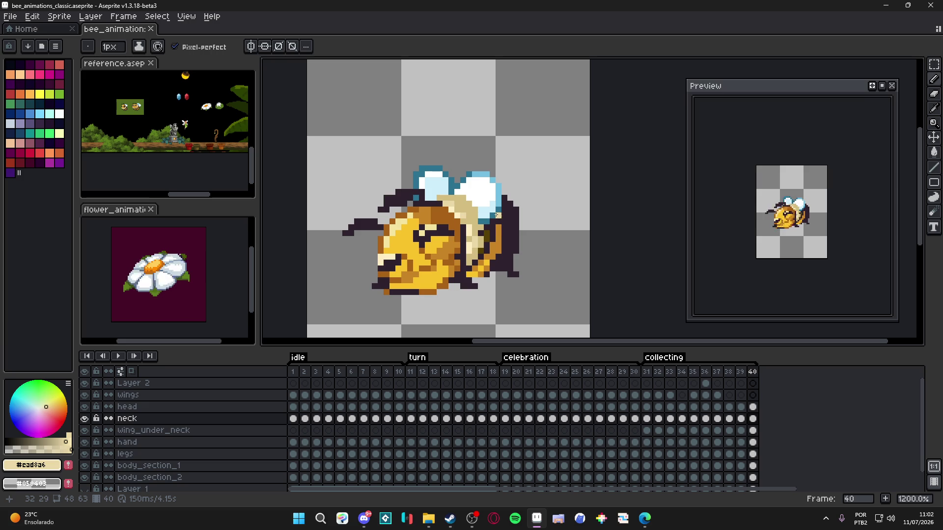
{"action": "left_click", "coordinate": [647, 372]}
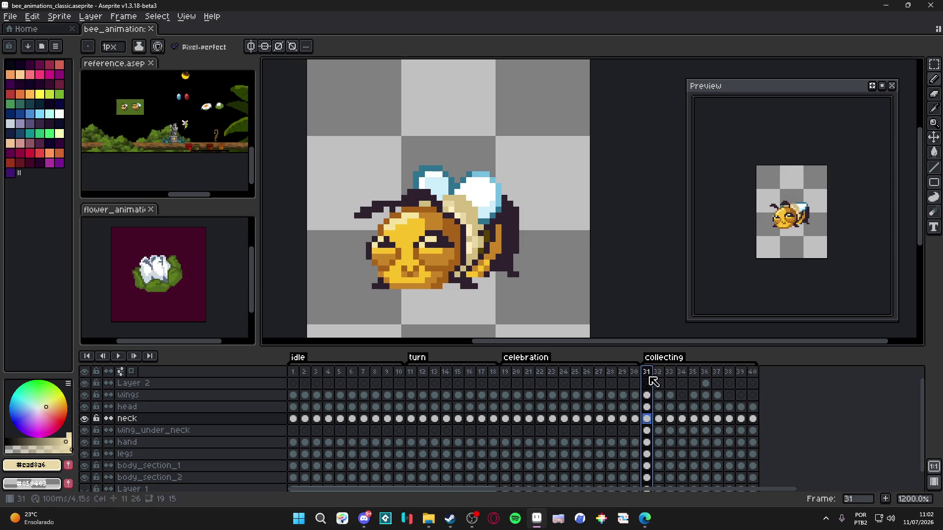
- Go to frame 39 and select the bee's body_section_1 layer
{"action": "left_click", "coordinate": [659, 383]}
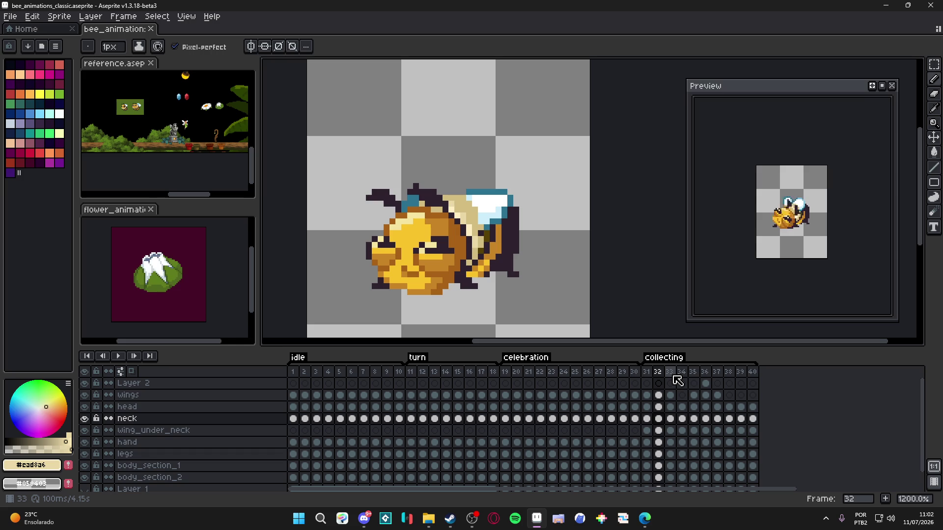
{"action": "key", "text": "Right"}
{"action": "key", "text": "Right"}
{"action": "key", "text": "Right"}
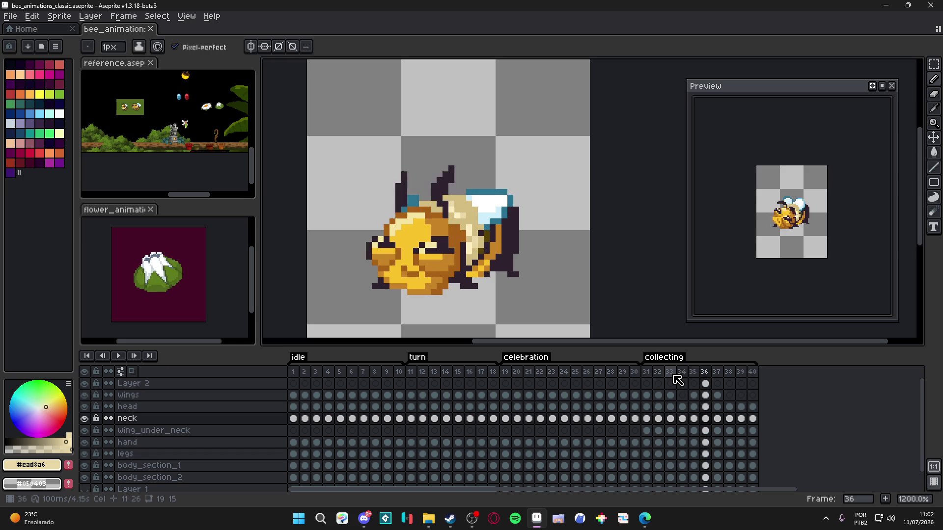
{"action": "key", "text": "Right"}
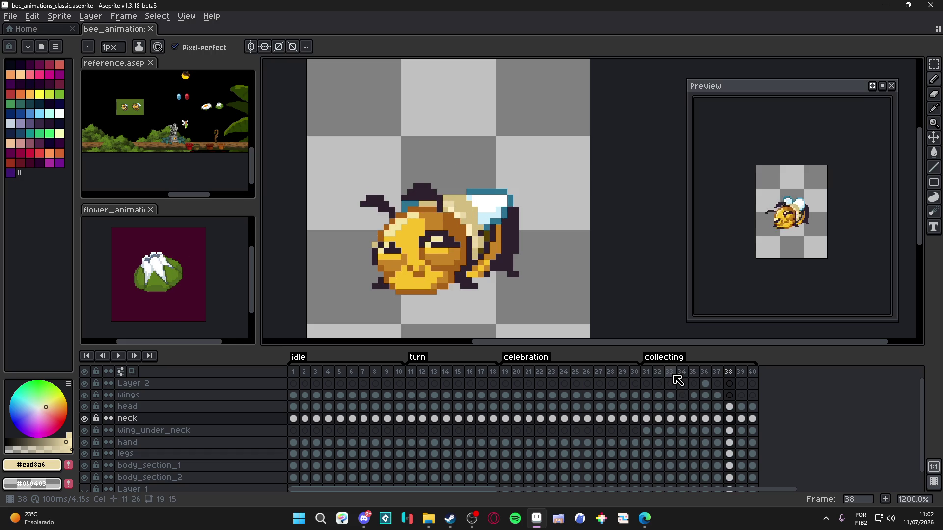
{"action": "key", "text": "Right"}
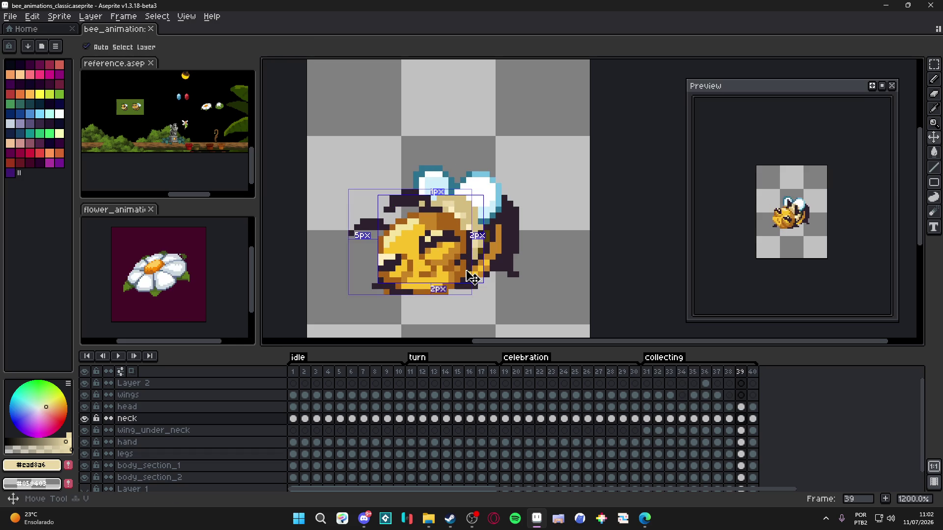
{"action": "left_click", "coordinate": [467, 270], "text": "ctrl"}
- Sample the dark outline colour and rework head and neck pixels with pencil, eraser and move
{"action": "scroll", "coordinate": [467, 271], "scroll_direction": "up", "scroll_amount": 1}
{"action": "key", "text": "b"}
{"action": "left_click", "coordinate": [458, 269], "text": "alt"}
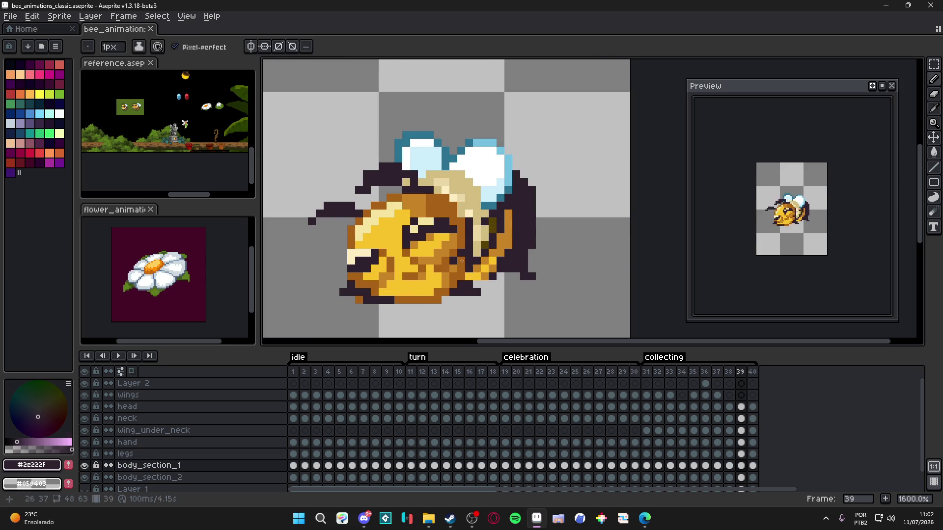
{"action": "left_click", "coordinate": [461, 260], "text": "ctrl"}
{"action": "key", "text": "e"}
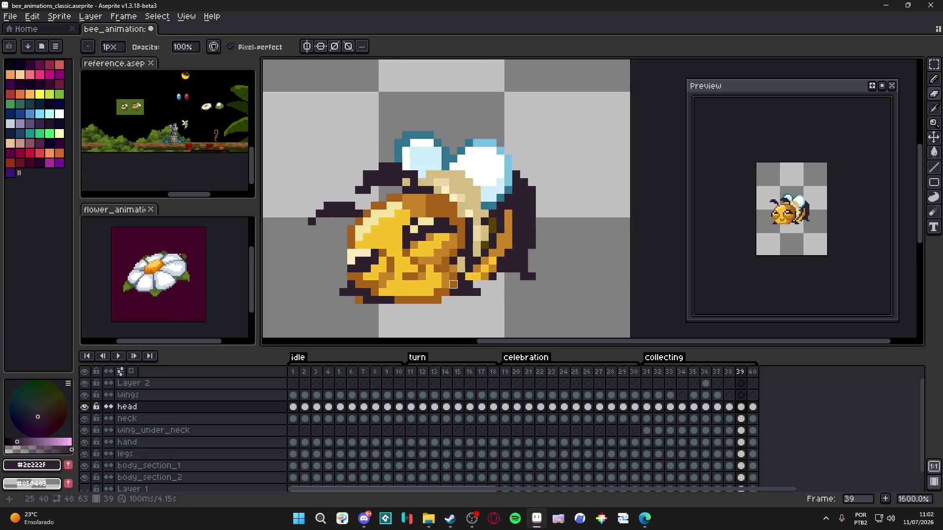
{"action": "key", "text": "b"}
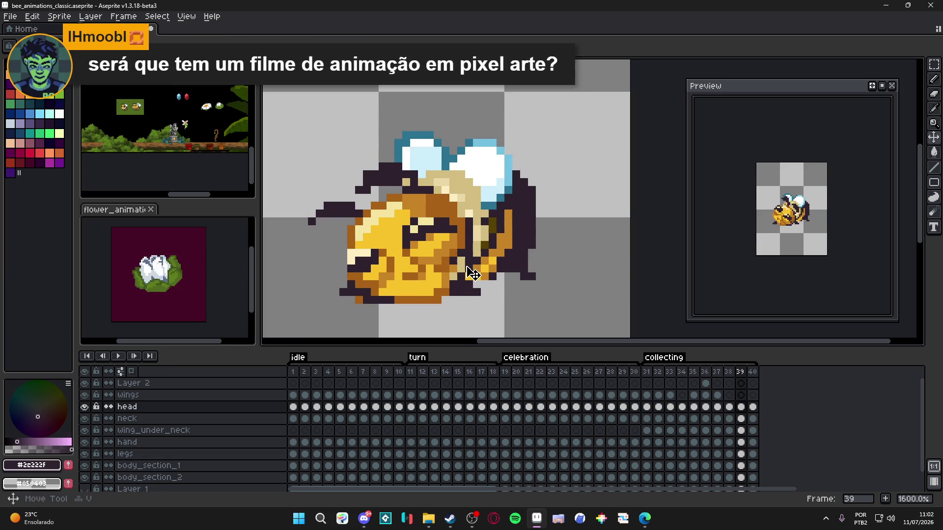
{"action": "left_click", "coordinate": [462, 259], "text": "ctrl"}
{"action": "key", "text": "v"}
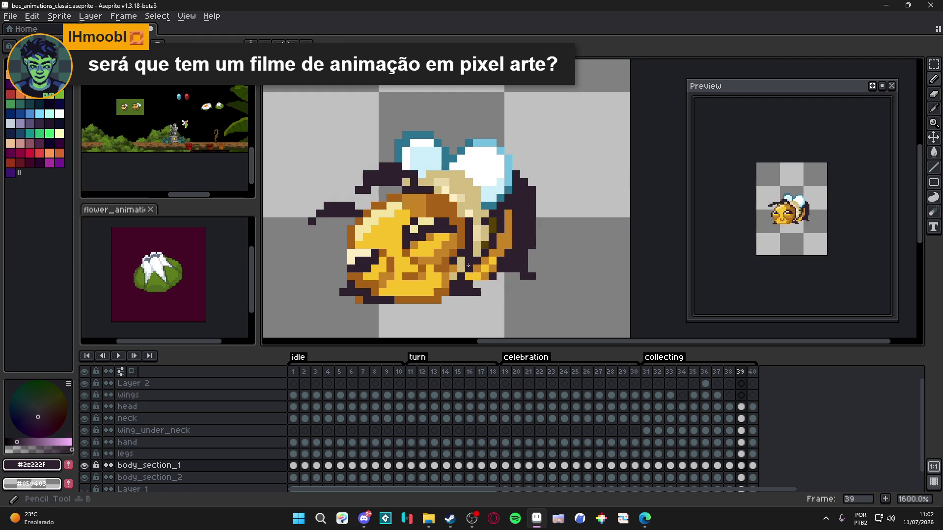
{"action": "left_click", "coordinate": [469, 273], "text": "ctrl"}
{"action": "key", "text": "b"}
- Select the head layer and save the bee animation file
{"action": "scroll", "coordinate": [452, 284], "scroll_direction": "down", "scroll_amount": 1}
{"action": "scroll", "coordinate": [450, 287], "scroll_direction": "up", "scroll_amount": 1}
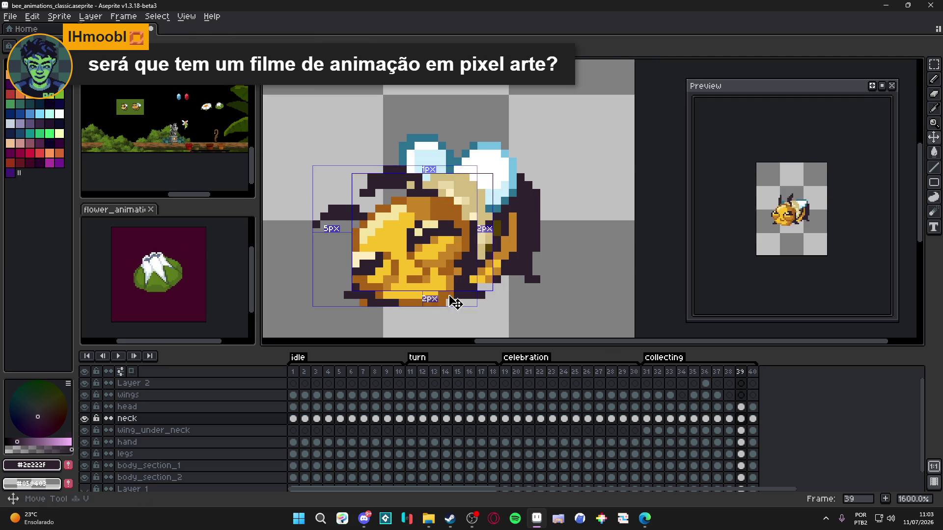
{"action": "left_click", "coordinate": [455, 300], "text": "ctrl"}
{"action": "scroll", "coordinate": [457, 294], "scroll_direction": "down", "scroll_amount": 3}
{"action": "scroll", "coordinate": [475, 298], "scroll_direction": "up", "scroll_amount": 1}
{"action": "scroll", "coordinate": [461, 307], "scroll_direction": "down", "scroll_amount": 1}
{"action": "scroll", "coordinate": [460, 307], "scroll_direction": "up", "scroll_amount": 3}
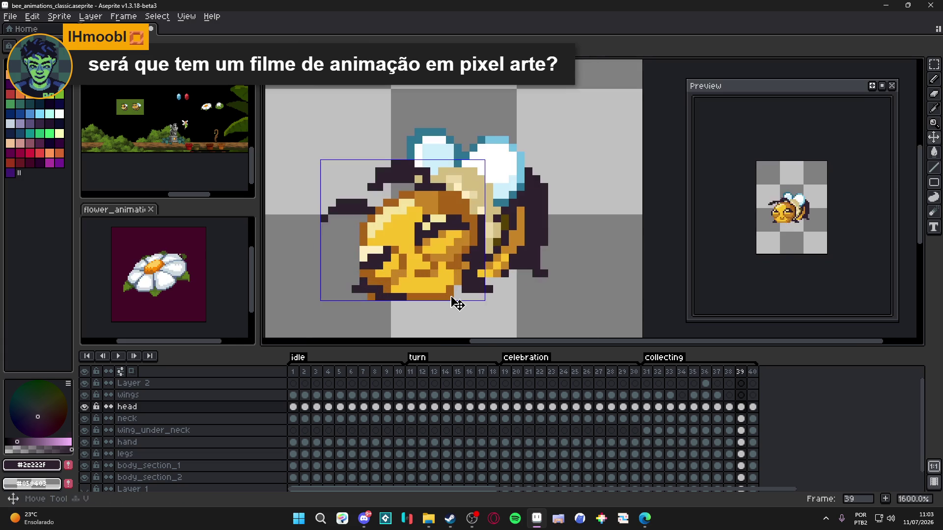
{"action": "key", "text": "ctrl+s"}
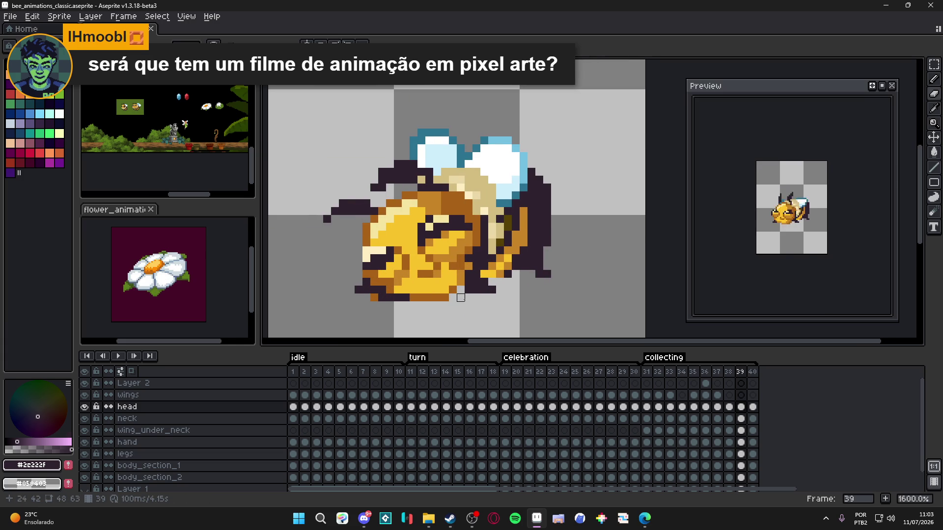
- Undo the last pencil and eraser strokes
{"action": "scroll", "coordinate": [464, 300], "scroll_direction": "down", "scroll_amount": 3}
{"action": "scroll", "coordinate": [478, 312], "scroll_direction": "up", "scroll_amount": 2}
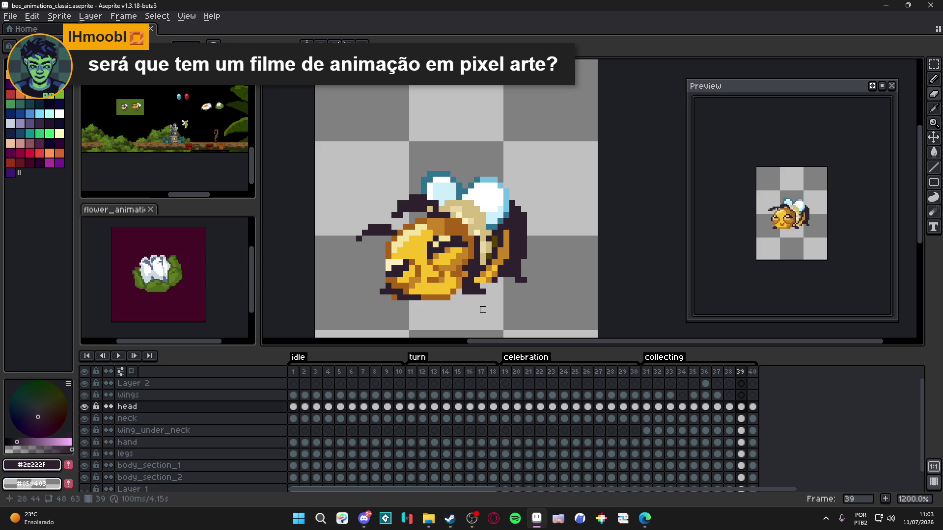
{"action": "scroll", "coordinate": [482, 309], "scroll_direction": "down", "scroll_amount": 1}
{"action": "key", "text": "ctrl+z"}
{"action": "key", "text": "Down"}
{"action": "key", "text": "Down"}
{"action": "key", "text": "Down"}
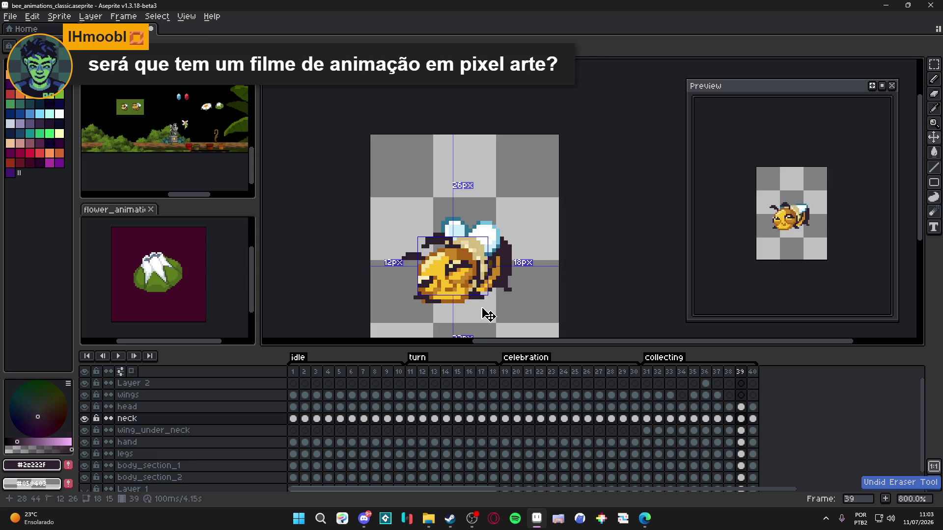
- Reactivate the head layer and compare poses on frames 35 to 40, ending on frame 39
{"action": "key", "text": "Up"}
{"action": "key", "text": "Up"}
{"action": "key", "text": "Up"}
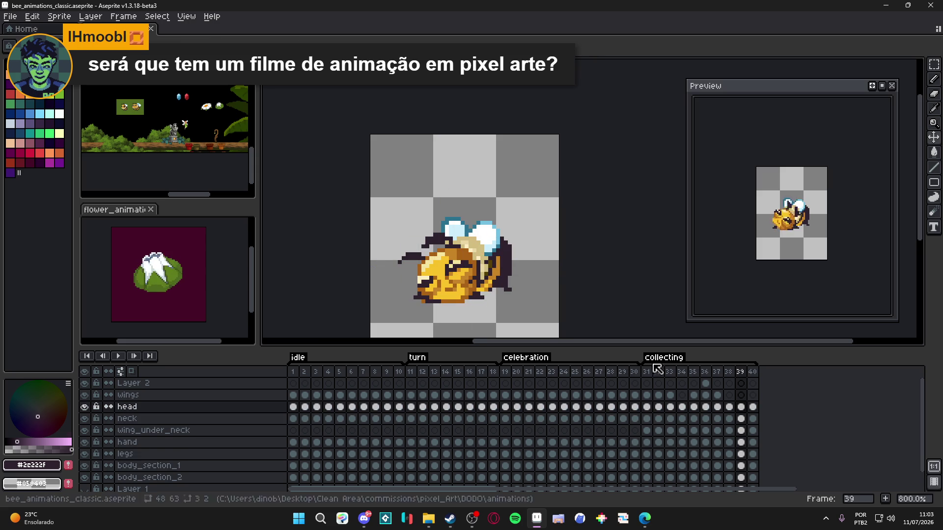
{"action": "left_click", "coordinate": [706, 372]}
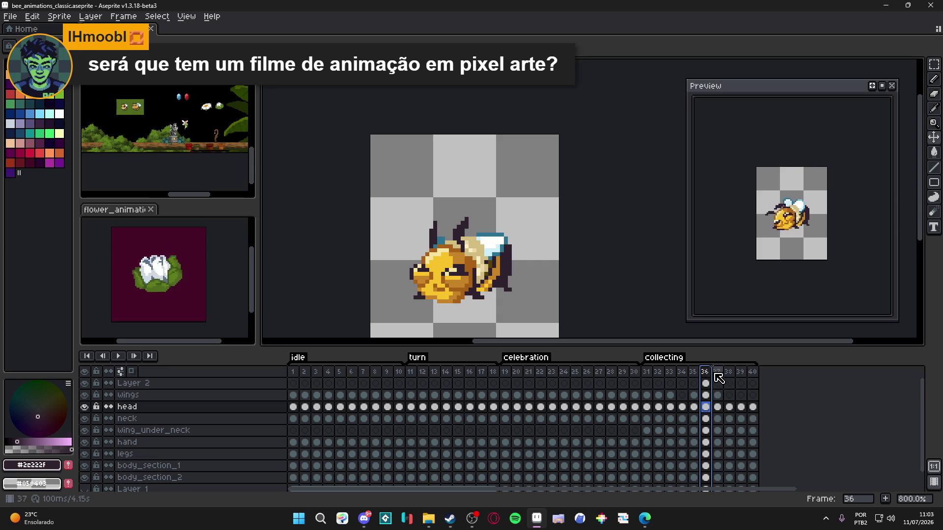
{"action": "left_click", "coordinate": [716, 373]}
{"action": "left_click", "coordinate": [682, 373]}
{"action": "left_click", "coordinate": [717, 376]}
{"action": "left_click", "coordinate": [752, 383]}
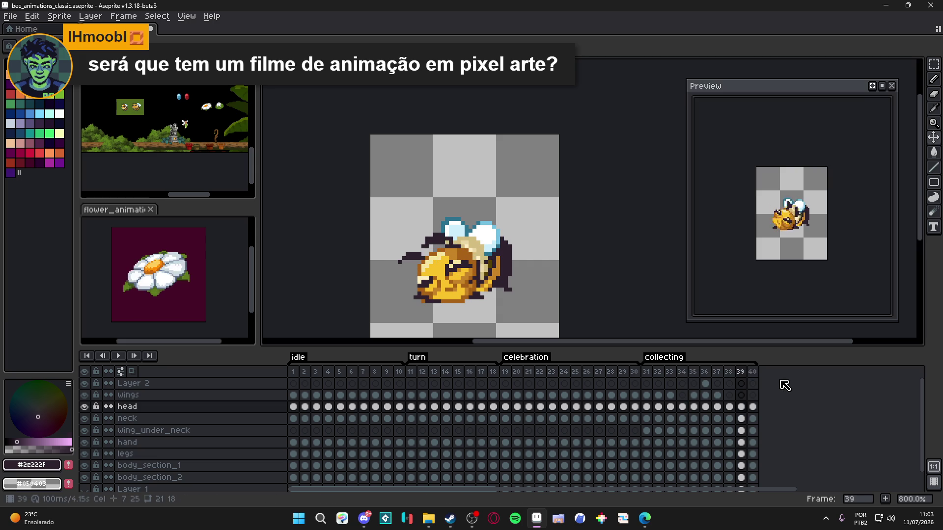
{"action": "key", "text": "Left"}
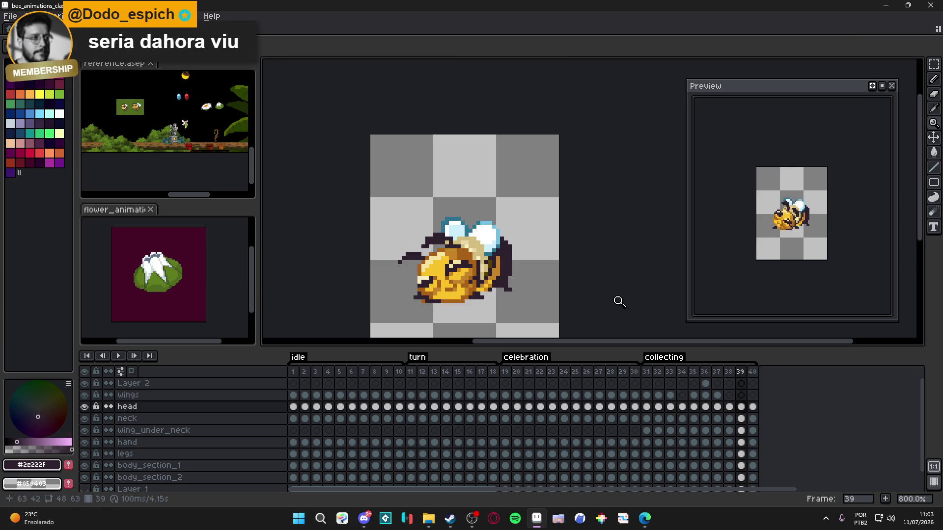
- Recentre the bee in the canvas view and save the animation file
{"action": "scroll", "coordinate": [537, 279], "scroll_direction": "down", "scroll_amount": 1}
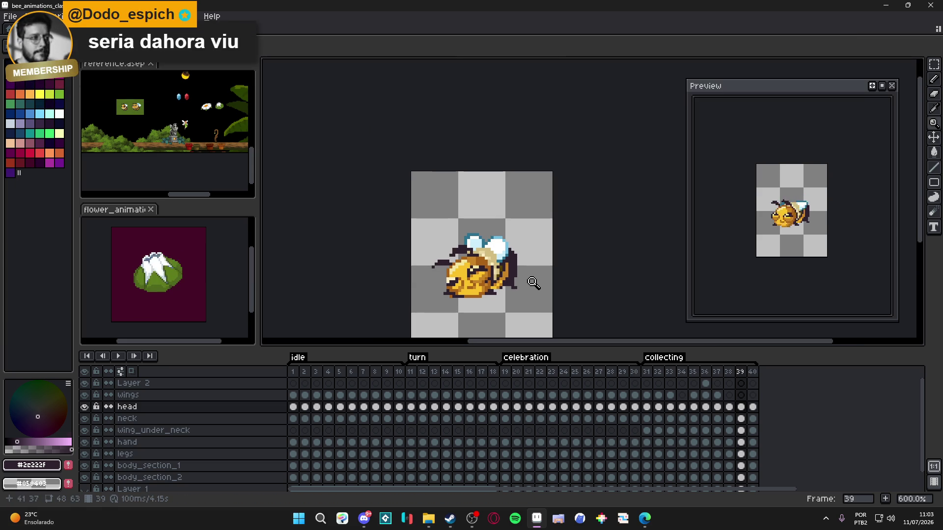
{"action": "scroll", "coordinate": [516, 271], "scroll_direction": "up", "scroll_amount": 1}
{"action": "left_click_drag", "start_coordinate": [517, 271], "coordinate": [506, 246]}
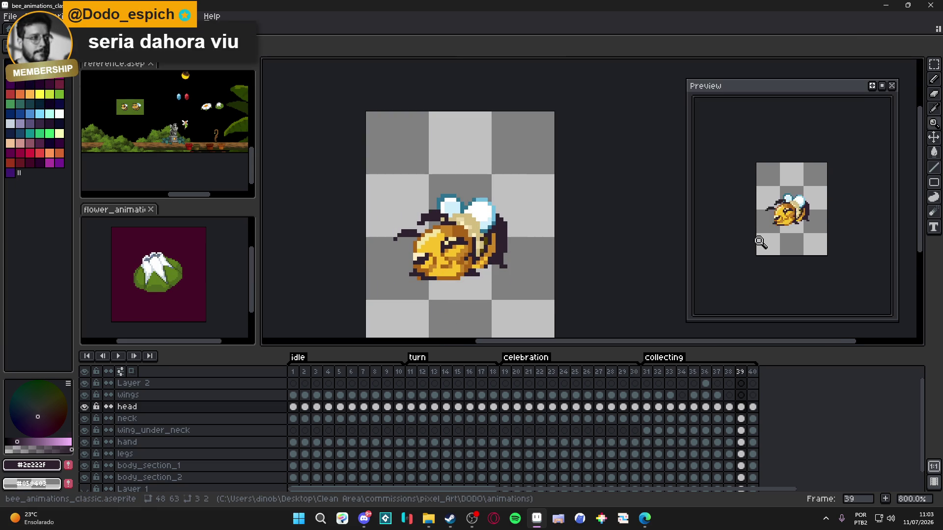
{"action": "scroll", "coordinate": [770, 244], "scroll_direction": "up", "scroll_amount": 1}
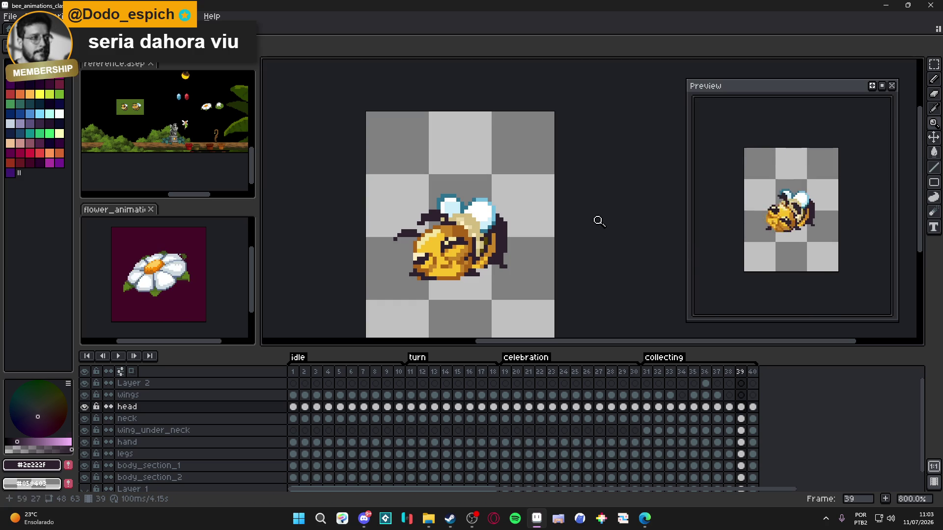
{"action": "scroll", "coordinate": [577, 226], "scroll_direction": "down", "scroll_amount": 1}
{"action": "scroll", "coordinate": [567, 238], "scroll_direction": "up", "scroll_amount": 1}
{"action": "left_click_drag", "start_coordinate": [561, 241], "coordinate": [562, 233]}
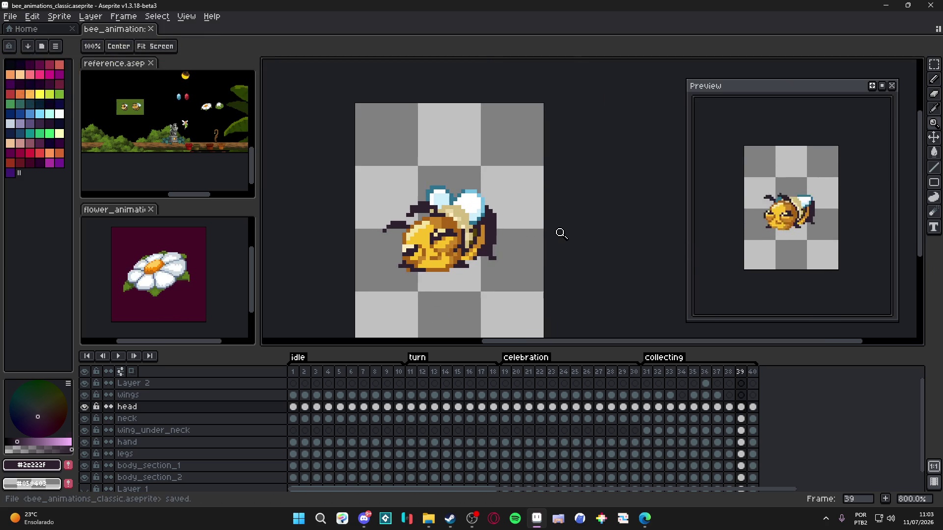
{"action": "key", "text": "ctrl+s"}
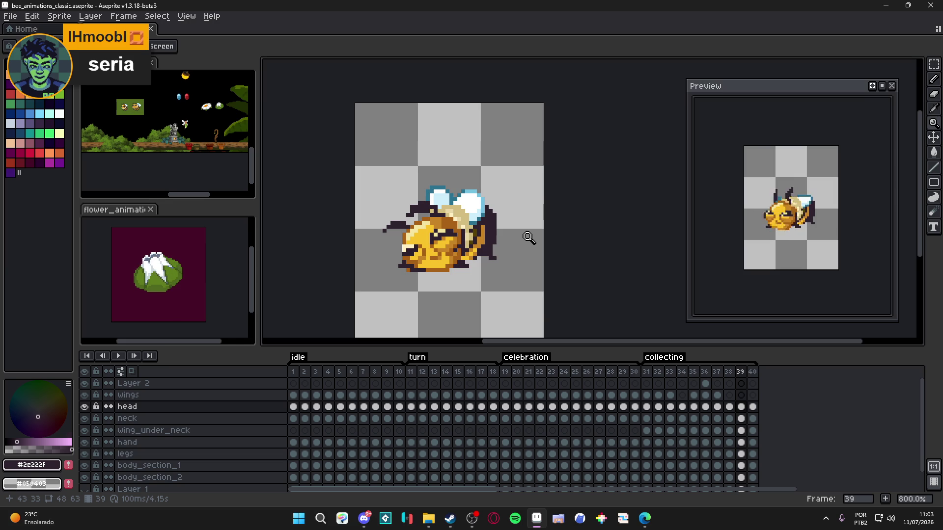
- Compare bee poses on frames 35 to 40 and settle on frame 33
{"action": "left_click", "coordinate": [752, 372]}
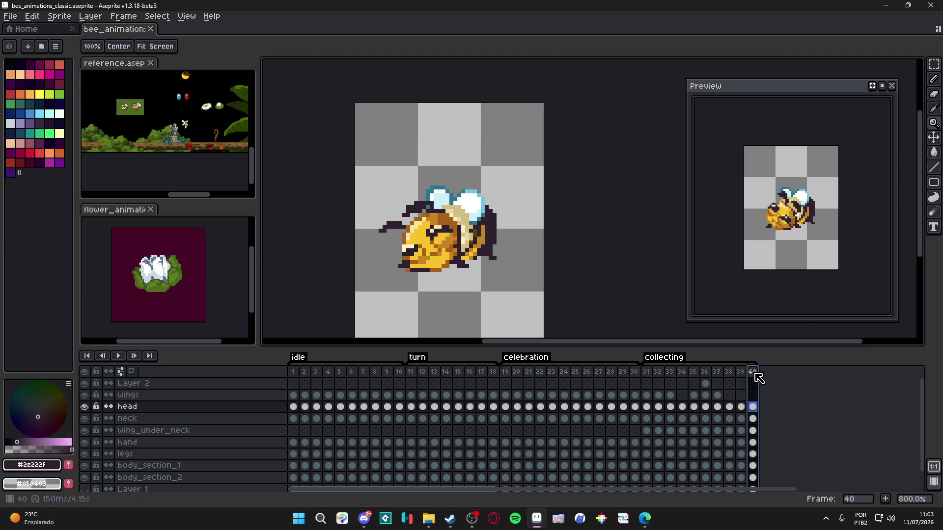
{"action": "left_click", "coordinate": [705, 372]}
{"action": "left_click", "coordinate": [718, 374]}
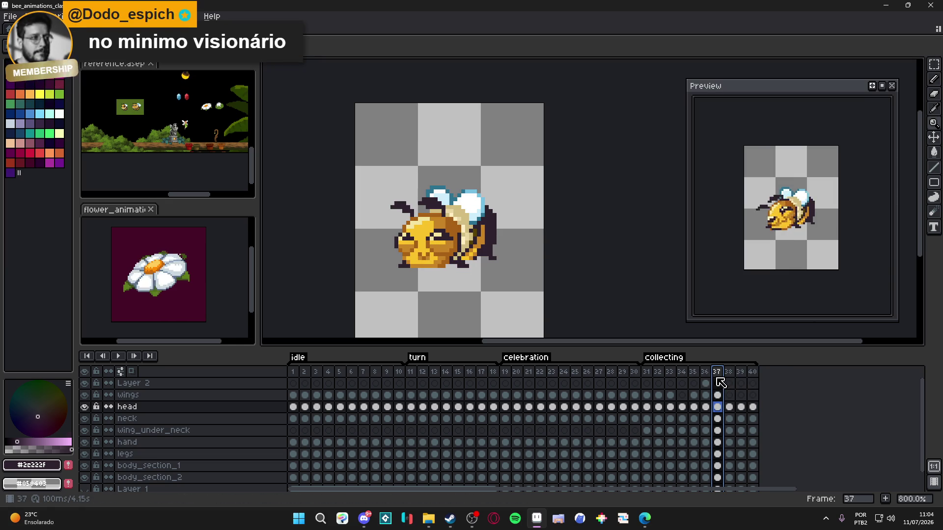
{"action": "left_click", "coordinate": [694, 372]}
{"action": "key", "text": "Left"}
{"action": "key", "text": "Left"}
{"action": "key", "text": "Left"}
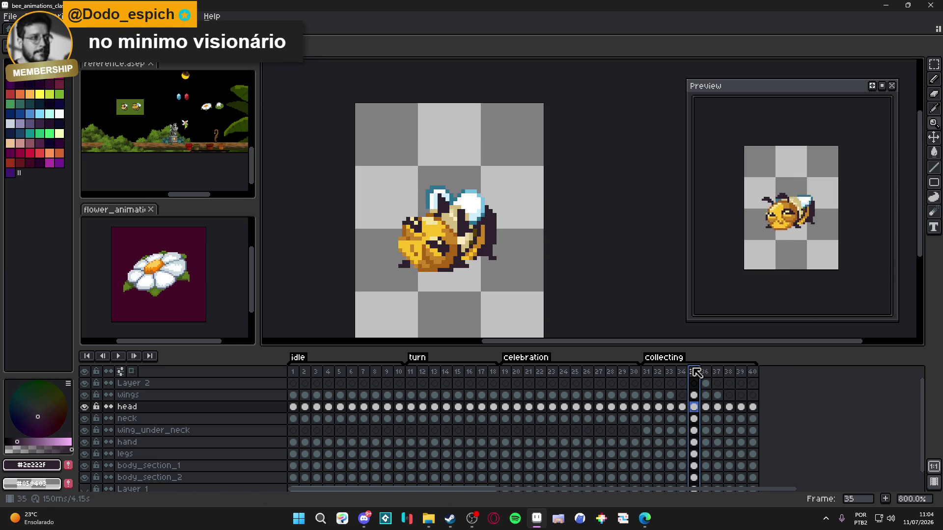
{"action": "key", "text": "Right"}
{"action": "key", "text": "Right"}
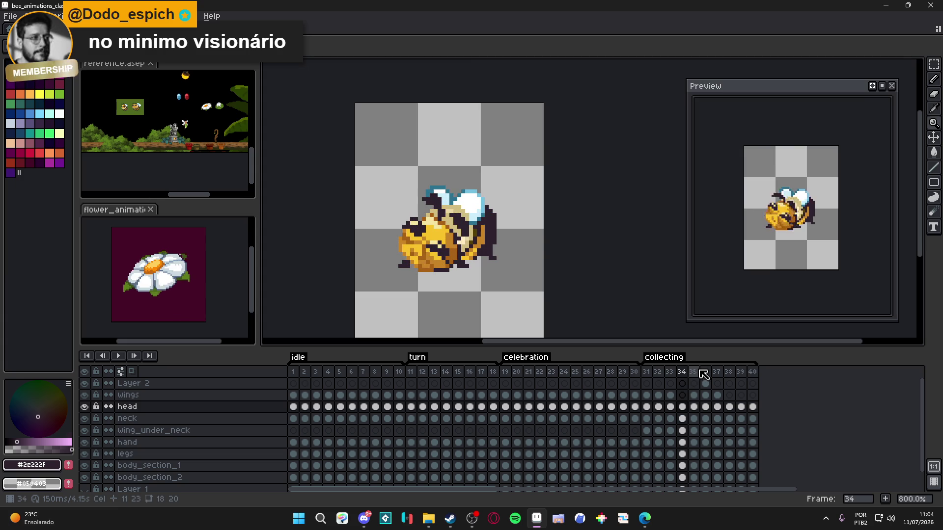
{"action": "key", "text": "Left"}
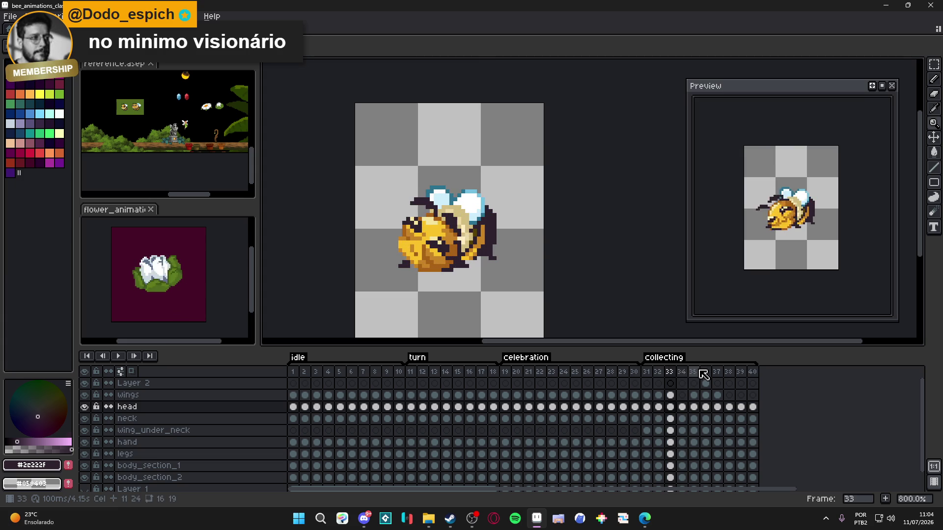
- Set frame 33's duration to 150 ms, check frame 34, and play the animation
{"action": "type", "text": "p"}
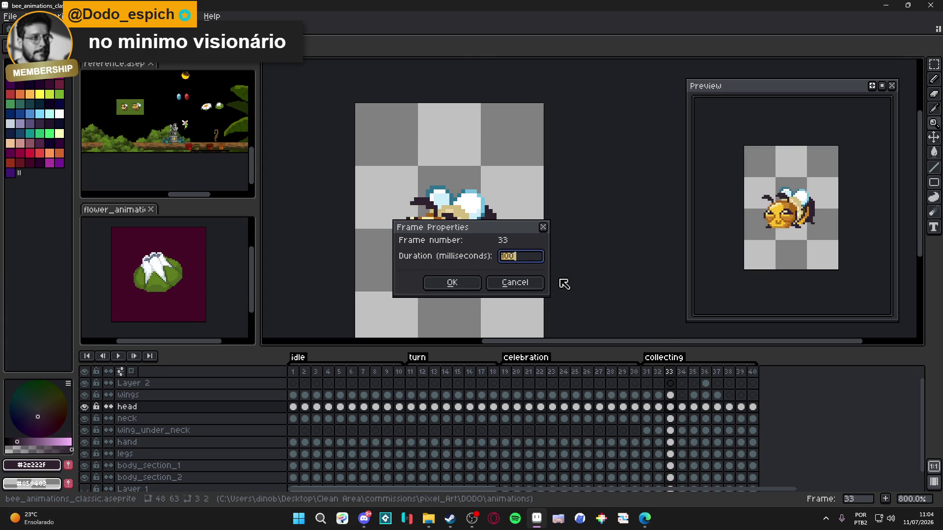
{"action": "type", "text": "150"}
{"action": "key", "text": "Return"}
{"action": "key", "text": "Right"}
{"action": "type", "text": "p150"}
{"action": "key", "text": "Return"}
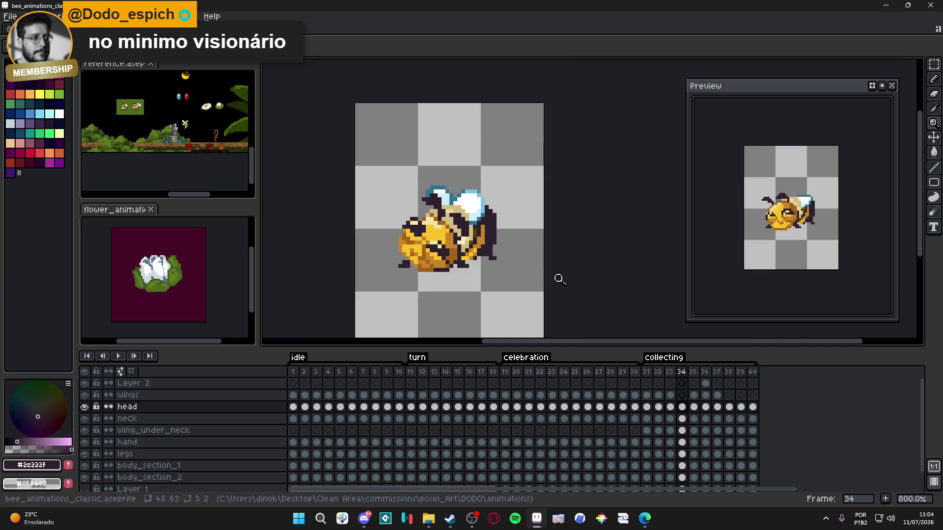
{"action": "key", "text": "Return"}
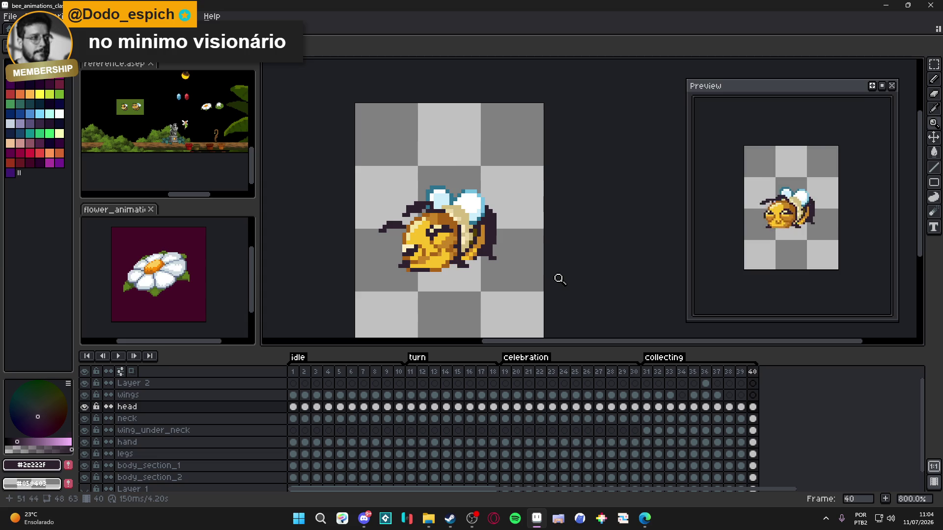
- Lengthen frame 39's duration and check frame 40's settings, leaving them unchanged
{"action": "double_click", "coordinate": [740, 371]}
{"action": "key", "text": "Return"}
{"action": "key", "text": "Right"}
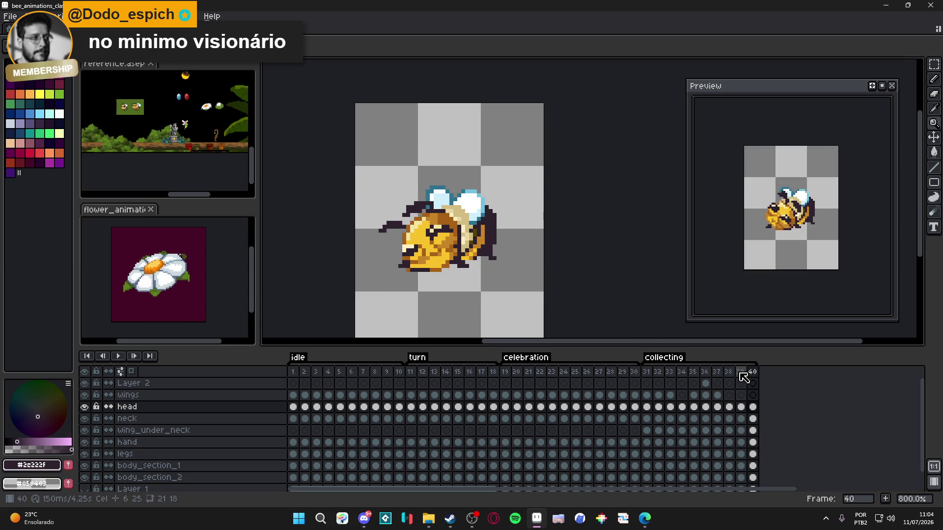
{"action": "key", "text": "shift+p"}
{"action": "key", "text": "Return"}
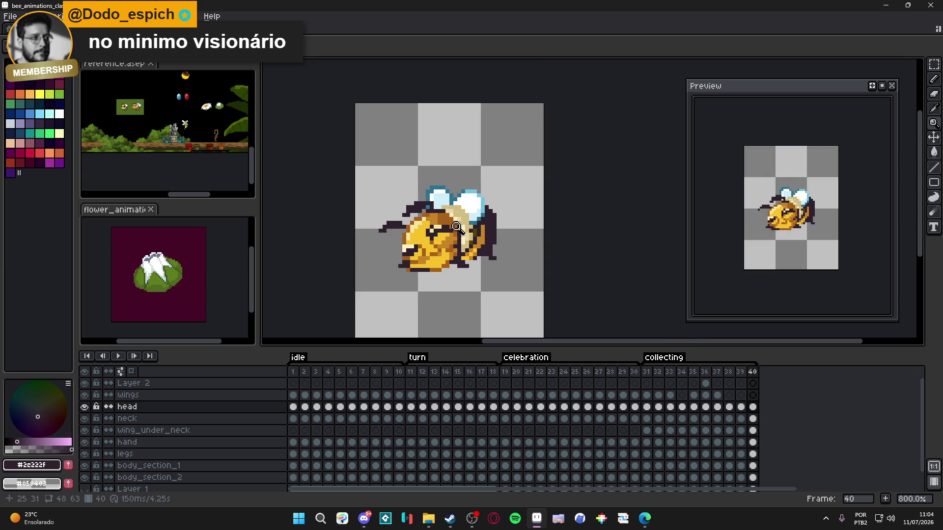
- Review the bee's poses on frames 31, 32 and 33
{"action": "scroll", "coordinate": [457, 227], "scroll_direction": "down", "scroll_amount": 1}
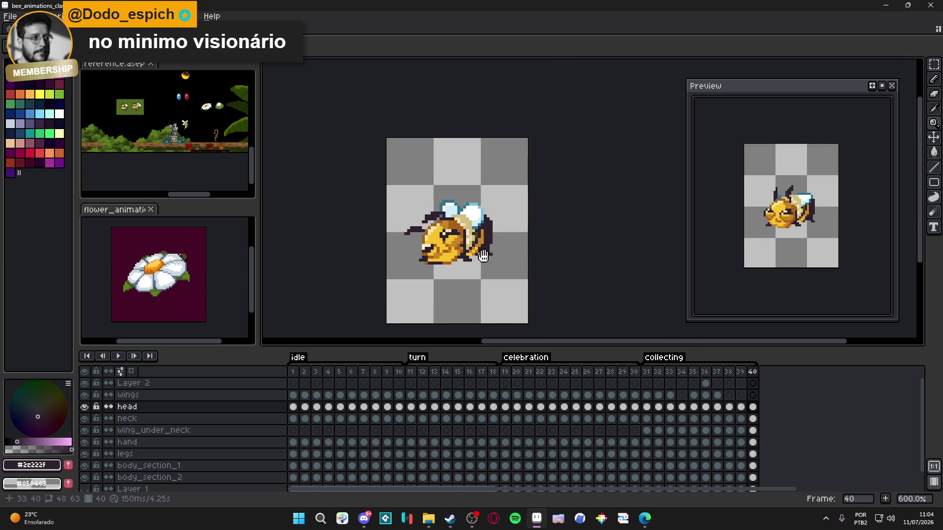
{"action": "left_click", "coordinate": [648, 378]}
{"action": "left_click", "coordinate": [658, 378]}
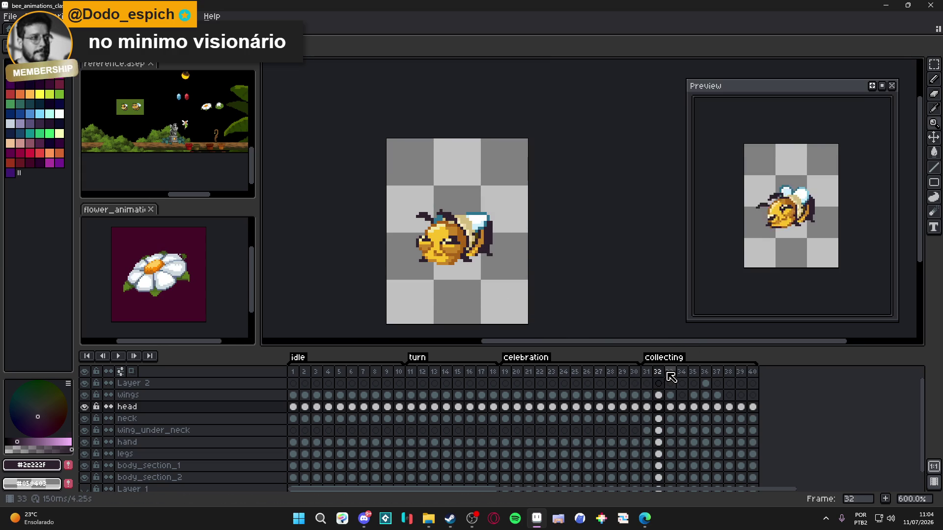
{"action": "left_click", "coordinate": [670, 374]}
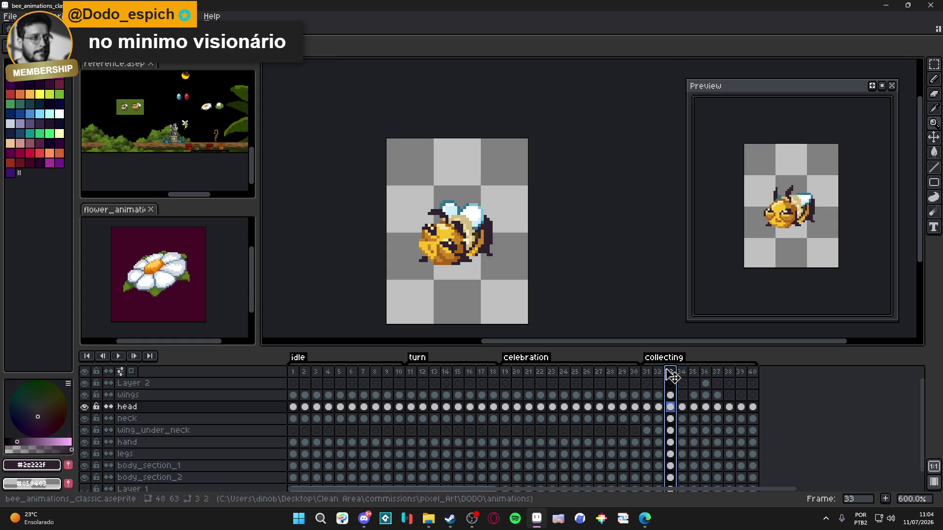
- Pick the bee's orange-brown #a86117, select the wings layer, and save the file
{"action": "scroll", "coordinate": [504, 227], "scroll_direction": "up", "scroll_amount": 4}
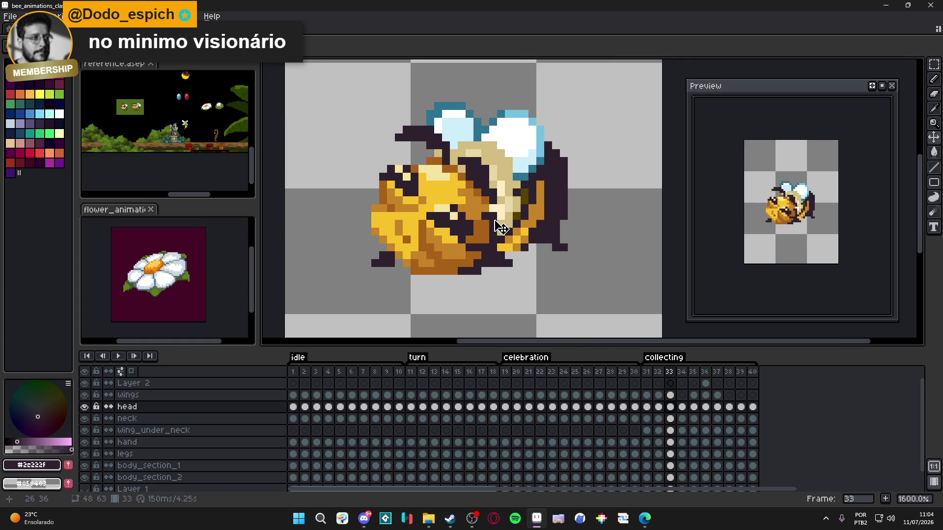
{"action": "scroll", "coordinate": [501, 228], "scroll_direction": "down", "scroll_amount": 4}
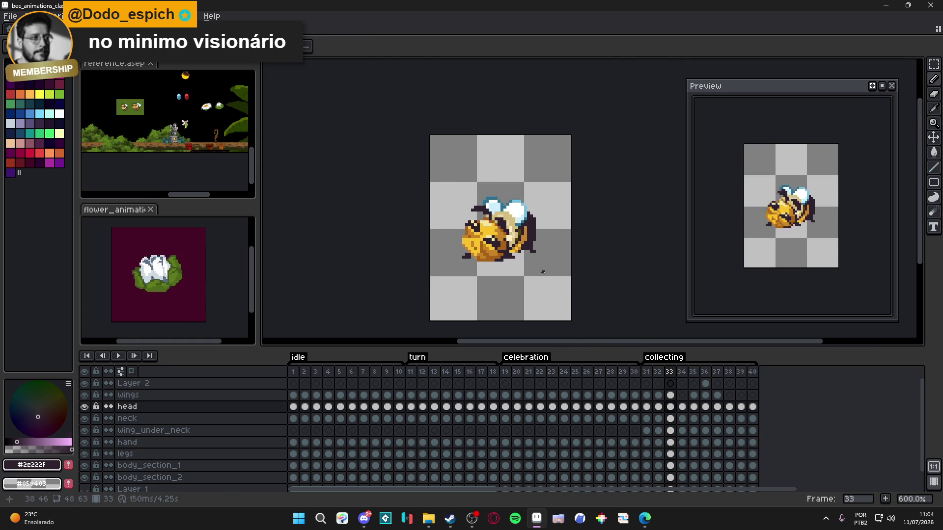
{"action": "scroll", "coordinate": [496, 235], "scroll_direction": "up", "scroll_amount": 4}
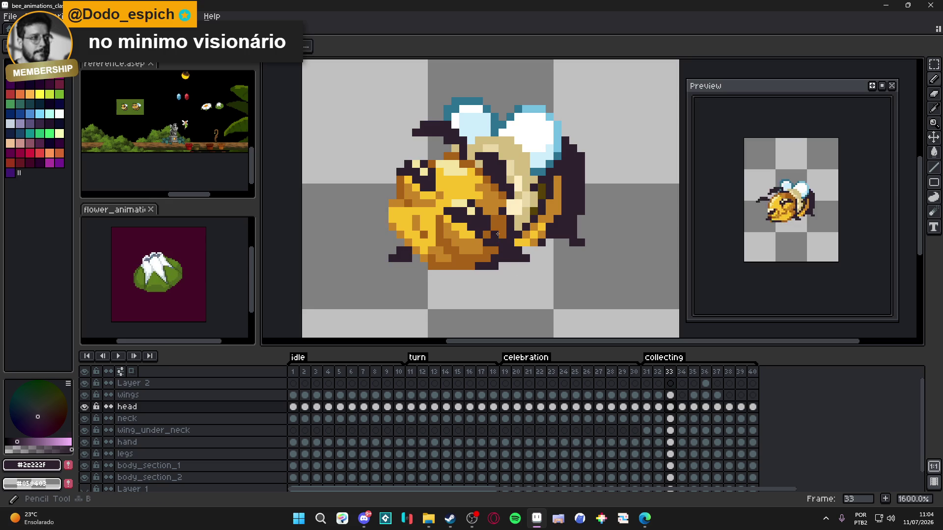
{"action": "left_click", "coordinate": [497, 234], "text": "alt"}
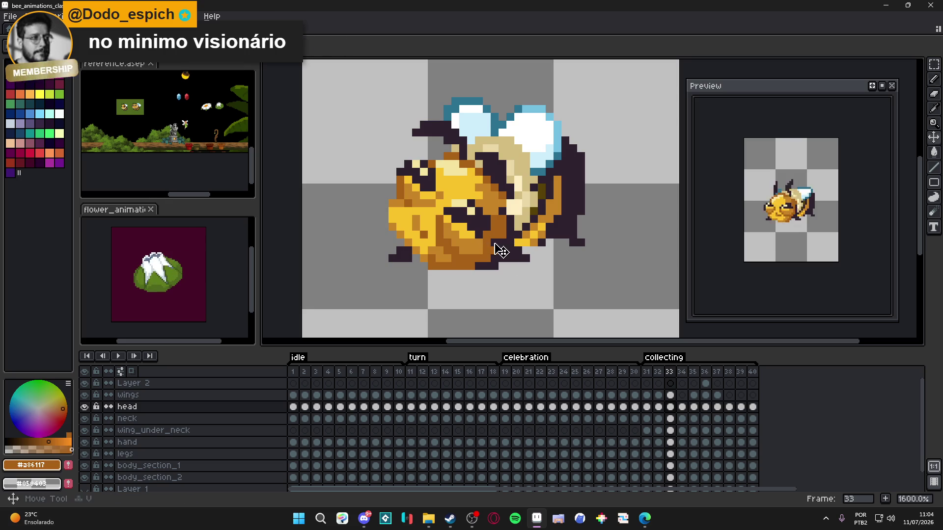
{"action": "key", "text": "Up"}
{"action": "scroll", "coordinate": [511, 261], "scroll_direction": "down", "scroll_amount": 3}
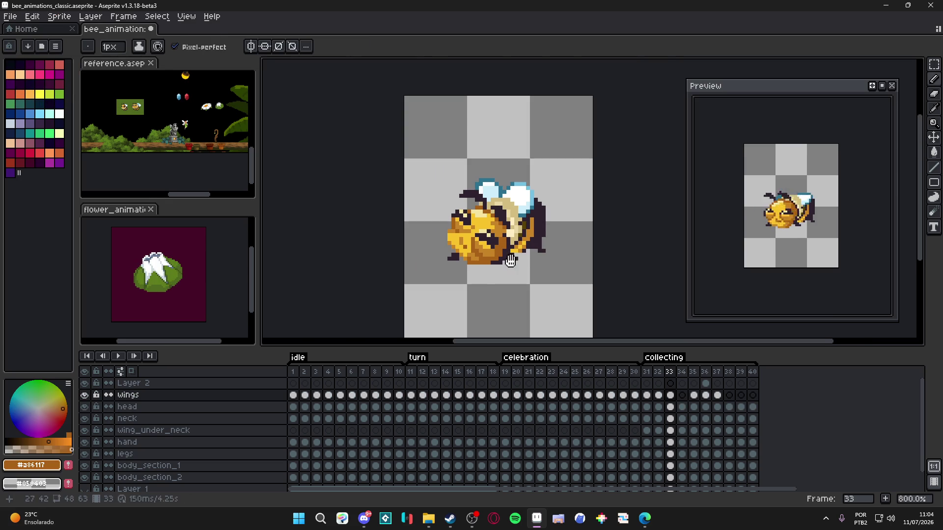
{"action": "key", "text": "ctrl+s"}
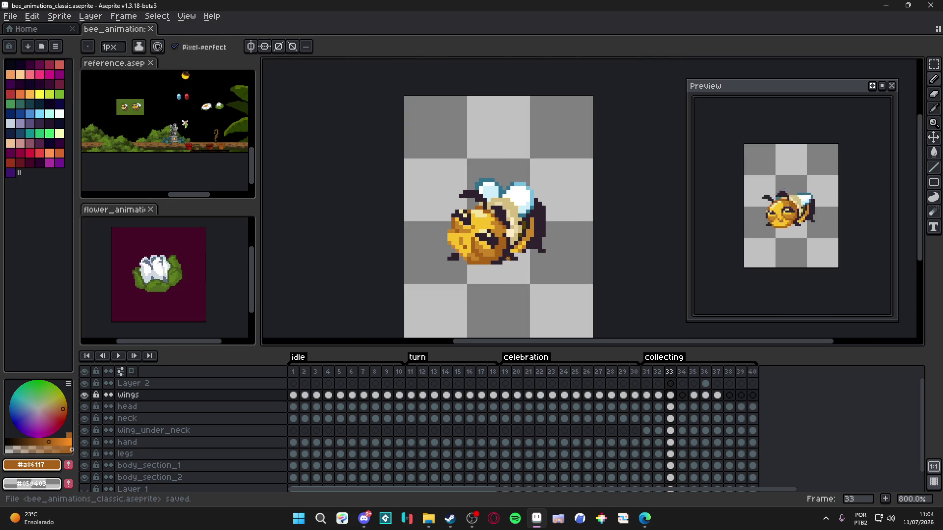
{"action": "key", "text": "Right"}
{"action": "scroll", "coordinate": [503, 255], "scroll_direction": "up", "scroll_amount": 5}
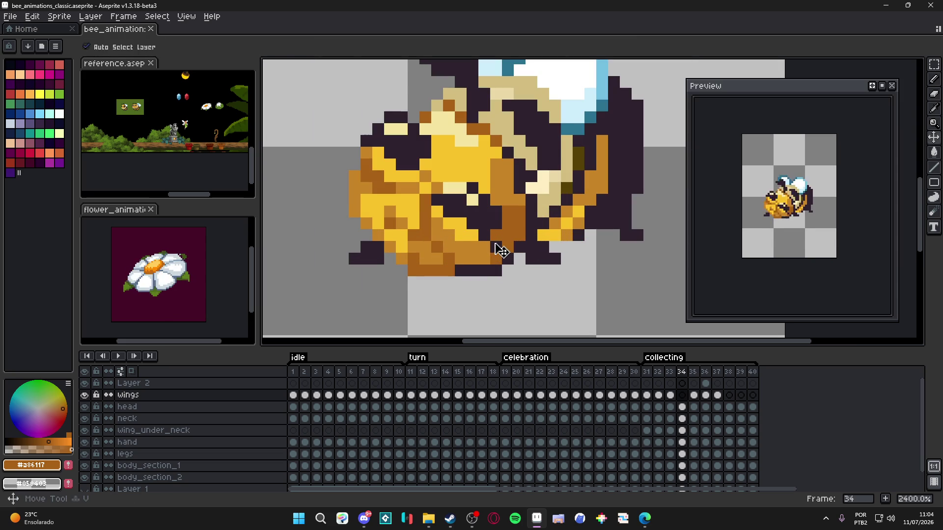
{"action": "key", "text": "Down"}
{"action": "left_click", "coordinate": [518, 270]}
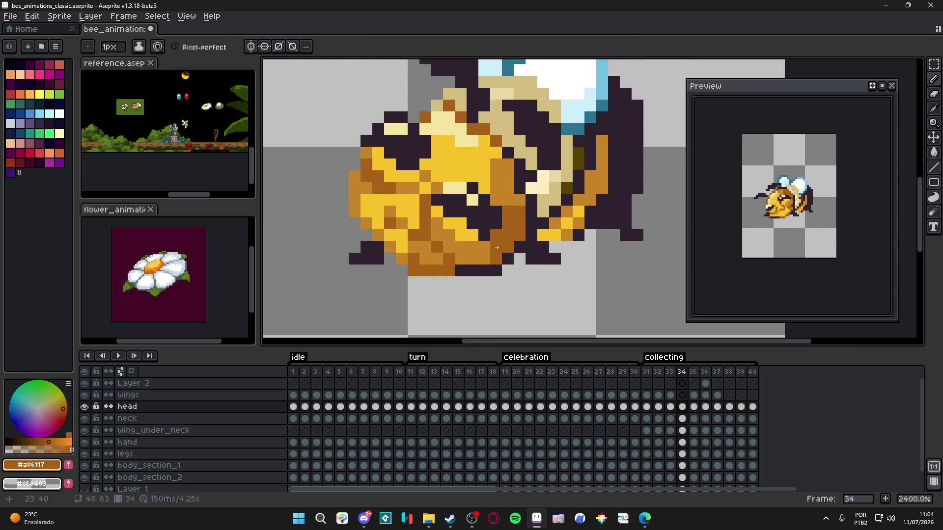
{"action": "scroll", "coordinate": [516, 262], "scroll_direction": "down", "scroll_amount": 3}
{"action": "key", "text": "Right"}
{"action": "key", "text": "Right"}
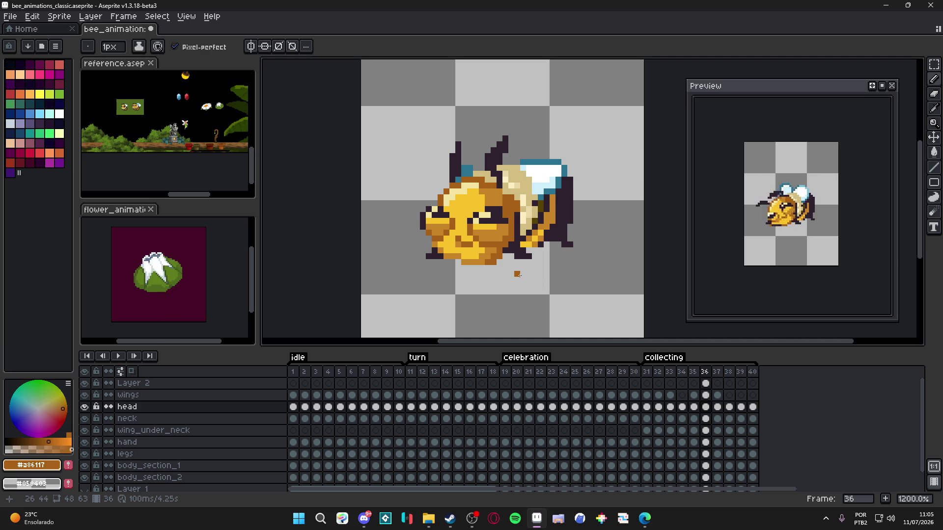
{"action": "key", "text": "Right"}
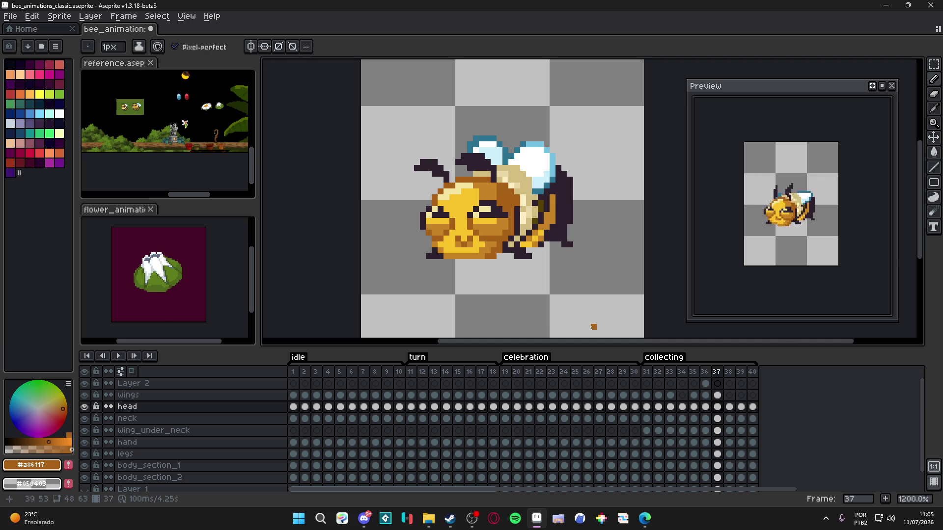
{"action": "key", "text": "Right"}
{"action": "key", "text": "Right"}
{"action": "key", "text": "Right"}
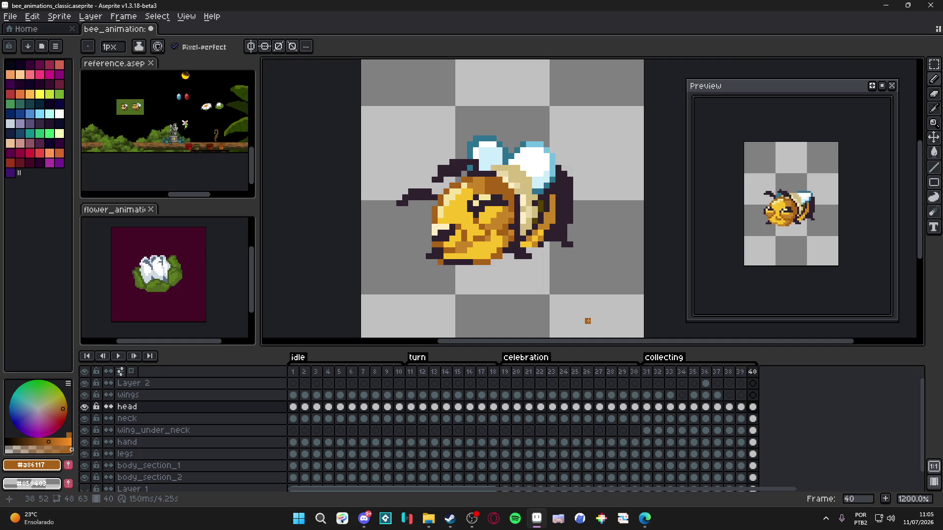
{"action": "key", "text": "Left"}
{"action": "key", "text": "Left"}
{"action": "key", "text": "Left"}
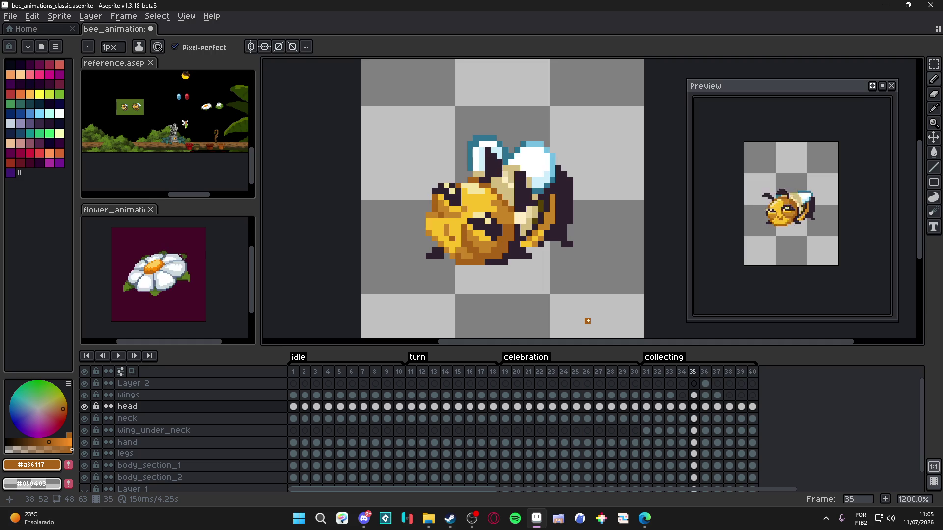
{"action": "key", "text": "Left"}
{"action": "scroll", "coordinate": [517, 273], "scroll_direction": "down", "scroll_amount": 3}
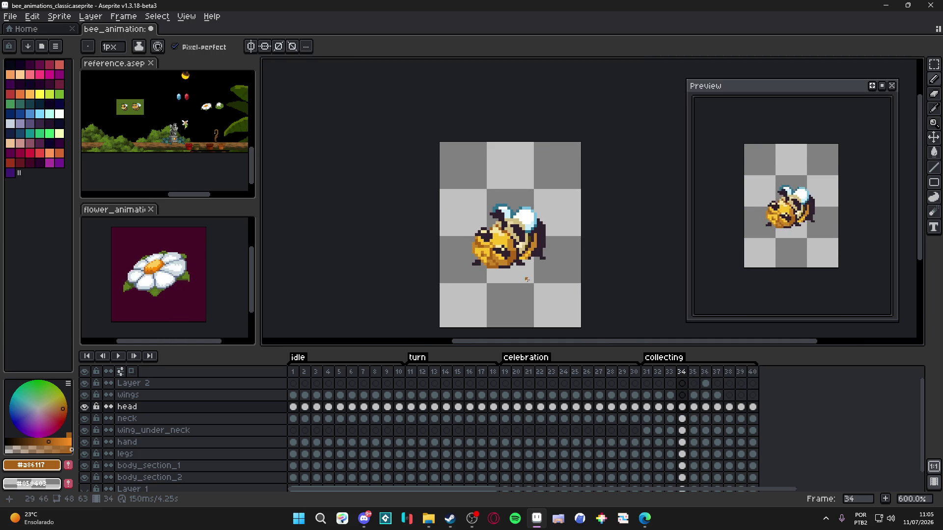
{"action": "key", "text": "v"}
- Go to frame 31, switch to the Pencil, and step through frames 32 and 33
{"action": "left_click", "coordinate": [647, 371]}
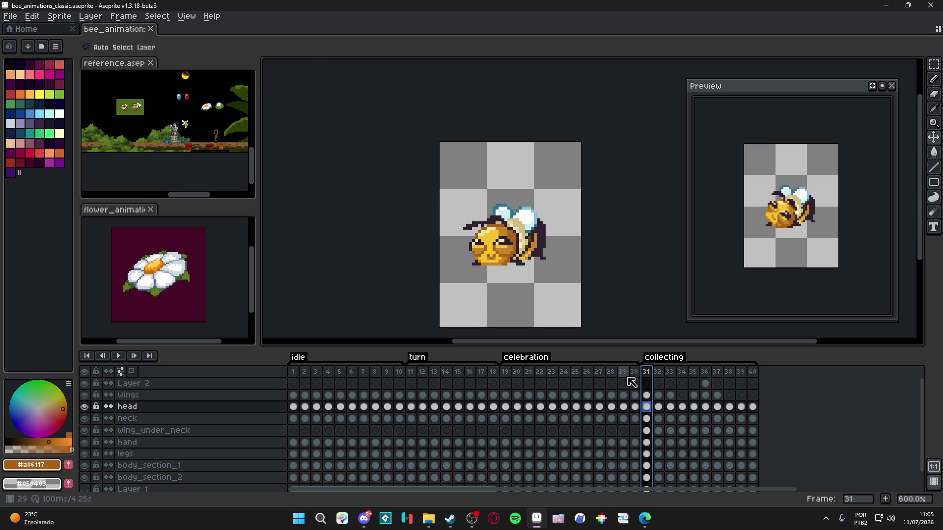
{"action": "key", "text": "b"}
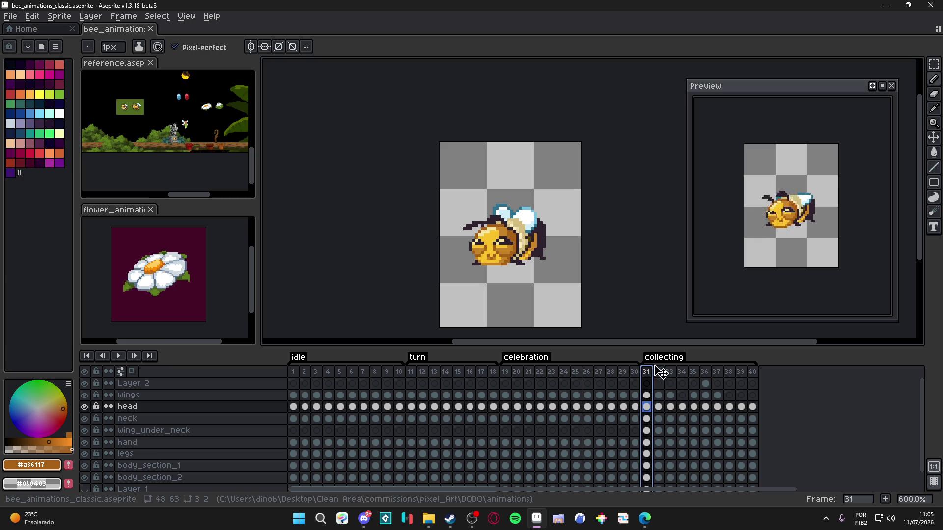
{"action": "left_click", "coordinate": [658, 371]}
{"action": "left_click", "coordinate": [672, 372]}
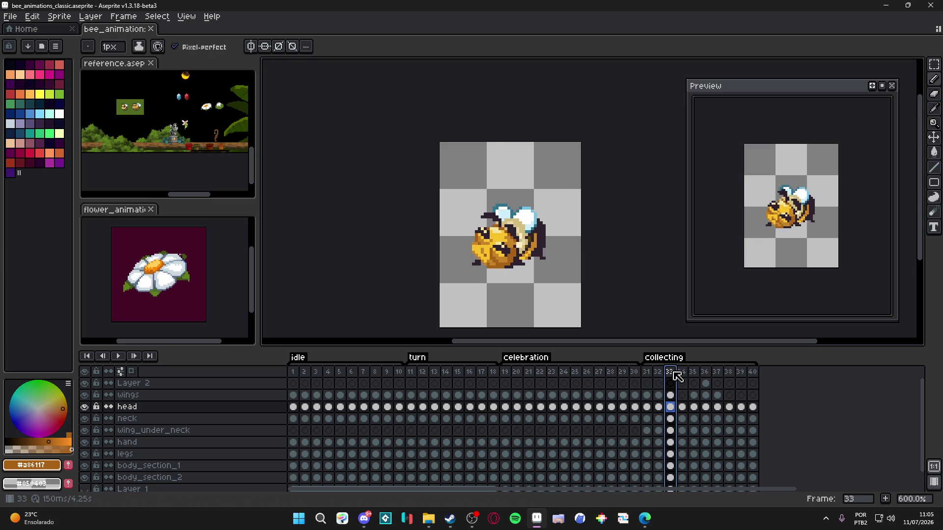
{"action": "scroll", "coordinate": [542, 253], "scroll_direction": "up", "scroll_amount": 3}
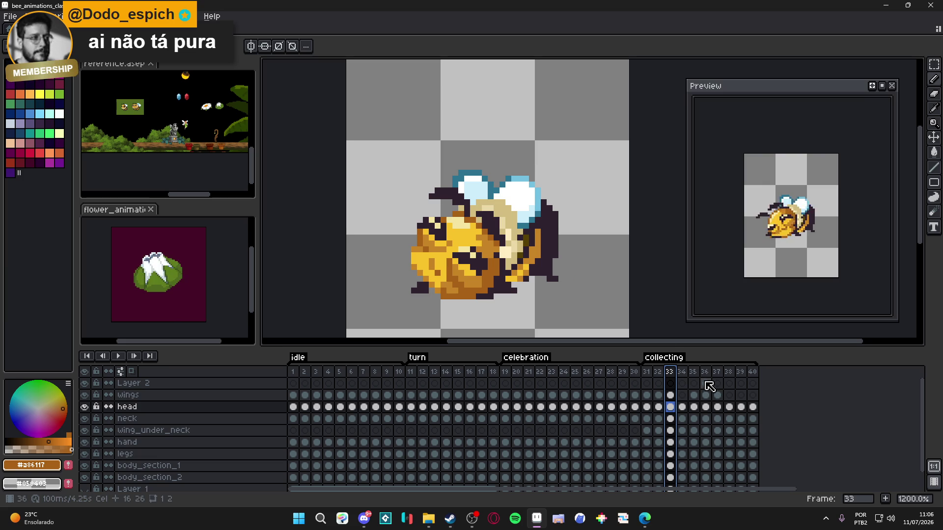
- Compare frames 32 and 33 and save the bee animation file
{"action": "left_click", "coordinate": [661, 373]}
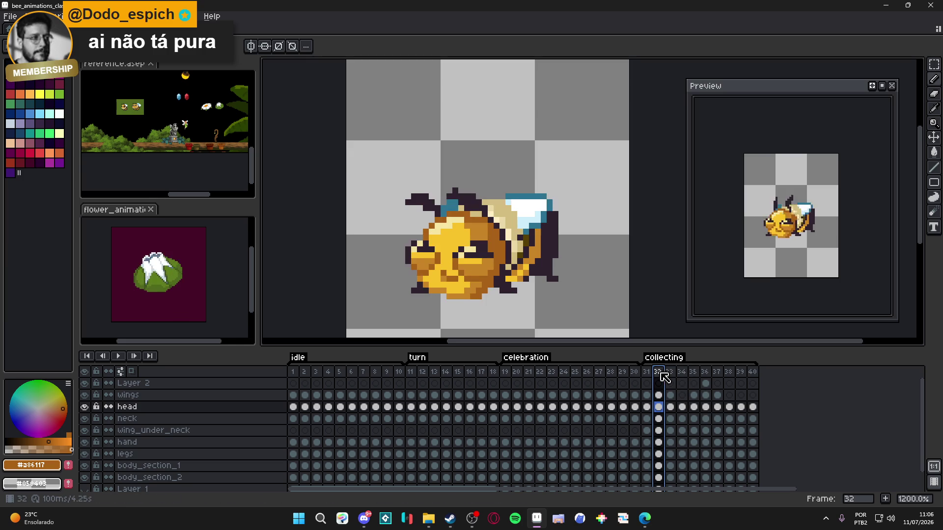
{"action": "left_click", "coordinate": [671, 373]}
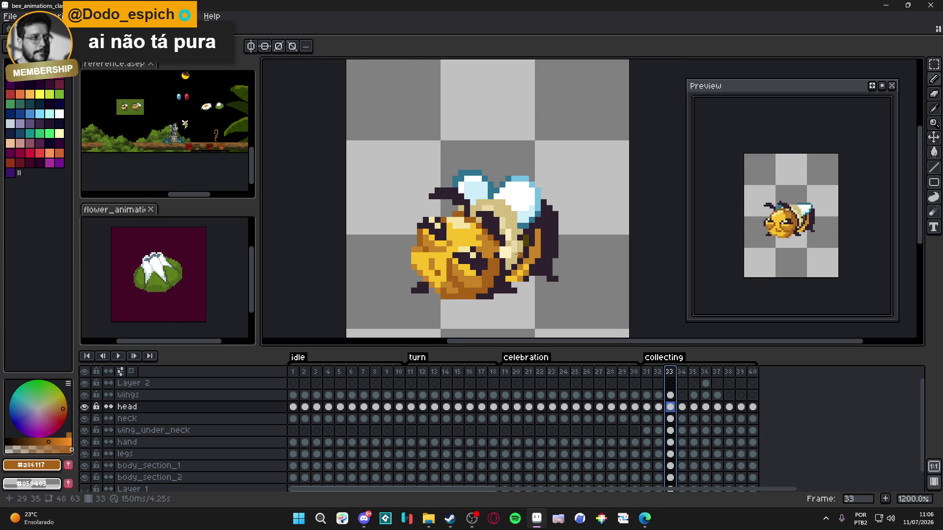
{"action": "scroll", "coordinate": [517, 255], "scroll_direction": "down", "scroll_amount": 1}
{"action": "scroll", "coordinate": [517, 255], "scroll_direction": "up", "scroll_amount": 1}
{"action": "scroll", "coordinate": [517, 255], "scroll_direction": "down", "scroll_amount": 1}
{"action": "key", "text": "ctrl+s"}
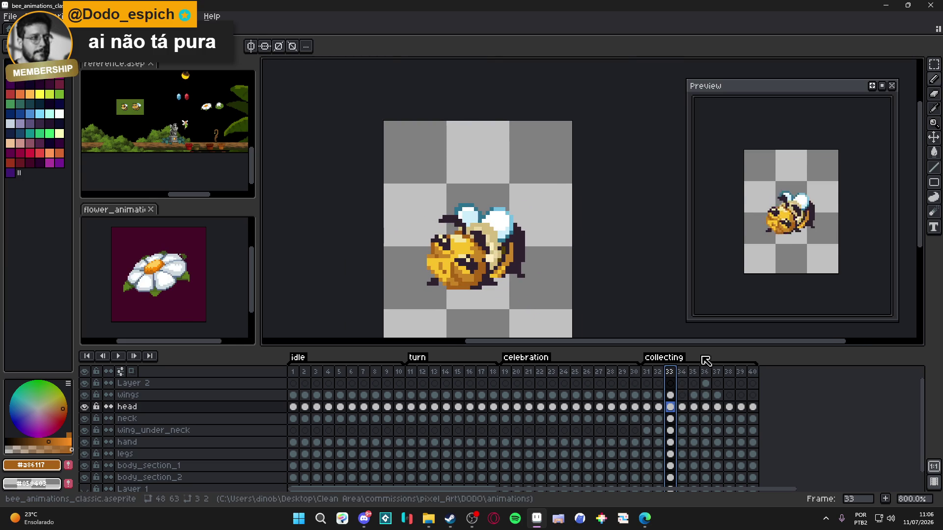
- Step through frames 32, 33 and 34 to compare the collecting poses
{"action": "left_click", "coordinate": [658, 373]}
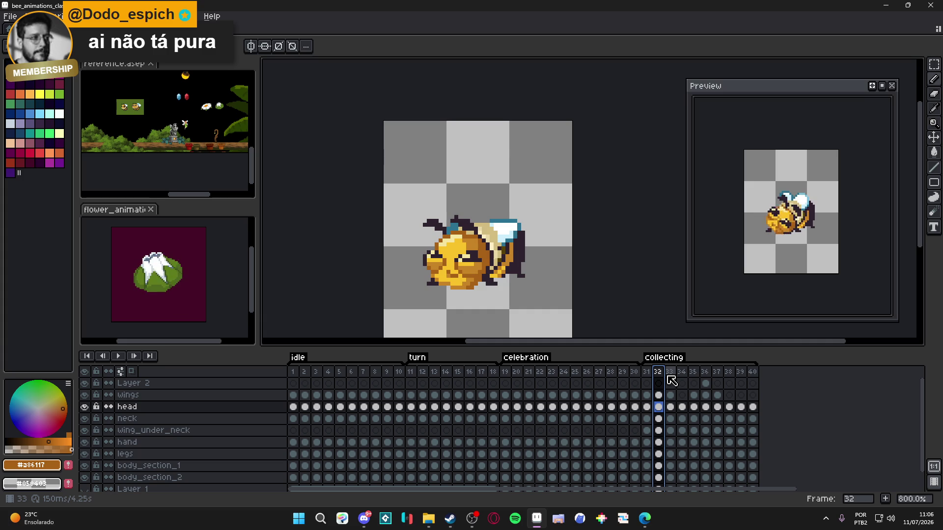
{"action": "left_click", "coordinate": [671, 373]}
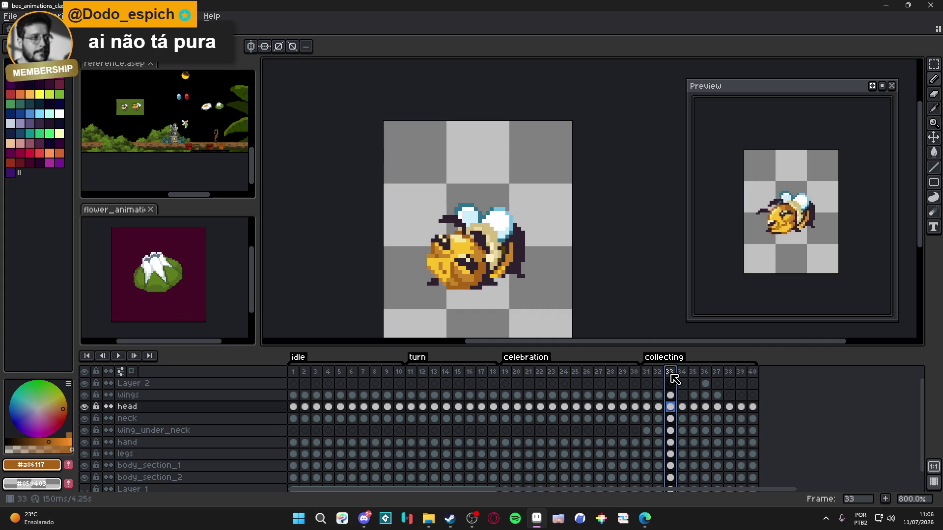
{"action": "left_click", "coordinate": [682, 373]}
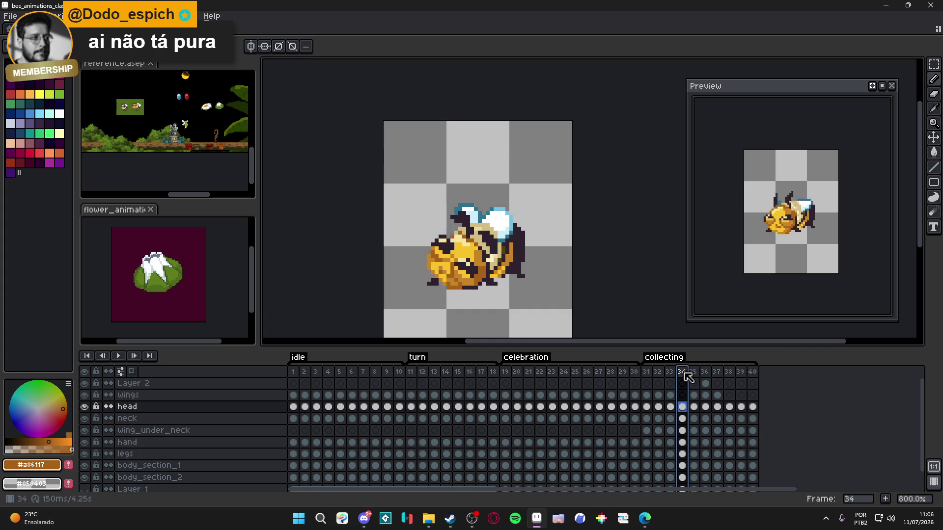
- On frame 34's body_section_2 layer, paint a dark pixel on the wing edge
{"action": "key", "text": "Down"}
{"action": "key", "text": "Down"}
{"action": "key", "text": "Down"}
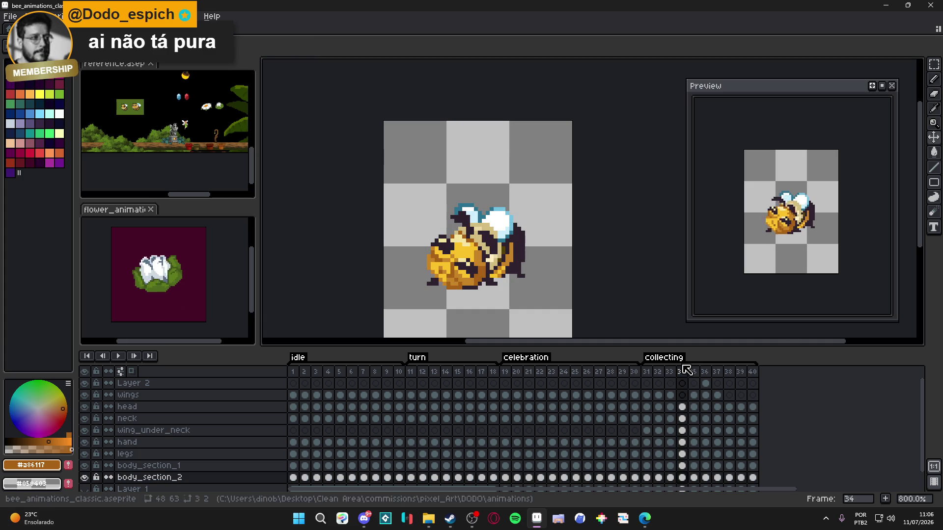
{"action": "left_click", "coordinate": [671, 372]}
{"action": "scroll", "coordinate": [547, 264], "scroll_direction": "up", "scroll_amount": 3}
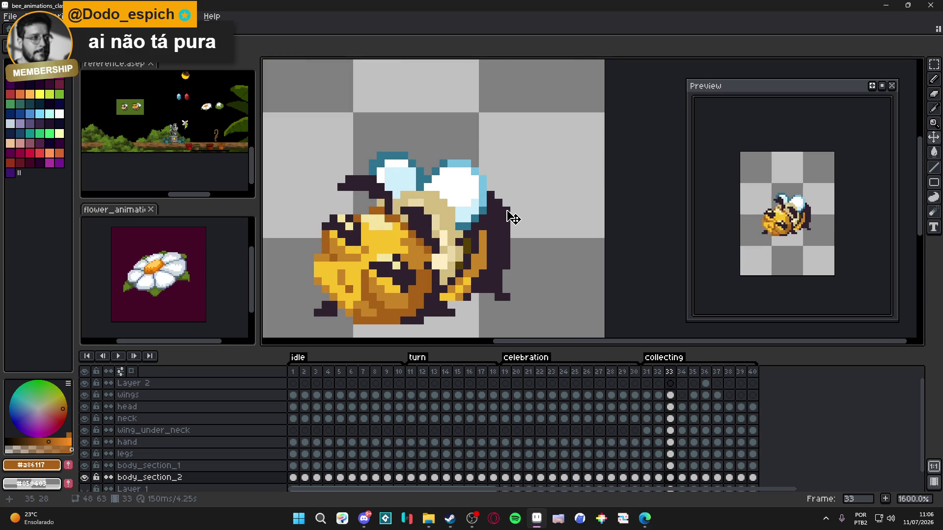
{"action": "key", "text": "b"}
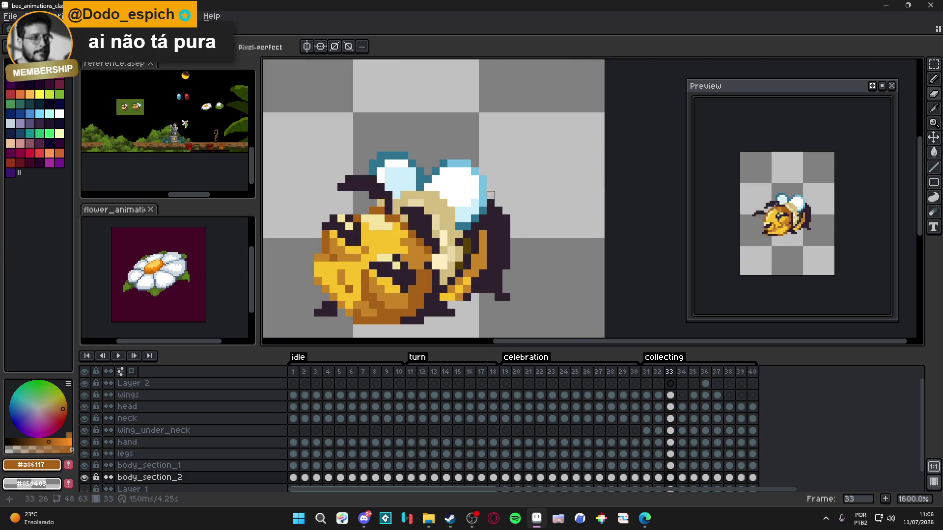
{"action": "left_click", "coordinate": [681, 372]}
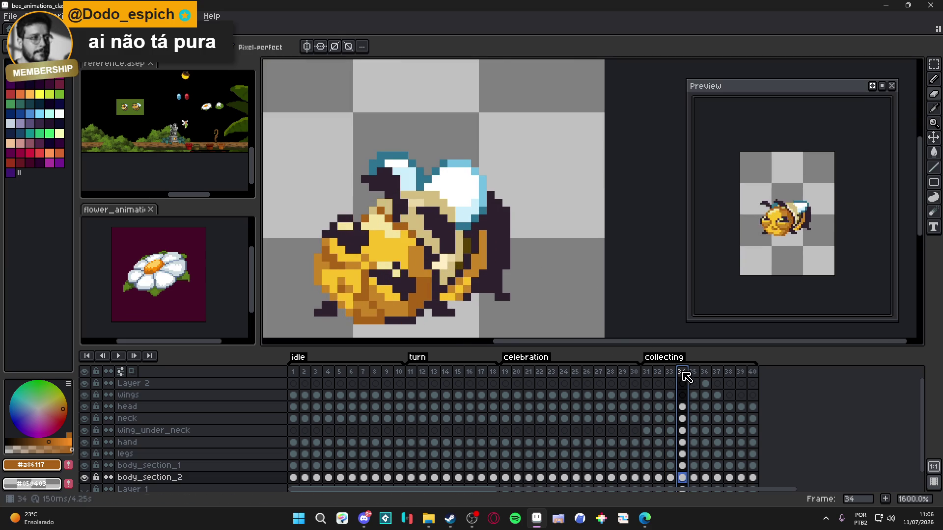
{"action": "left_click", "coordinate": [498, 203]}
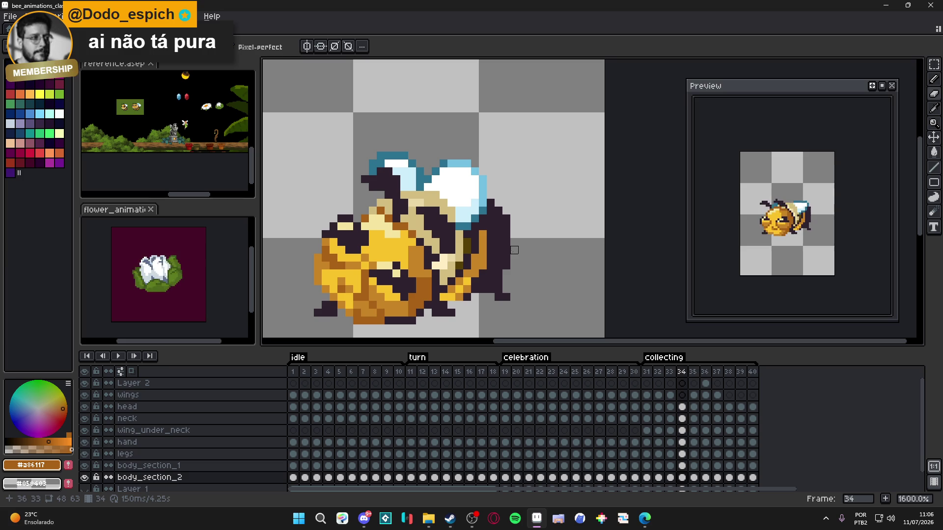
- Pick the dark outline #2c222f on body_section_1 and paint a pixel near the leg on frame 33
{"action": "key", "text": "v"}
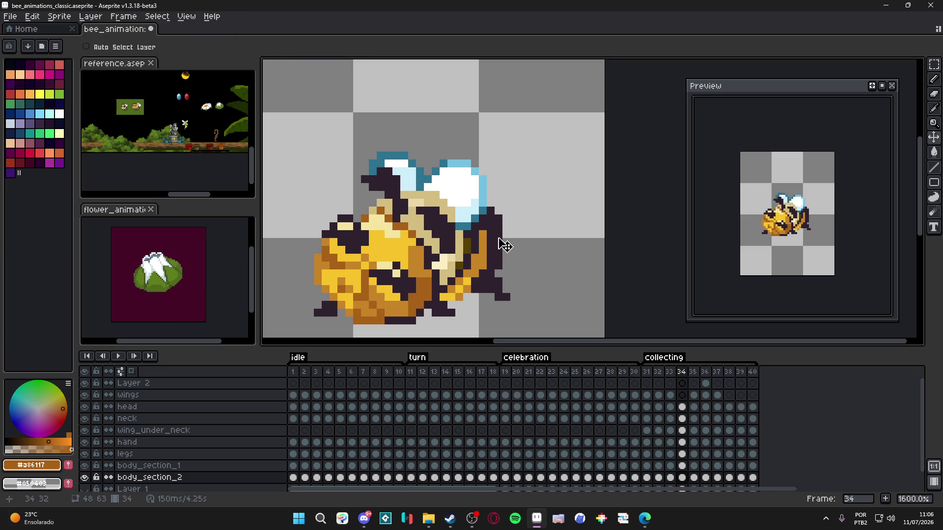
{"action": "left_click", "coordinate": [488, 253], "text": "ctrl"}
{"action": "key", "text": "b"}
{"action": "left_click", "coordinate": [489, 268], "text": "alt"}
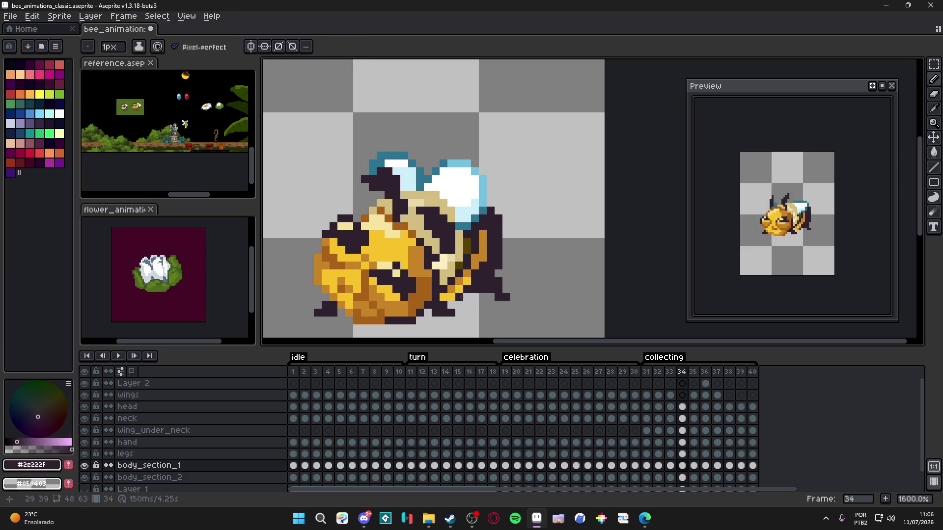
{"action": "left_click", "coordinate": [695, 377]}
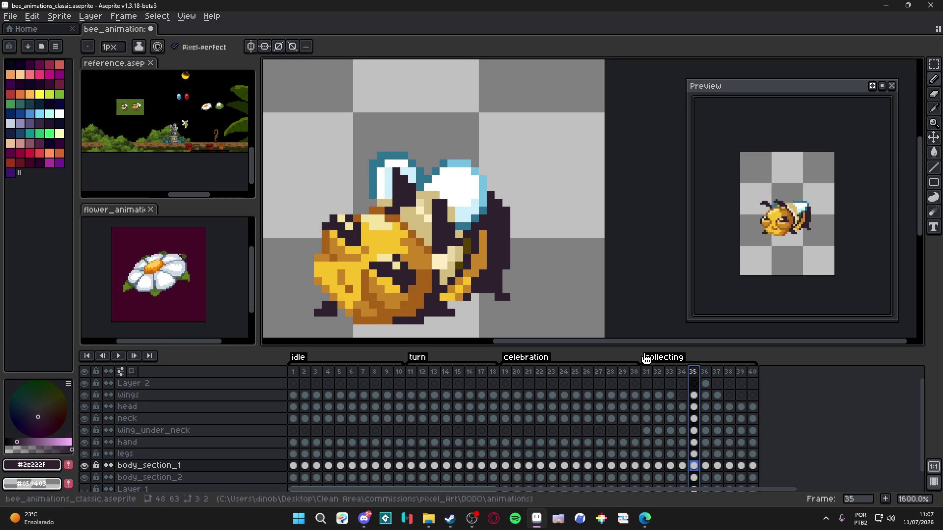
{"action": "left_click", "coordinate": [673, 373]}
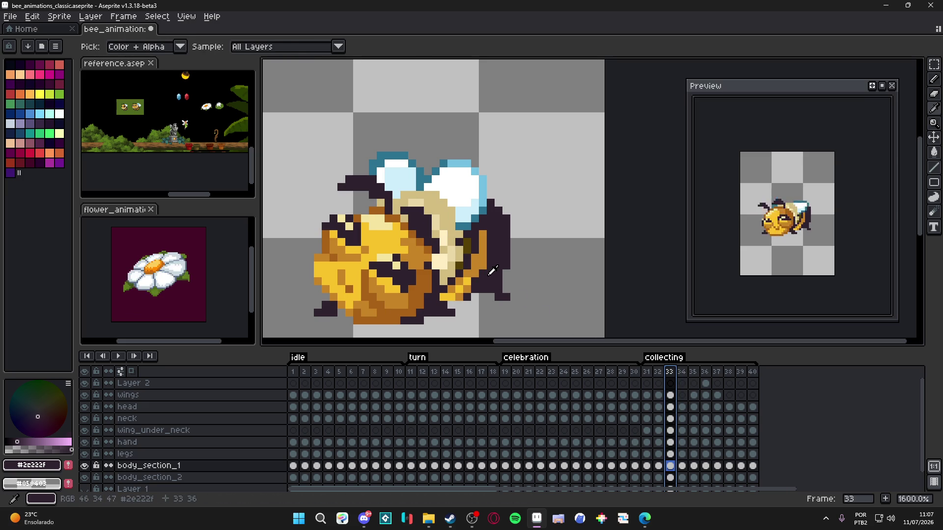
{"action": "left_click", "coordinate": [473, 303]}
- Step through frames 34 to 39 of the collecting animation
{"action": "left_click", "coordinate": [686, 373]}
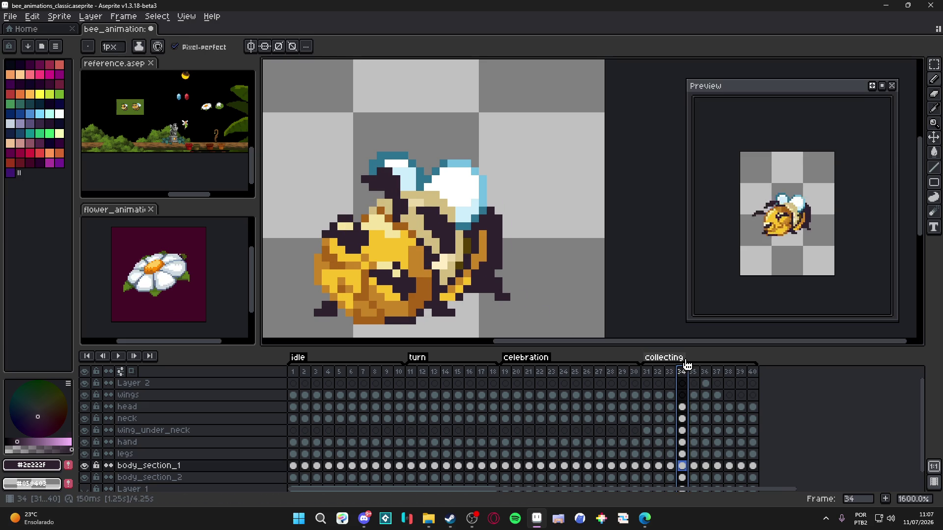
{"action": "left_click", "coordinate": [693, 372]}
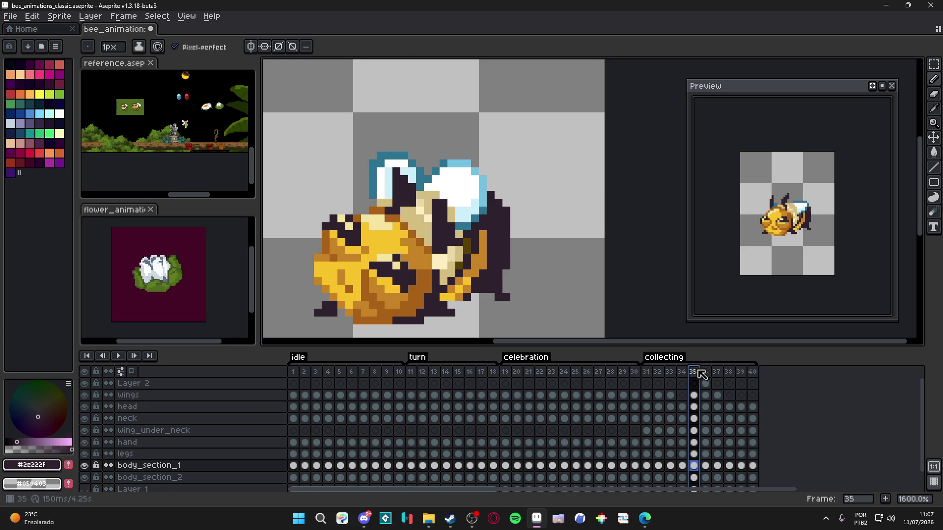
{"action": "left_click", "coordinate": [705, 372]}
{"action": "left_click", "coordinate": [720, 373]}
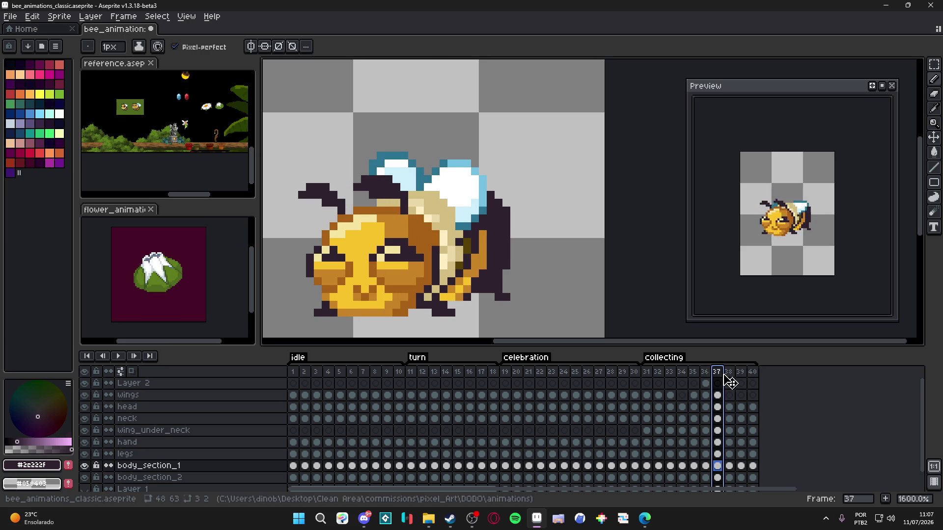
{"action": "left_click", "coordinate": [729, 374]}
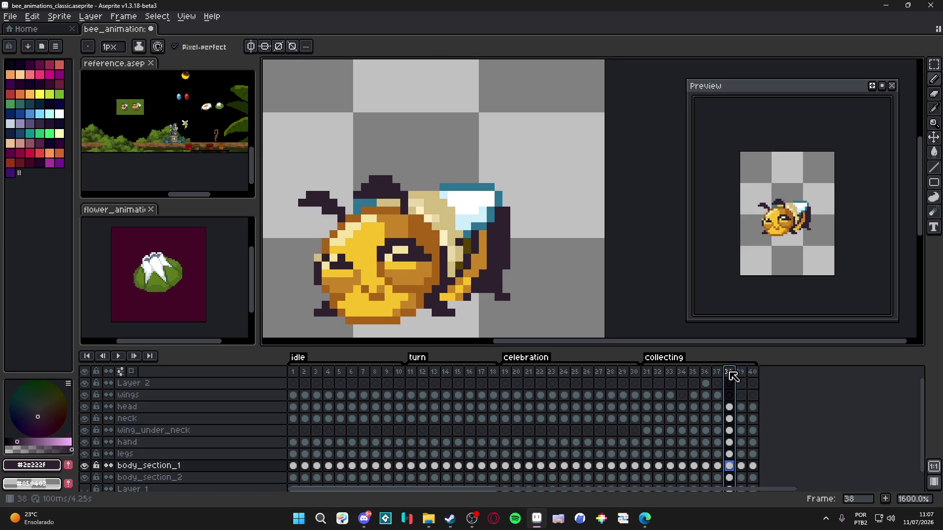
{"action": "left_click", "coordinate": [741, 373]}
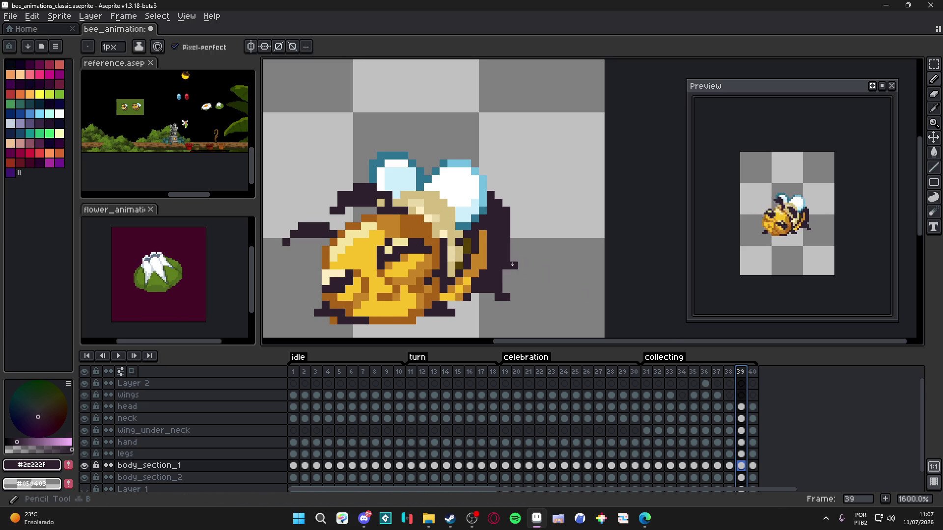
- Draw a dark outline down the bee's right edge on frame 39
{"action": "left_click", "coordinate": [485, 248], "text": "alt"}
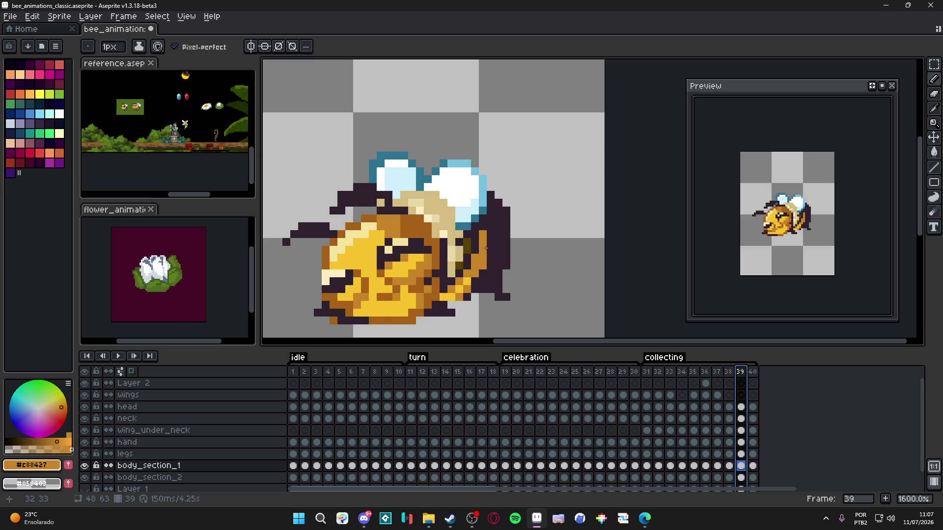
{"action": "left_click", "coordinate": [499, 230], "text": "alt"}
{"action": "left_click", "coordinate": [513, 225]}
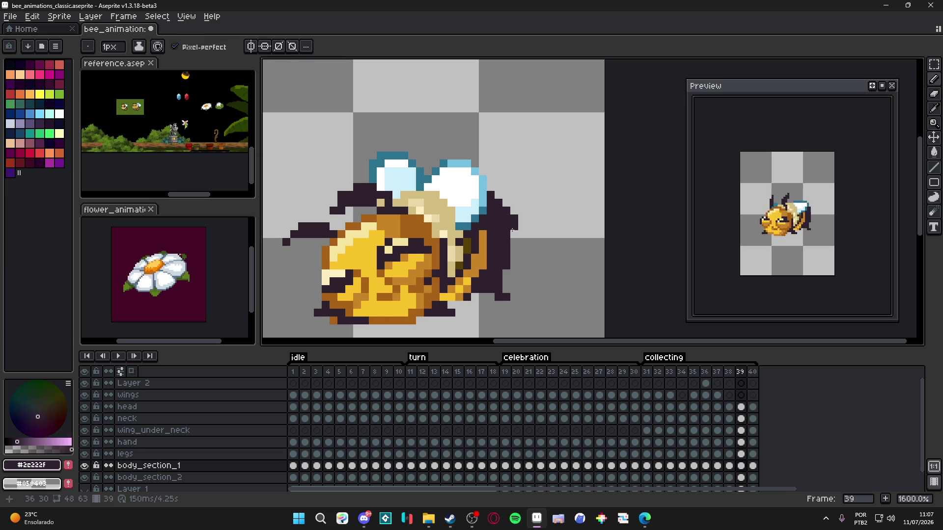
{"action": "left_click_drag", "start_coordinate": [514, 231], "coordinate": [514, 261]}
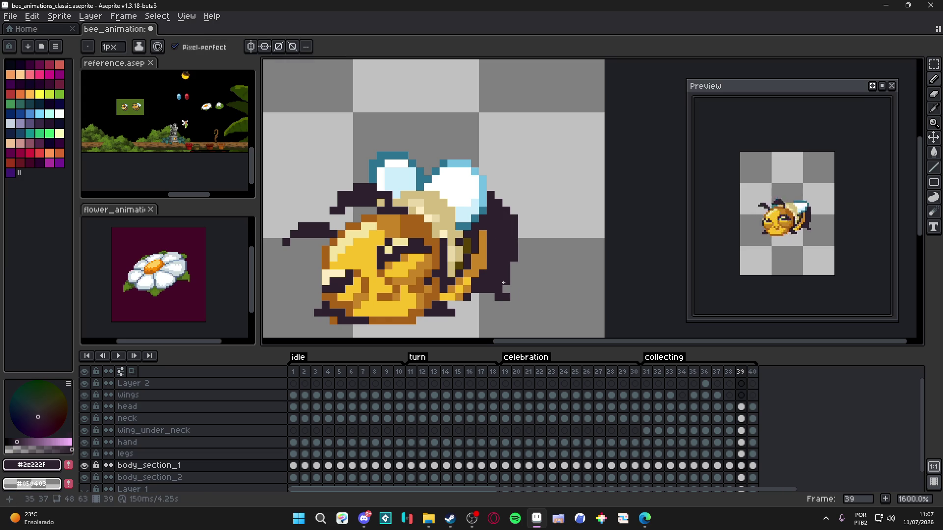
- Paint orange #c88427 shading down the bee's right edge, then select the legs layer
{"action": "left_click", "coordinate": [484, 235], "text": "alt"}
{"action": "left_click", "coordinate": [497, 222]}
{"action": "left_click_drag", "start_coordinate": [497, 221], "coordinate": [488, 254]}
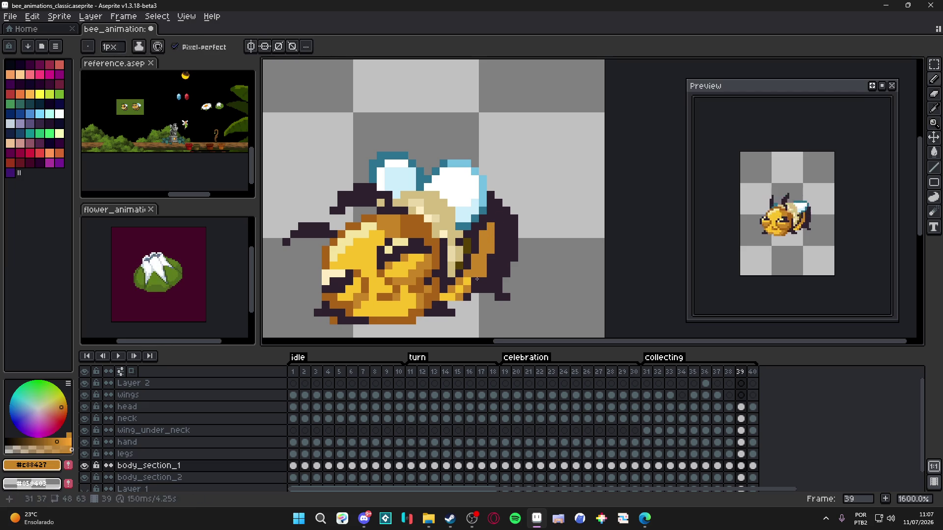
{"action": "left_click", "coordinate": [480, 288], "text": "ctrl"}
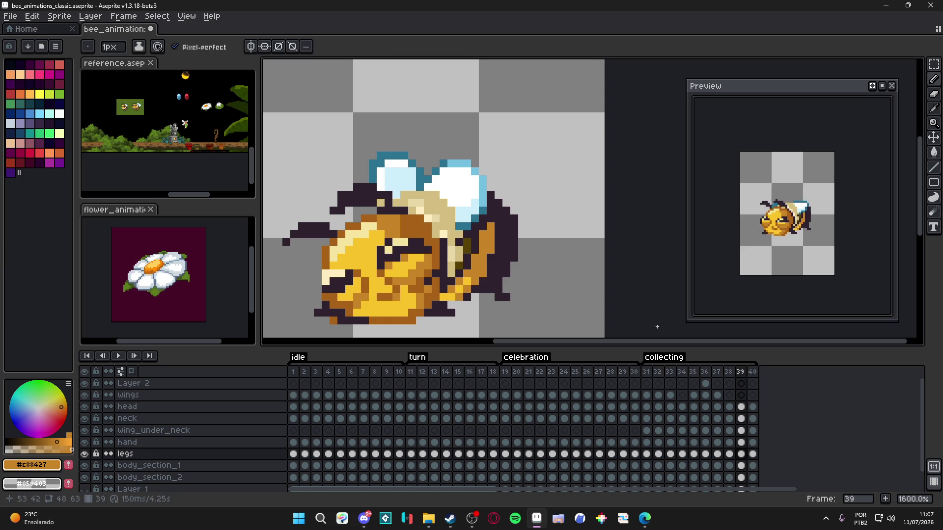
- Flip between frames 39 and 40 and select the body_section_1 cel on frame 40
{"action": "scroll", "coordinate": [511, 235], "scroll_direction": "down", "scroll_amount": 1}
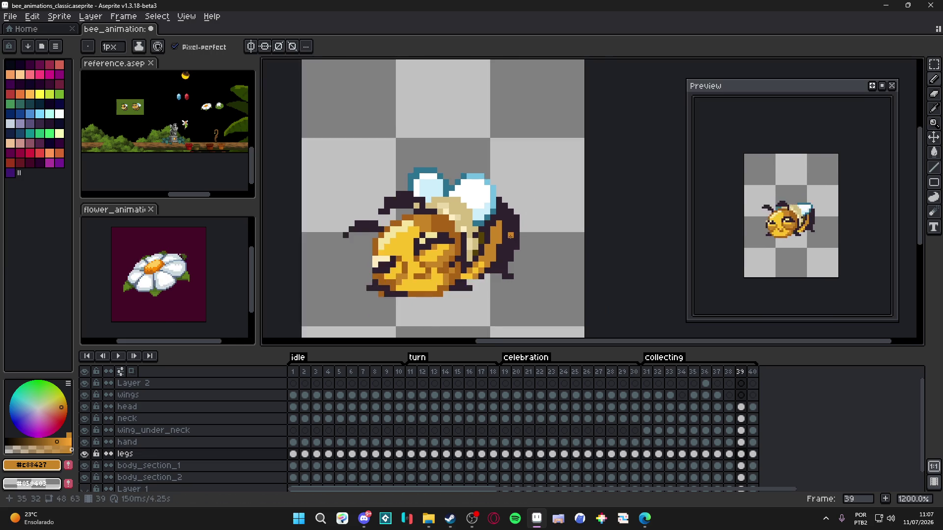
{"action": "scroll", "coordinate": [511, 235], "scroll_direction": "down", "scroll_amount": 1}
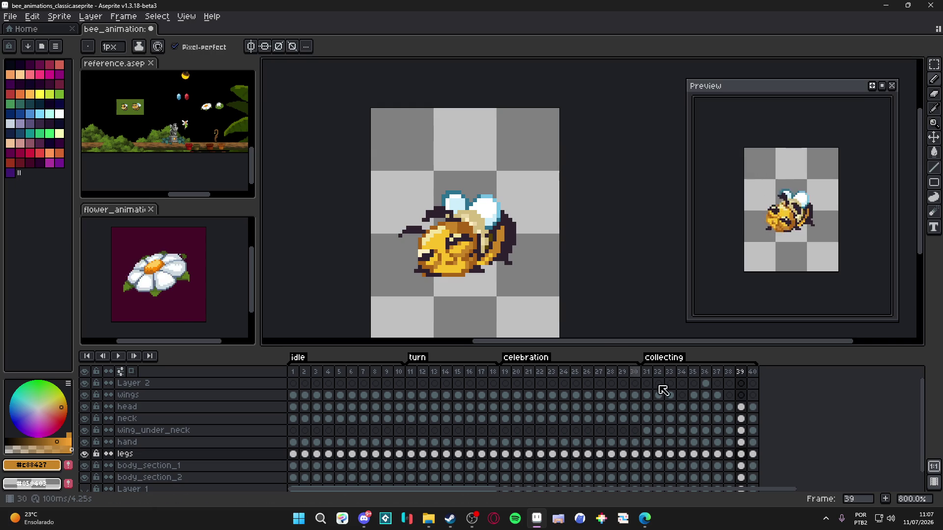
{"action": "left_click", "coordinate": [751, 372]}
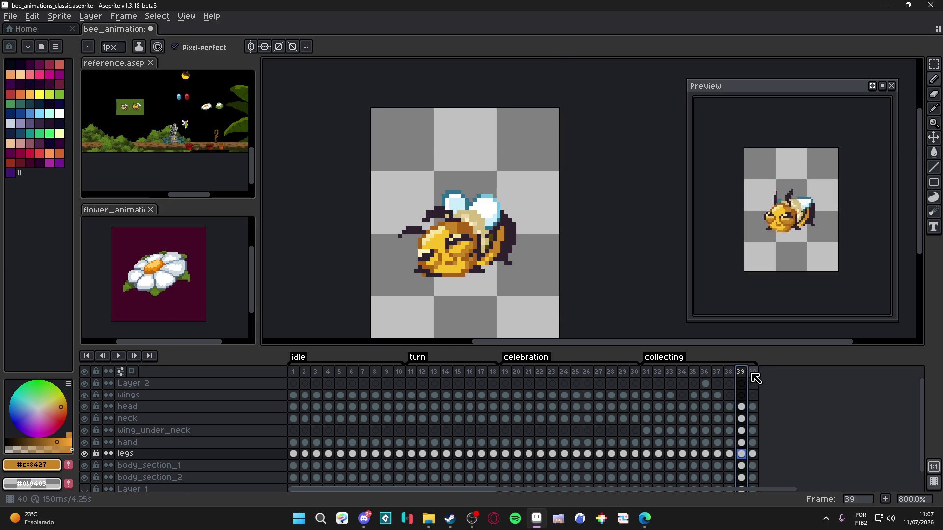
{"action": "key", "text": "plus"}
{"action": "key", "text": "Left"}
{"action": "key", "text": "v"}
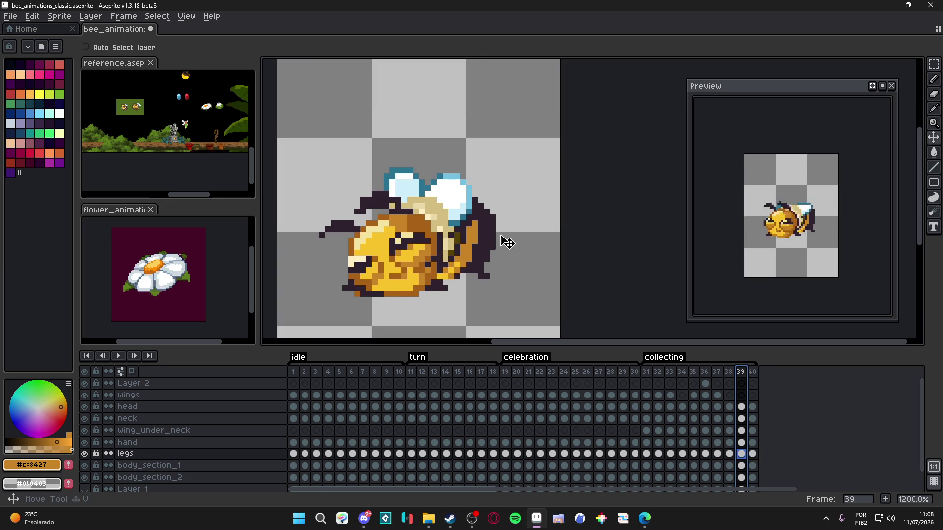
{"action": "key", "text": "Down"}
{"action": "key", "text": "Down"}
{"action": "left_click", "coordinate": [753, 479]}
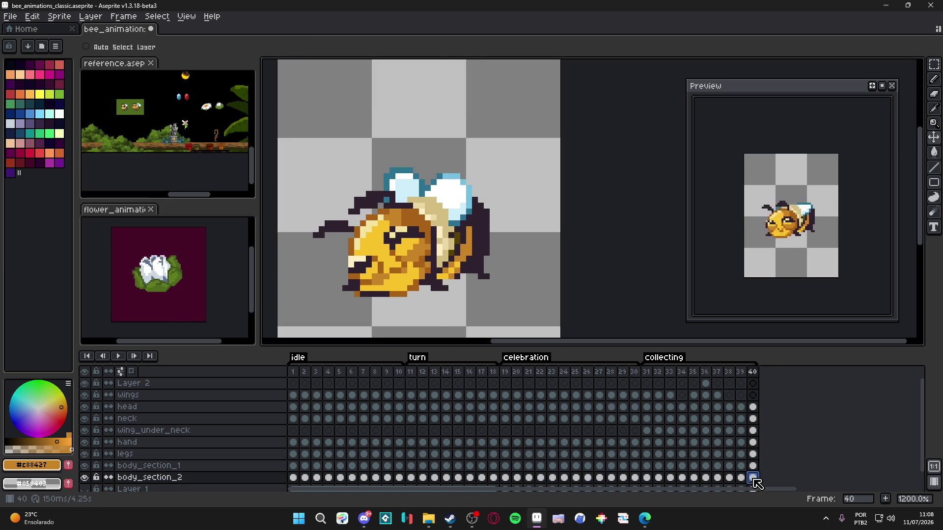
{"action": "left_click", "coordinate": [740, 476]}
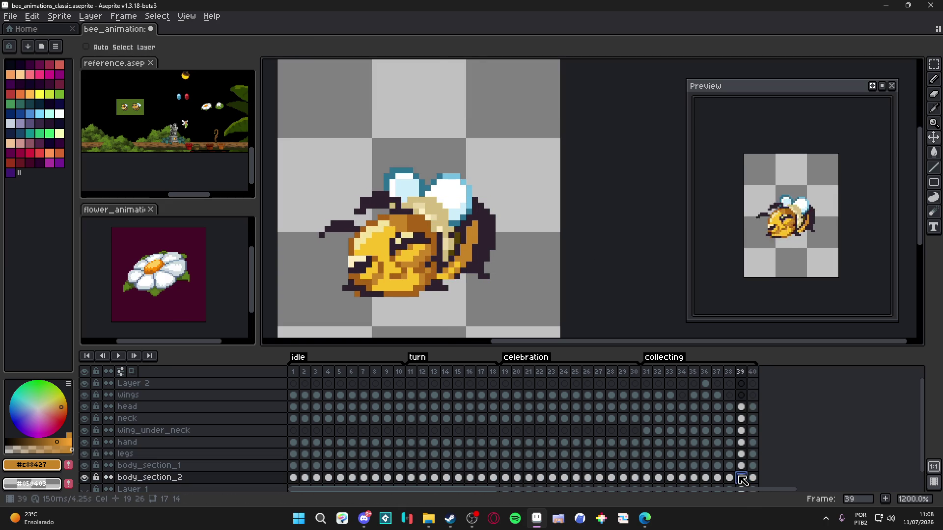
{"action": "left_click", "coordinate": [499, 246], "text": "ctrl"}
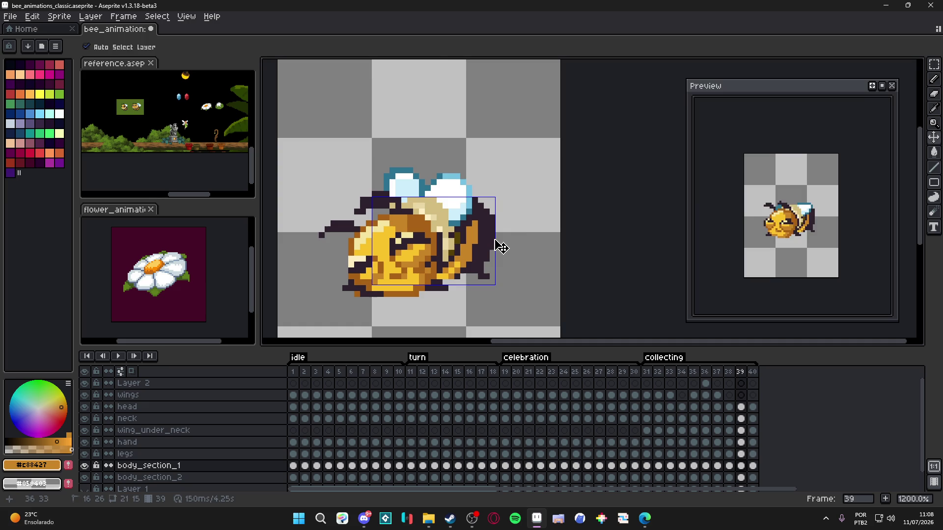
{"action": "left_click", "coordinate": [751, 468]}
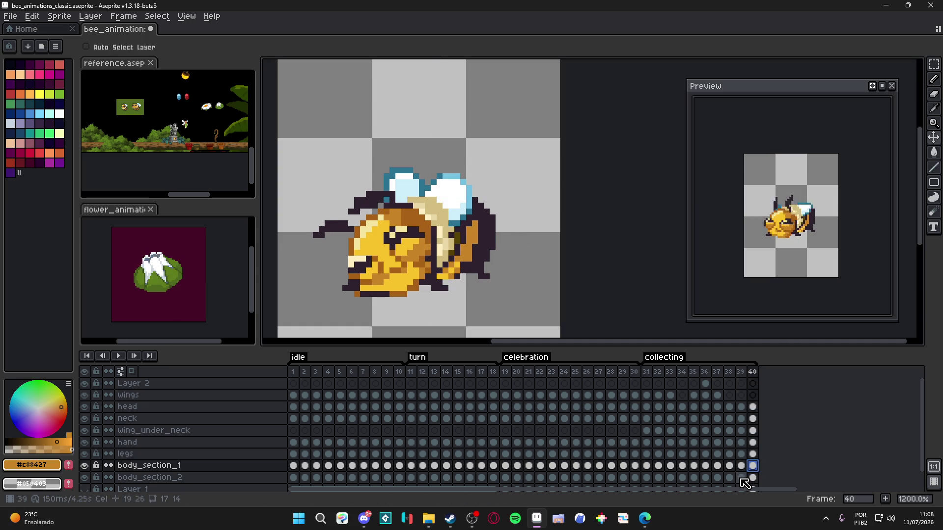
- Undo three pencil strokes, the cel move and the eraser edit, back to frame 33's state
{"action": "left_click", "coordinate": [741, 478]}
{"action": "left_click", "coordinate": [751, 479]}
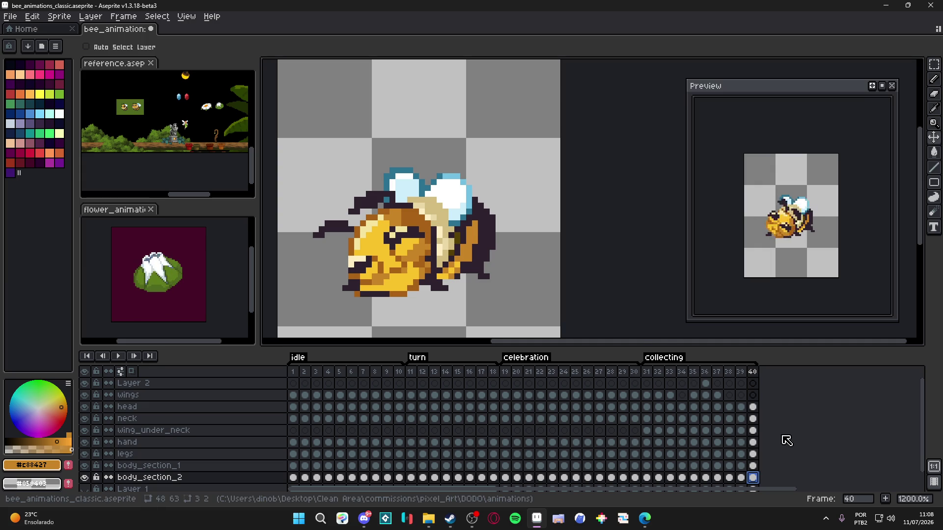
{"action": "key", "text": "ctrl+z"}
{"action": "key", "text": "ctrl+z"}
{"action": "key", "text": "ctrl+z"}
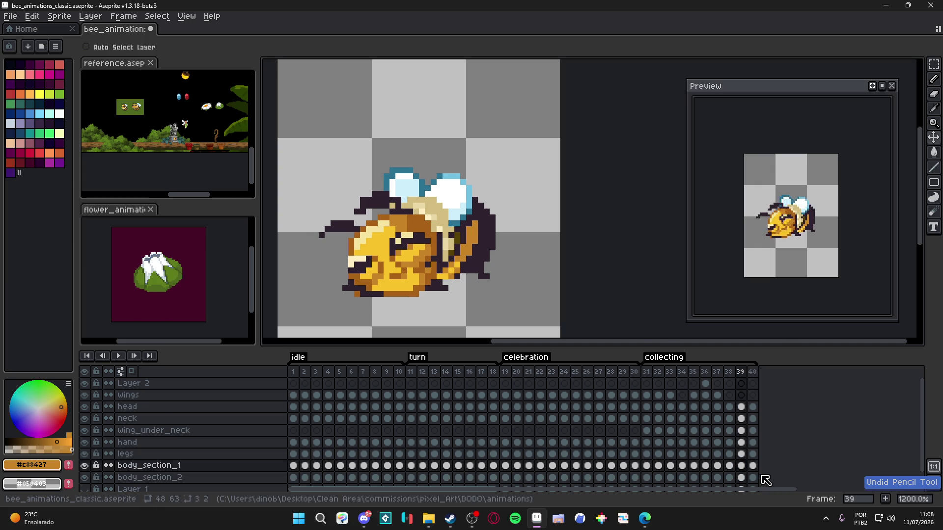
{"action": "key", "text": "ctrl+z"}
{"action": "key", "text": "ctrl+z"}
{"action": "key", "text": "ctrl+z"}
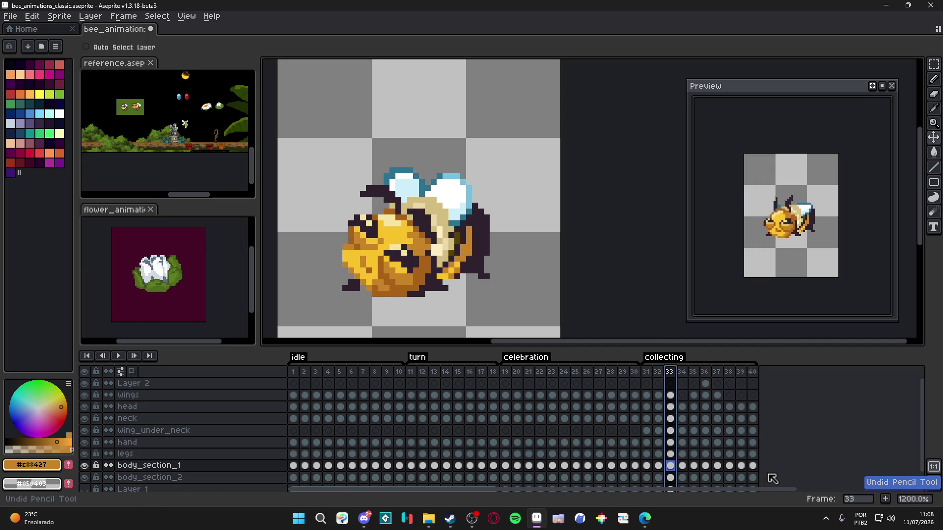
{"action": "key", "text": "ctrl+z"}
{"action": "key", "text": "ctrl+z"}
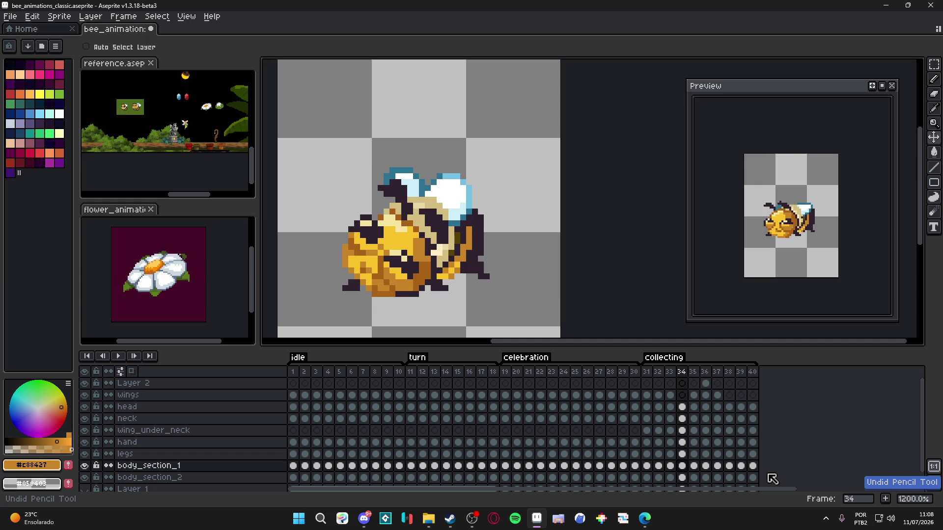
{"action": "key", "text": "ctrl+z"}
{"action": "key", "text": "ctrl+z"}
{"action": "key", "text": "ctrl+z"}
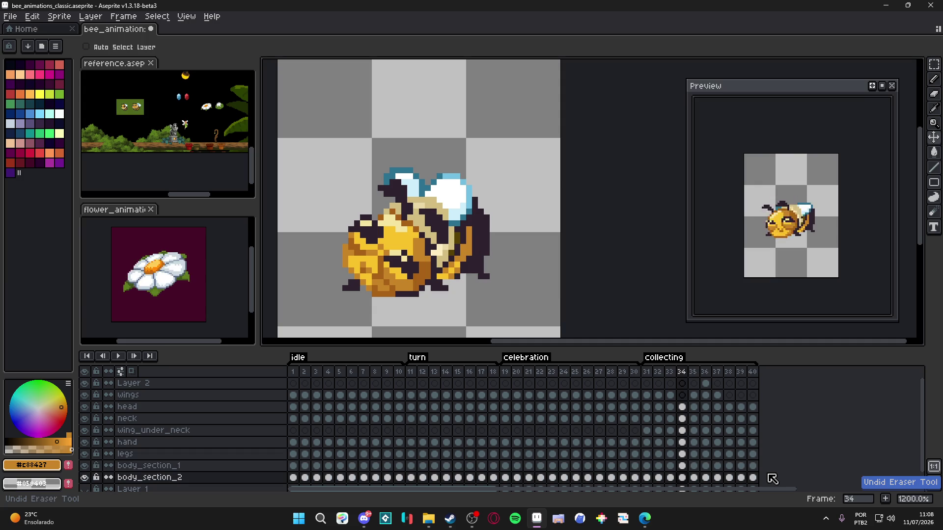
{"action": "key", "text": "ctrl+z"}
{"action": "key", "text": "ctrl+z"}
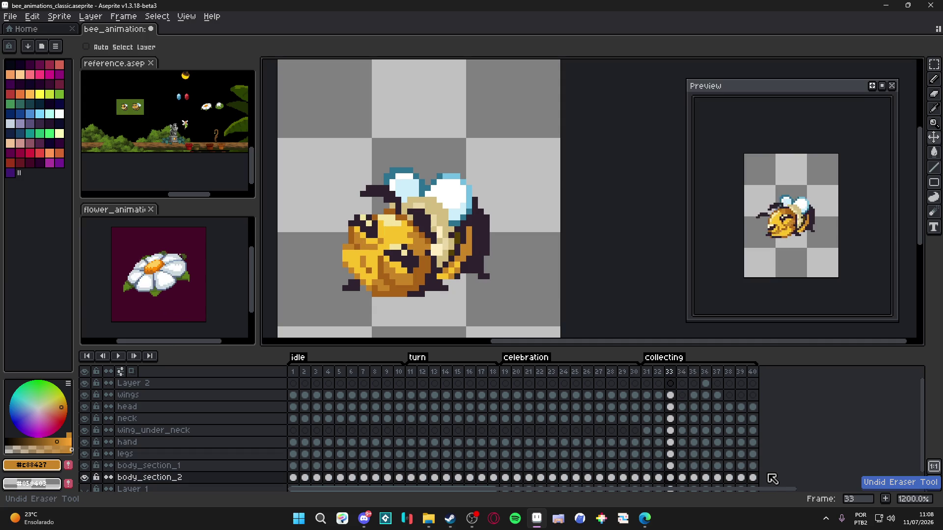
{"action": "key", "text": "ctrl+z"}
{"action": "key", "text": "ctrl+z"}
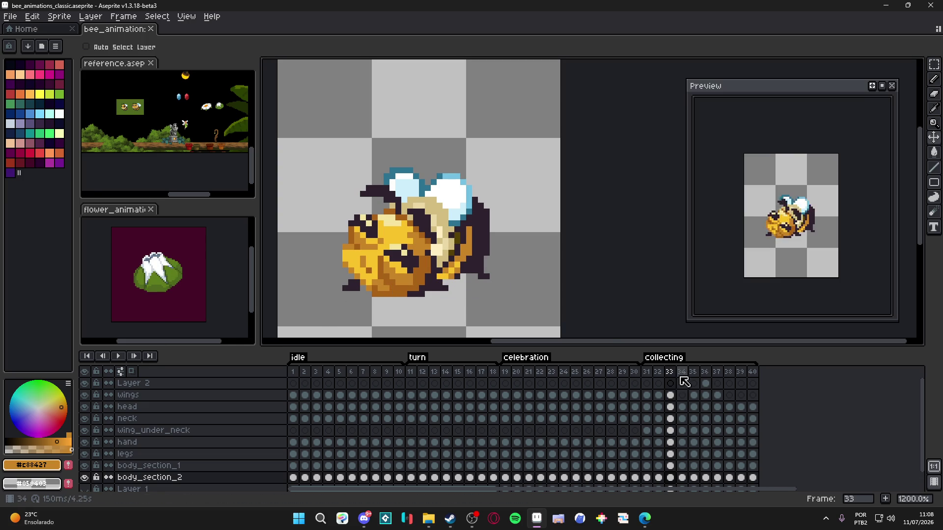
{"action": "key", "text": "ctrl"}
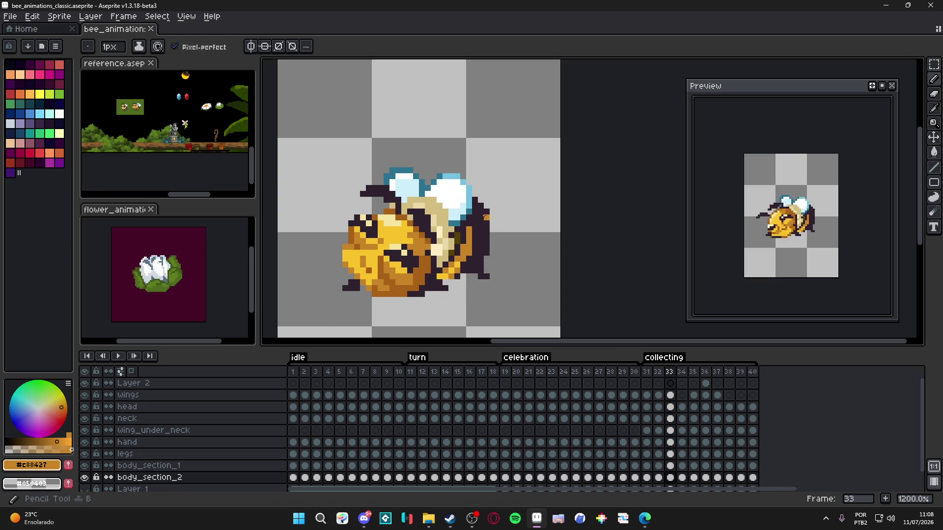
- Draw a dark outline down the bee's right edge, then undo that pencil stroke
{"action": "left_click", "coordinate": [486, 219], "text": "alt"}
{"action": "left_click_drag", "start_coordinate": [492, 209], "coordinate": [493, 221]}
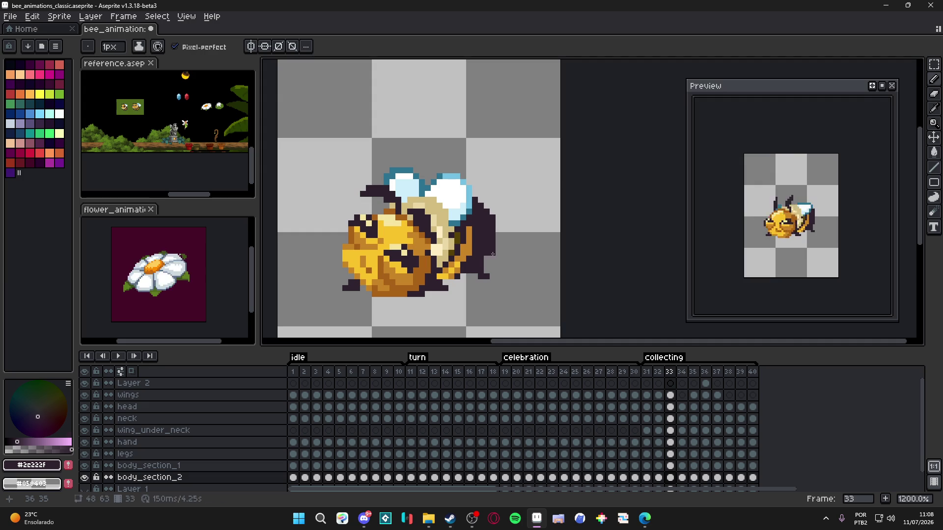
{"action": "left_click", "coordinate": [468, 241], "text": "alt"}
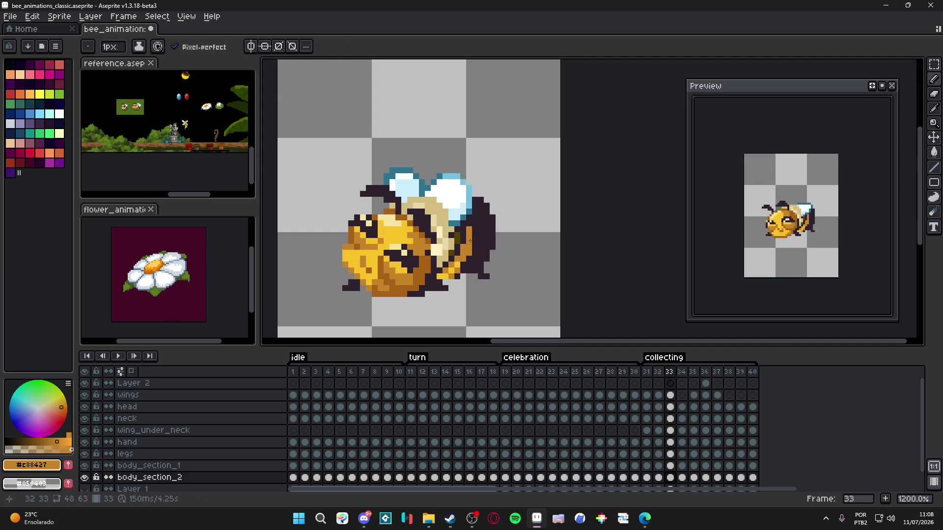
{"action": "key", "text": "ctrl+z"}
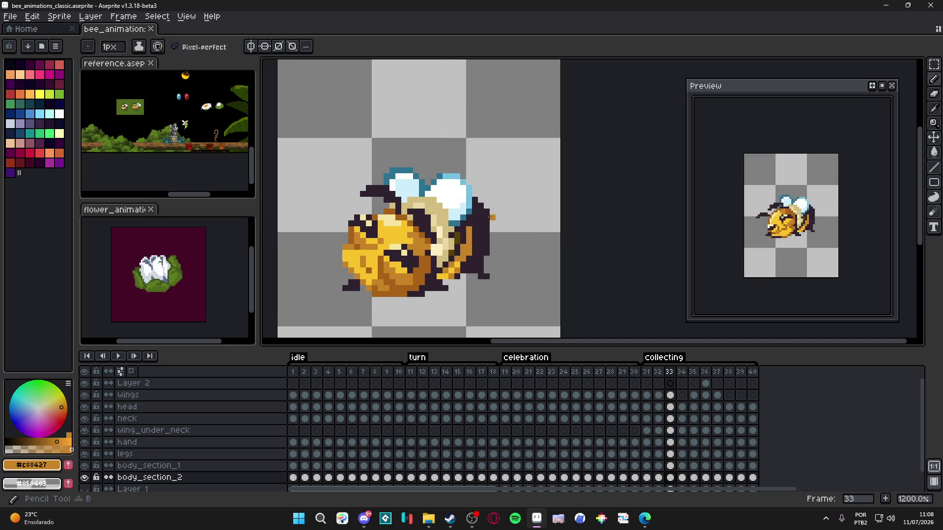
- Add a dark #2c222f pixel and an orange #c88427 pixel along the bee's right edge
{"action": "left_click", "coordinate": [486, 227], "text": "alt"}
{"action": "left_click", "coordinate": [492, 228]}
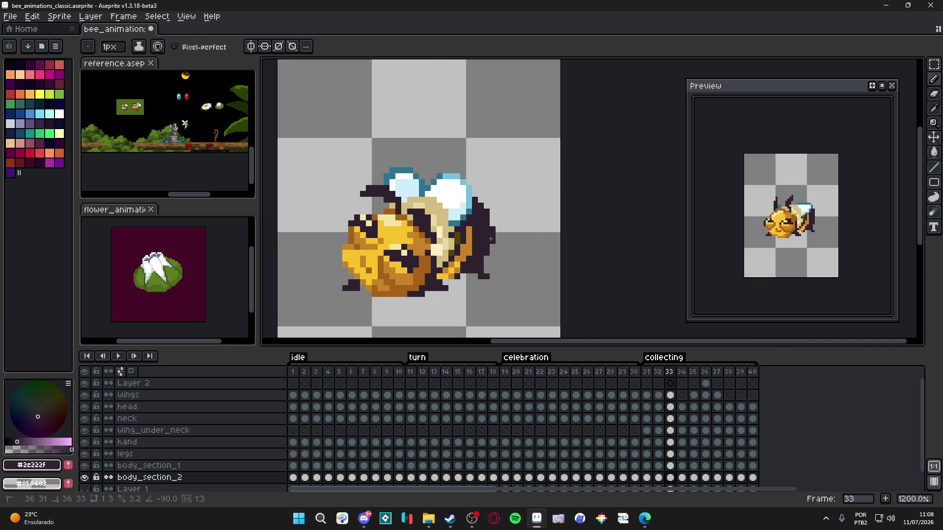
{"action": "left_click", "coordinate": [464, 230], "text": "alt"}
{"action": "left_click", "coordinate": [473, 227]}
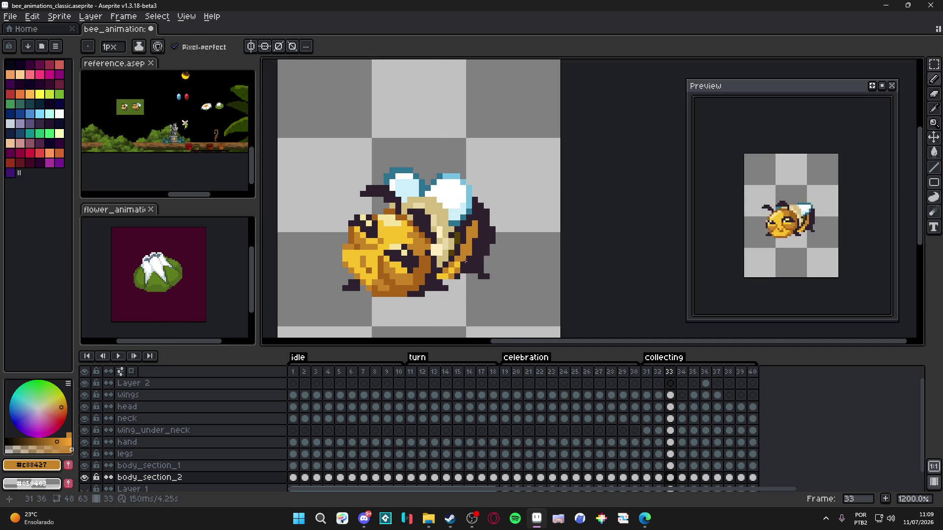
{"action": "left_click", "coordinate": [466, 262], "text": "ctrl"}
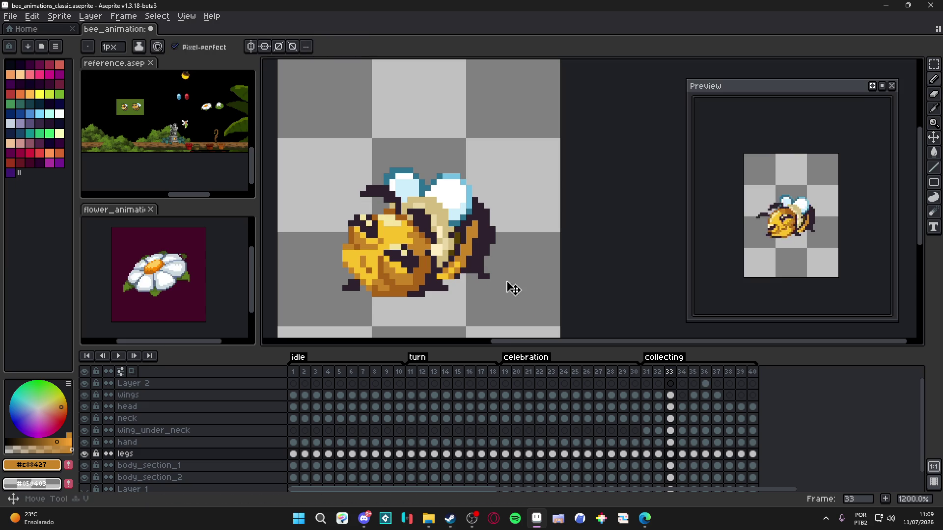
- Compare the body_section_2 and body_section_1 cels between frames 33 and 34
{"action": "left_click", "coordinate": [481, 257], "text": "ctrl"}
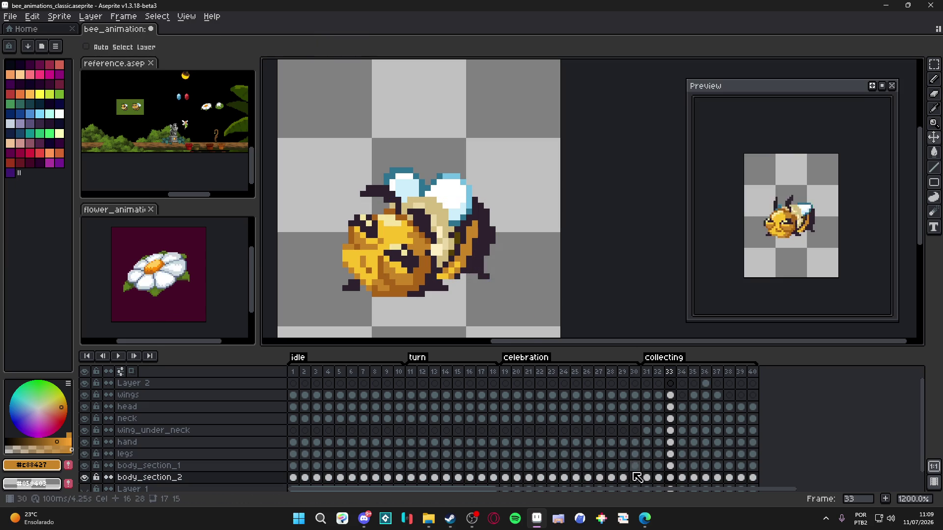
{"action": "left_click", "coordinate": [681, 478]}
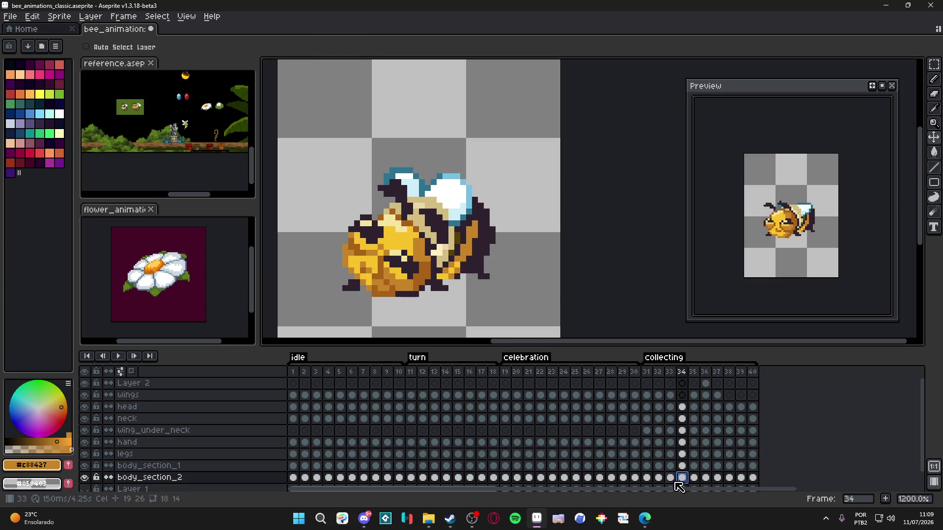
{"action": "left_click", "coordinate": [661, 370]}
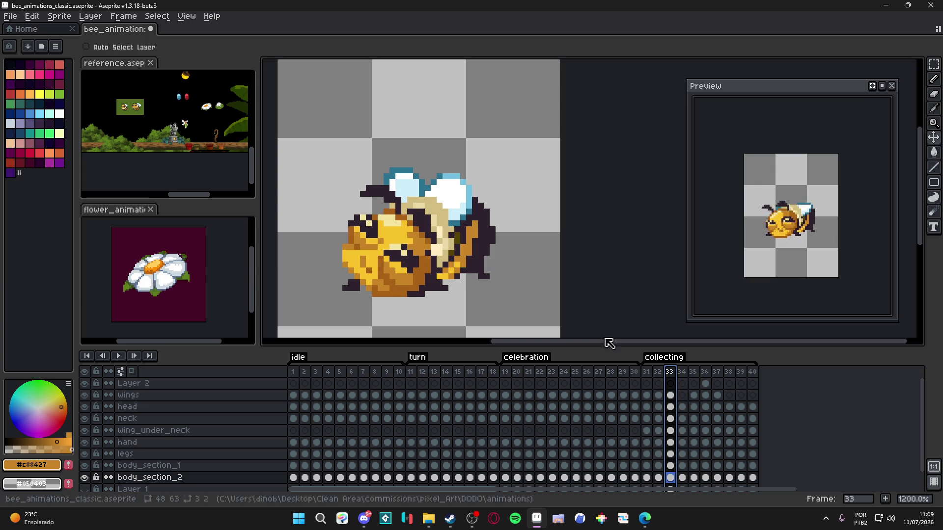
{"action": "left_click", "coordinate": [467, 272], "text": "ctrl"}
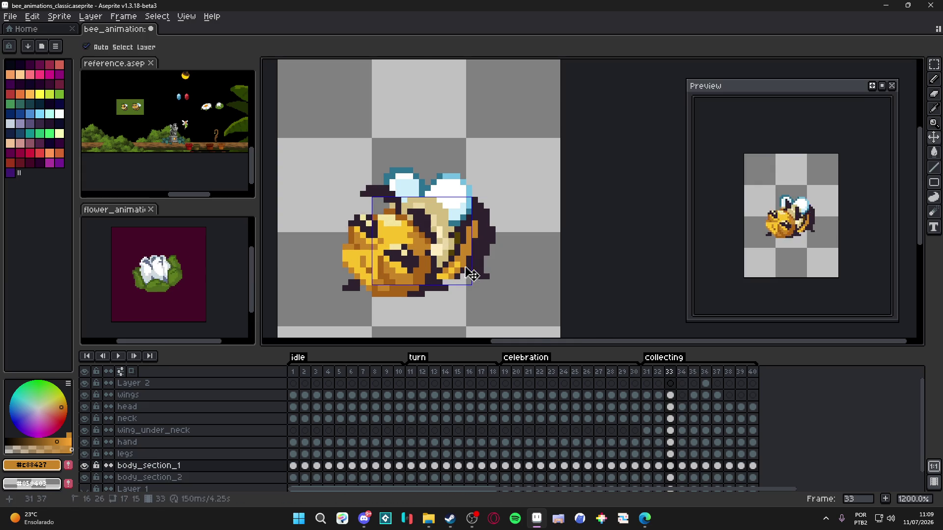
{"action": "left_click", "coordinate": [686, 470]}
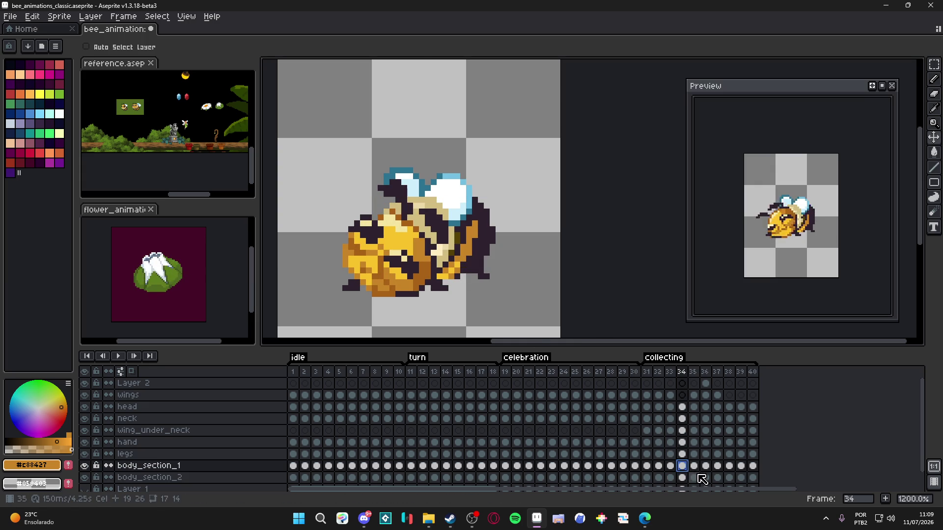
{"action": "left_click", "coordinate": [676, 465]}
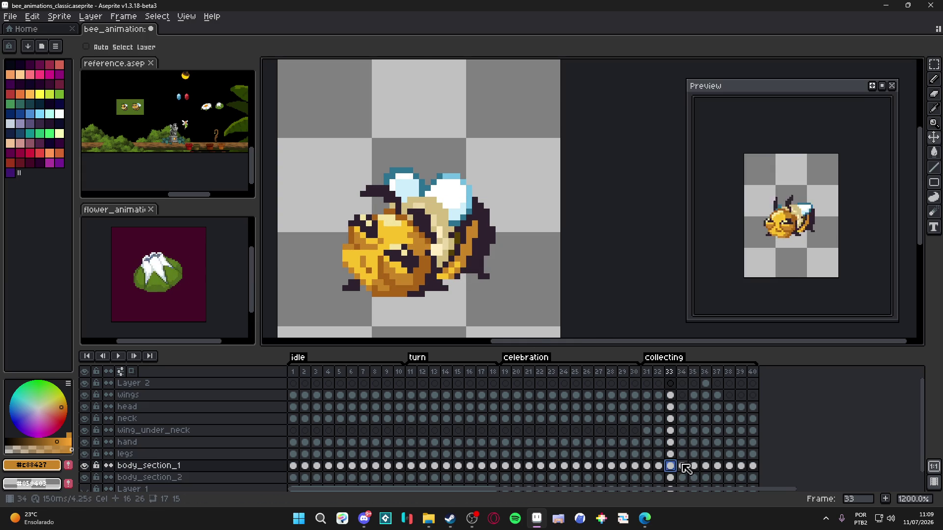
{"action": "key", "text": "ctrl"}
{"action": "left_click", "coordinate": [471, 277], "text": "ctrl"}
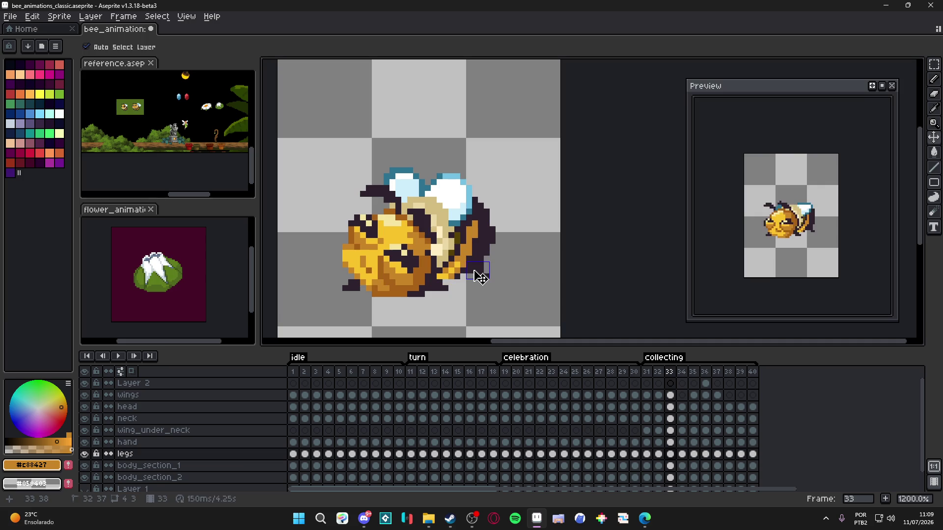
- Compare the legs across frames 31–34, then undo the last two edits on frame 34
{"action": "left_click", "coordinate": [682, 454]}
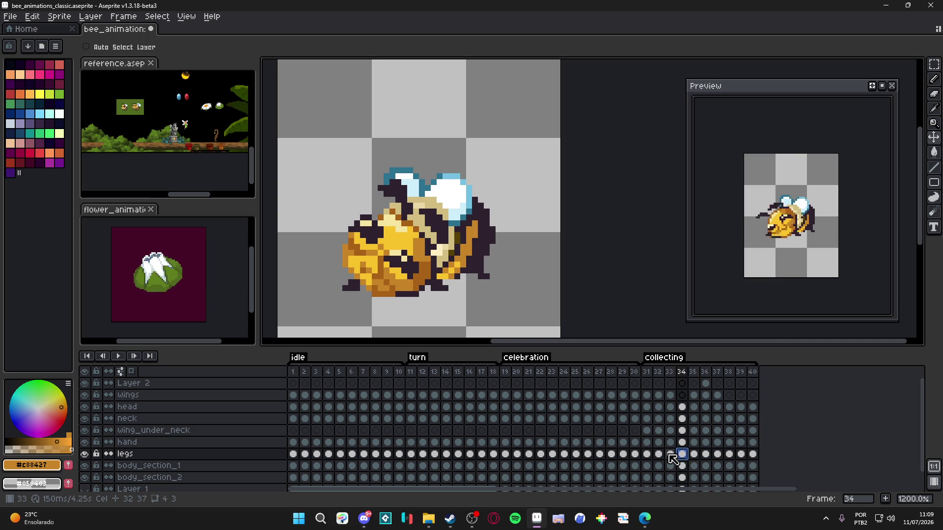
{"action": "left_click", "coordinate": [670, 454]}
{"action": "left_click", "coordinate": [658, 456]}
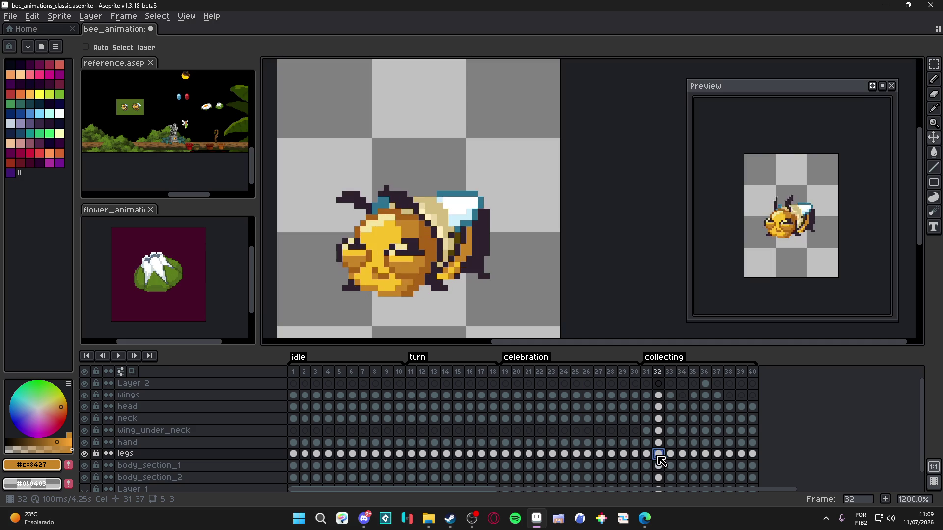
{"action": "key", "text": "Left"}
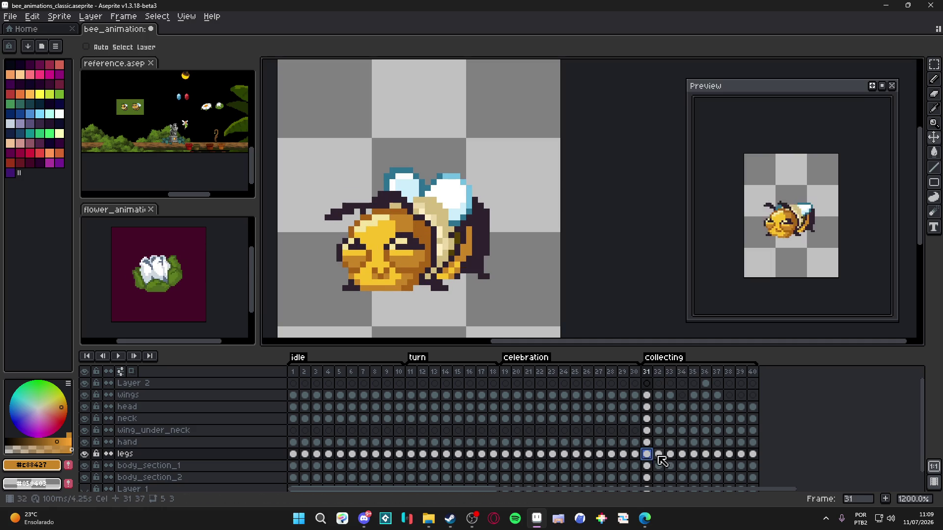
{"action": "left_click", "coordinate": [670, 457]}
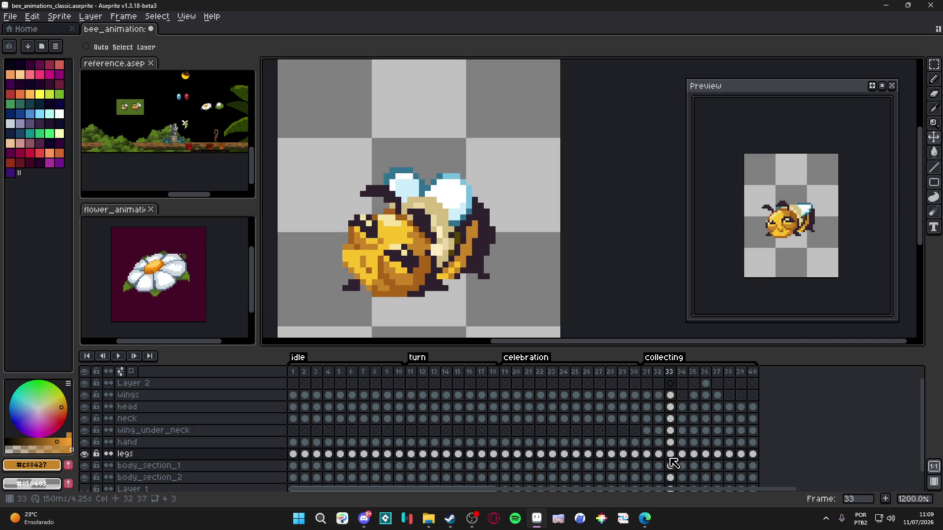
{"action": "key", "text": "ctrl+z"}
{"action": "key", "text": "ctrl+z"}
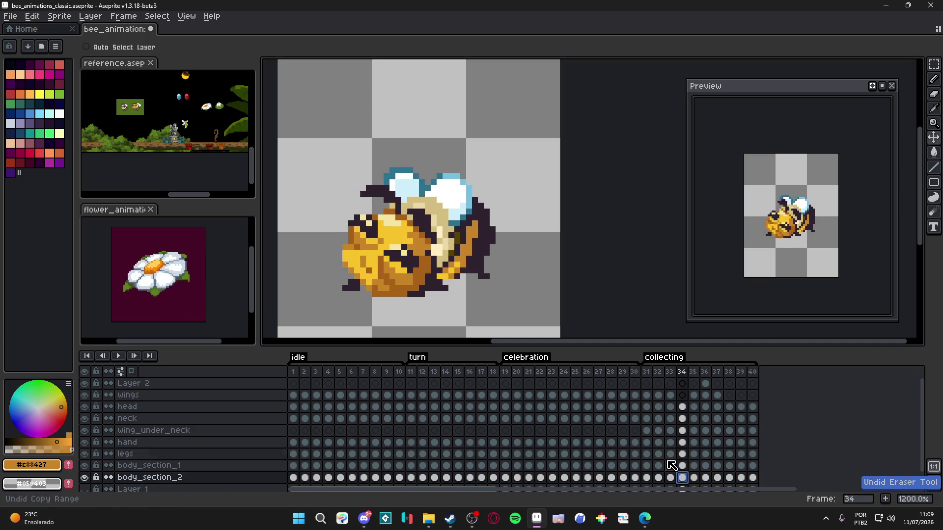
{"action": "key", "text": "ctrl+z"}
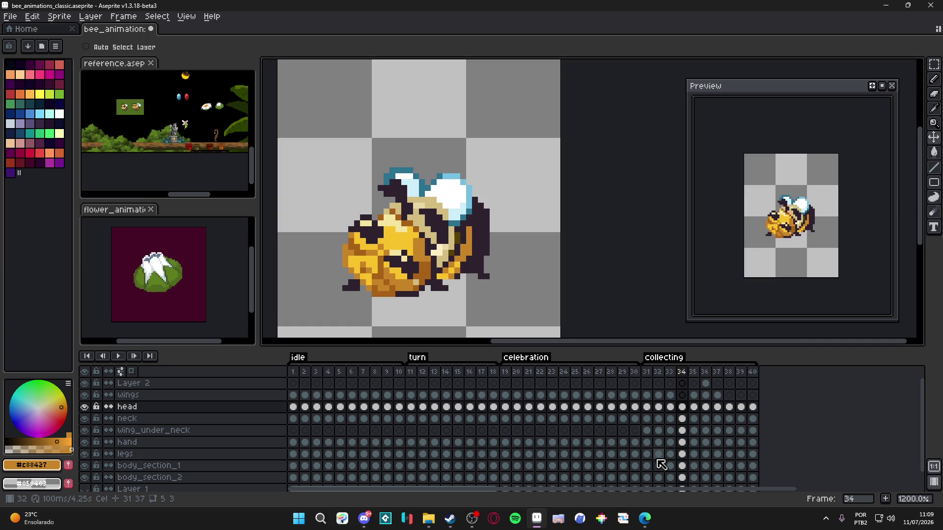
{"action": "left_click_drag", "start_coordinate": [484, 301], "coordinate": [488, 289]}
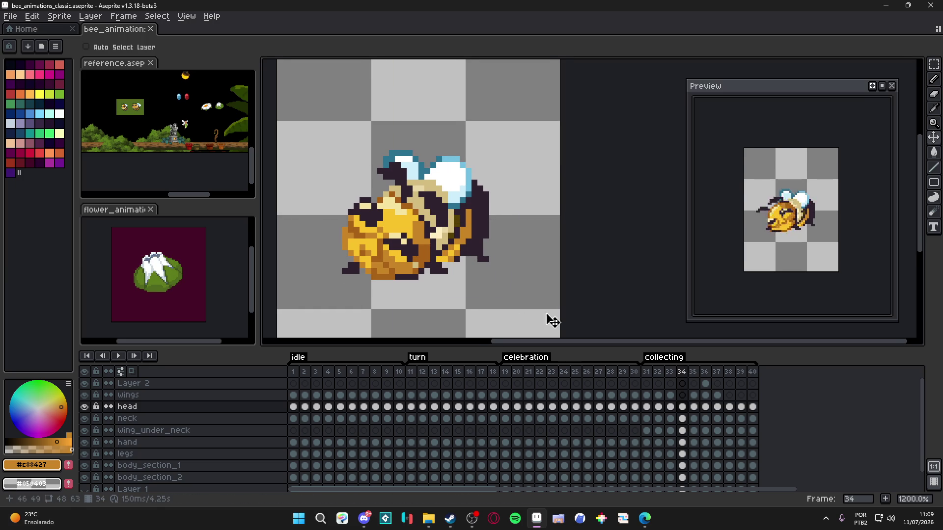
{"action": "left_click", "coordinate": [649, 371]}
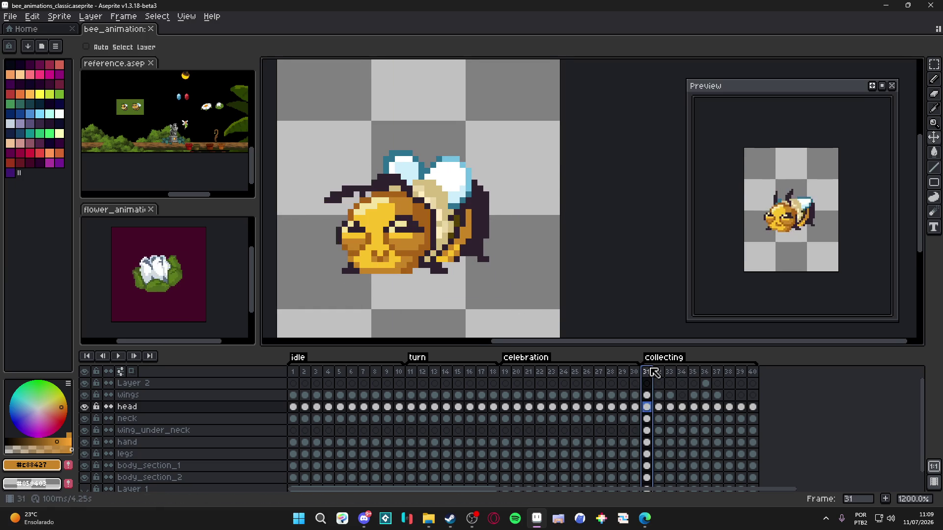
{"action": "key", "text": "Right"}
{"action": "key", "text": "Right"}
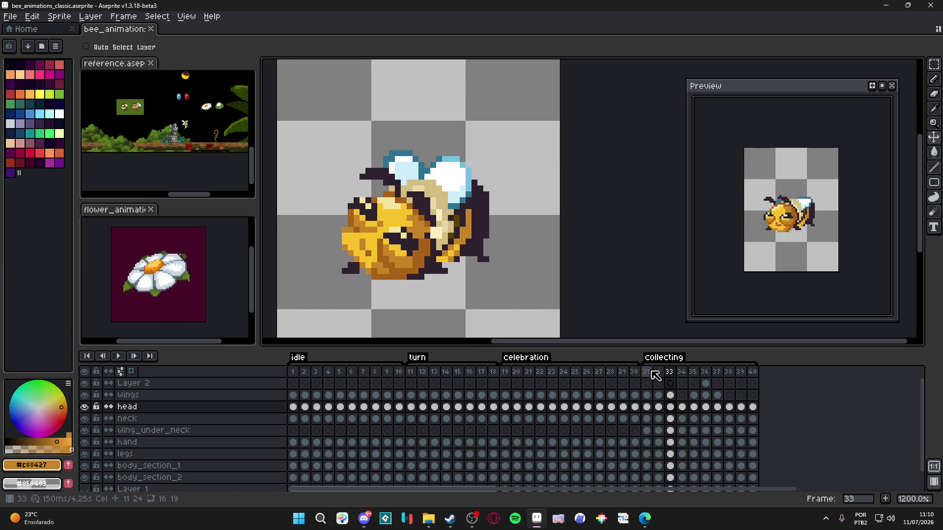
{"action": "key", "text": "Right"}
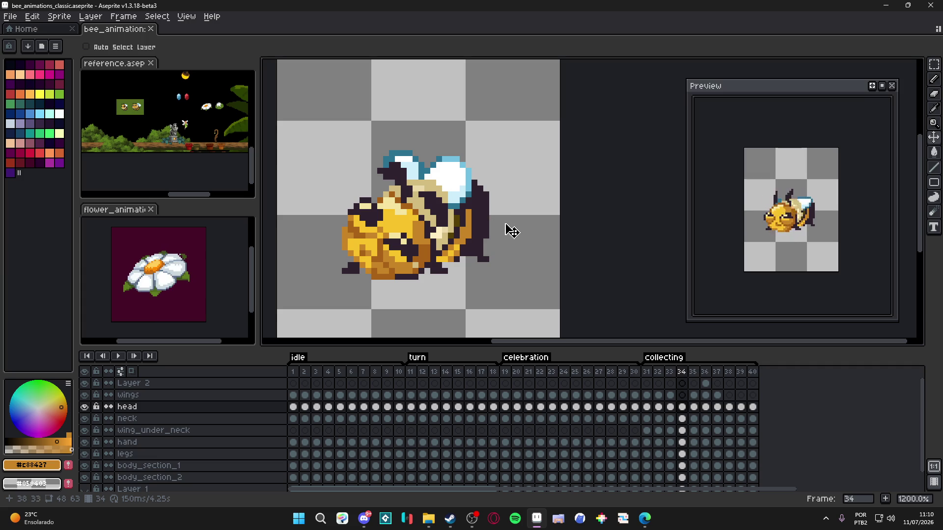
{"action": "left_click", "coordinate": [480, 224], "text": "ctrl"}
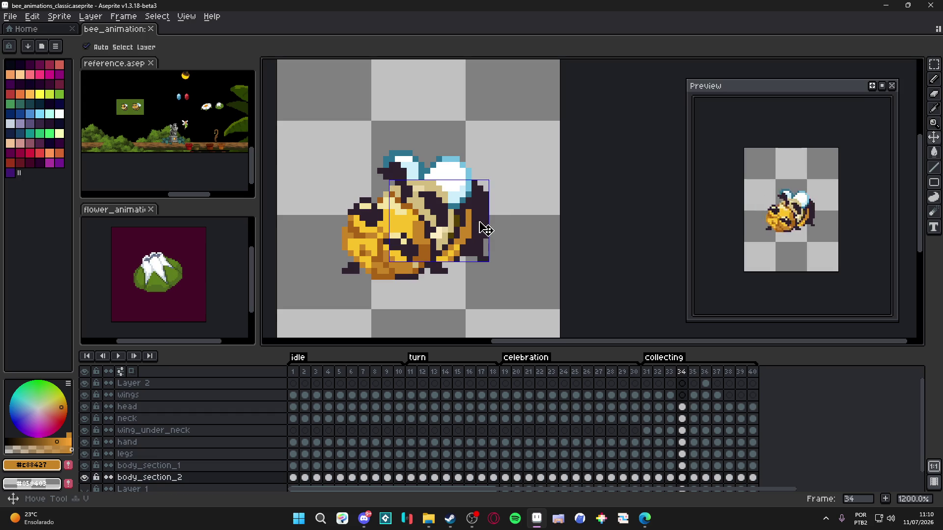
{"action": "left_click", "coordinate": [658, 373]}
{"action": "left_click", "coordinate": [670, 374]}
{"action": "left_click", "coordinate": [682, 373]}
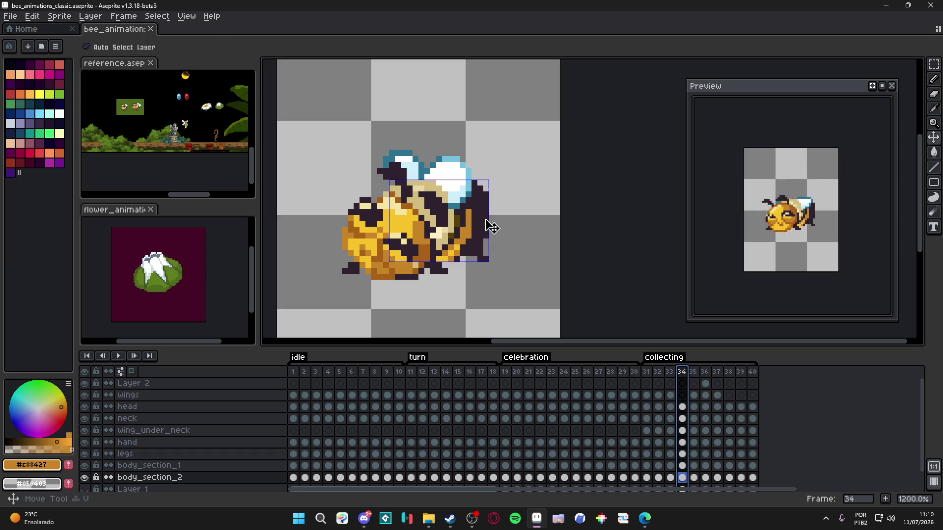
- Add an orange touch-up stroke on the bee's back on frame 34
{"action": "key", "text": "b"}
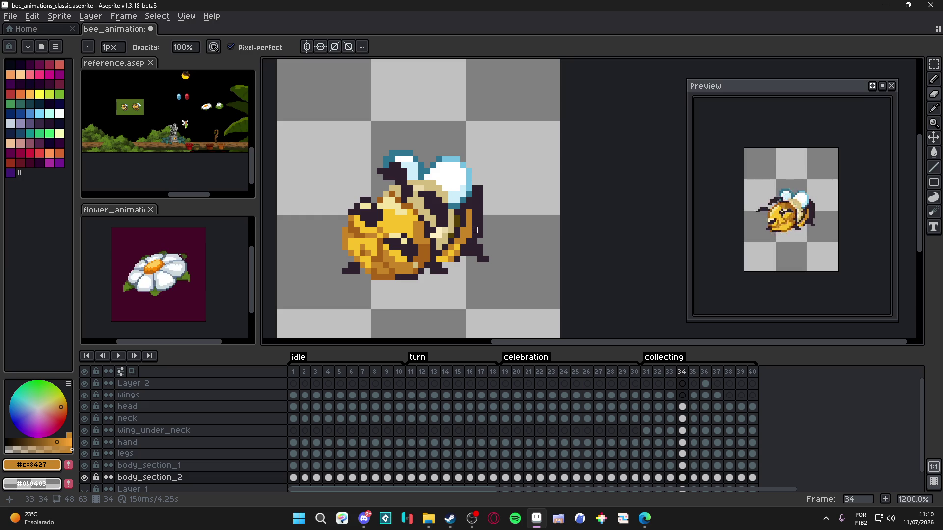
{"action": "left_click_drag", "start_coordinate": [467, 210], "coordinate": [467, 232]}
{"action": "key", "text": "alt+Up"}
{"action": "left_click", "coordinate": [466, 233], "text": "alt"}
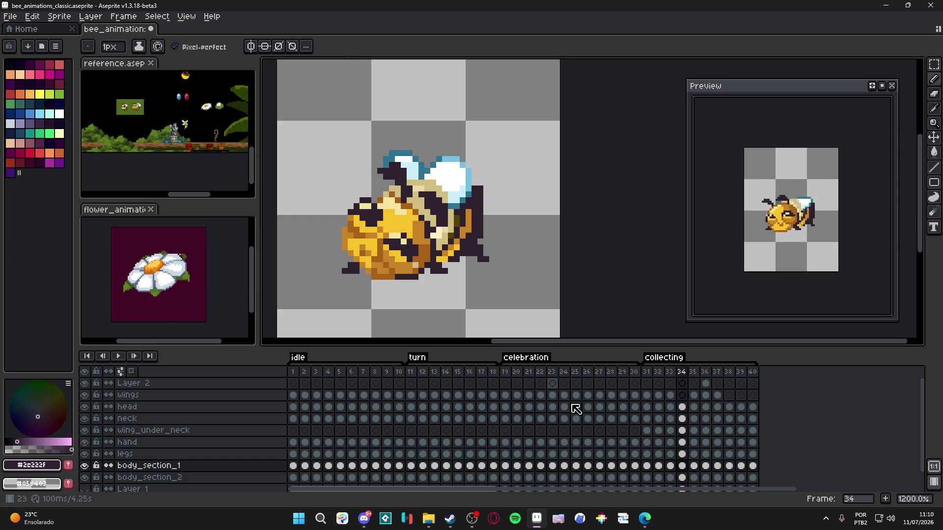
- Move to frame 39 and pick up the bee's orange body colour with the Pencil
{"action": "left_click", "coordinate": [693, 466]}
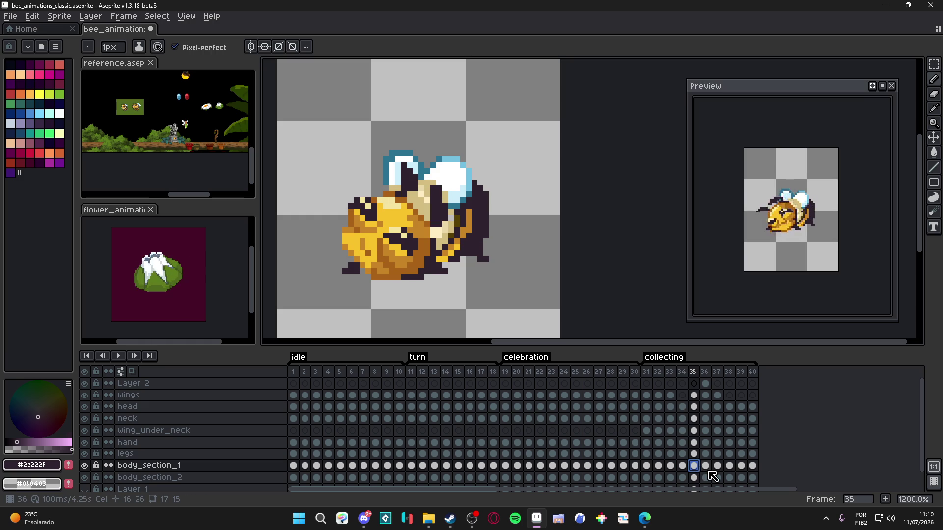
{"action": "left_click", "coordinate": [741, 467]}
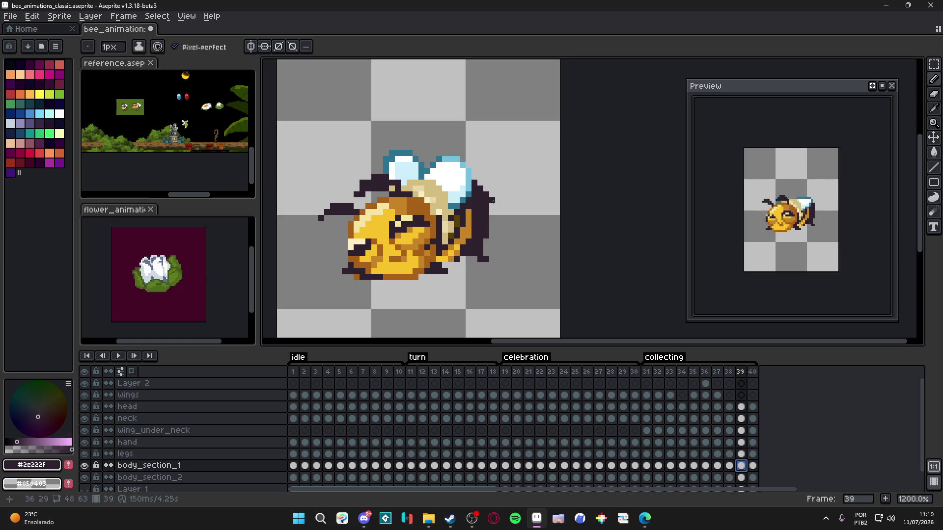
{"action": "key", "text": "v"}
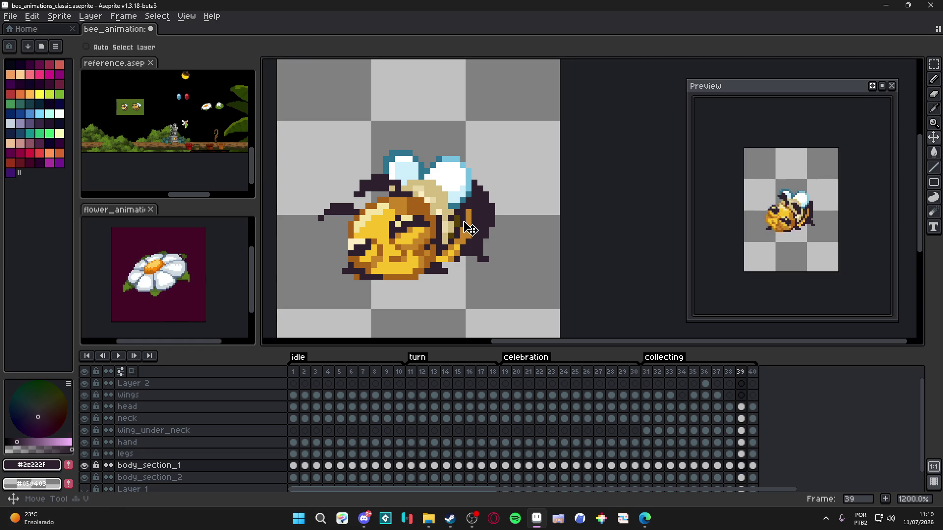
{"action": "key", "text": "b"}
{"action": "left_click", "coordinate": [473, 214], "text": "alt"}
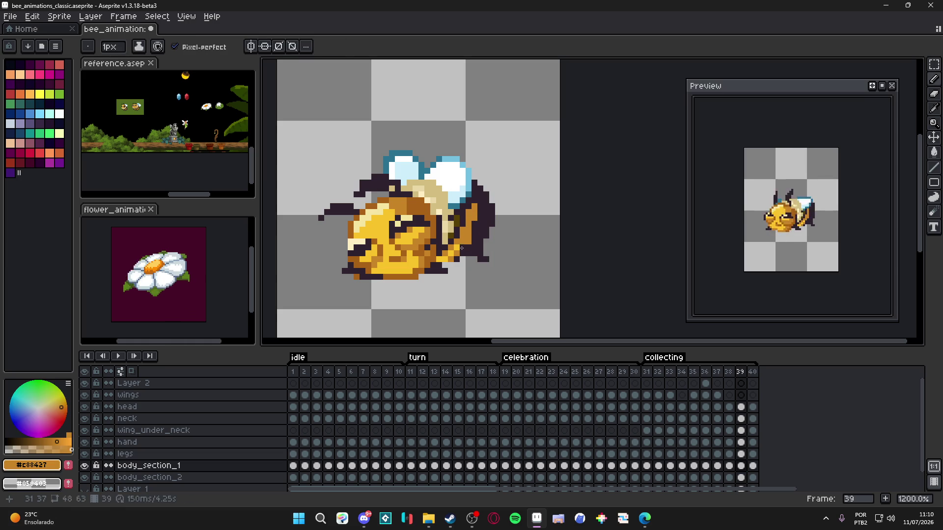
- Copy the frame 39 legs cel, then go to body_section_2 on frame 40
{"action": "left_click", "coordinate": [462, 248], "text": "ctrl"}
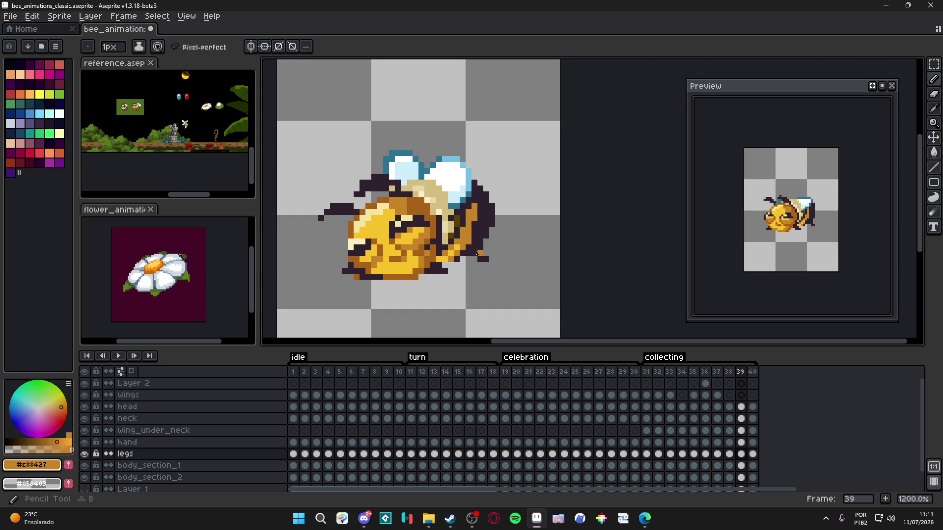
{"action": "left_click", "coordinate": [741, 453]}
{"action": "key", "text": "v"}
{"action": "key", "text": "ctrl+c"}
{"action": "left_click", "coordinate": [742, 478]}
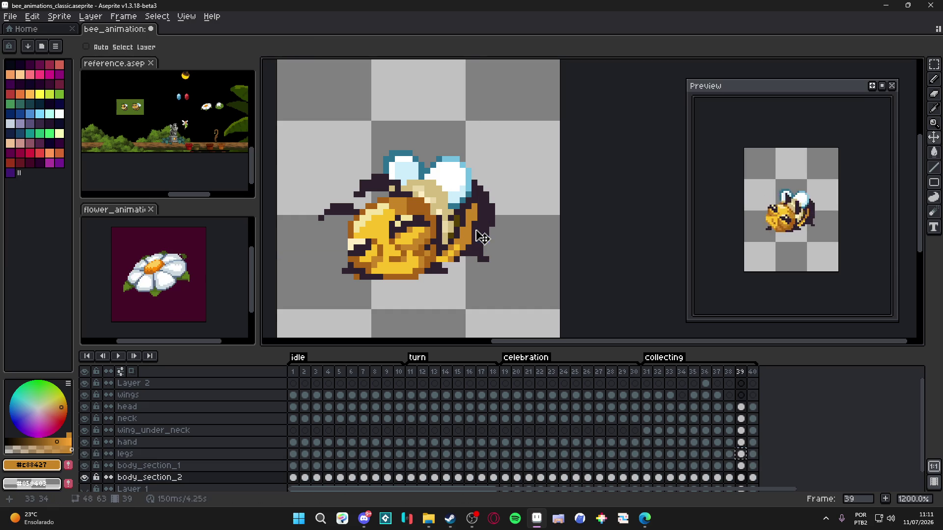
{"action": "left_click", "coordinate": [752, 478]}
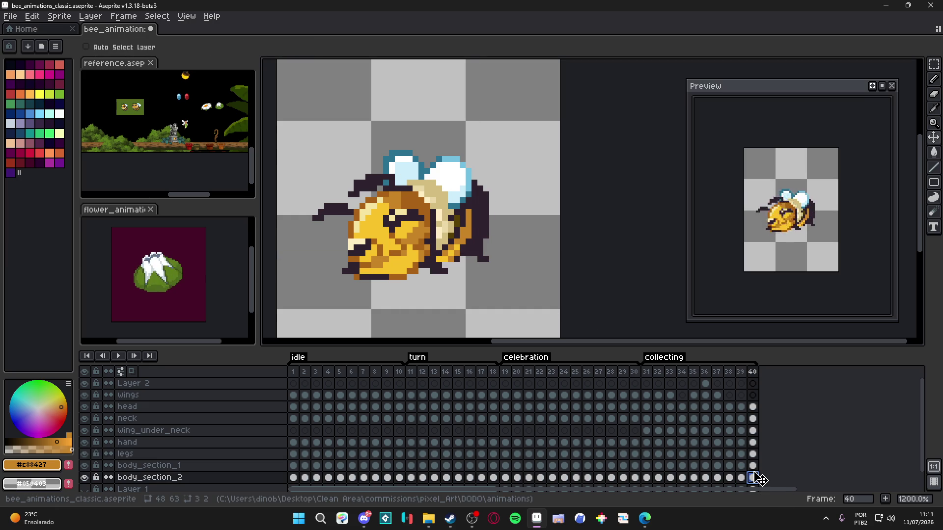
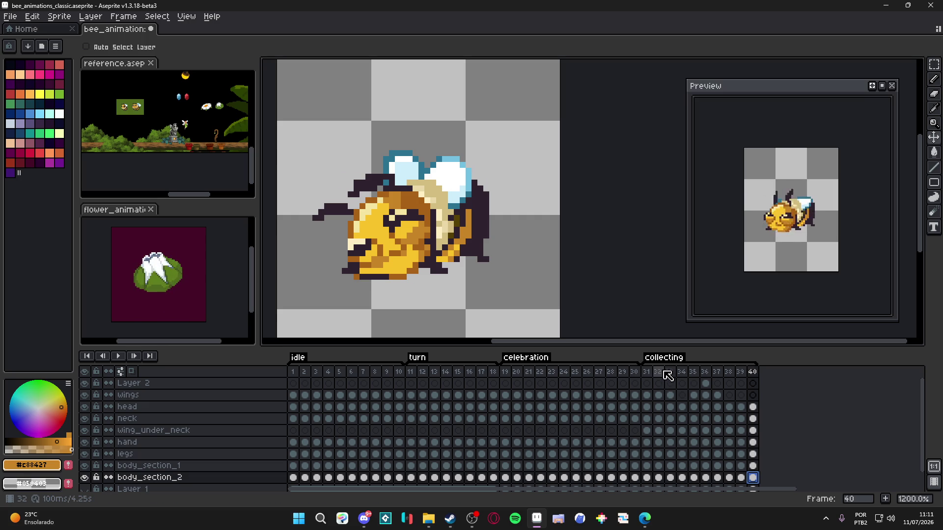
- Undo the last pencil stroke on the head layer and save the bee file
{"action": "key", "text": "Return"}
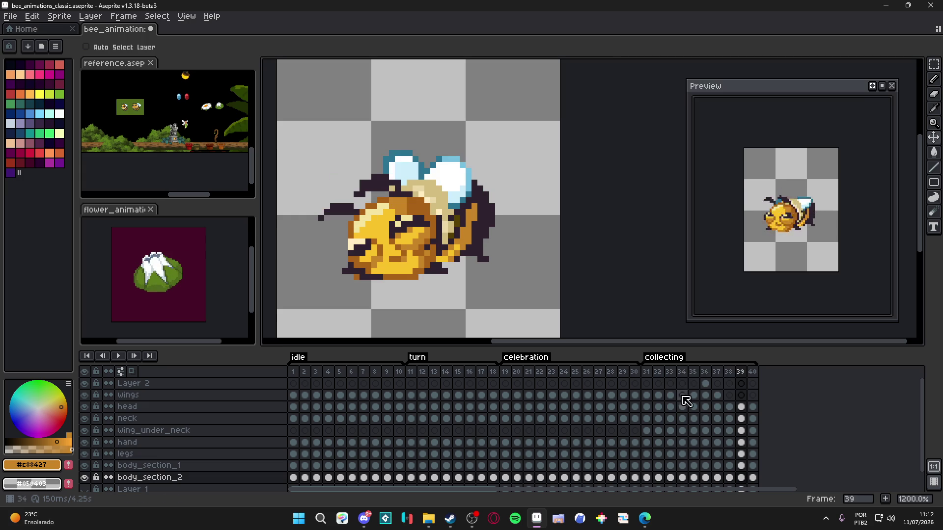
{"action": "scroll", "coordinate": [391, 252], "scroll_direction": "up", "scroll_amount": 3}
{"action": "left_click", "coordinate": [425, 216], "text": "ctrl"}
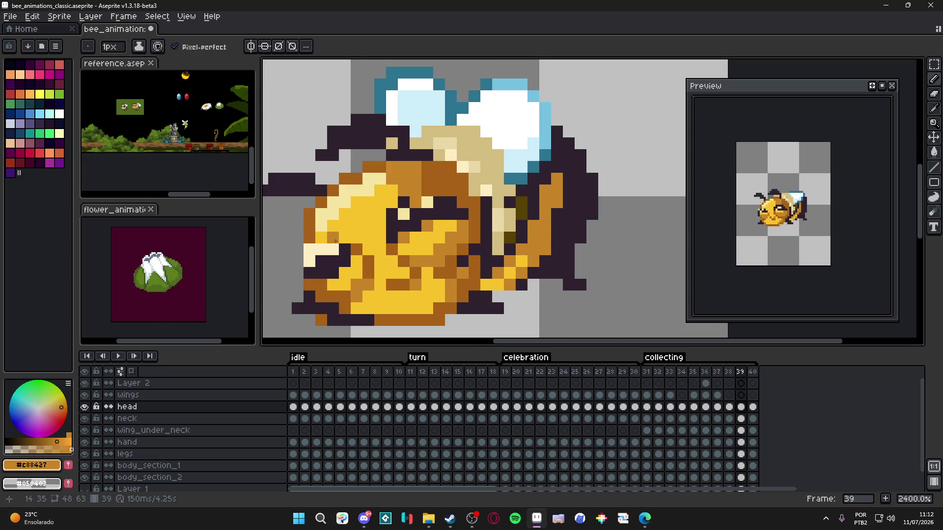
{"action": "key", "text": "ctrl+z"}
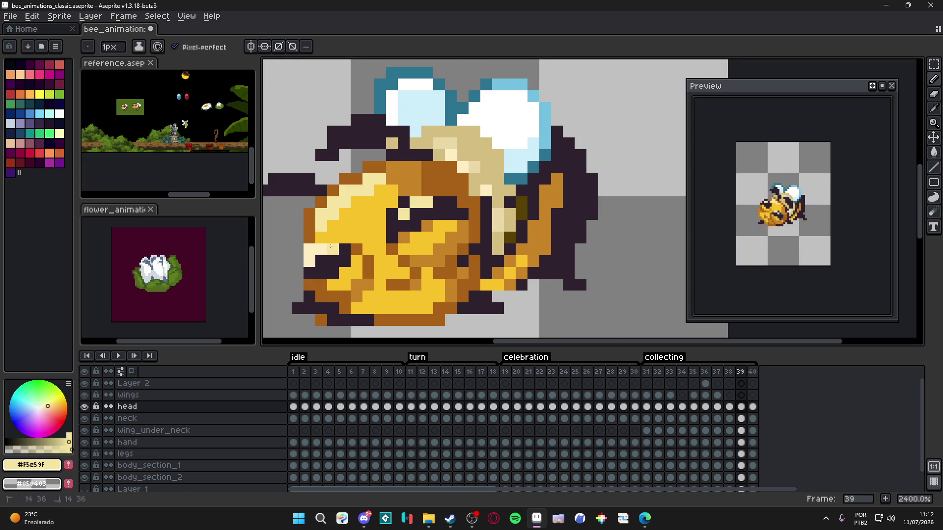
{"action": "left_click", "coordinate": [316, 256], "text": "alt"}
{"action": "key", "text": "ctrl+s"}
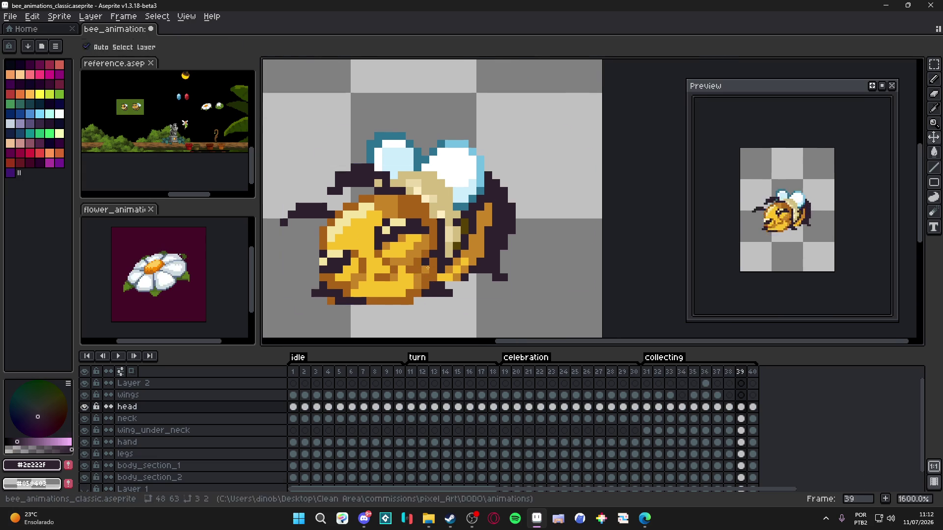
- On frame 40, sample the cream face and dark outline colours, then return to the collecting frames
{"action": "scroll", "coordinate": [435, 268], "scroll_direction": "down", "scroll_amount": 3}
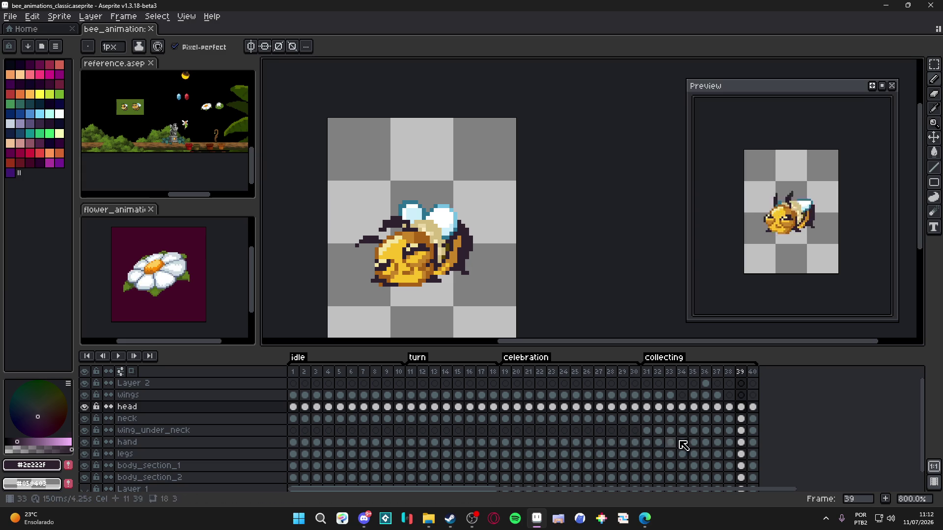
{"action": "key", "text": "Right"}
{"action": "scroll", "coordinate": [368, 261], "scroll_direction": "up", "scroll_amount": 5}
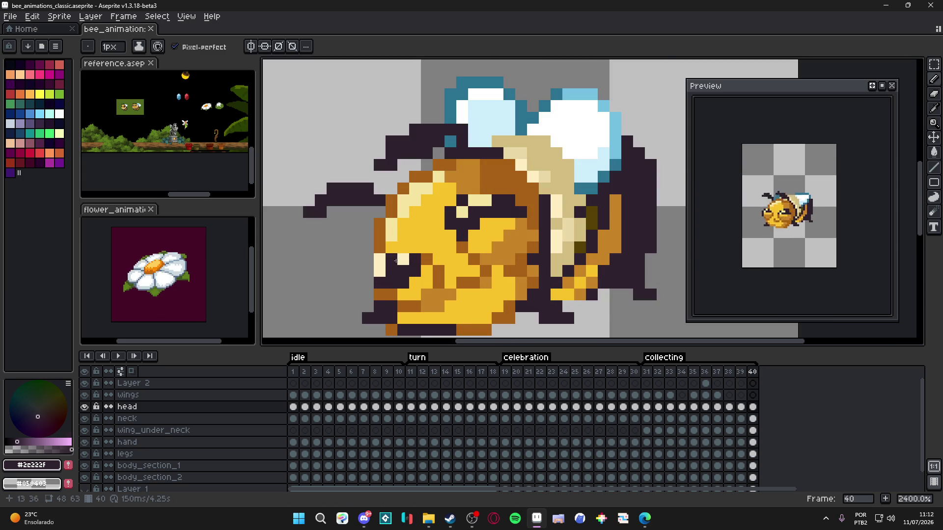
{"action": "left_click", "coordinate": [387, 265], "text": "alt"}
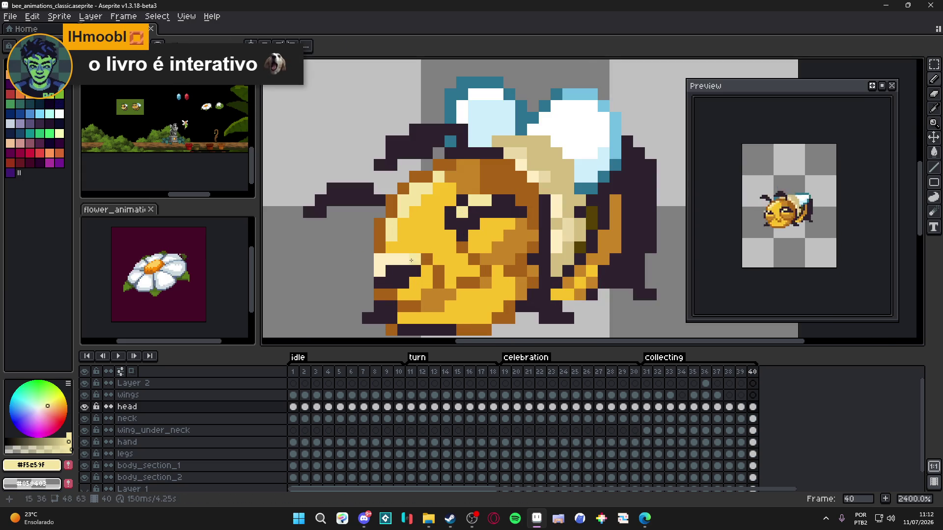
{"action": "left_click", "coordinate": [397, 270], "text": "alt"}
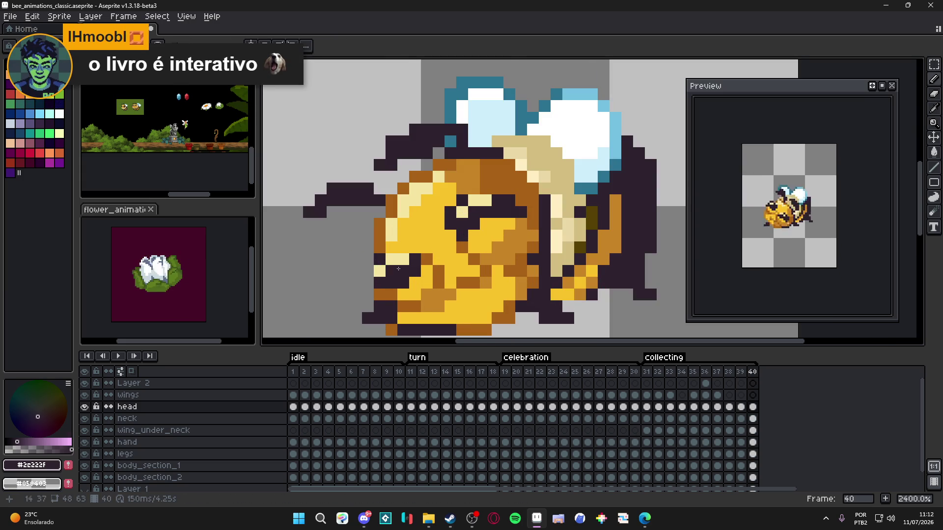
{"action": "scroll", "coordinate": [398, 266], "scroll_direction": "down", "scroll_amount": 5}
{"action": "key", "text": "Right"}
{"action": "left_click", "coordinate": [658, 382]}
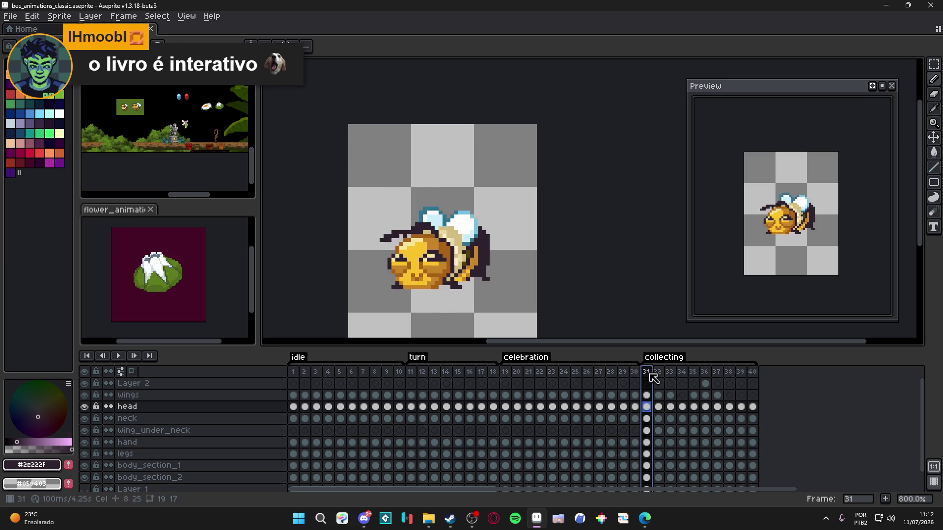
- On frame 34, sample the cream colour from the bee and save the file
{"action": "left_click", "coordinate": [680, 386]}
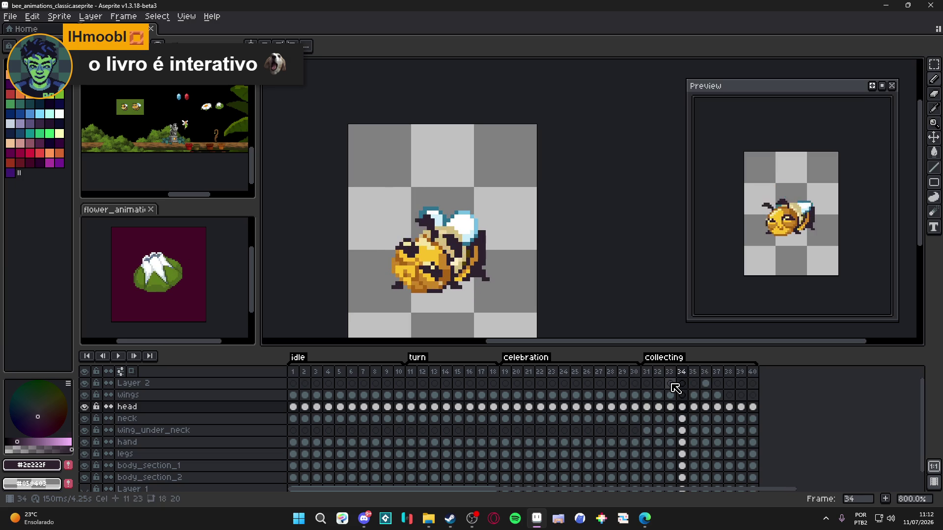
{"action": "scroll", "coordinate": [429, 232], "scroll_direction": "up", "scroll_amount": 3}
{"action": "left_click", "coordinate": [391, 257], "text": "alt"}
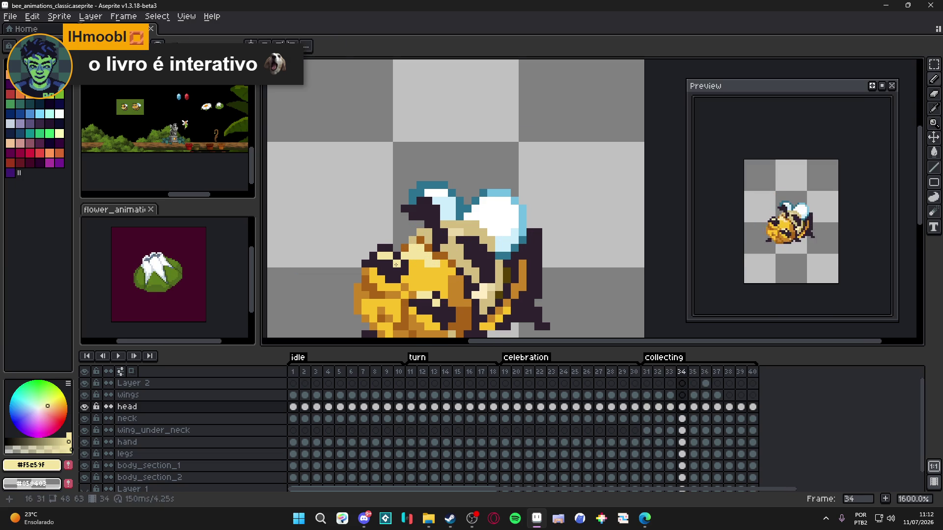
{"action": "scroll", "coordinate": [413, 199], "scroll_direction": "down", "scroll_amount": 1}
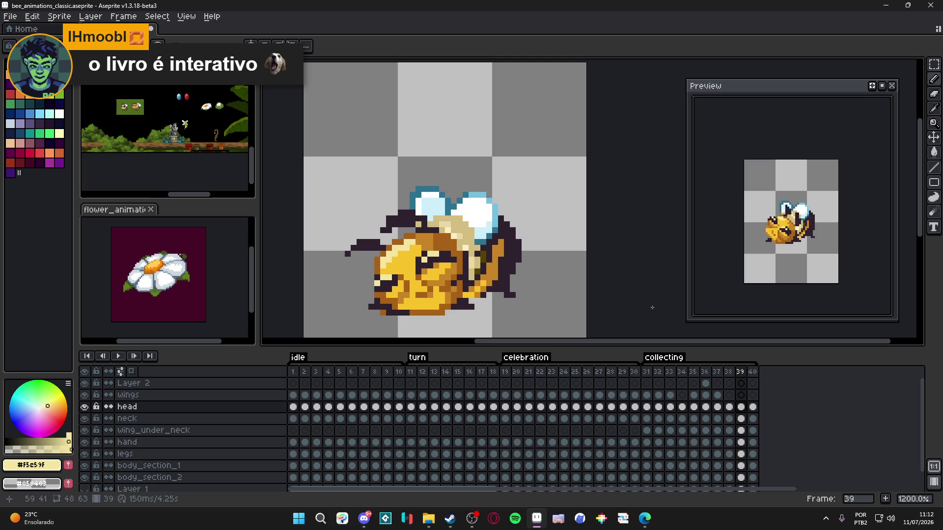
{"action": "key", "text": "ctrl+s"}
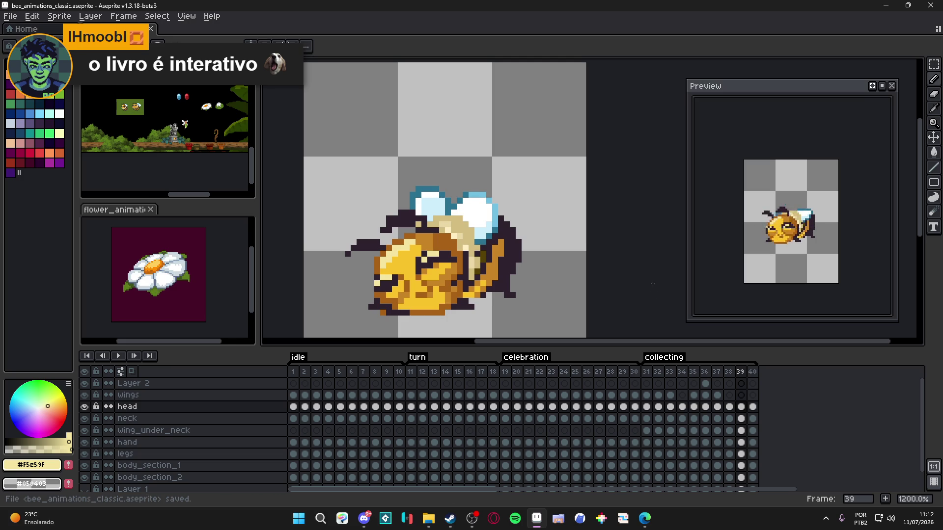
- Review collecting frames 31–33 and select the bee's body part on the canvas
{"action": "left_click", "coordinate": [646, 372]}
{"action": "key", "text": "Right"}
{"action": "key", "text": "Right"}
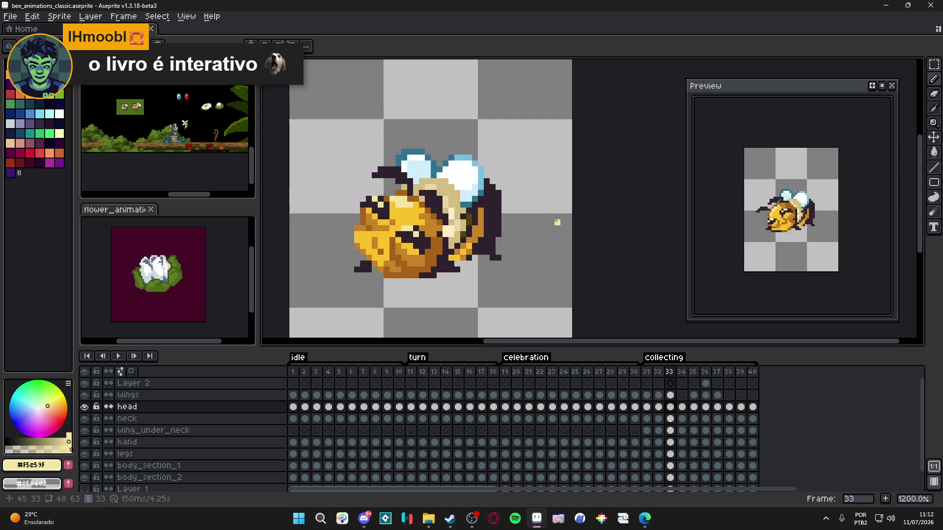
{"action": "key", "text": "Right"}
{"action": "key", "text": "Right"}
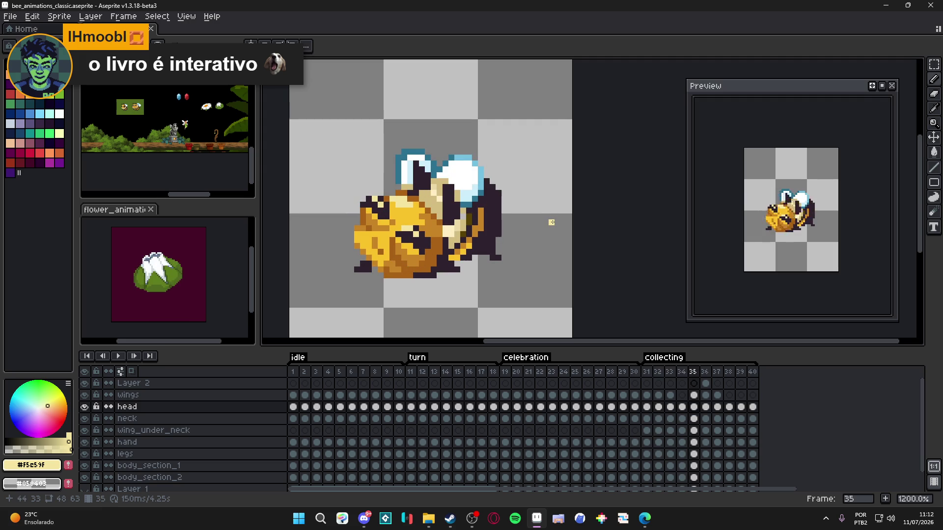
{"action": "key", "text": "Left"}
{"action": "key", "text": "Left"}
{"action": "key", "text": "Left"}
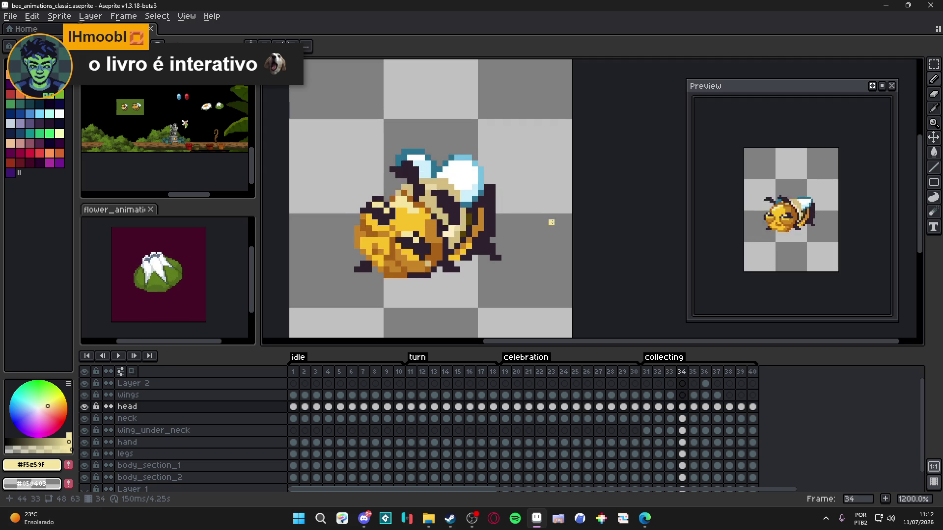
{"action": "key", "text": "Right"}
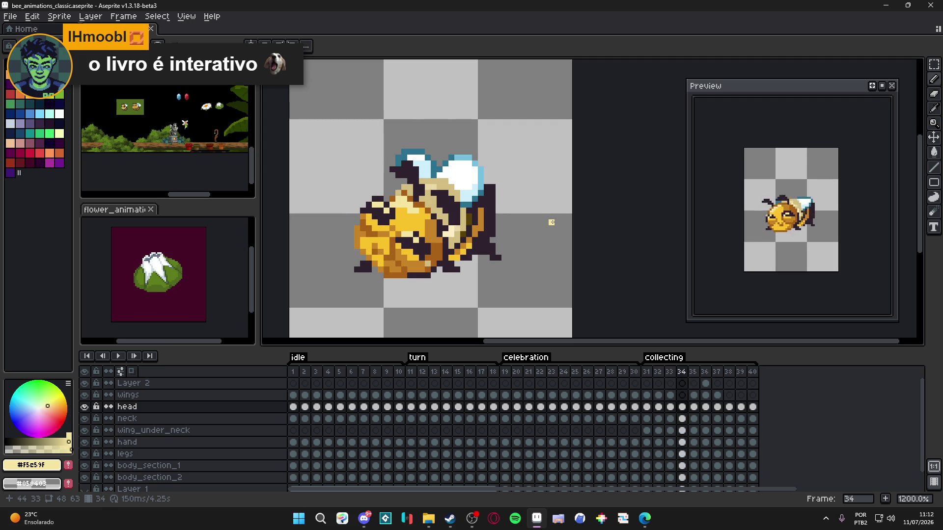
{"action": "scroll", "coordinate": [473, 140], "scroll_direction": "up", "scroll_amount": 1}
{"action": "left_click", "coordinate": [491, 242], "text": "ctrl"}
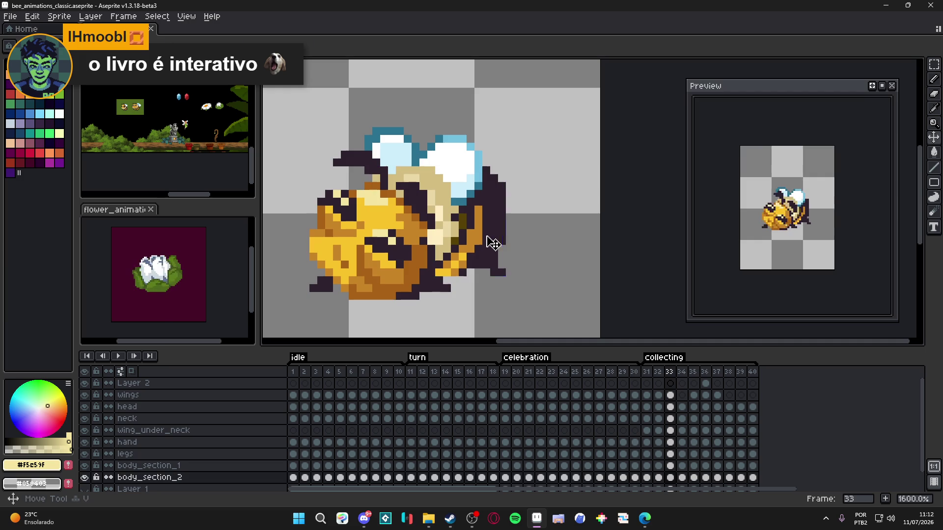
- Switch to body_section_1, sample the dark outline colour and recentre the bee
{"action": "left_click", "coordinate": [482, 250], "text": "ctrl"}
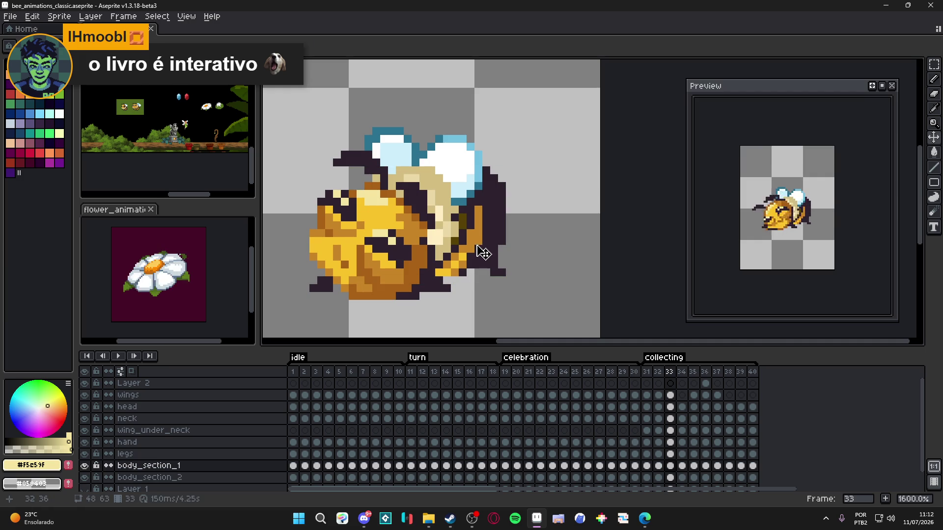
{"action": "left_click", "coordinate": [483, 253], "text": "alt"}
{"action": "left_click_drag", "start_coordinate": [485, 253], "coordinate": [521, 238]}
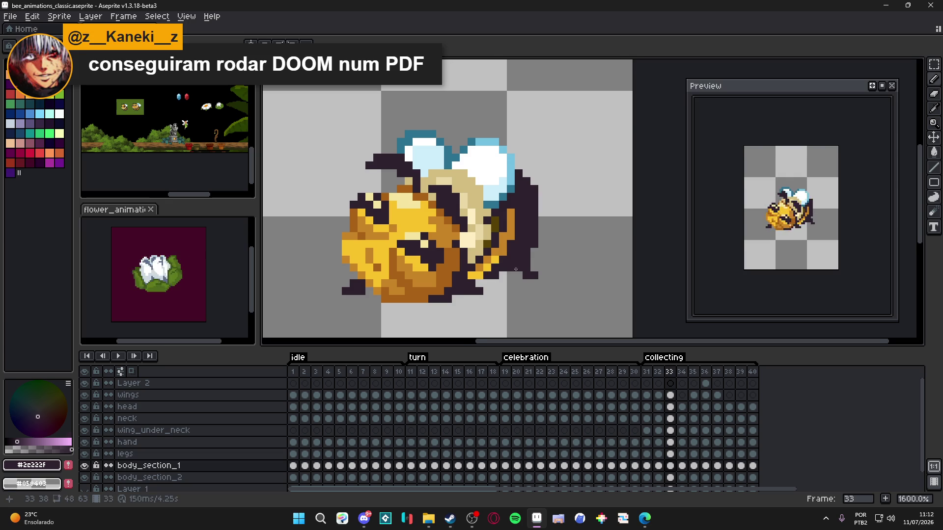
{"action": "scroll", "coordinate": [515, 269], "scroll_direction": "down", "scroll_amount": 1}
- Flip back and forth between frames 31–34 to compare the bee's poses
{"action": "key", "text": "comma"}
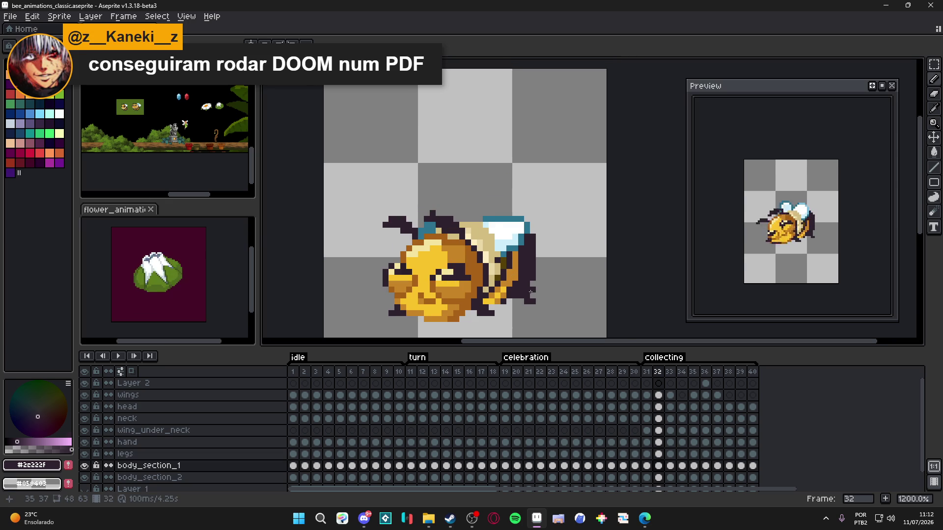
{"action": "key", "text": "period"}
{"action": "key", "text": "period"}
{"action": "key", "text": "comma"}
{"action": "key", "text": "comma"}
{"action": "key", "text": "period"}
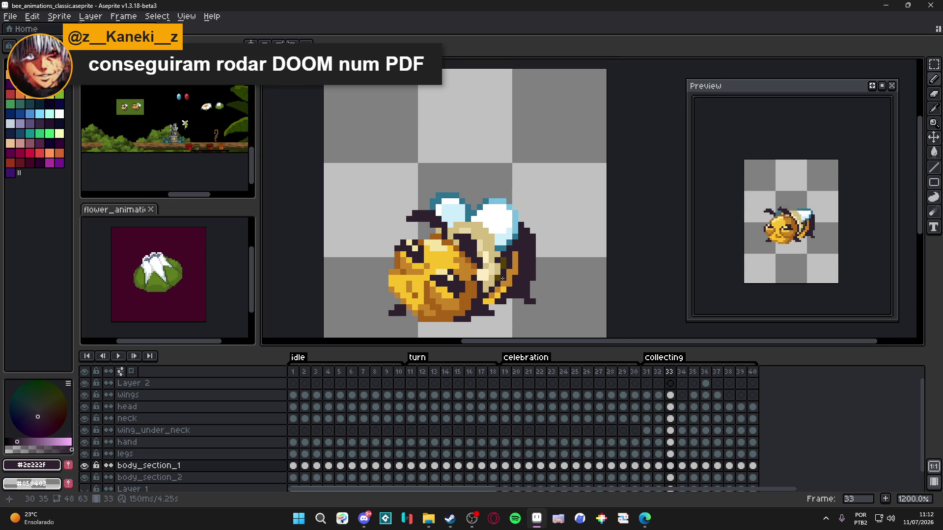
{"action": "key", "text": "comma"}
{"action": "key", "text": "comma"}
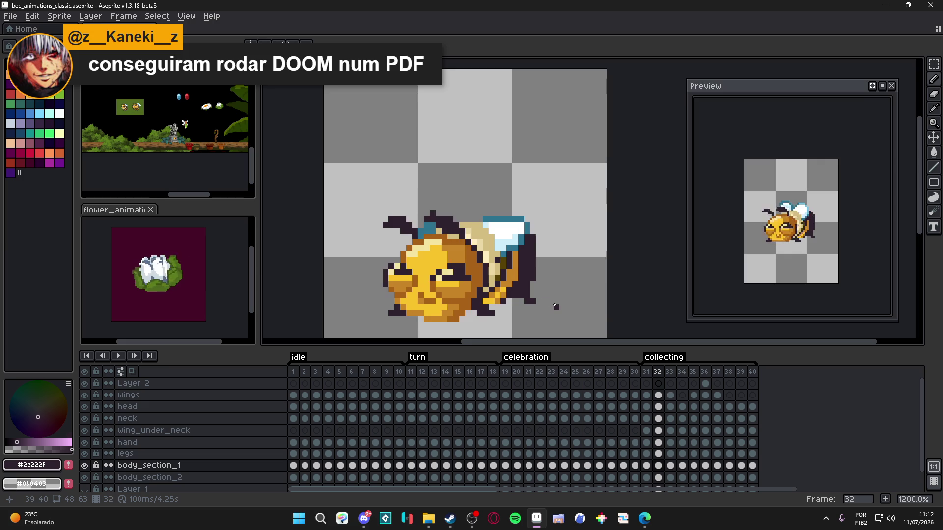
{"action": "key", "text": "period"}
{"action": "key", "text": "period"}
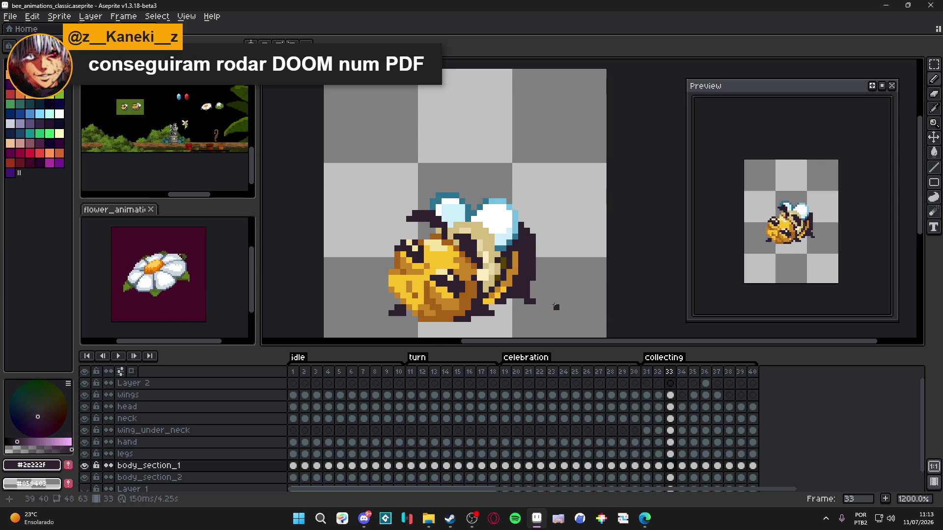
{"action": "key", "text": "period"}
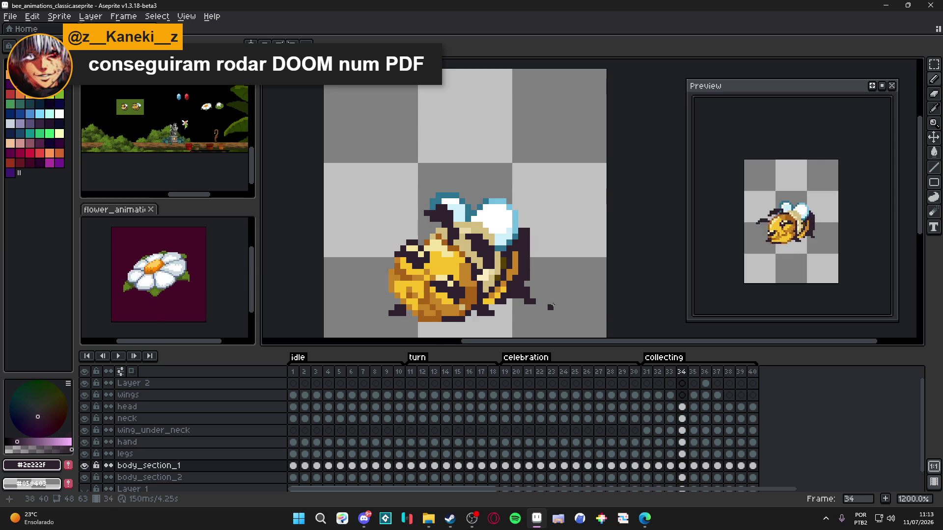
{"action": "key", "text": "comma"}
{"action": "key", "text": "comma"}
{"action": "key", "text": "comma"}
{"action": "key", "text": "period"}
{"action": "key", "text": "period"}
{"action": "key", "text": "period"}
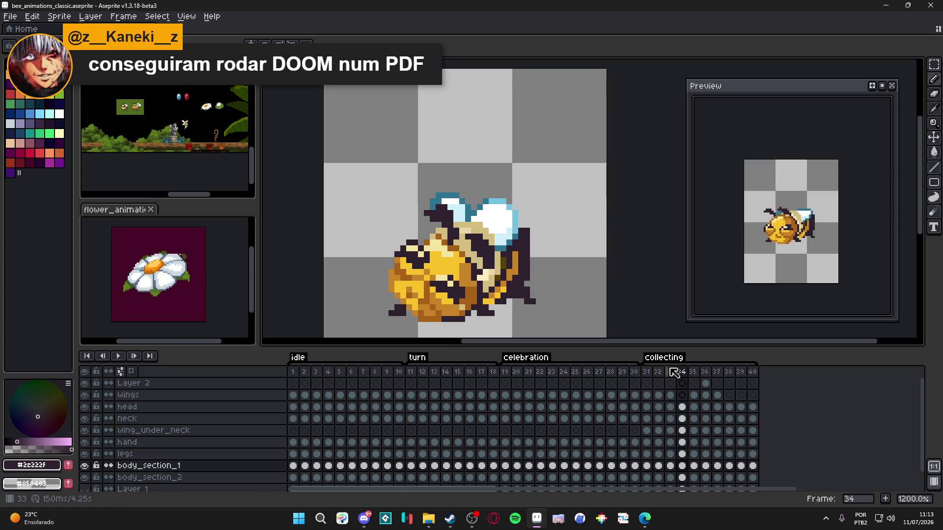
{"action": "key", "text": "comma"}
{"action": "key", "text": "comma"}
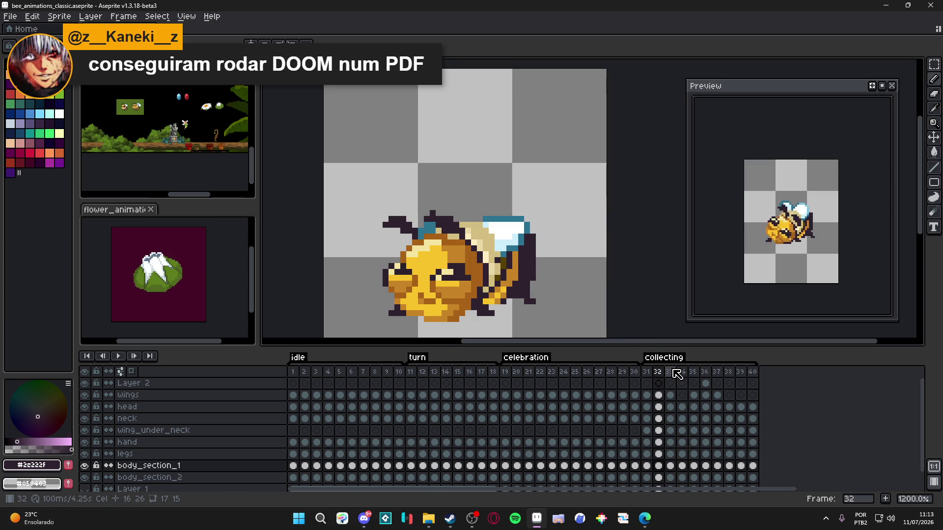
{"action": "scroll", "coordinate": [694, 411], "scroll_direction": "down", "scroll_amount": 1}
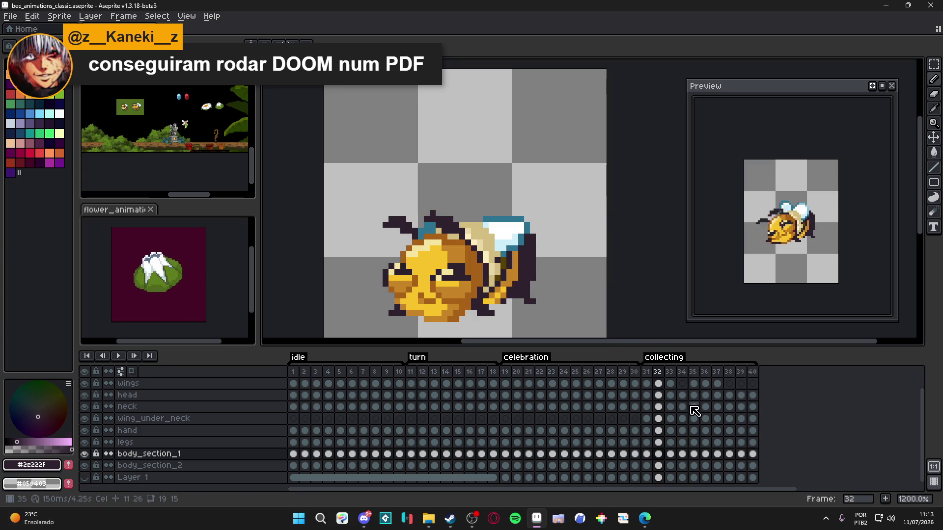
{"action": "scroll", "coordinate": [532, 231], "scroll_direction": "down", "scroll_amount": 1}
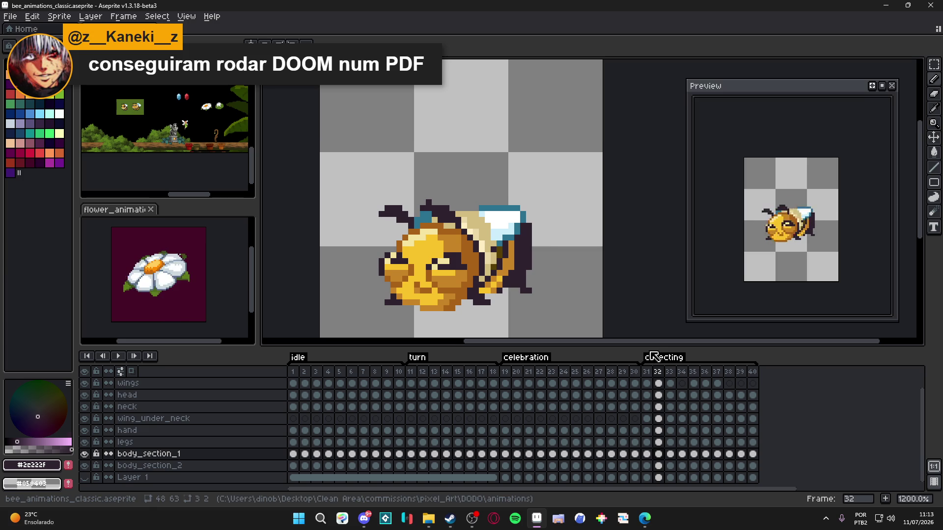
{"action": "key", "text": "Right"}
{"action": "key", "text": "Right"}
{"action": "key", "text": "Right"}
{"action": "key", "text": "Right"}
{"action": "key", "text": "Right"}
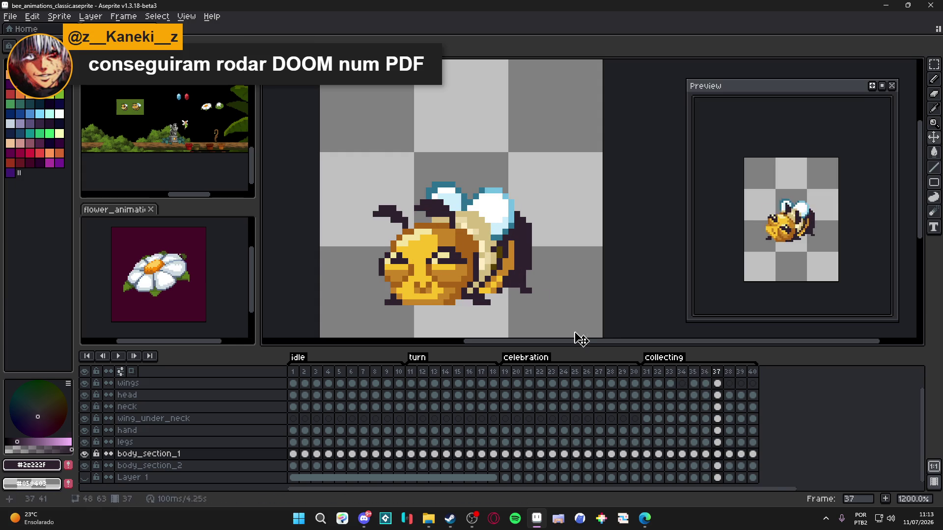
- Review the body_section_1 cels across collecting frames 31–40, ending on frame 31
{"action": "left_click", "coordinate": [705, 457]}
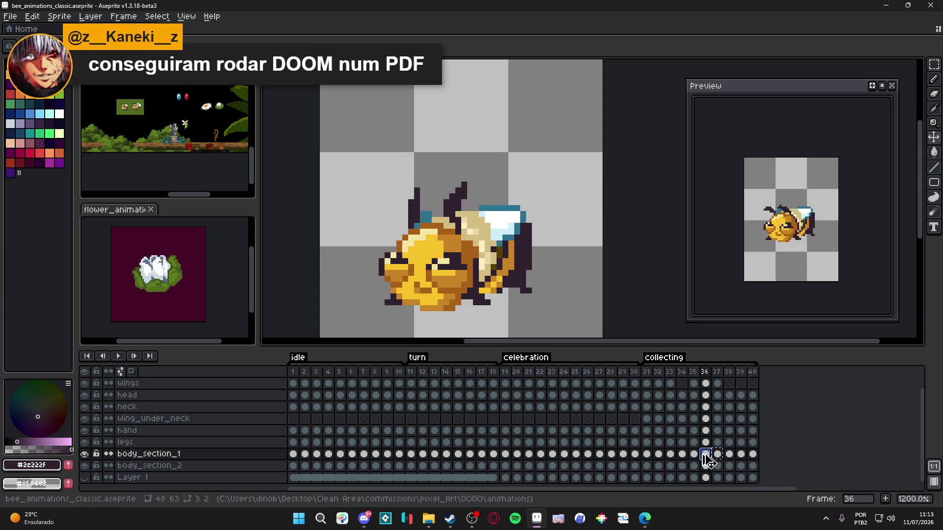
{"action": "left_click", "coordinate": [693, 457]}
{"action": "left_click", "coordinate": [682, 457]}
{"action": "left_click", "coordinate": [670, 457]}
{"action": "left_click", "coordinate": [658, 453]}
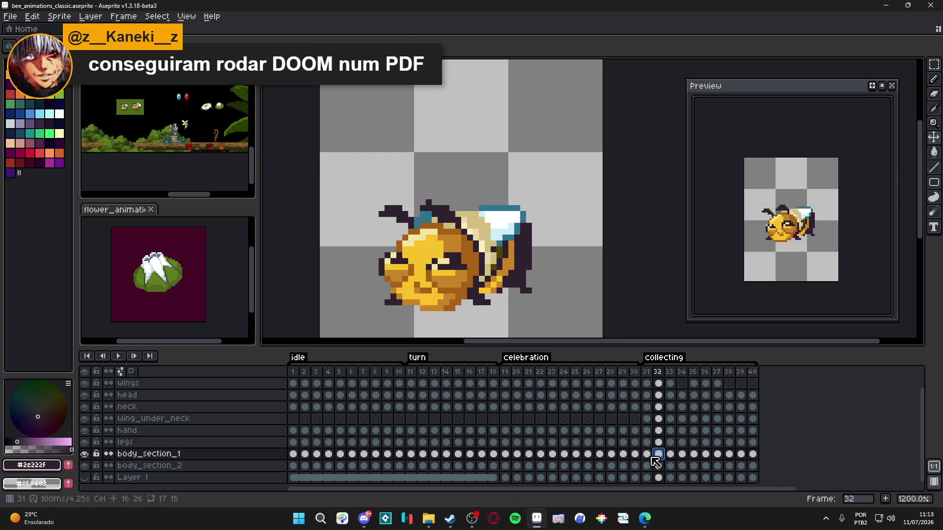
{"action": "left_click", "coordinate": [740, 454]}
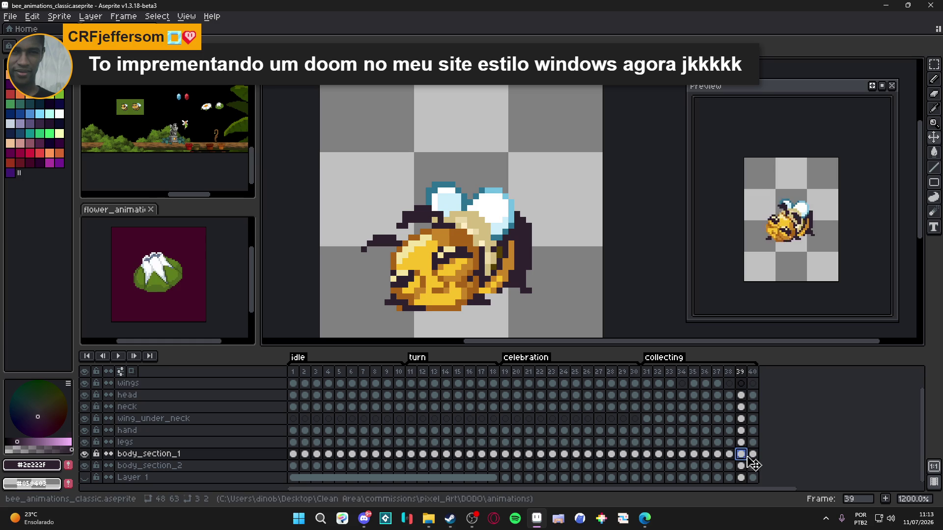
{"action": "left_click", "coordinate": [753, 454]}
{"action": "left_click", "coordinate": [729, 455]}
{"action": "left_click", "coordinate": [717, 455]}
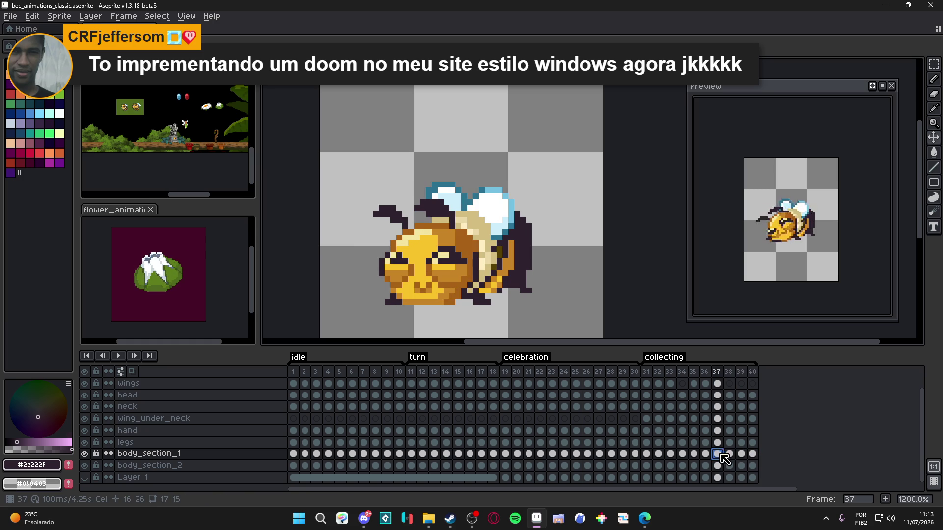
{"action": "left_click", "coordinate": [752, 455]}
{"action": "left_click", "coordinate": [741, 455]}
{"action": "left_click", "coordinate": [730, 455]}
{"action": "left_click", "coordinate": [717, 455]}
{"action": "left_click", "coordinate": [705, 455]}
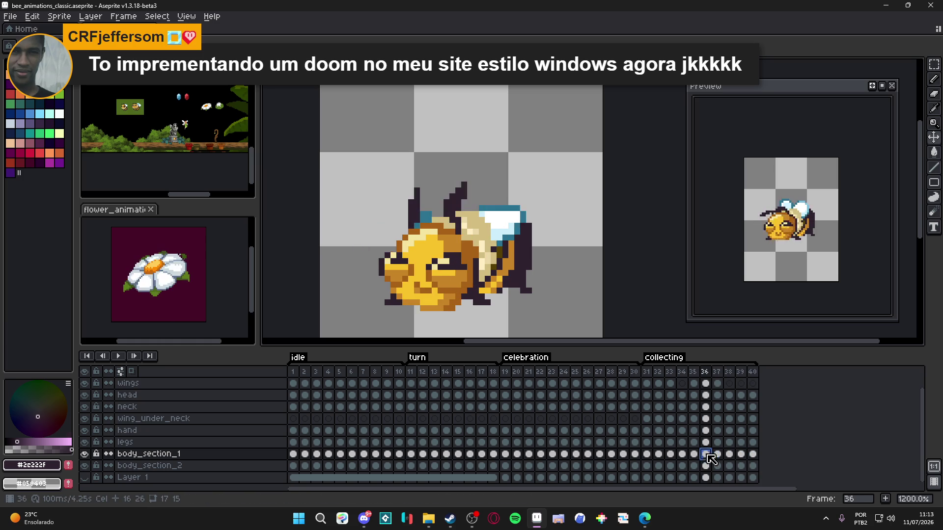
{"action": "left_click", "coordinate": [694, 455]}
{"action": "left_click", "coordinate": [682, 455]}
{"action": "left_click", "coordinate": [670, 455]}
{"action": "left_click", "coordinate": [658, 455]}
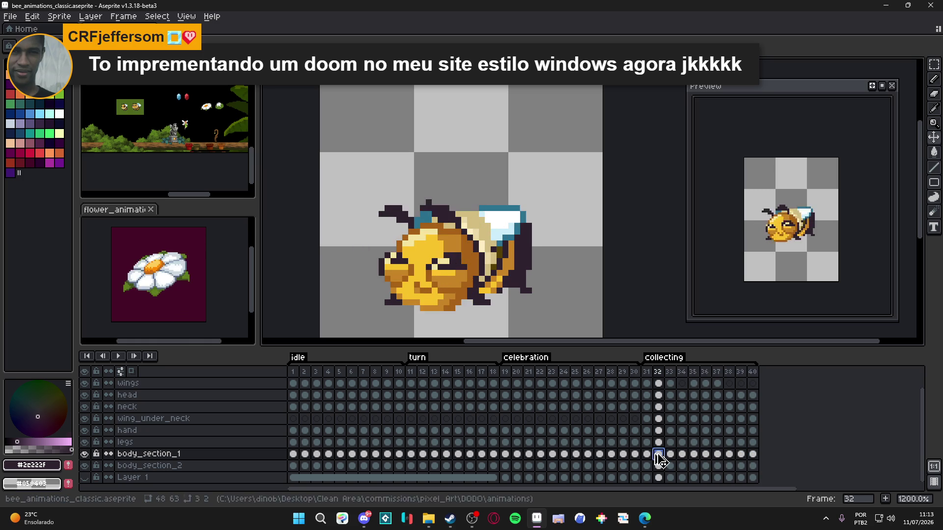
{"action": "left_click", "coordinate": [647, 455]}
- Compare the body_section_2 cels on frames 31–34
{"action": "left_click", "coordinate": [649, 468]}
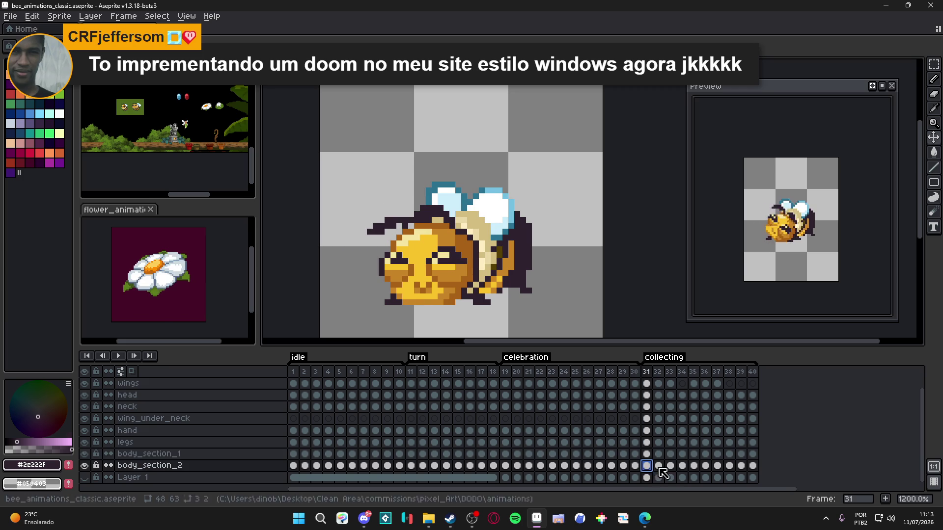
{"action": "left_click", "coordinate": [659, 467]}
{"action": "left_click", "coordinate": [670, 466]}
{"action": "left_click", "coordinate": [682, 467]}
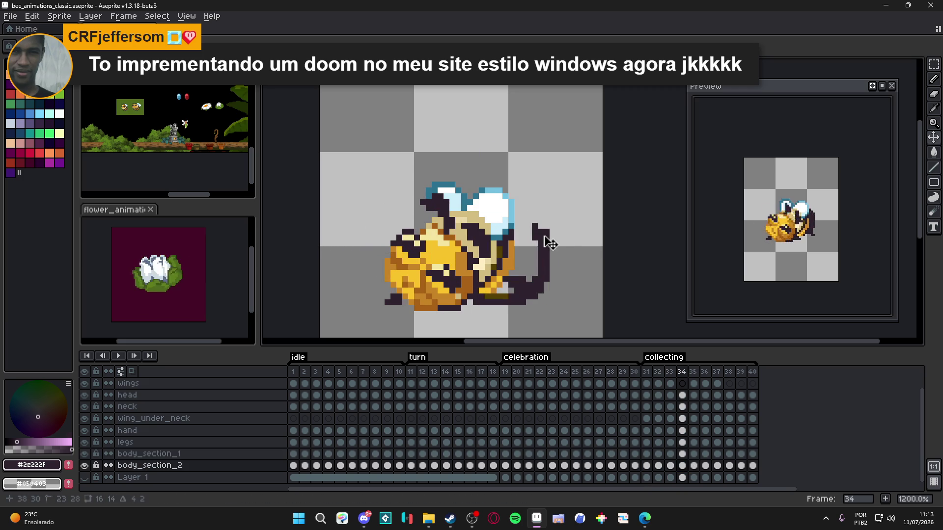
{"action": "left_click", "coordinate": [681, 466]}
{"action": "left_click", "coordinate": [670, 466]}
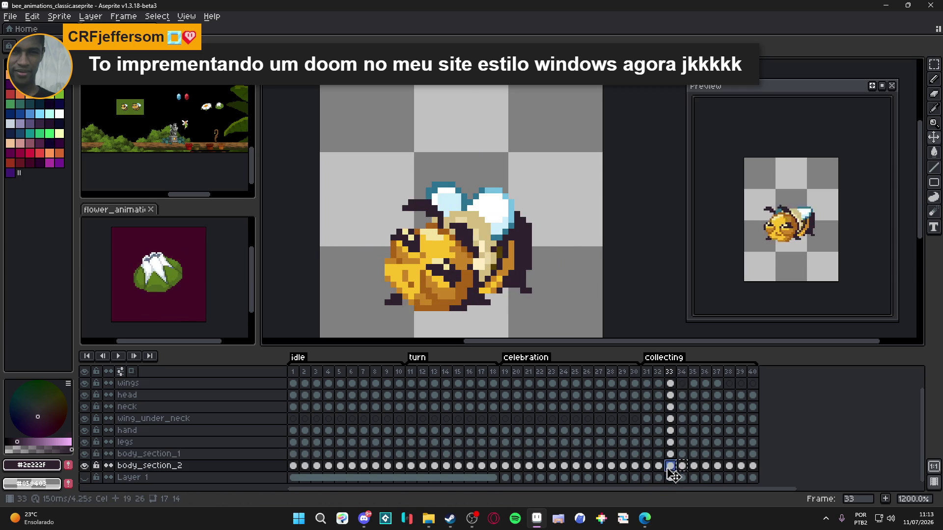
{"action": "left_click", "coordinate": [658, 466]}
{"action": "left_click", "coordinate": [670, 467]}
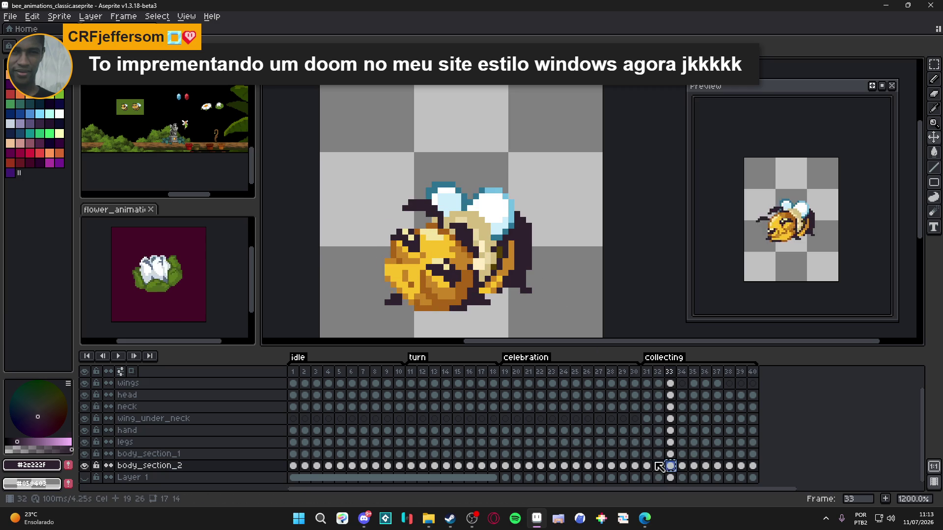
{"action": "left_click", "coordinate": [658, 466]}
- Step the body_section_2 layer forward through the collecting frames to frame 40
{"action": "left_click", "coordinate": [670, 466]}
{"action": "left_click", "coordinate": [682, 467]}
{"action": "left_click", "coordinate": [694, 467]}
{"action": "left_click", "coordinate": [705, 467]}
{"action": "left_click", "coordinate": [717, 466]}
{"action": "left_click", "coordinate": [729, 466]}
{"action": "left_click", "coordinate": [741, 467]}
{"action": "left_click", "coordinate": [753, 466]}
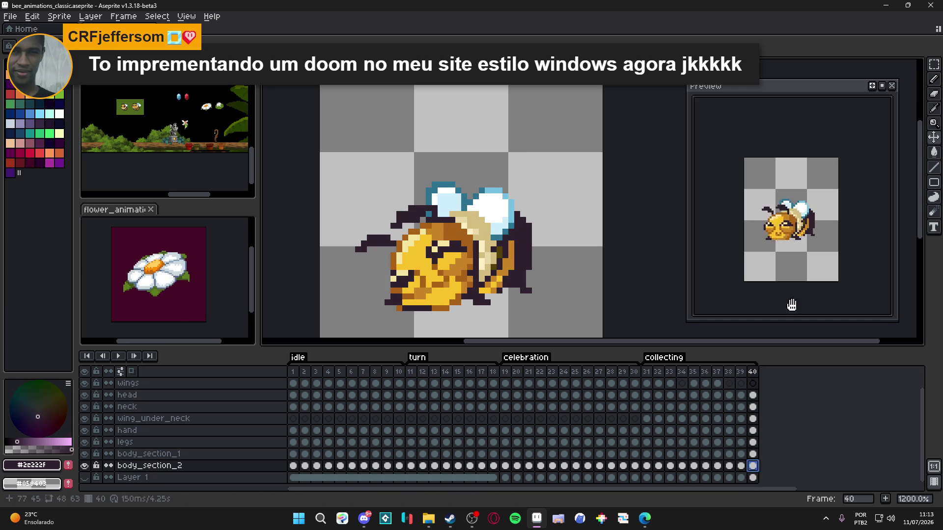
{"action": "scroll", "coordinate": [504, 291], "scroll_direction": "up", "scroll_amount": 1}
- Check the legs cels on frames 36–39
{"action": "key", "text": "Up"}
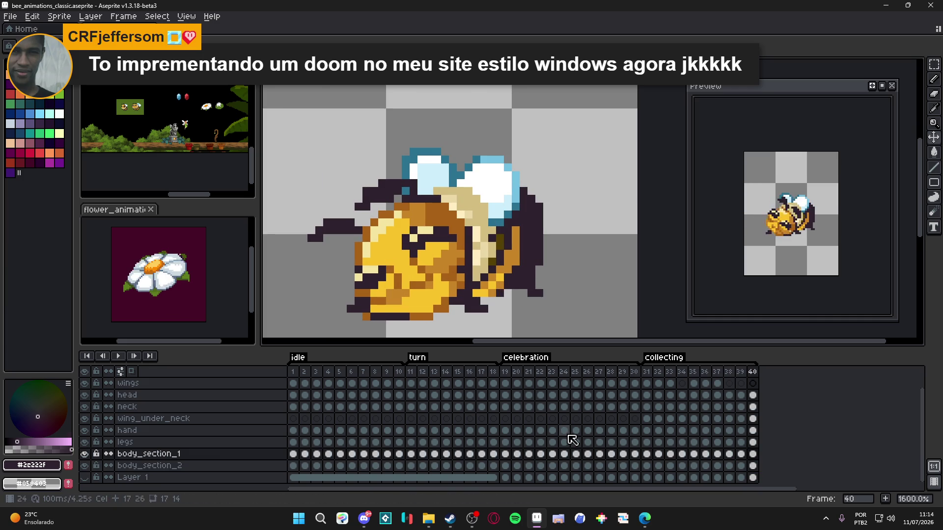
{"action": "key", "text": "Left"}
{"action": "key", "text": "Left"}
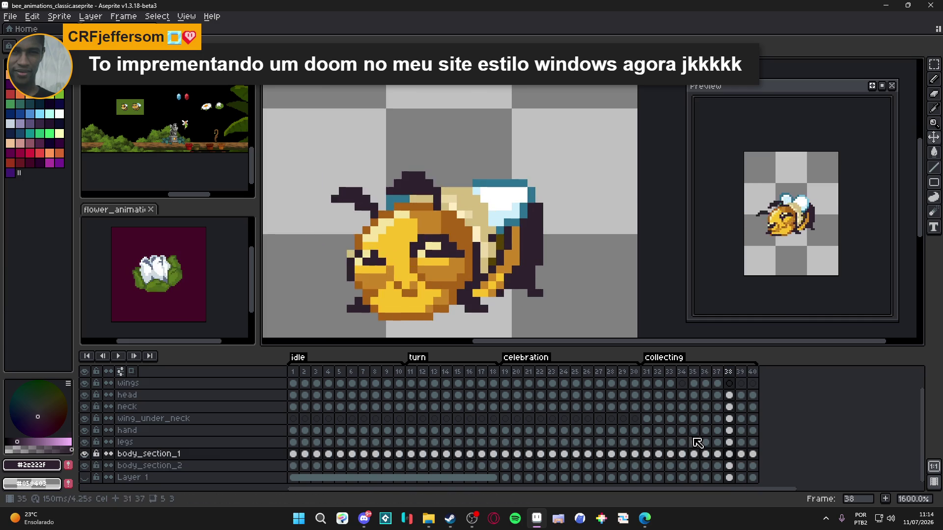
{"action": "key", "text": "Right"}
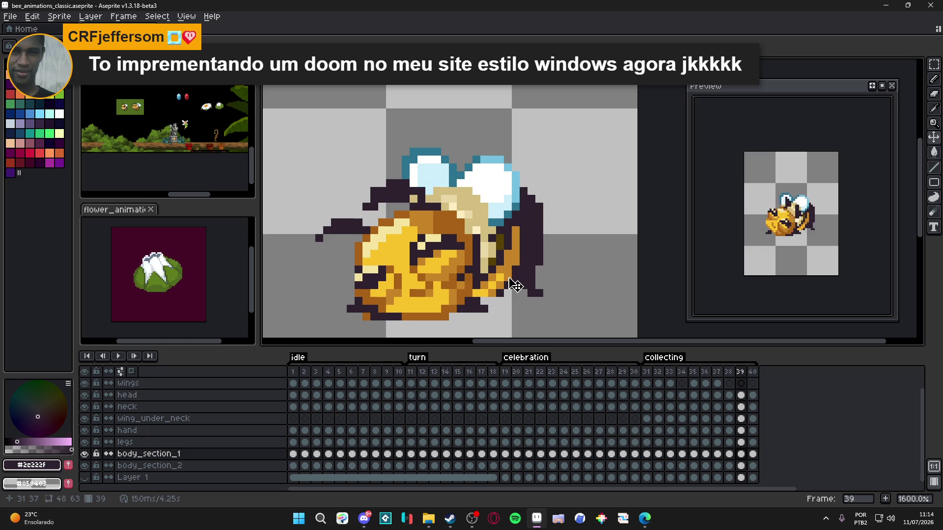
{"action": "key", "text": "Left"}
{"action": "key", "text": "Left"}
{"action": "left_click", "coordinate": [729, 442]}
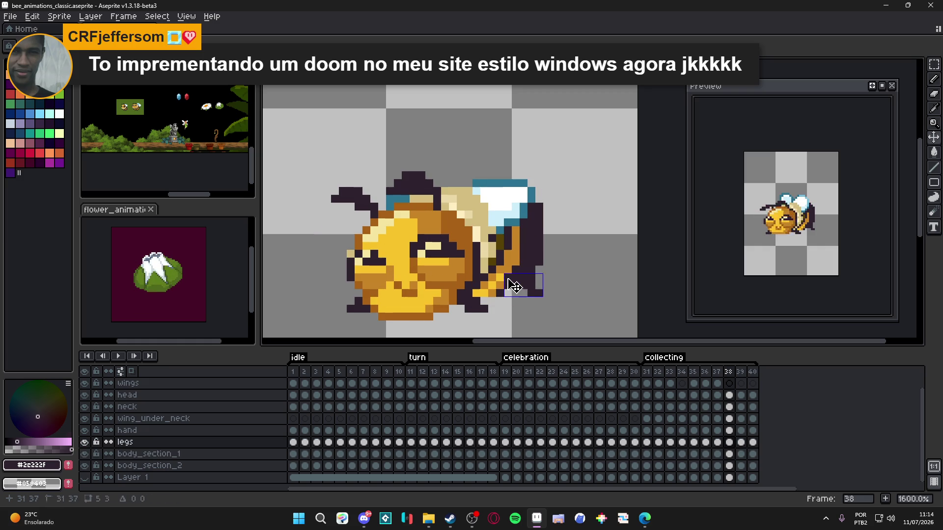
{"action": "key", "text": "Right"}
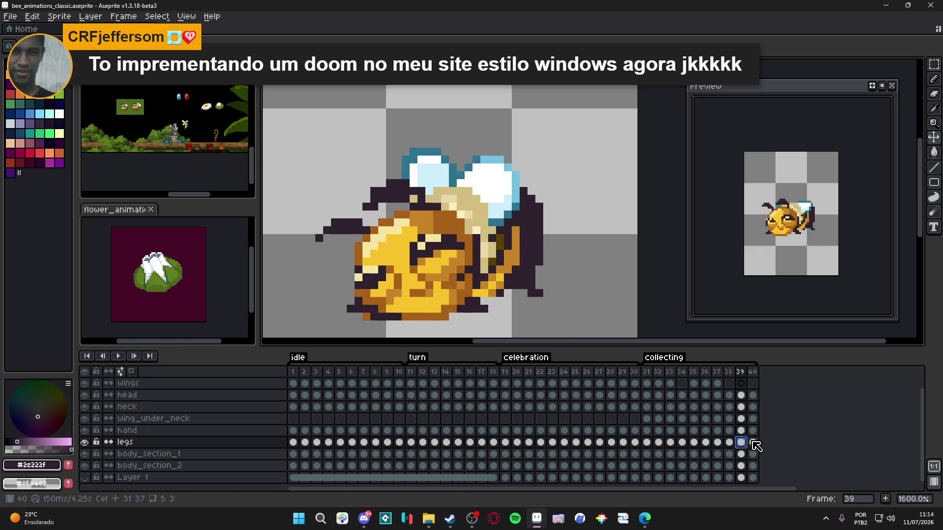
{"action": "left_click", "coordinate": [707, 442]}
- Step the legs layer back through frames 35–31 and save the file
{"action": "left_click", "coordinate": [694, 442]}
{"action": "left_click", "coordinate": [682, 442]}
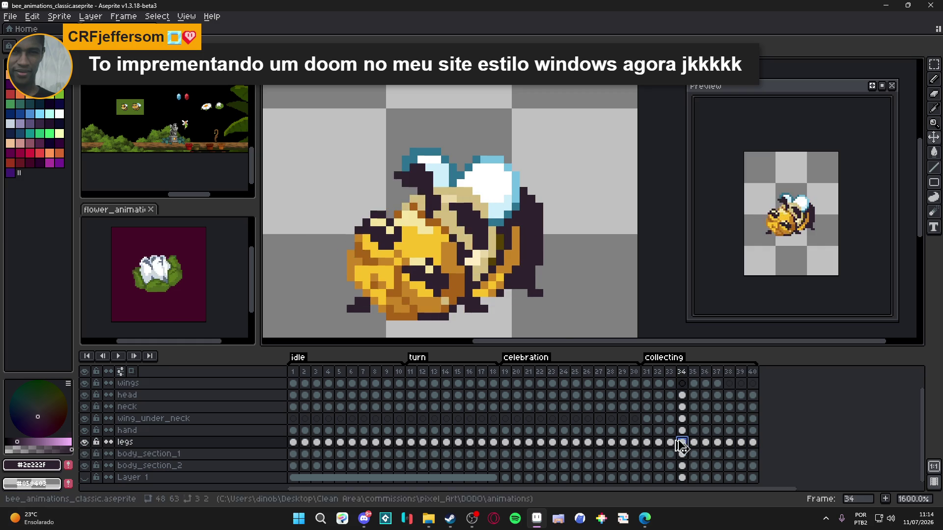
{"action": "left_click", "coordinate": [670, 442]}
{"action": "left_click", "coordinate": [658, 442]}
{"action": "left_click", "coordinate": [646, 442]}
{"action": "key", "text": "ctrl+s"}
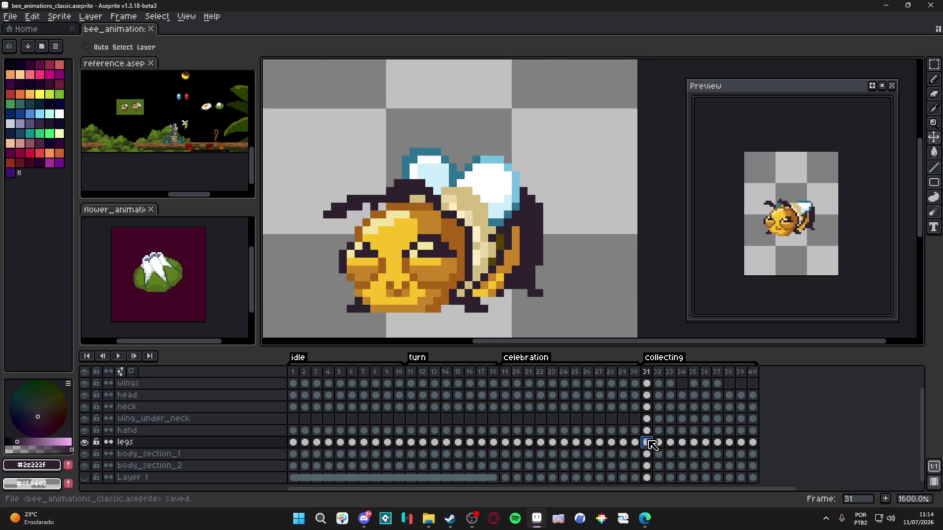
{"action": "scroll", "coordinate": [527, 304], "scroll_direction": "down", "scroll_amount": 1}
- Save the bee file, glance at the browser, then go to frames 32 and 33
{"action": "key", "text": "ctrl+s"}
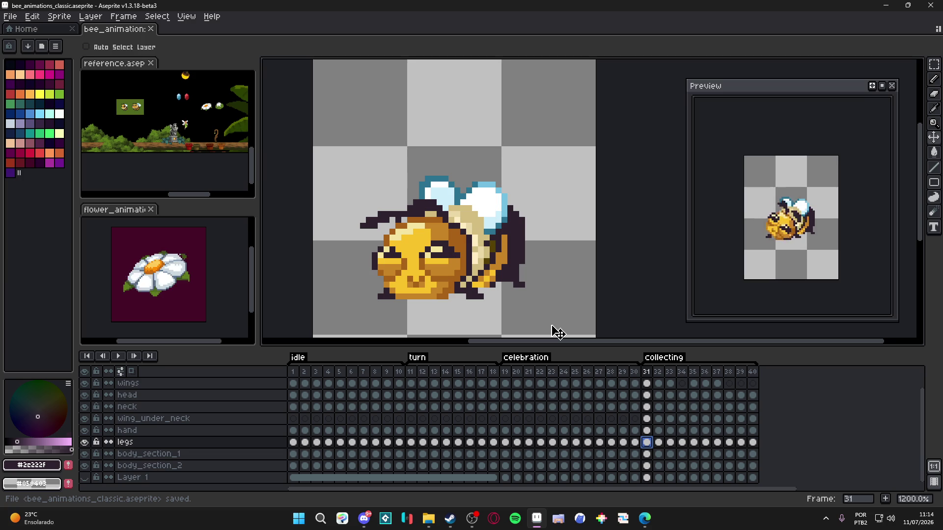
{"action": "key", "text": "alt+Tab"}
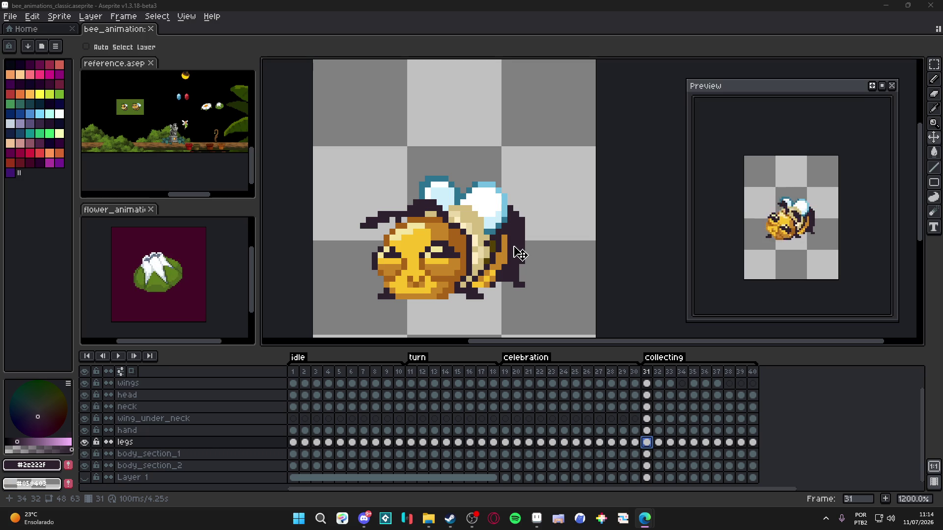
{"action": "left_click", "coordinate": [661, 373]}
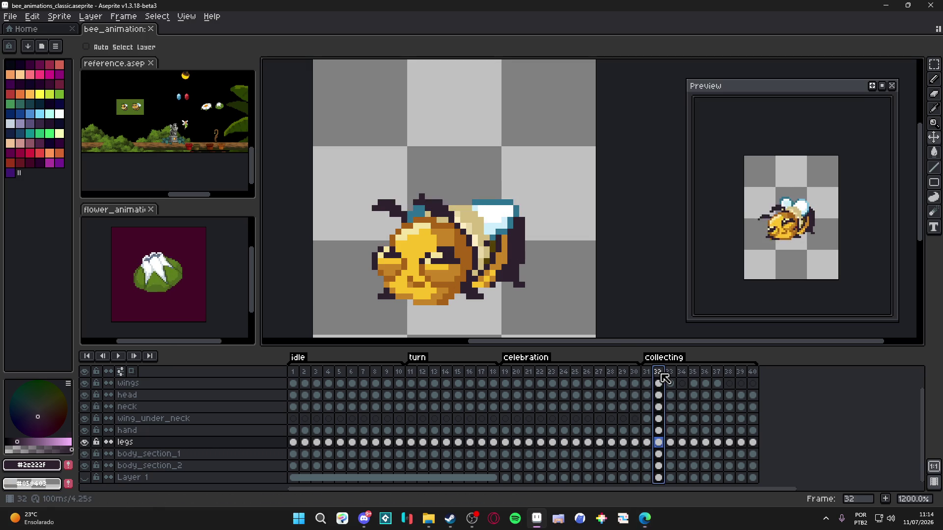
{"action": "left_click", "coordinate": [674, 377]}
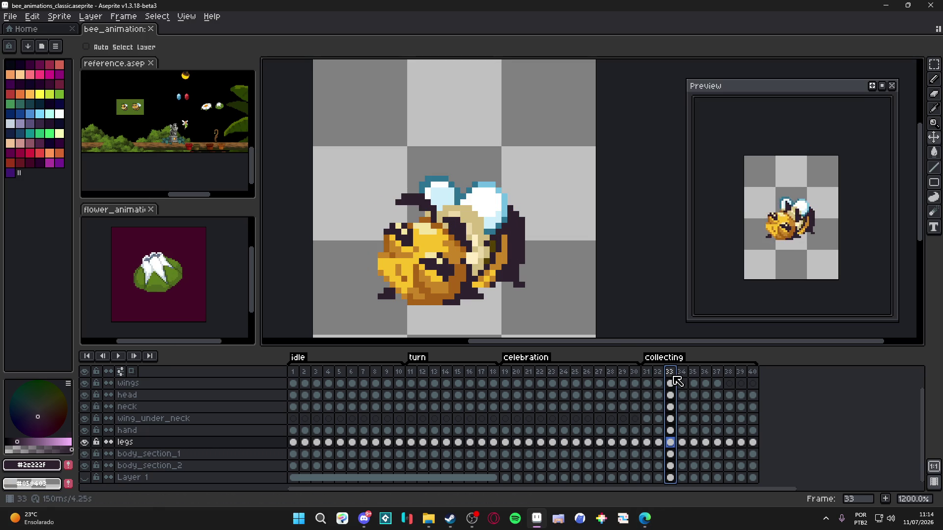
- On frame 34, move the wing_under_neck wing 2 px left
{"action": "left_click", "coordinate": [499, 225], "text": "ctrl"}
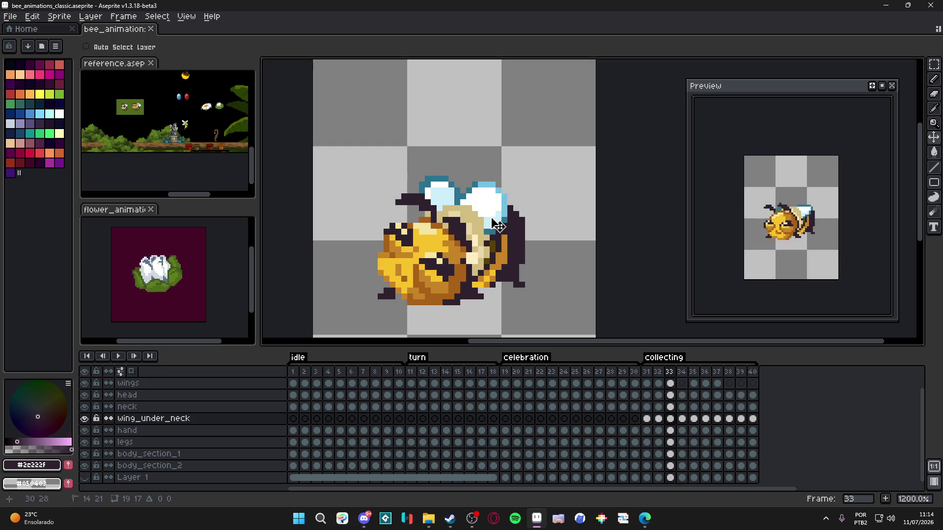
{"action": "left_click", "coordinate": [682, 373]}
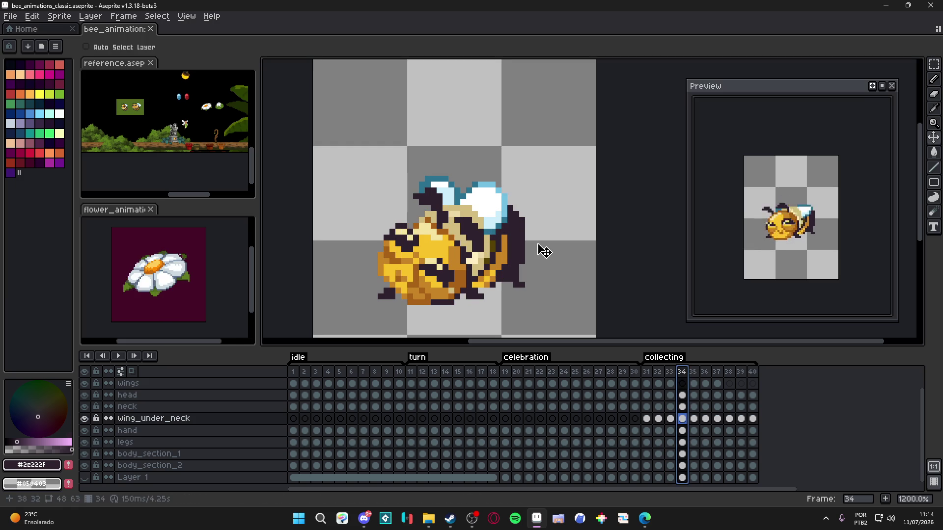
{"action": "left_click_drag", "start_coordinate": [501, 222], "coordinate": [489, 222]}
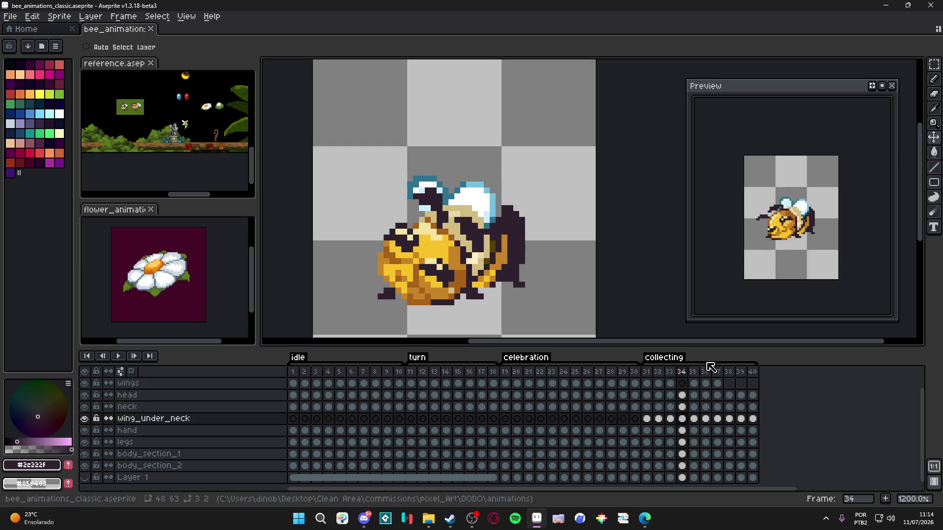
- Compare frames 33–35, then nudge the under-neck wing 1 px left on frame 35
{"action": "left_click", "coordinate": [698, 377]}
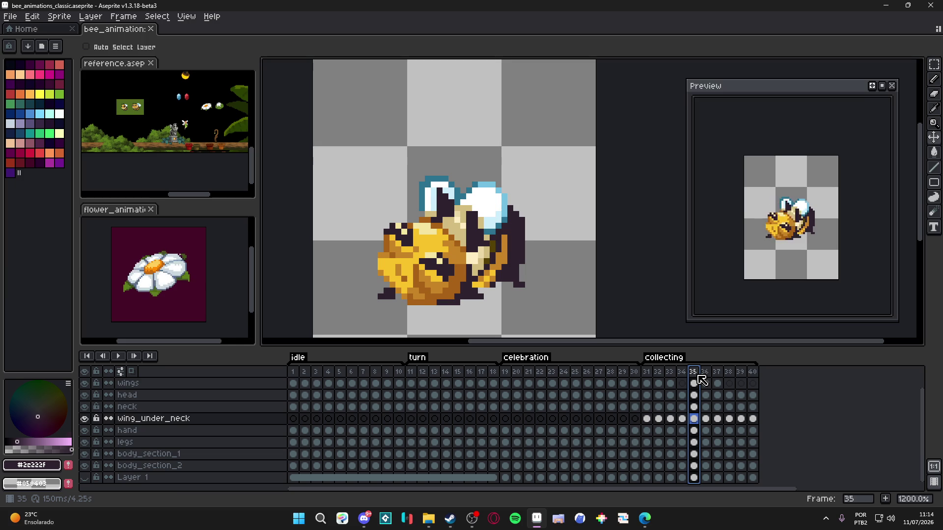
{"action": "left_click", "coordinate": [682, 375]}
{"action": "left_click", "coordinate": [696, 376]}
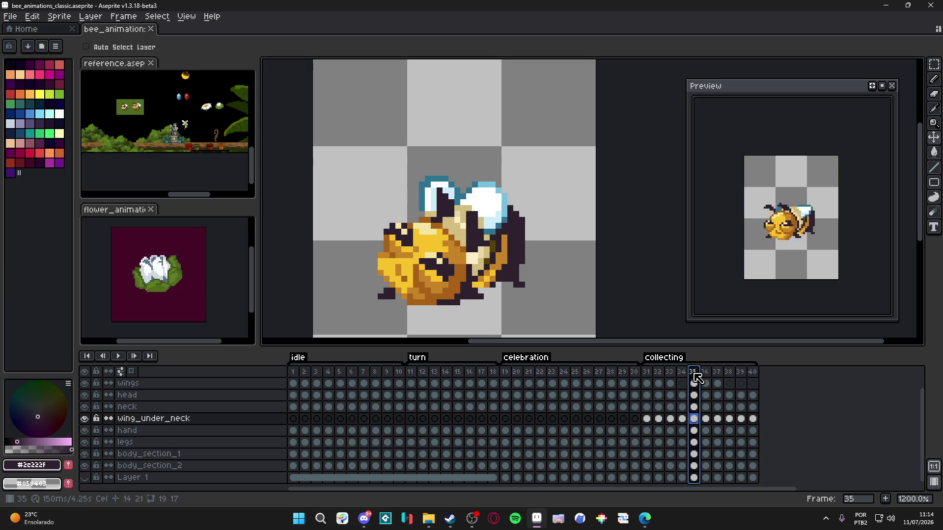
{"action": "left_click", "coordinate": [670, 374]}
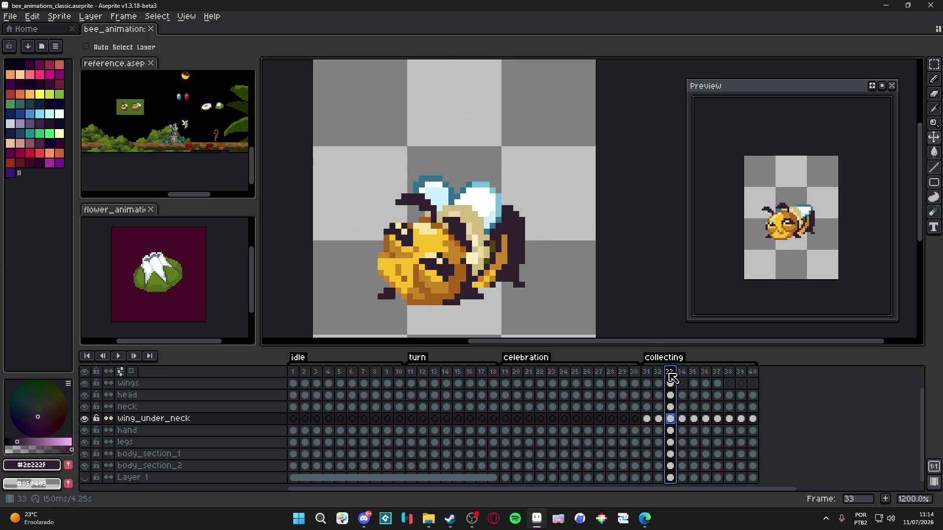
{"action": "left_click", "coordinate": [682, 379]}
{"action": "left_click", "coordinate": [693, 381]}
{"action": "key", "text": "ctrl"}
{"action": "left_click_drag", "start_coordinate": [499, 218], "coordinate": [491, 215]}
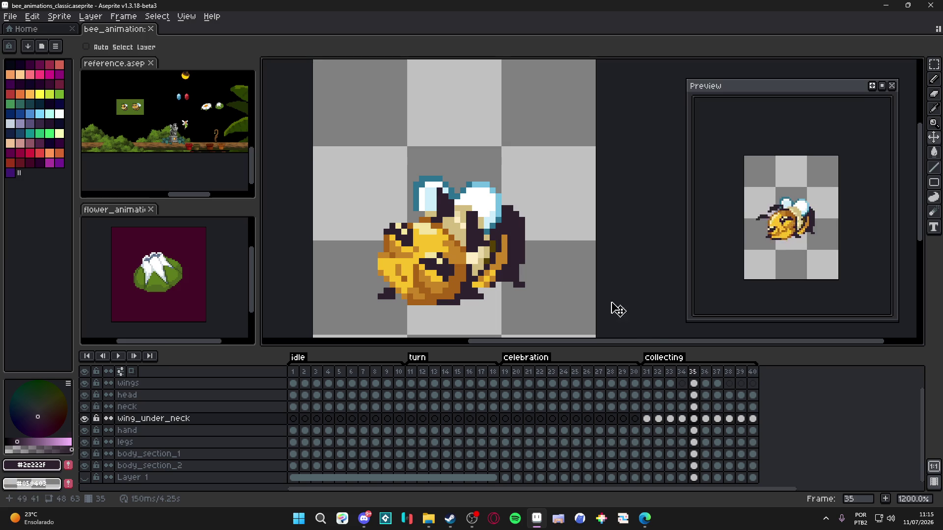
{"action": "left_click", "coordinate": [705, 373]}
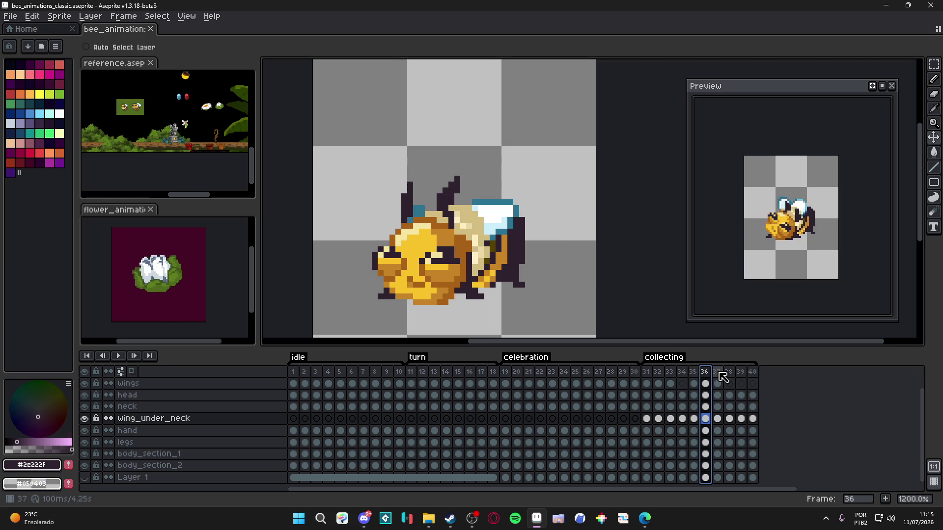